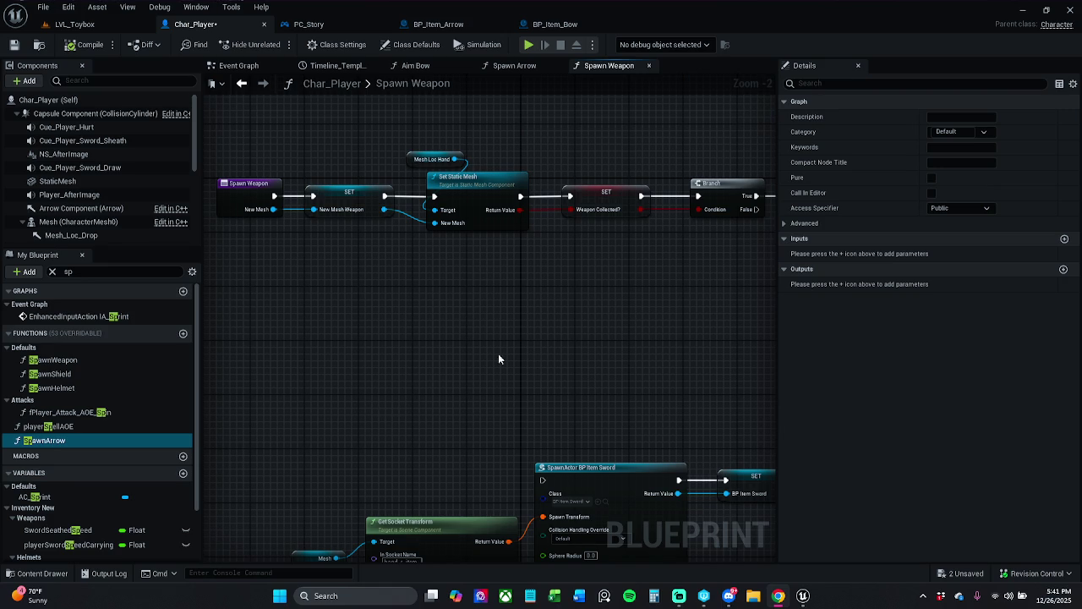
# Locate the BP_Item_Sword setter and trace its wiring through Set Collision Enabled and Destroy Component
pyautogui.moveTo(362, 317); pyautogui.dragTo(405, 317)
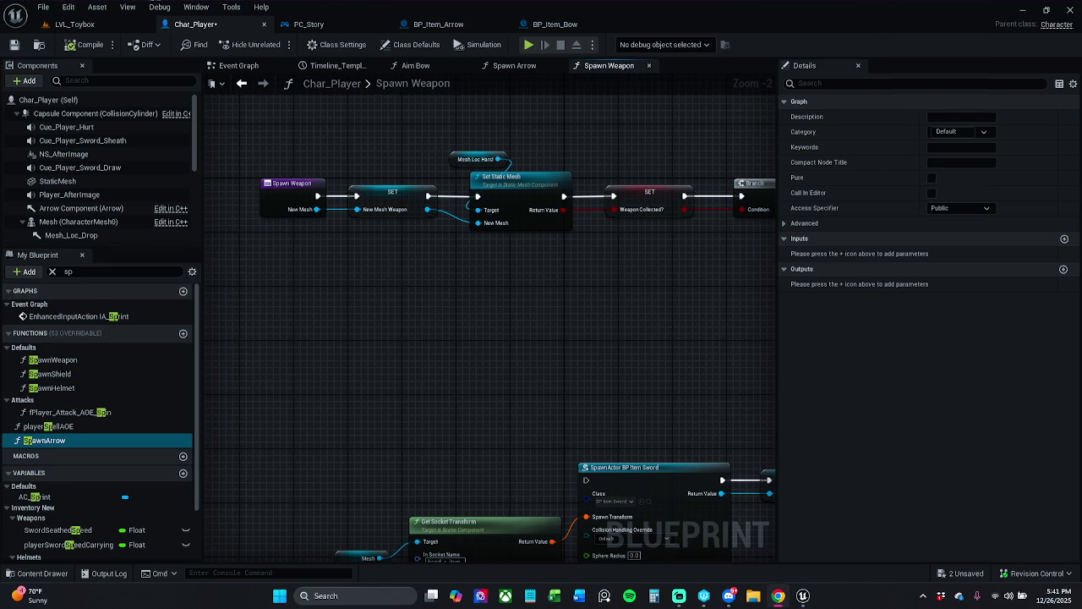
pyautogui.moveTo(369, 300)
pyautogui.mouseDown()
pyautogui.moveTo(335, 323)
pyautogui.moveTo(299, 323)
pyautogui.moveTo(341, 323)
pyautogui.mouseUp()
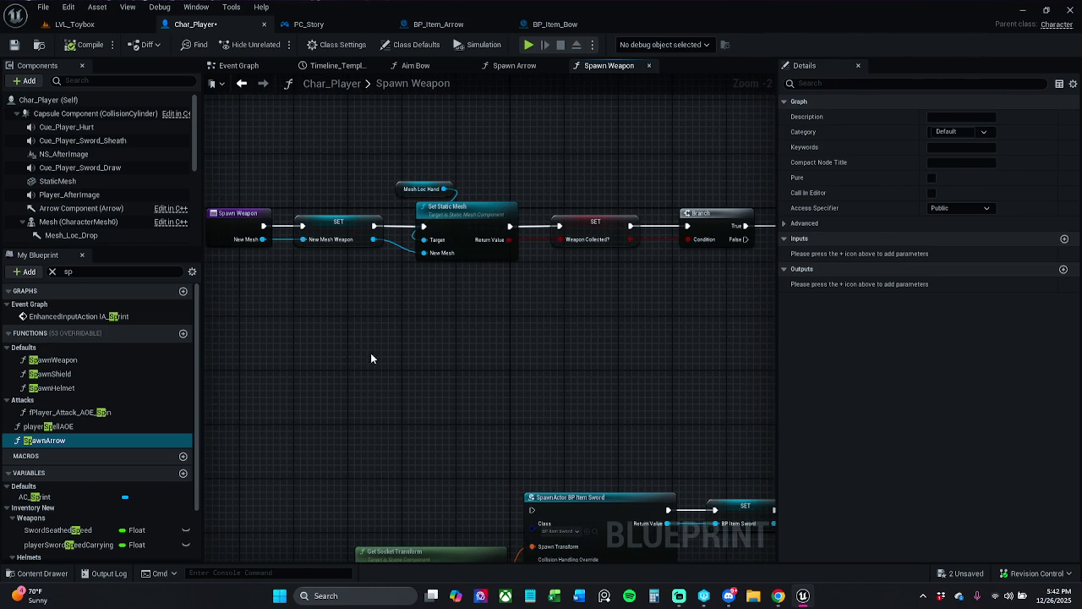
pyautogui.scroll(-1, 370, 353)
pyautogui.moveTo(370, 353); pyautogui.dragTo(395, 294)
pyautogui.moveTo(512, 308); pyautogui.dragTo(514, 288)
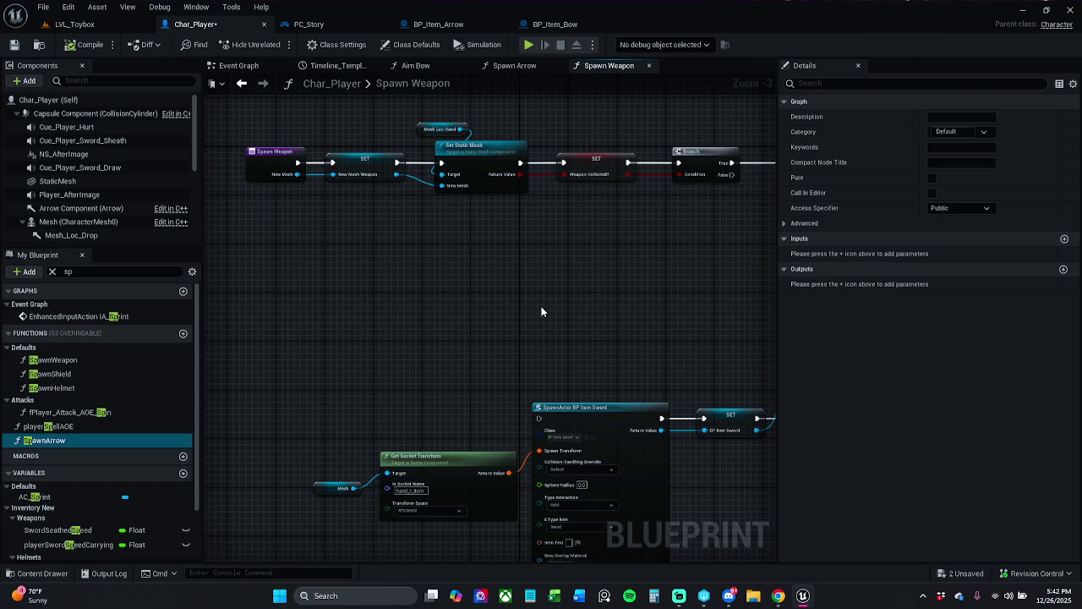
pyautogui.click(727, 431)
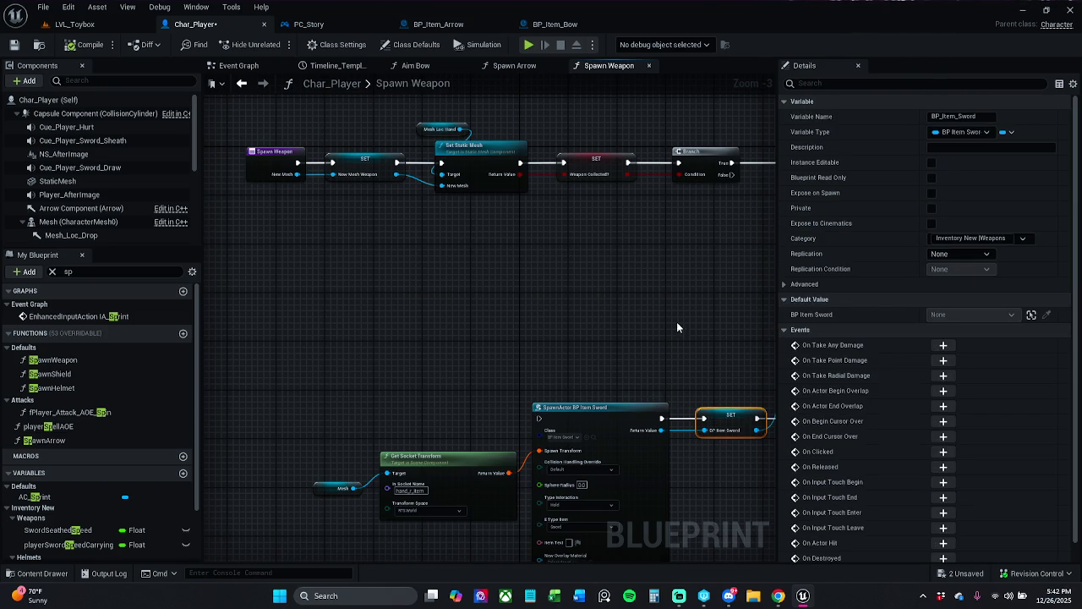
pyautogui.moveTo(649, 339); pyautogui.dragTo(548, 321)
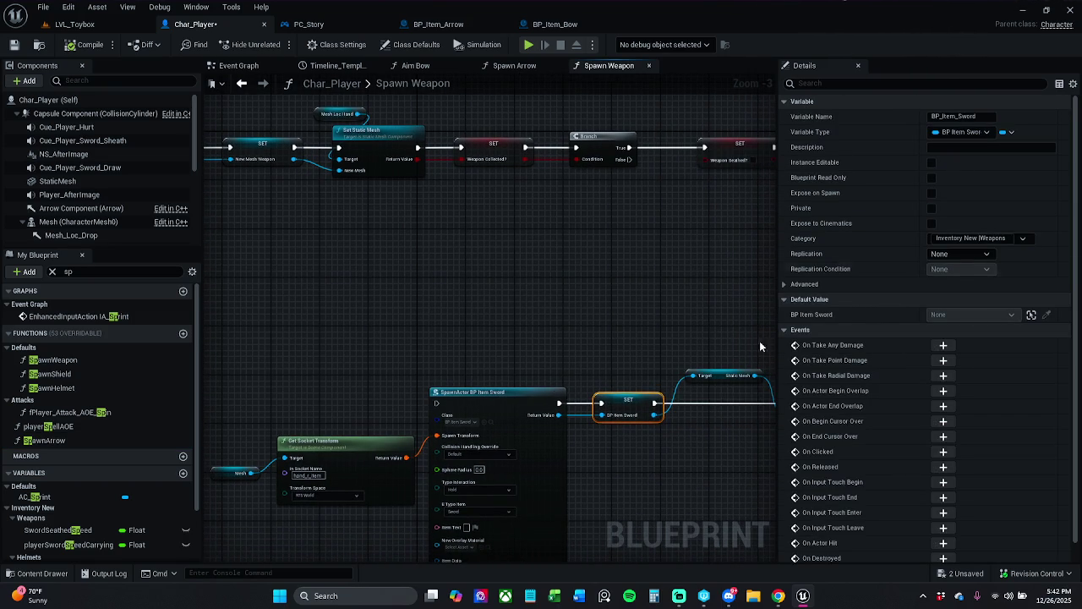
pyautogui.moveTo(690, 343); pyautogui.dragTo(612, 345)
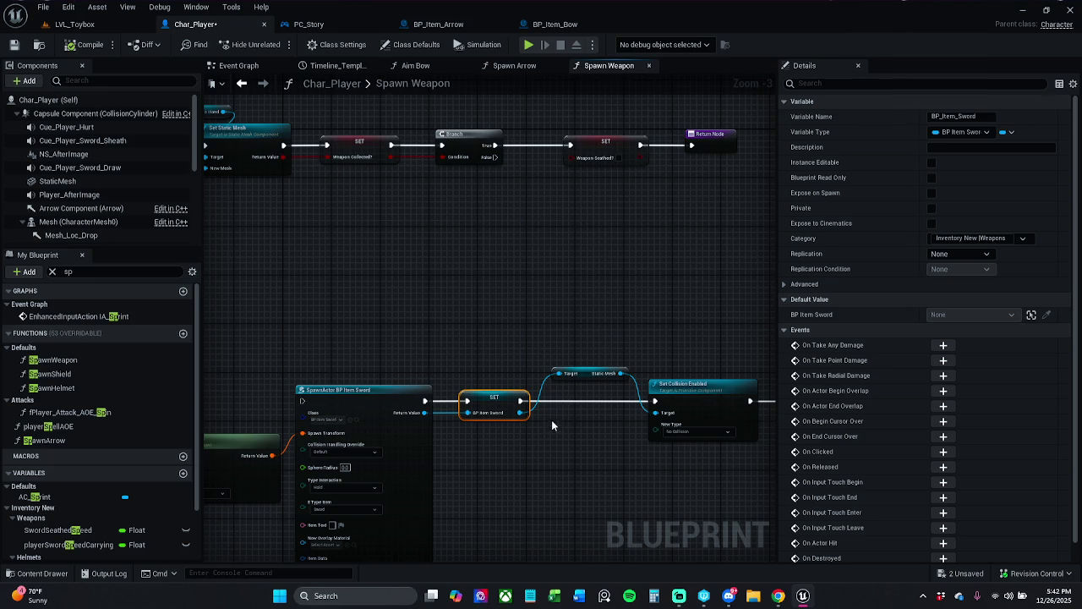
pyautogui.moveTo(638, 293)
pyautogui.mouseDown()
pyautogui.moveTo(430, 280)
pyautogui.moveTo(505, 270)
pyautogui.mouseUp()
# Find references to the BP_Item_Sword variable from its setter node
pyautogui.rightClick(387, 376)
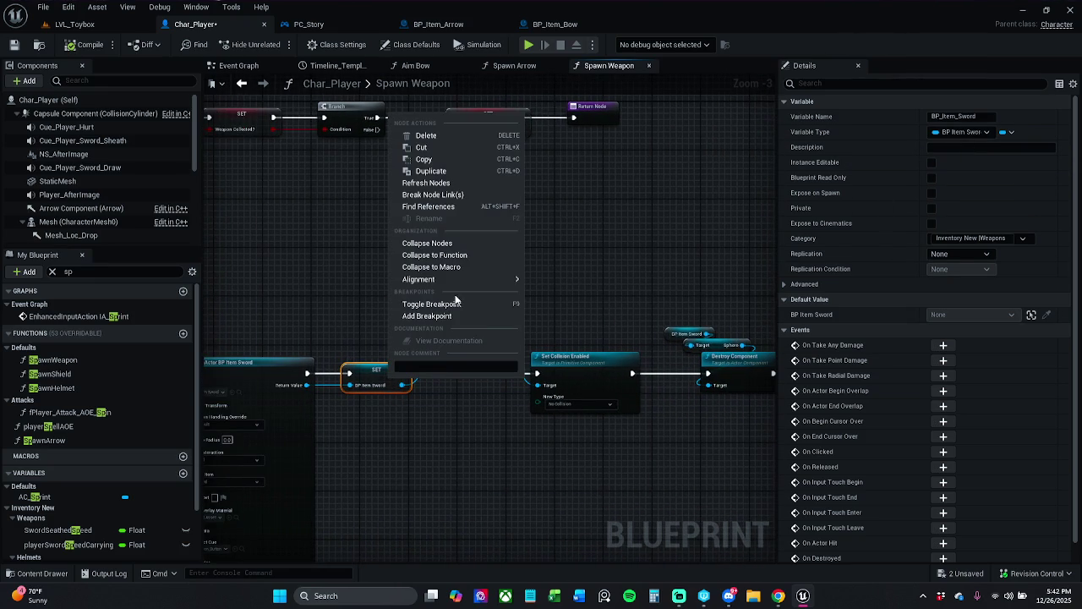
pyautogui.click(461, 207)
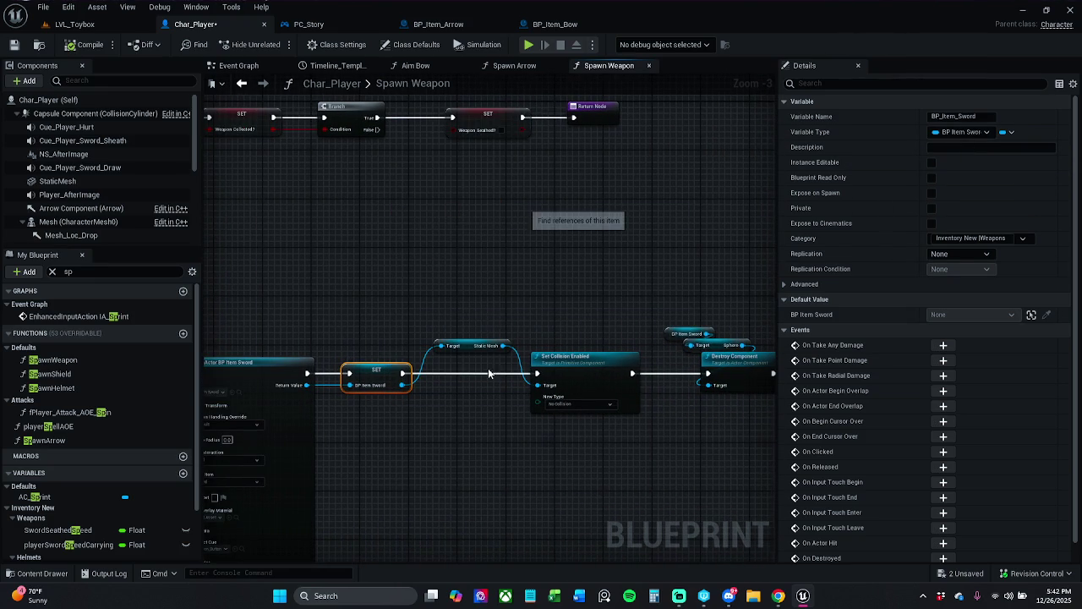
pyautogui.click(288, 452)
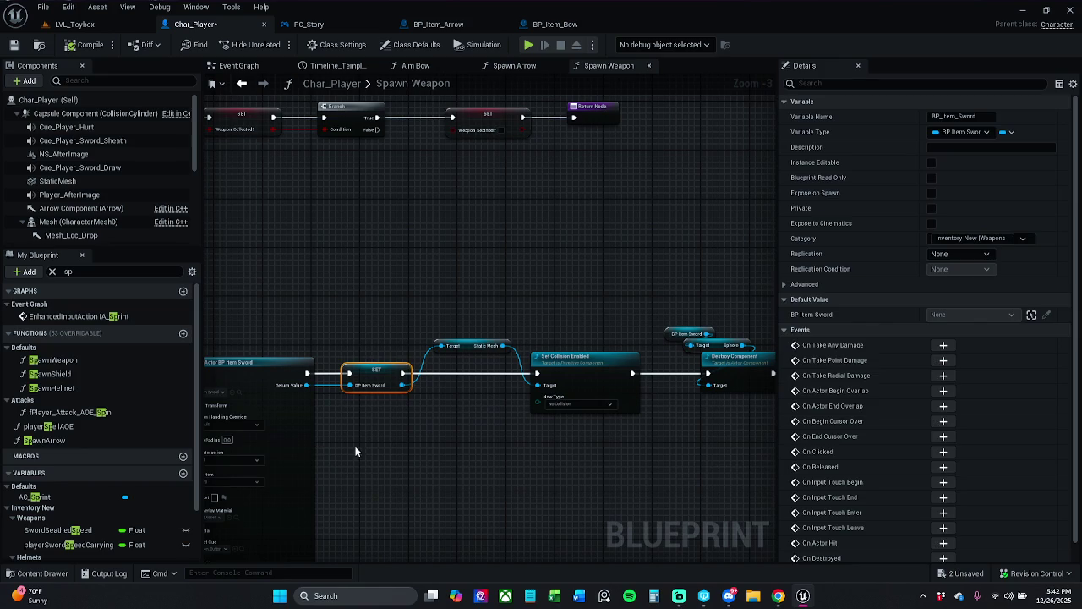
pyautogui.click(355, 447)
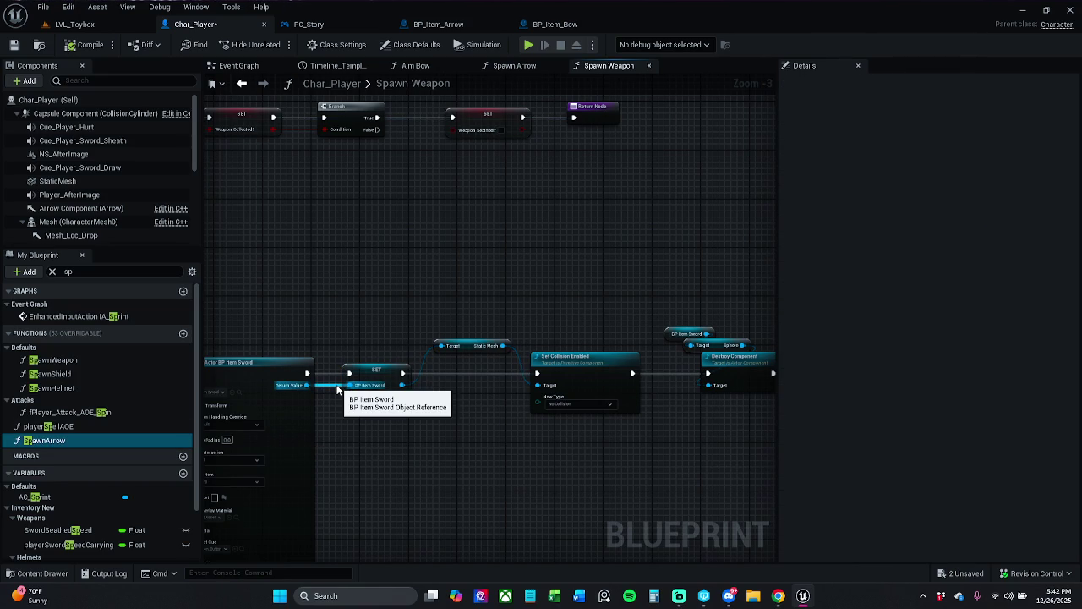
# Break the sword's Return Value and Static Mesh Target links and move the setter and getter up out of the chain
pyautogui.keyDown('alt'); pyautogui.click(336, 389); pyautogui.keyUp('alt')
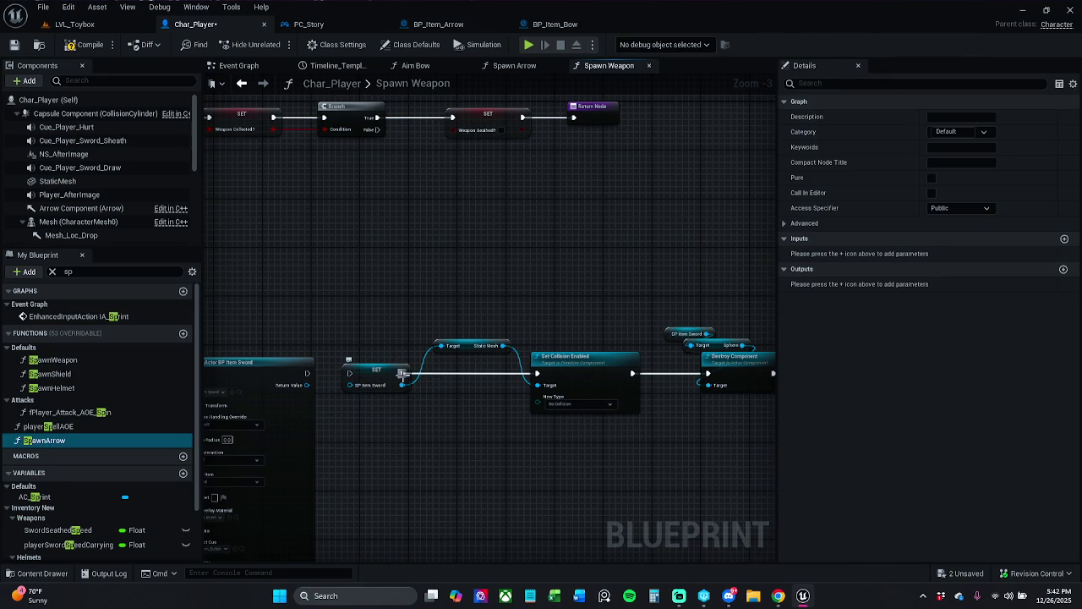
pyautogui.keyDown('alt'); pyautogui.click(405, 387); pyautogui.keyUp('alt')
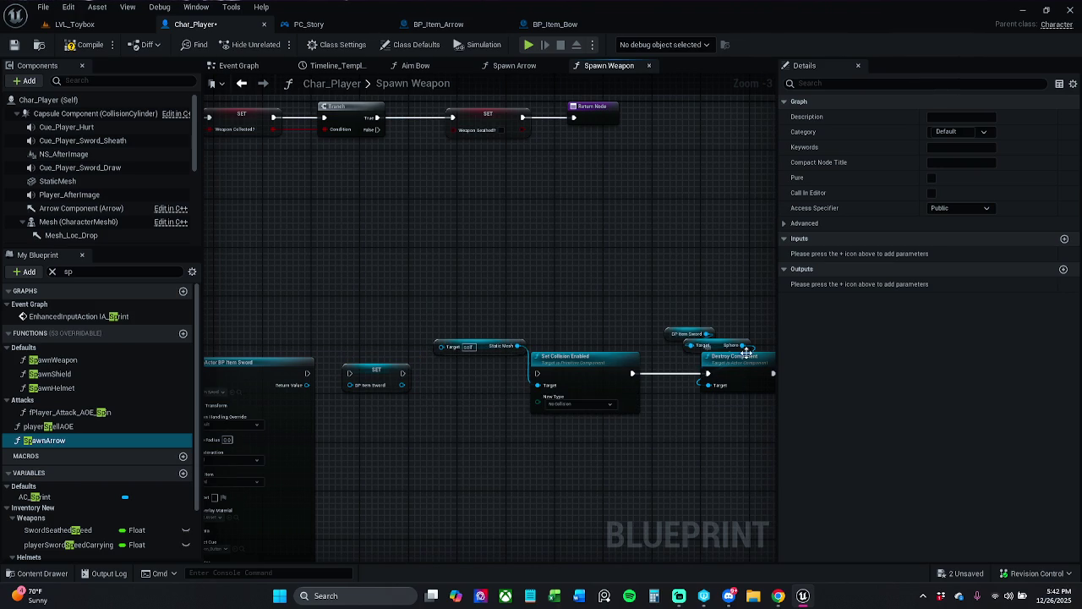
pyautogui.moveTo(717, 365); pyautogui.dragTo(664, 365)
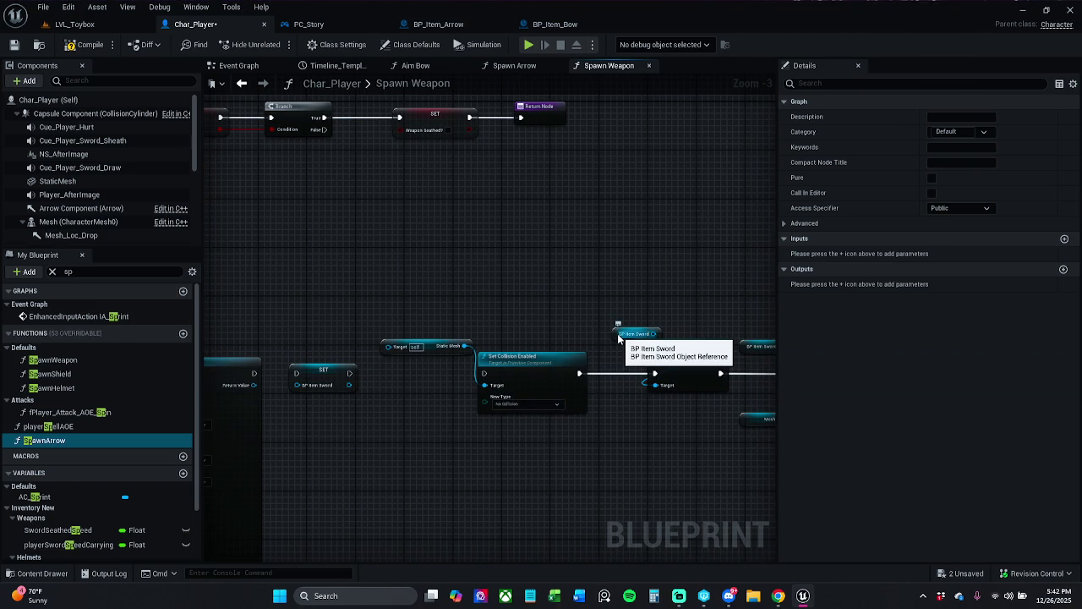
pyautogui.moveTo(619, 337); pyautogui.dragTo(610, 233)
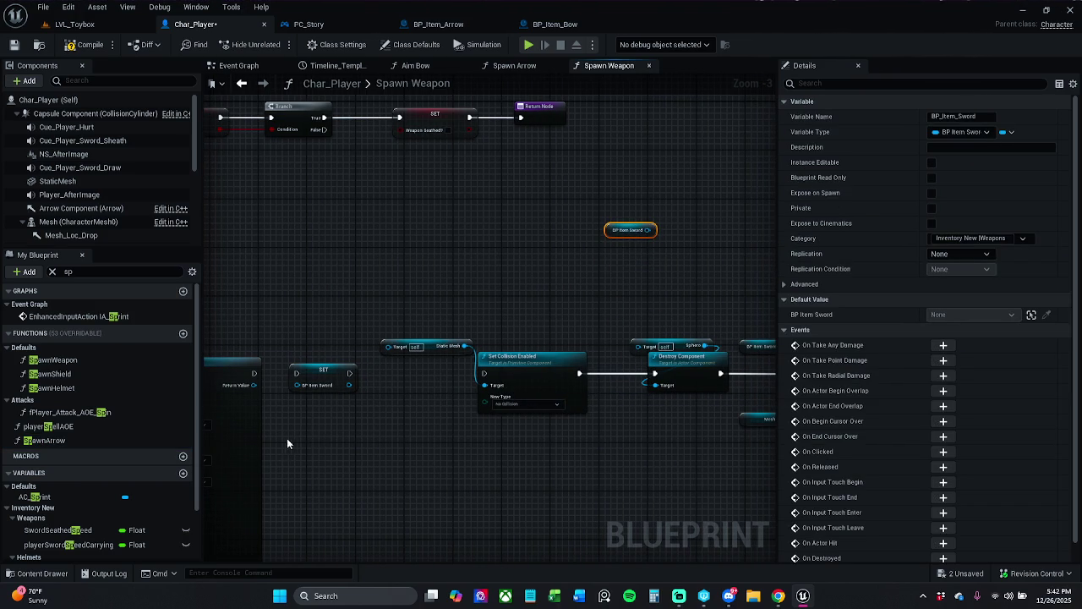
pyautogui.moveTo(311, 374); pyautogui.dragTo(314, 260)
pyautogui.moveTo(615, 304); pyautogui.dragTo(434, 306)
pyautogui.click(577, 313)
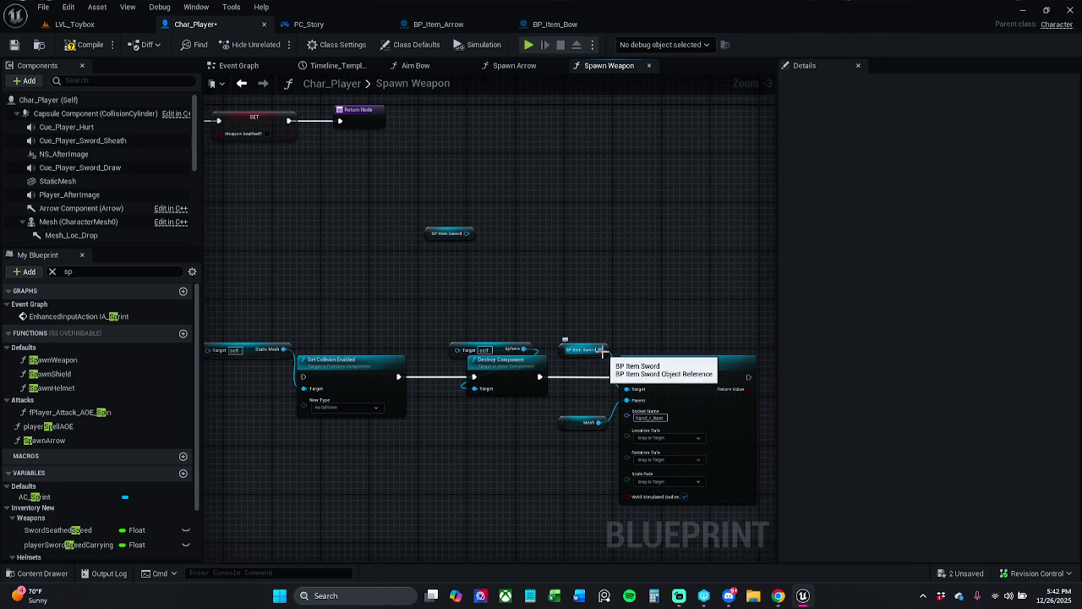
pyautogui.moveTo(602, 348)
pyautogui.mouseDown()
pyautogui.moveTo(579, 248)
pyautogui.moveTo(586, 278)
pyautogui.moveTo(654, 307)
pyautogui.moveTo(709, 296)
pyautogui.mouseUp()
pyautogui.click(594, 311)
pyautogui.moveTo(202, 364)
pyautogui.mouseDown()
pyautogui.moveTo(348, 331)
pyautogui.moveTo(424, 362)
pyautogui.mouseUp()
# Set the SpawnActor class to BP_Item_Parent
pyautogui.click(312, 346)
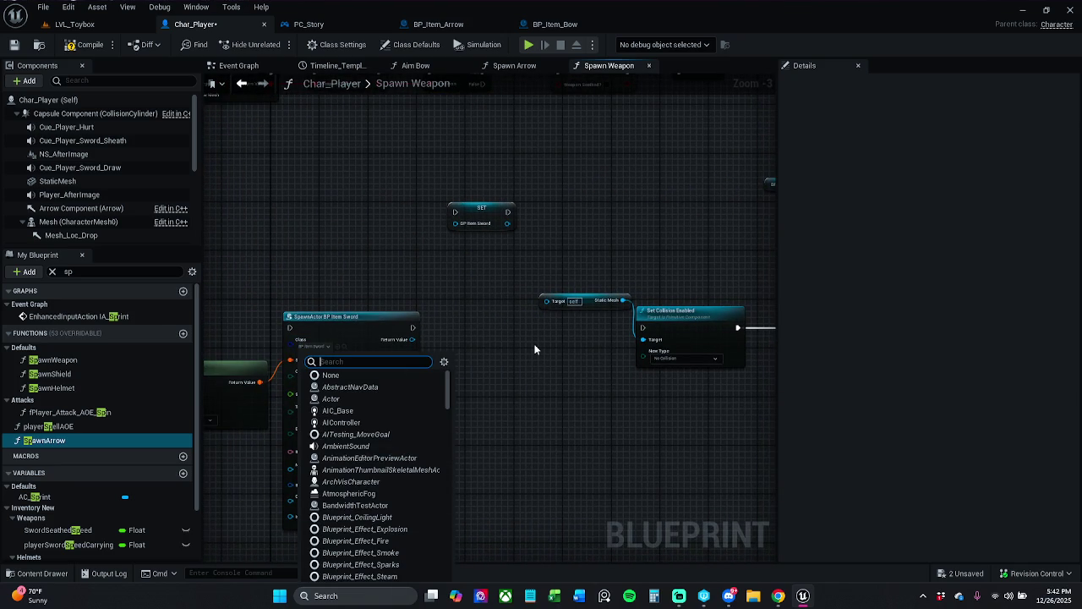
pyautogui.write('bp item')
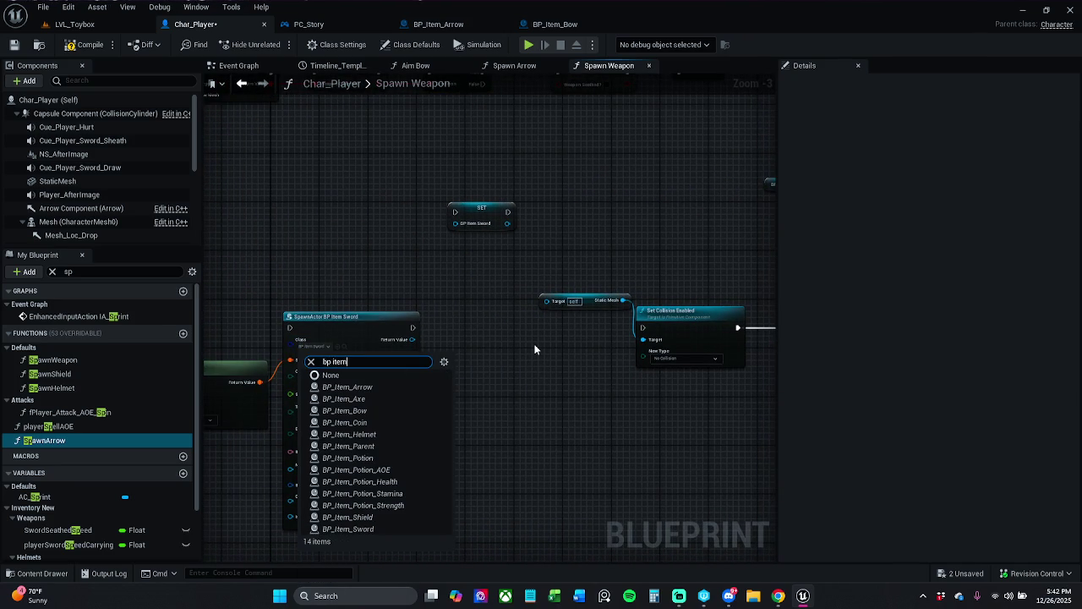
pyautogui.click(373, 452)
# Move the Spawn Weapon entry and SET New Mesh Weapon down beside the SpawnActor node
pyautogui.moveTo(446, 362); pyautogui.dragTo(573, 361)
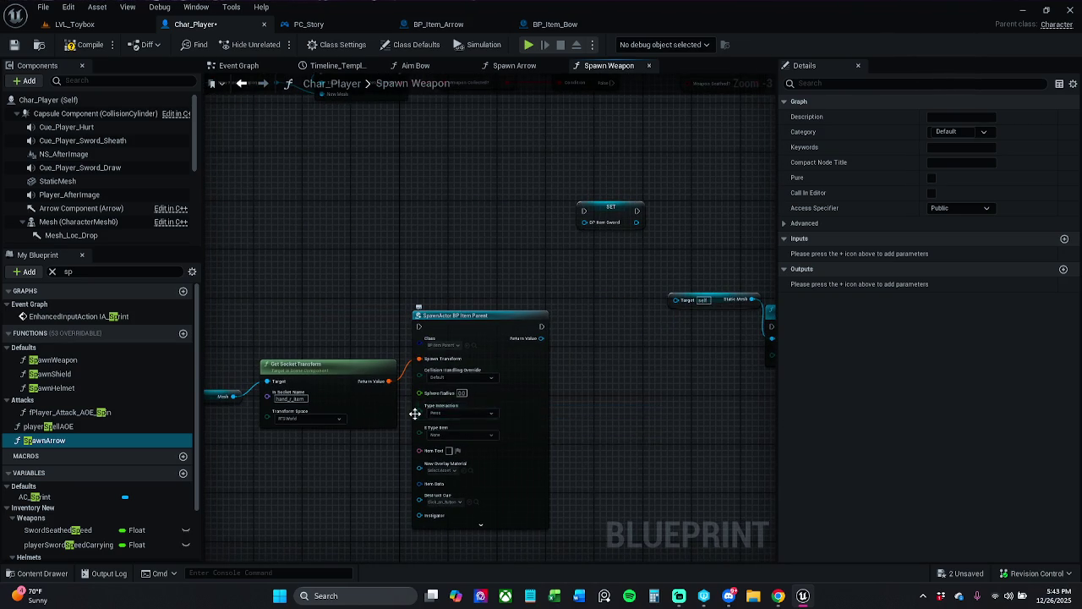
pyautogui.moveTo(415, 411); pyautogui.dragTo(508, 507)
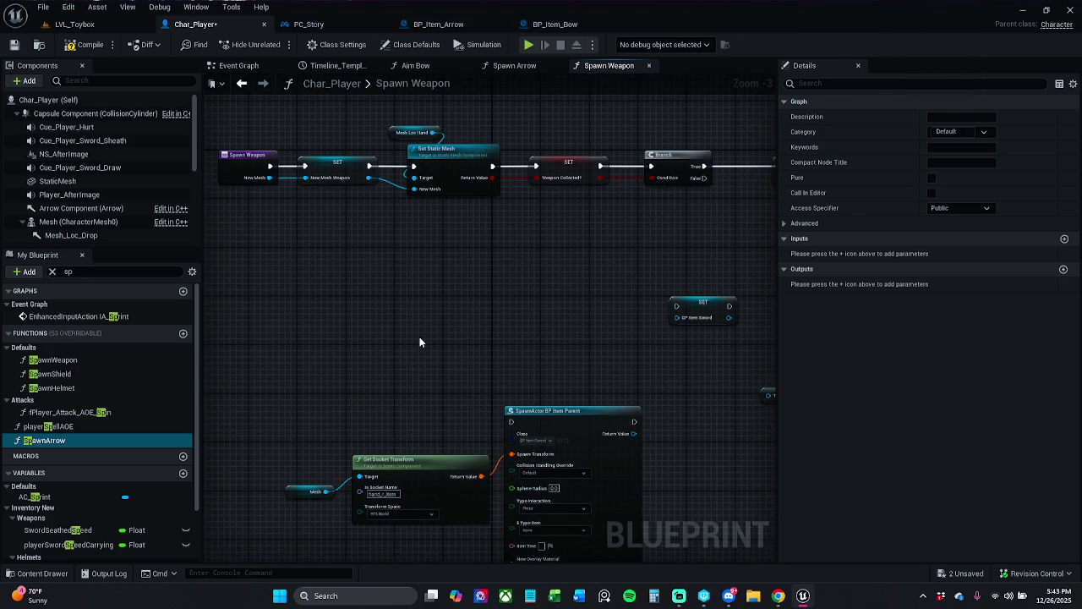
pyautogui.moveTo(252, 146); pyautogui.dragTo(335, 193)
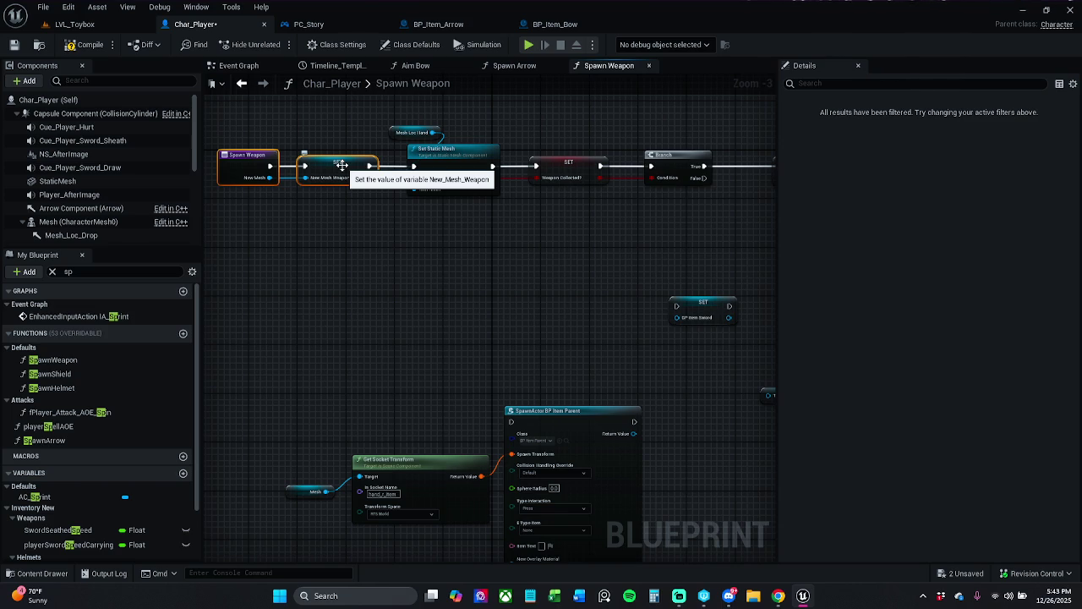
pyautogui.moveTo(342, 165); pyautogui.dragTo(396, 407)
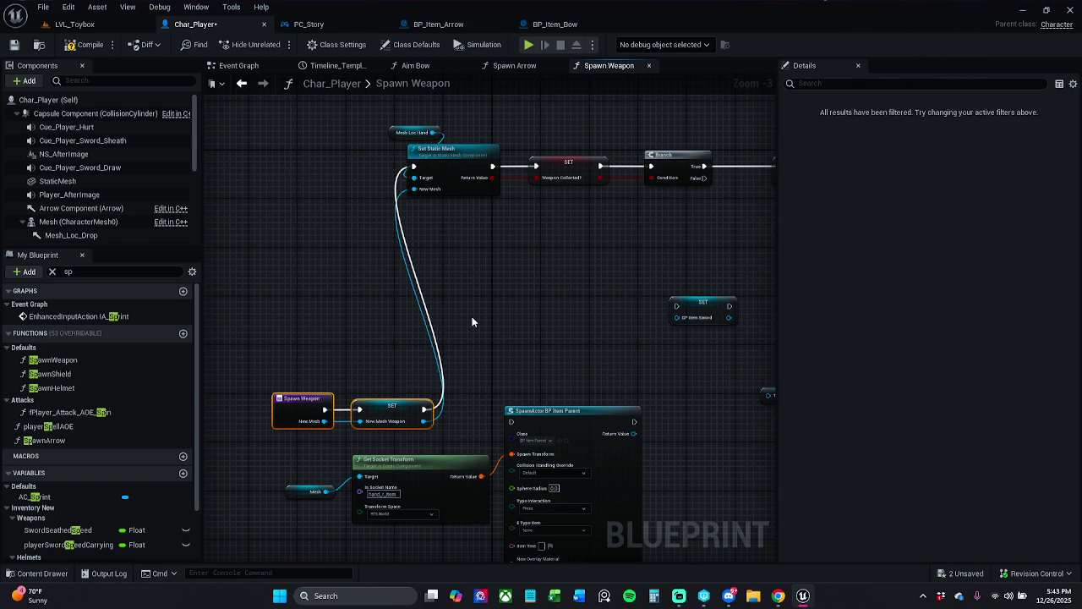
pyautogui.click(470, 403)
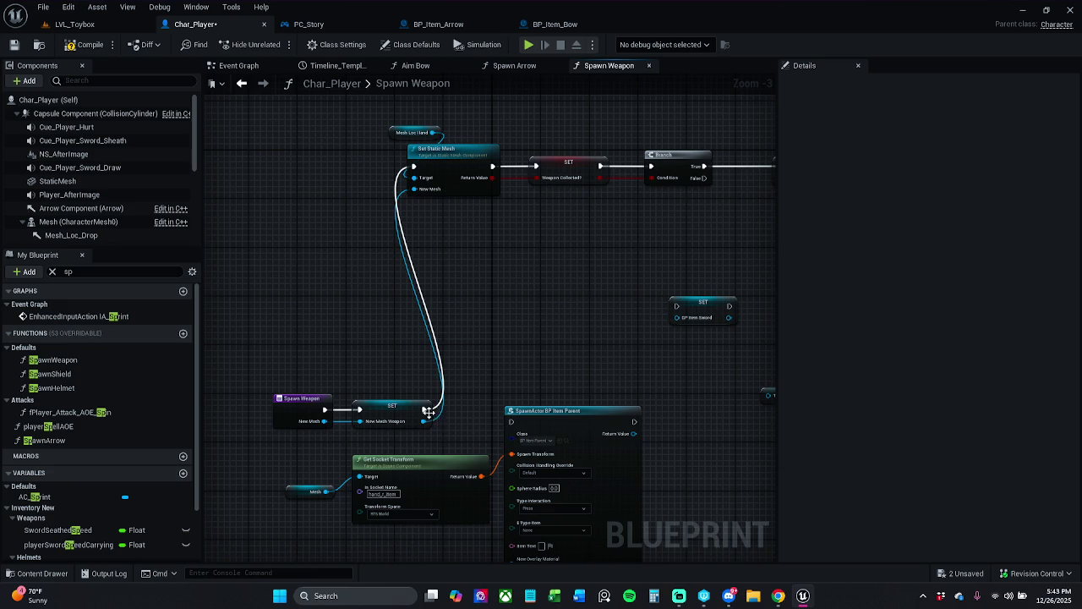
# Run SpawnActor right after SET New Mesh Weapon and feed New Mesh Weapon into Set Static Mesh
pyautogui.moveTo(424, 410); pyautogui.dragTo(511, 421)
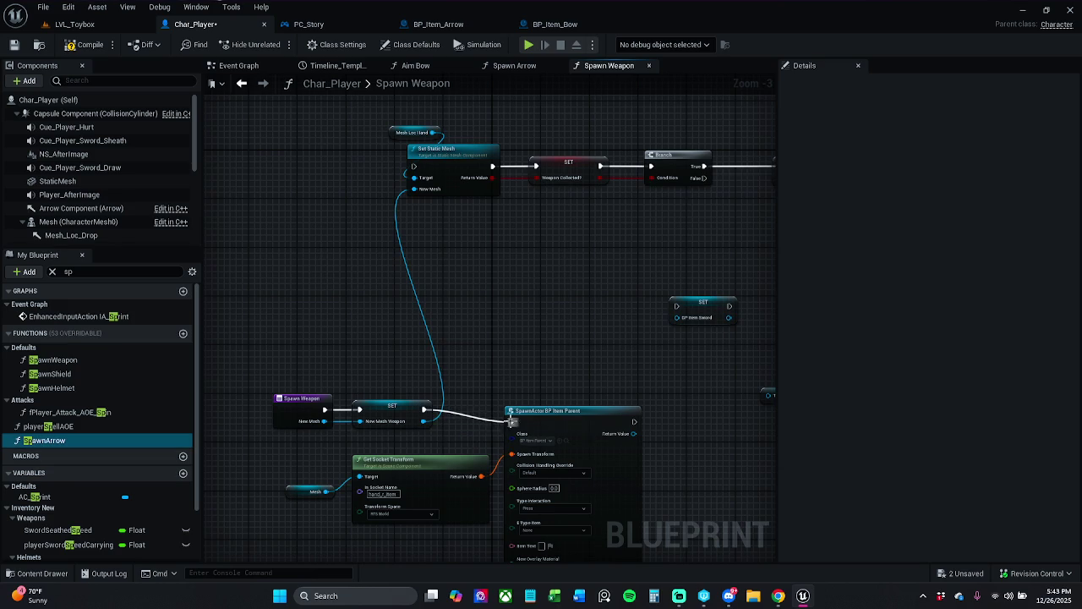
pyautogui.keyDown('alt'); pyautogui.click(422, 420); pyautogui.keyUp('alt')
pyautogui.moveTo(304, 382)
pyautogui.mouseDown()
pyautogui.moveTo(404, 416)
pyautogui.moveTo(488, 417)
pyautogui.moveTo(335, 162)
pyautogui.moveTo(407, 201)
pyautogui.moveTo(413, 194)
pyautogui.mouseUp()
pyautogui.click(433, 421)
pyautogui.moveTo(354, 165)
pyautogui.mouseDown()
pyautogui.moveTo(419, 172)
pyautogui.moveTo(351, 163)
pyautogui.mouseUp()
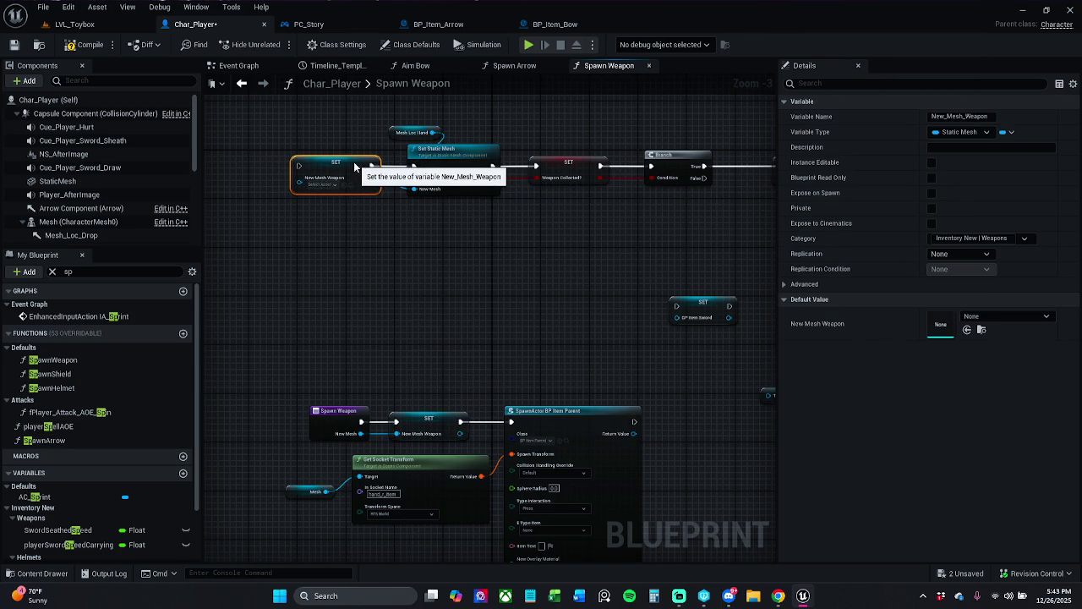
pyautogui.click(412, 272)
pyautogui.moveTo(438, 308); pyautogui.dragTo(420, 212)
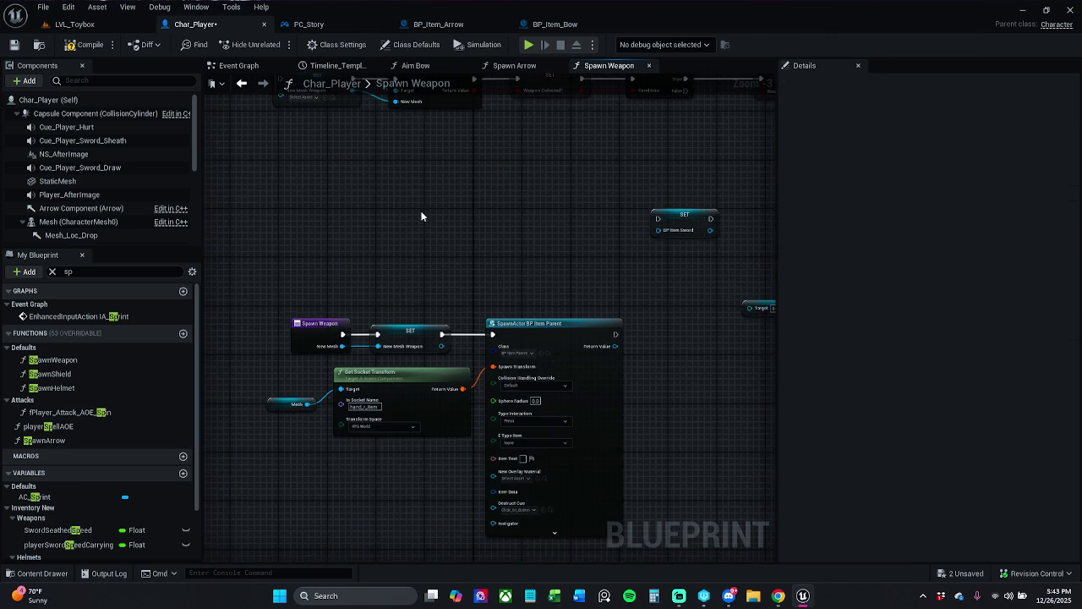
pyautogui.moveTo(529, 259); pyautogui.dragTo(399, 234)
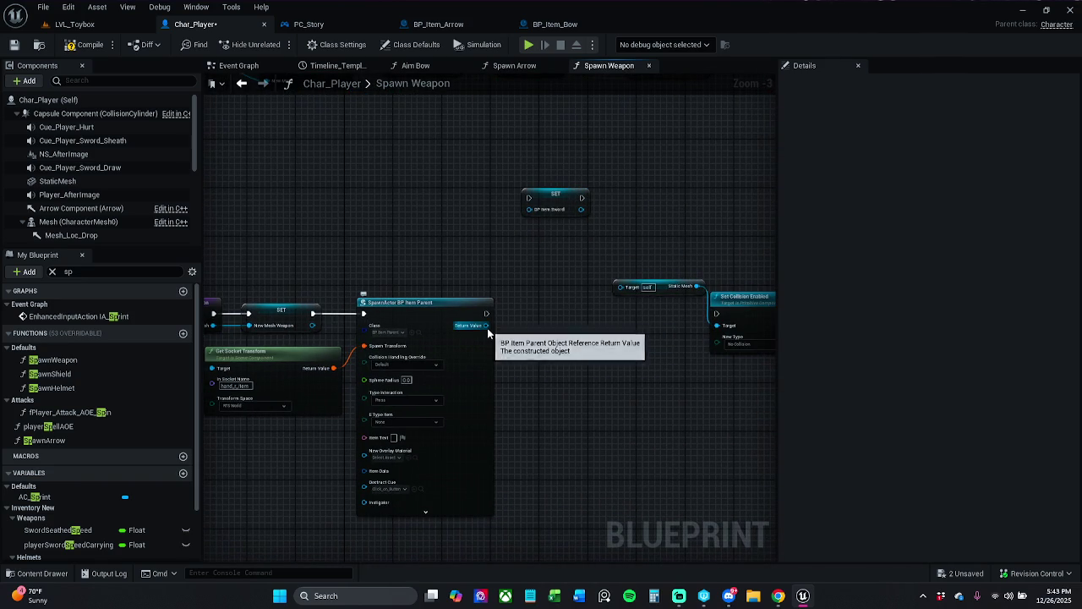
# Delete the NewVar SET node created from the spawned actor's return value
pyautogui.moveTo(486, 326); pyautogui.dragTo(533, 329)
pyautogui.click(716, 337)
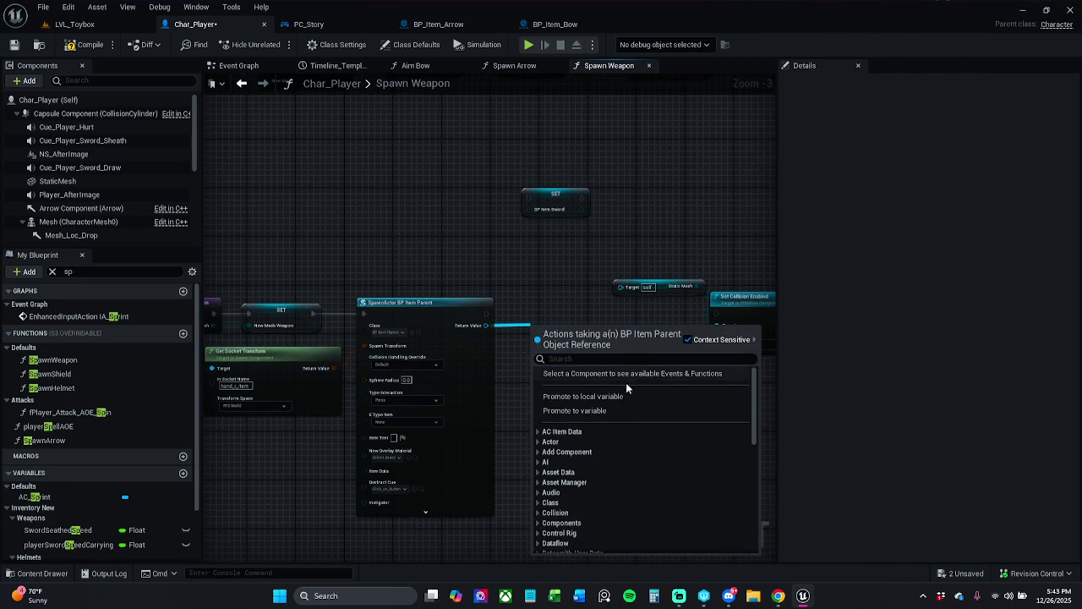
pyautogui.click(604, 411)
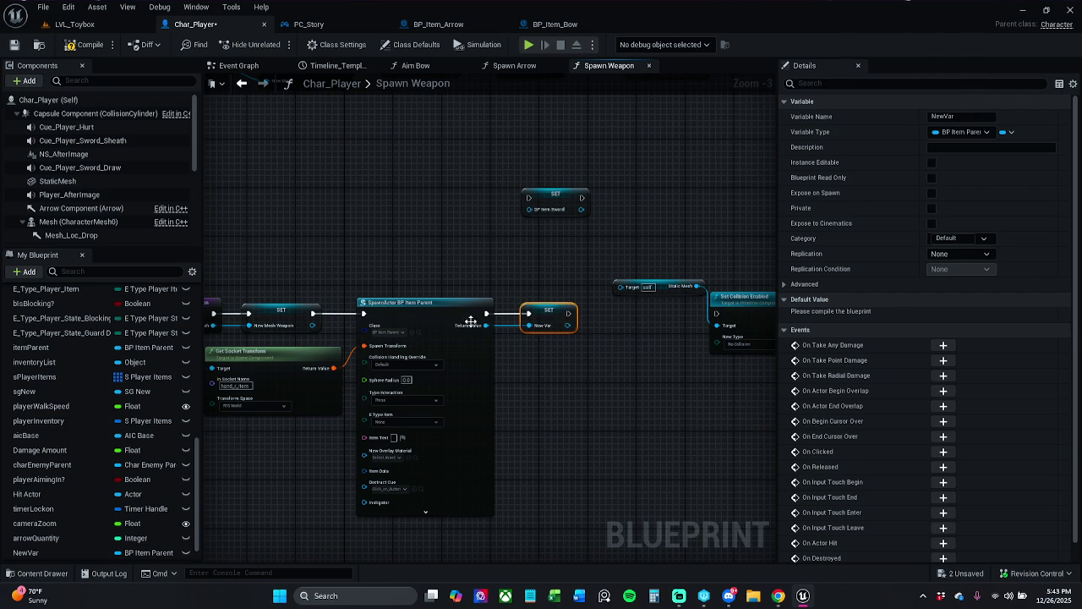
pyautogui.click(553, 203)
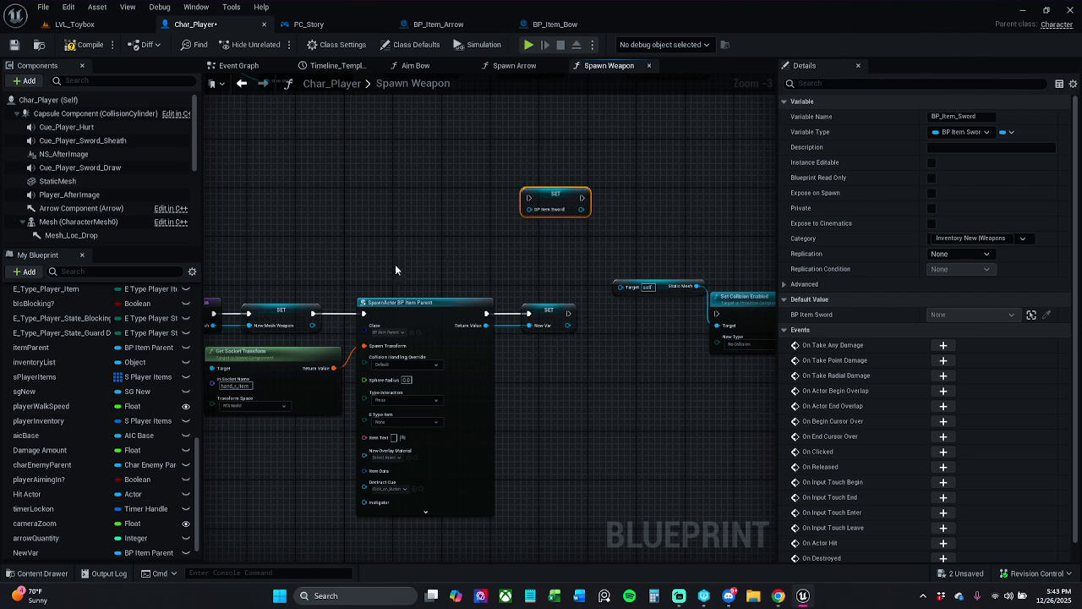
pyautogui.scroll(-1, 131, 473)
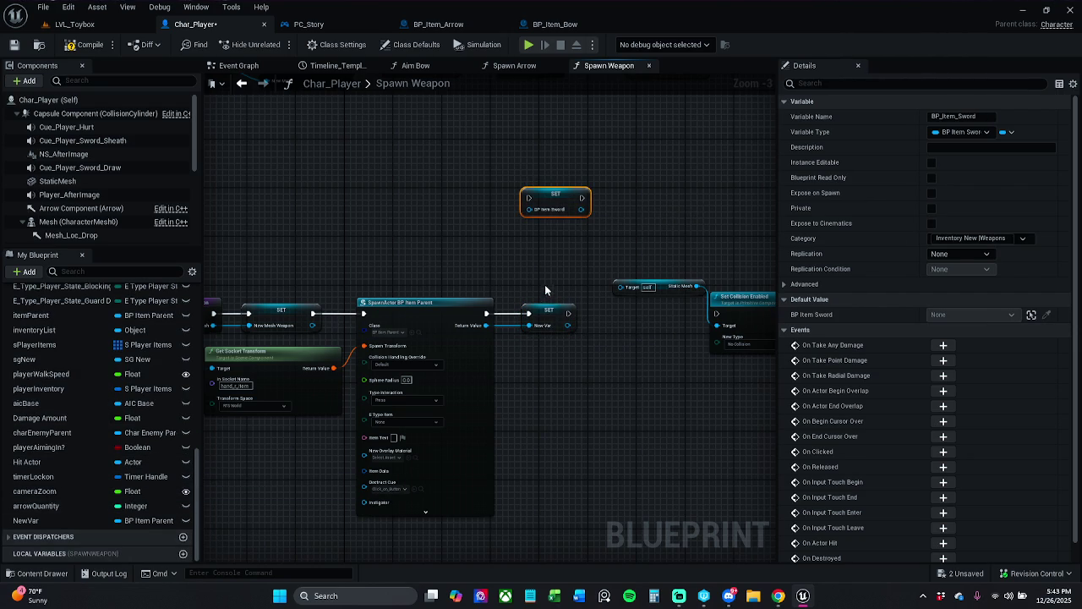
pyautogui.click(548, 311)
pyautogui.press('Delete')
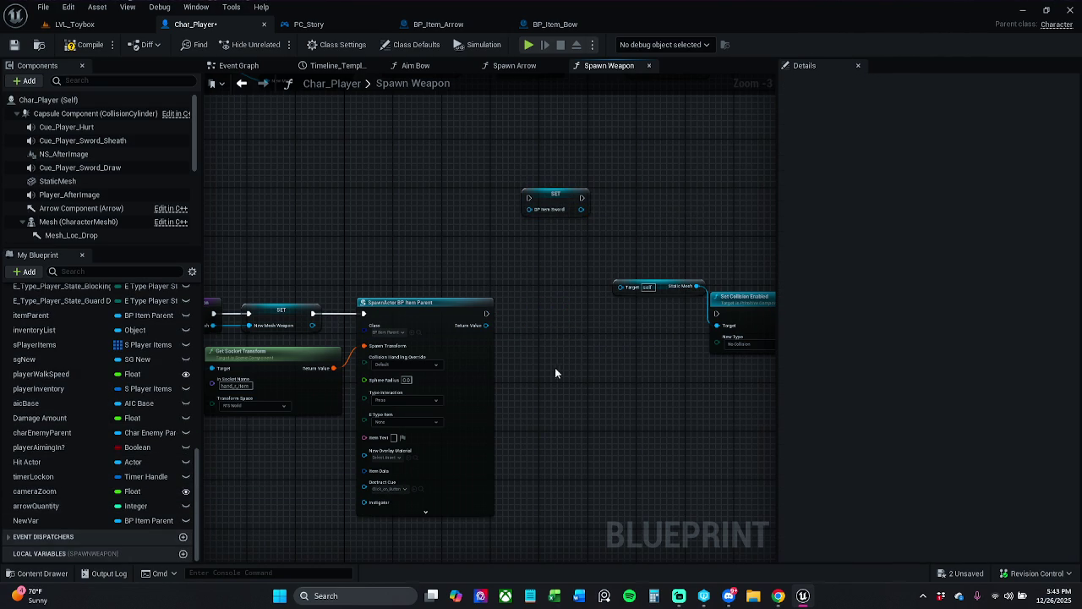
# Promote SpawnActor's Return Value to a local variable named bpItemParent
pyautogui.moveTo(486, 326)
pyautogui.mouseDown()
pyautogui.moveTo(524, 333)
pyautogui.moveTo(551, 310)
pyautogui.mouseUp()
pyautogui.click(583, 398)
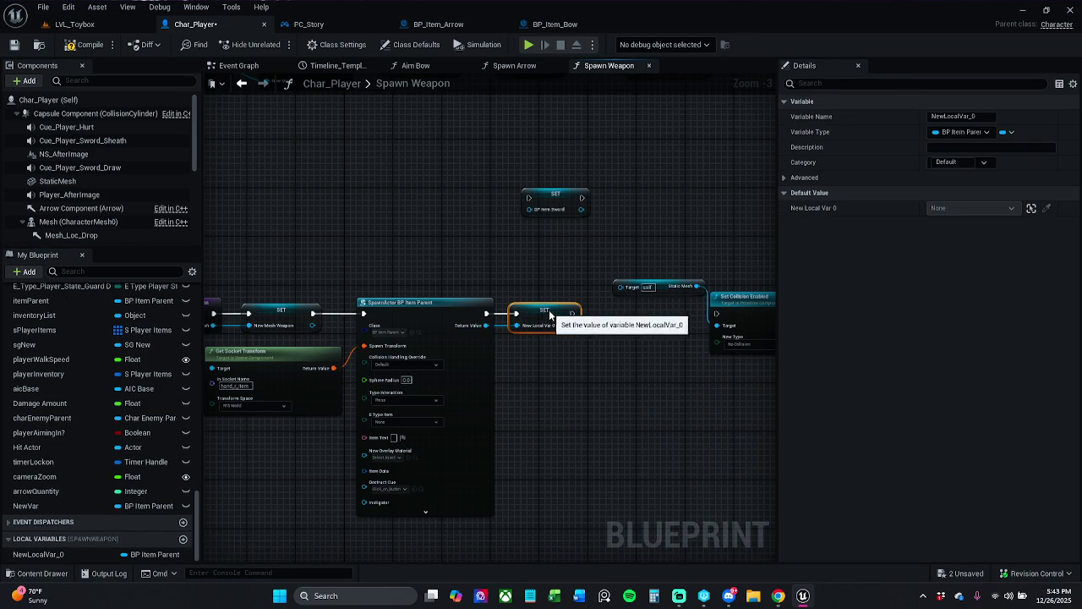
pyautogui.click(990, 117)
pyautogui.write('bpItemParent')
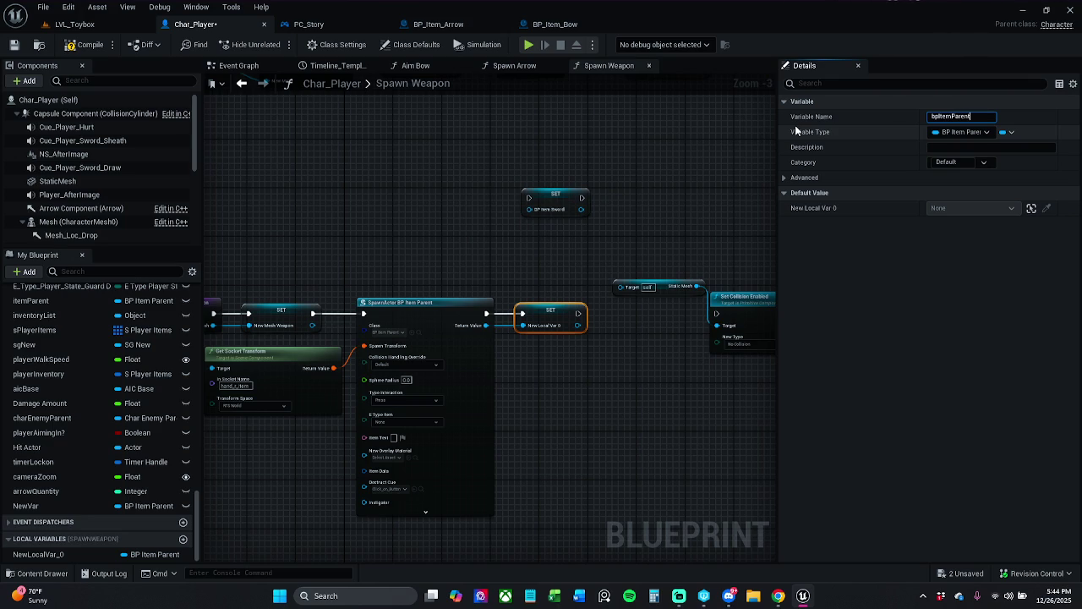
pyautogui.press('Return')
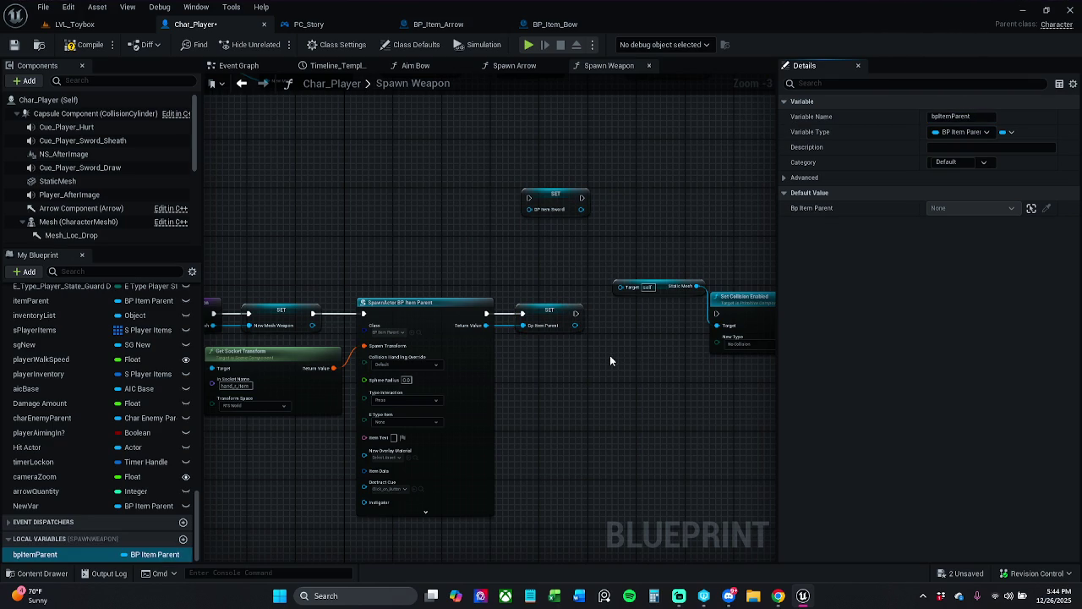
# Wire bpItemParent to the Static Mesh target and its SET into Set Collision Enabled
pyautogui.moveTo(575, 325)
pyautogui.mouseDown()
pyautogui.moveTo(626, 292)
pyautogui.moveTo(706, 321)
pyautogui.moveTo(716, 315)
pyautogui.mouseUp()
pyautogui.click(553, 333)
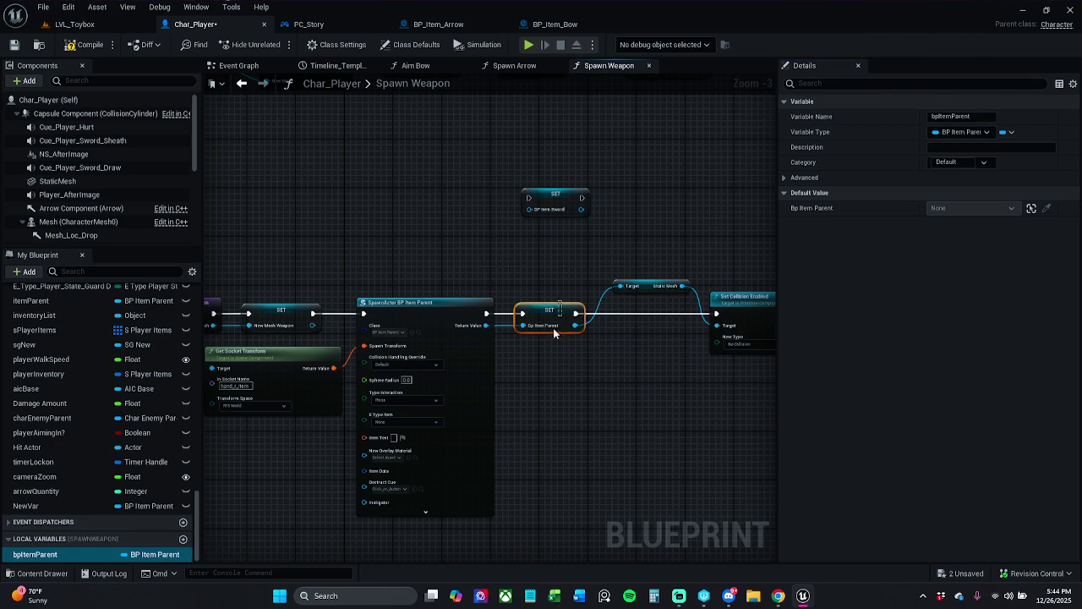
pyautogui.click(488, 296)
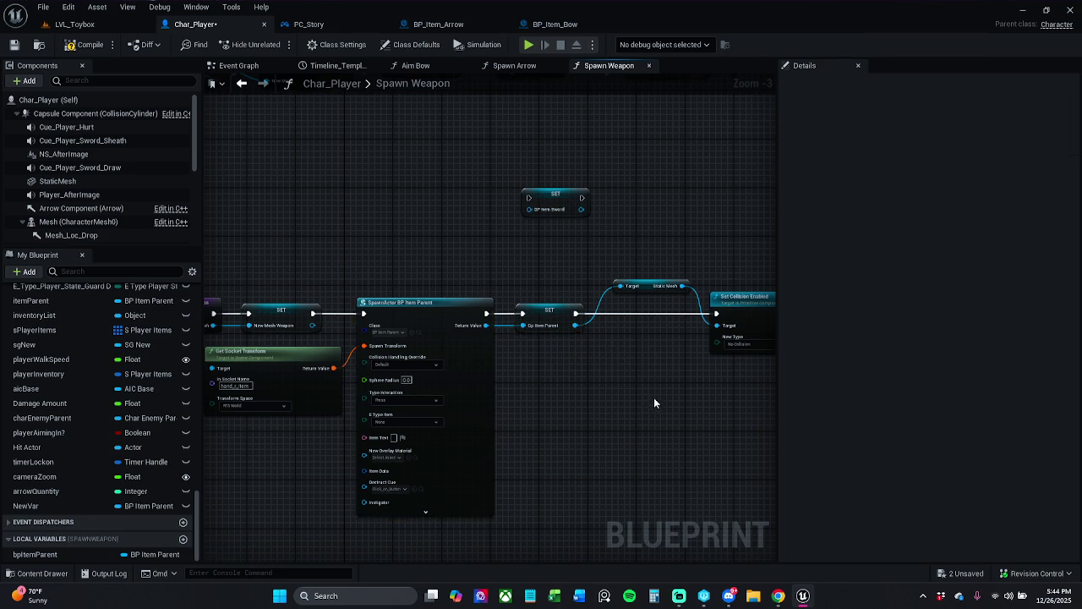
pyautogui.hscroll(5, 609, 389)
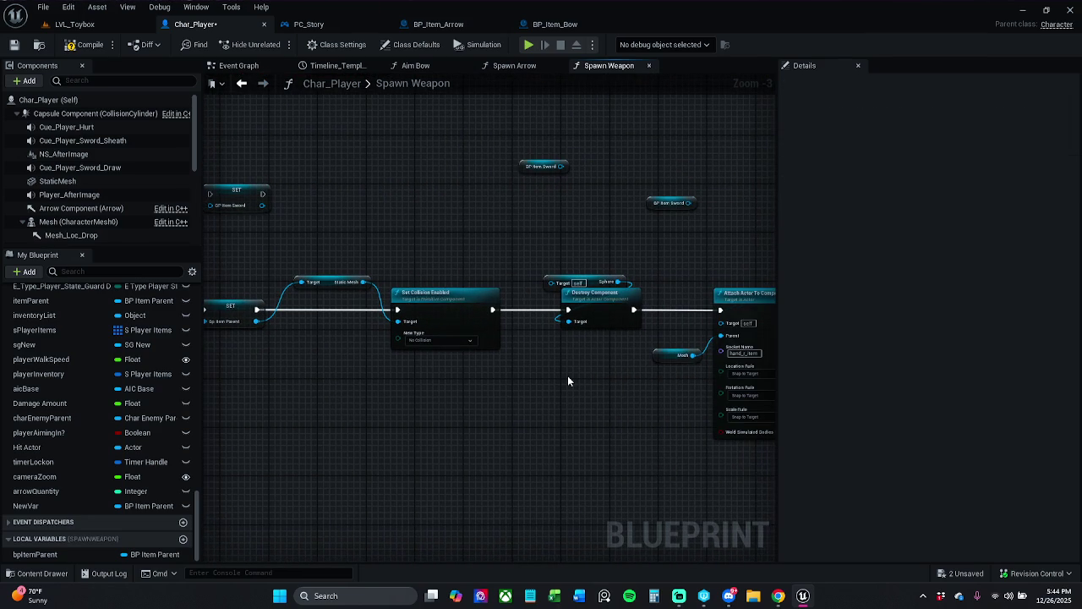
# Delete the unused NewVar variable
pyautogui.click(62, 507)
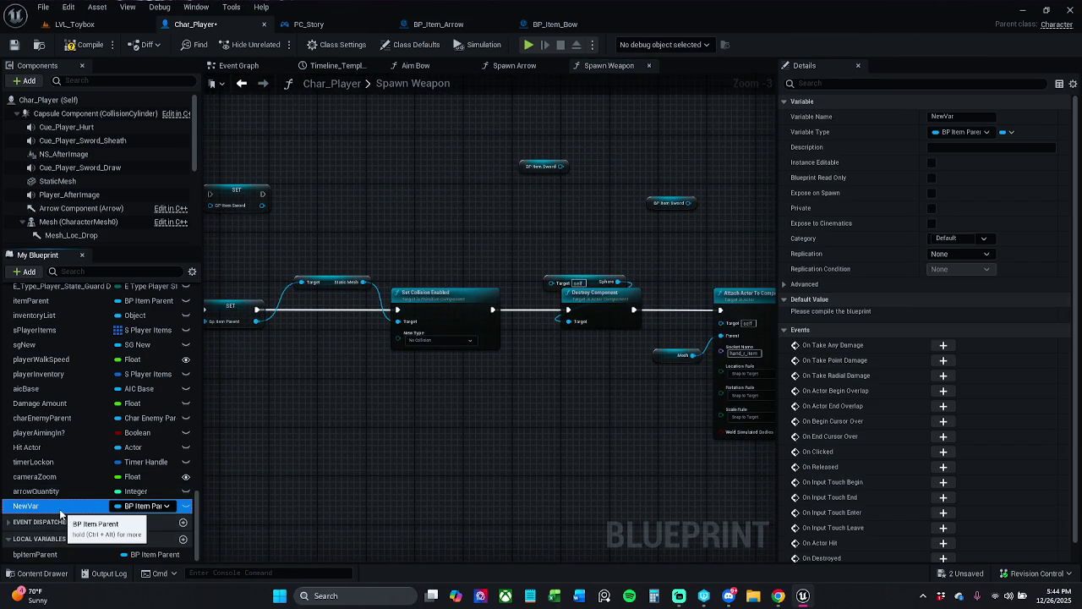
pyautogui.press('Delete')
pyautogui.scroll(5, 76, 460)
pyautogui.scroll(-10, 76, 465)
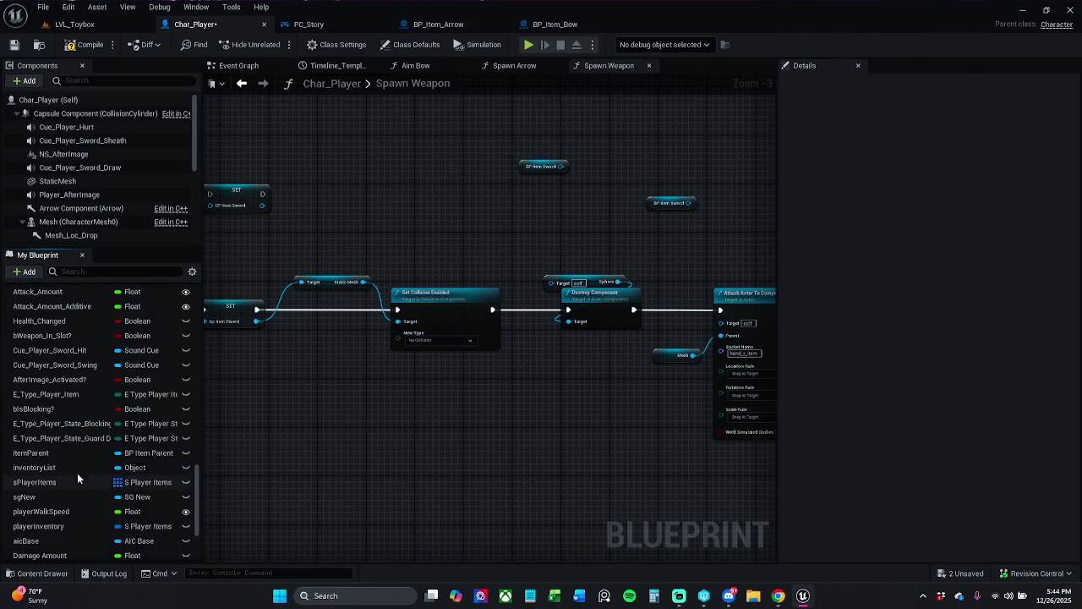
pyautogui.scroll(-3, 77, 473)
# Add bpItemParent getters feeding Destroy Component and Attach Actor To Component
pyautogui.moveTo(35, 554)
pyautogui.mouseDown()
pyautogui.moveTo(555, 313)
pyautogui.moveTo(517, 269)
pyautogui.moveTo(580, 270)
pyautogui.mouseUp()
pyautogui.click(532, 279)
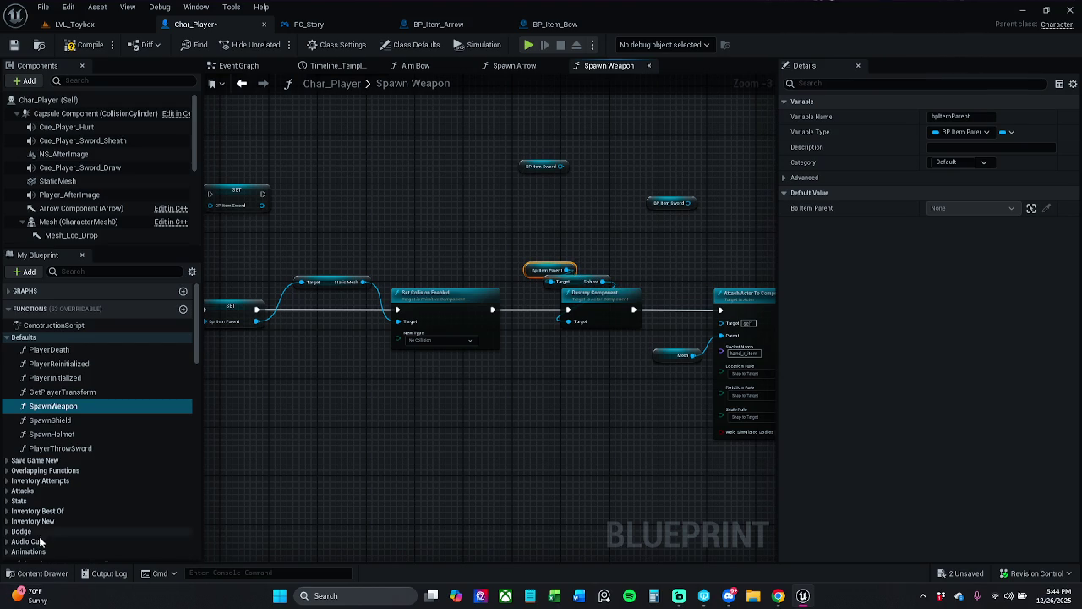
pyautogui.scroll(-10, 183, 496)
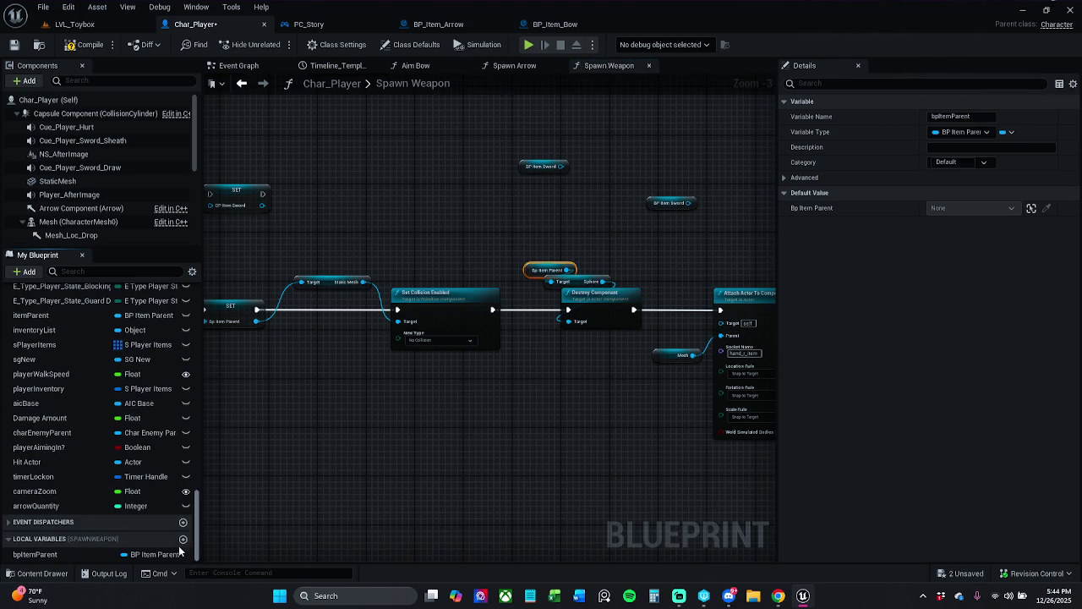
pyautogui.moveTo(71, 557)
pyautogui.mouseDown()
pyautogui.moveTo(710, 367)
pyautogui.moveTo(721, 336)
pyautogui.moveTo(709, 272)
pyautogui.mouseUp()
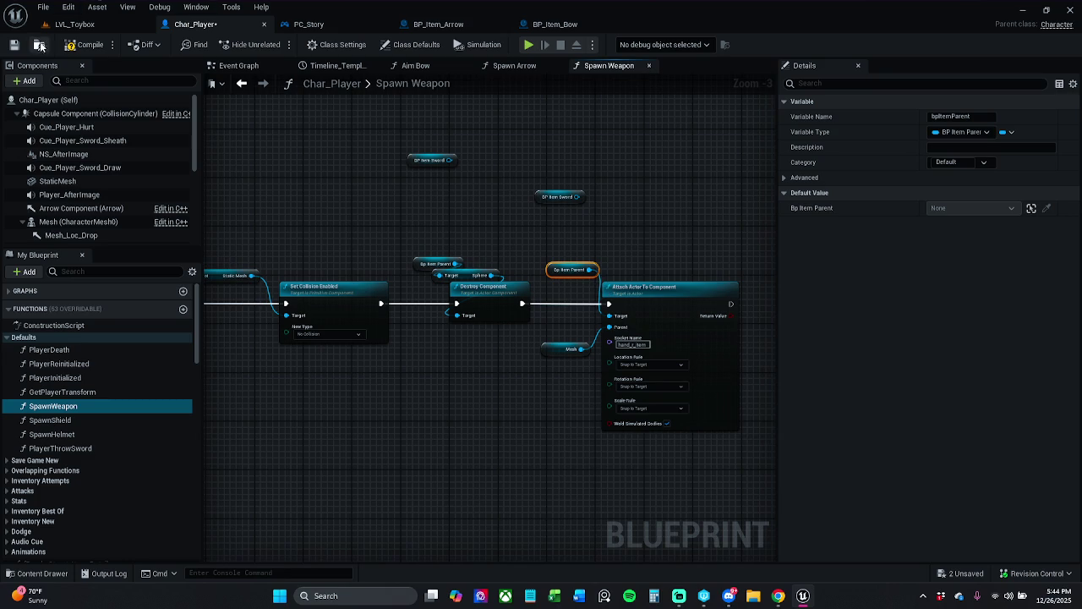
pyautogui.click(225, 214)
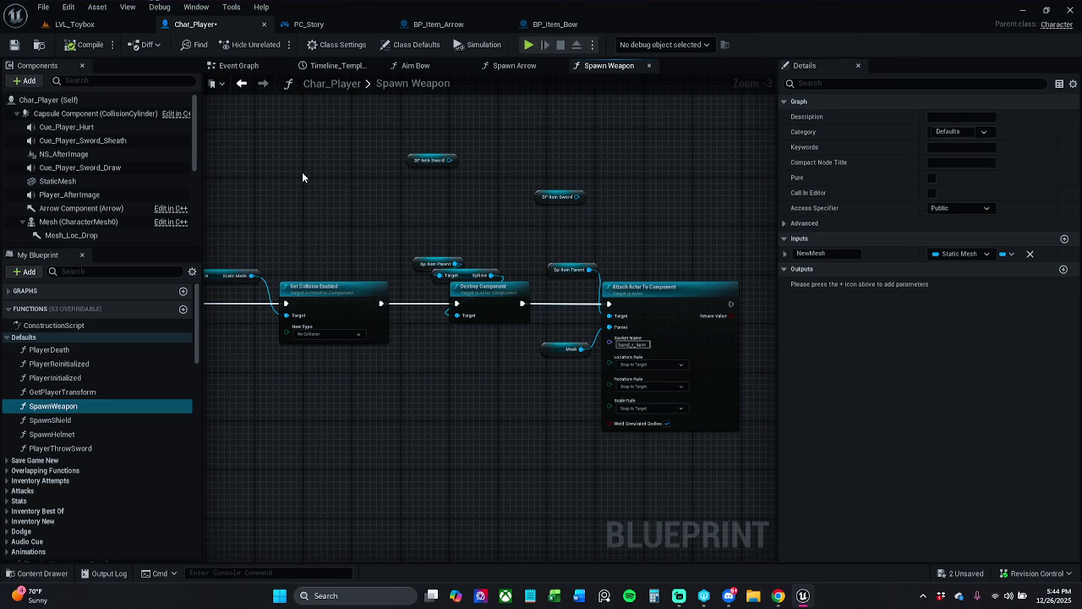
pyautogui.scroll(-3, 599, 196)
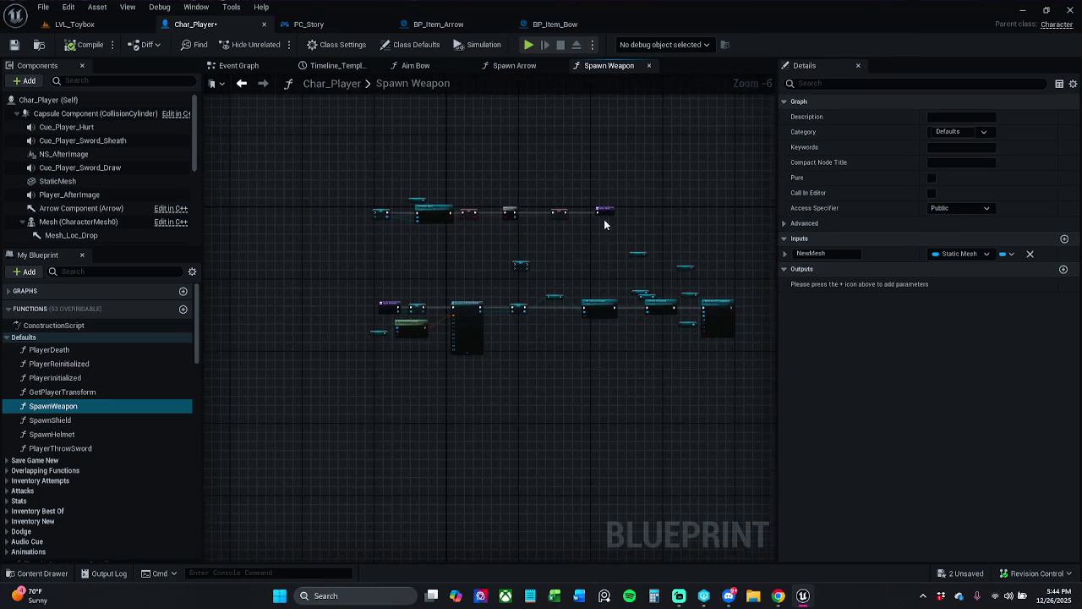
pyautogui.scroll(4, 604, 219)
pyautogui.scroll(-1, 584, 305)
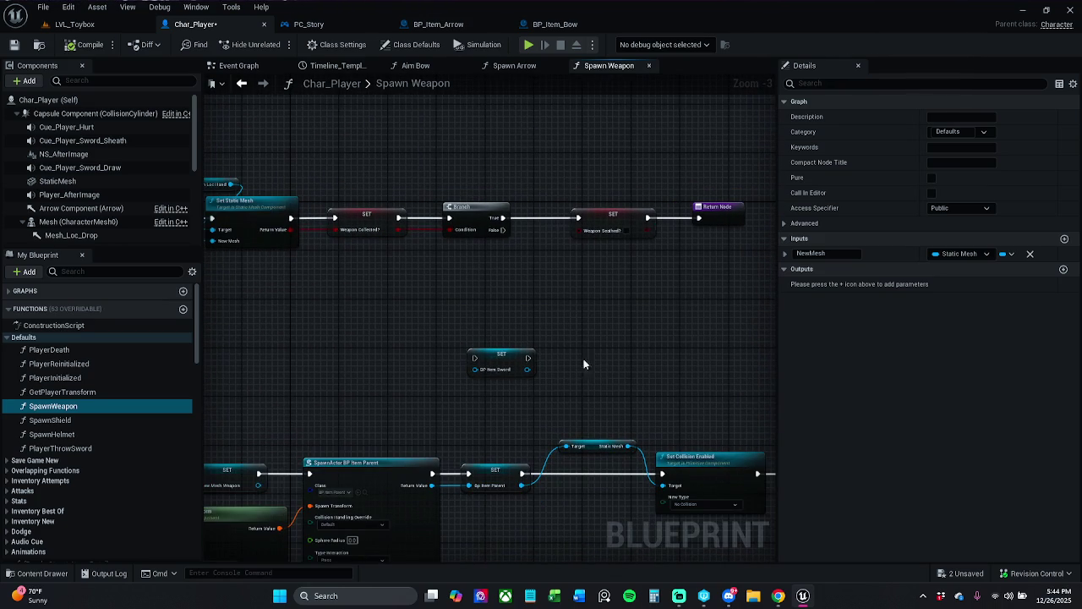
pyautogui.moveTo(603, 331)
pyautogui.mouseDown()
pyautogui.moveTo(209, 234)
pyautogui.moveTo(530, 326)
pyautogui.mouseUp()
# Duplicate the Weapon Collected? SET, Branch and SET nodes and chain them after Attach Actor To Component
pyautogui.moveTo(232, 179)
pyautogui.mouseDown()
pyautogui.moveTo(542, 303)
pyautogui.moveTo(626, 286)
pyautogui.moveTo(591, 317)
pyautogui.moveTo(355, 275)
pyautogui.moveTo(301, 249)
pyautogui.moveTo(719, 289)
pyautogui.moveTo(609, 378)
pyautogui.moveTo(603, 415)
pyautogui.mouseUp()
pyautogui.hotkey('ctrl', 'c')
pyautogui.hotkey('ctrl', 'v')
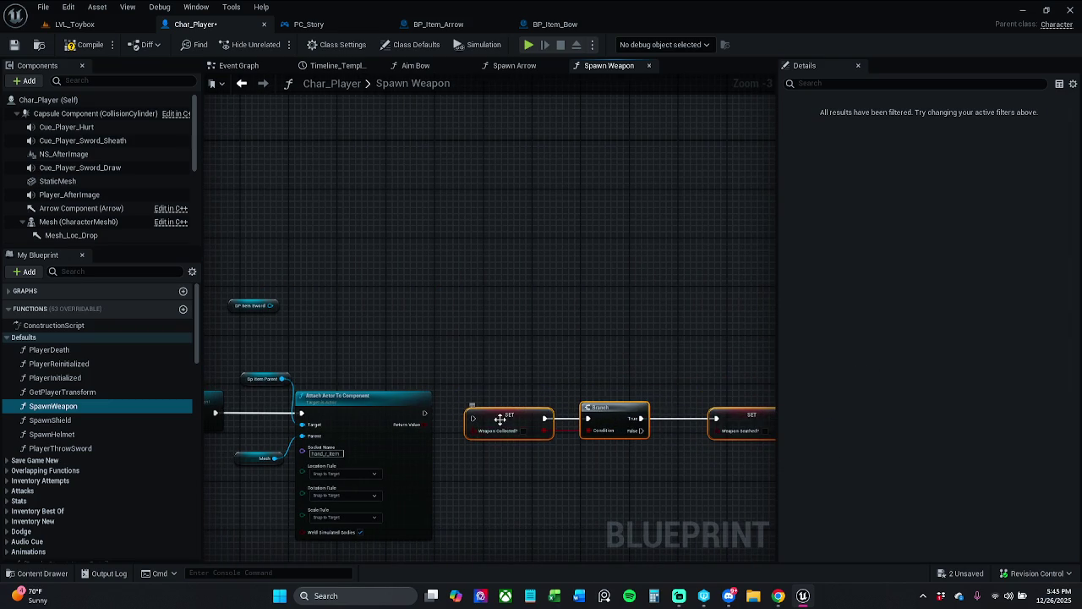
pyautogui.moveTo(500, 420); pyautogui.dragTo(501, 413)
pyautogui.moveTo(424, 412); pyautogui.dragTo(472, 412)
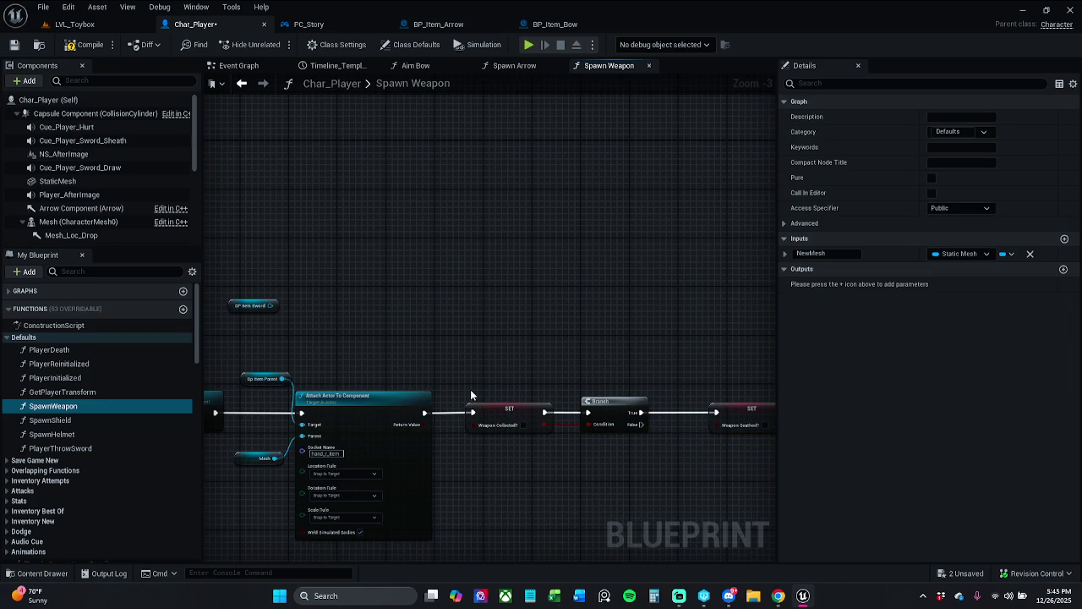
# Review the finished Spawn Weapon chain and save Char_Player
pyautogui.moveTo(337, 330); pyautogui.dragTo(10, 71)
pyautogui.moveTo(414, 338); pyautogui.dragTo(676, 315)
pyautogui.moveTo(678, 448)
pyautogui.mouseDown()
pyautogui.moveTo(568, 411)
pyautogui.moveTo(553, 370)
pyautogui.moveTo(515, 360)
pyautogui.mouseUp()
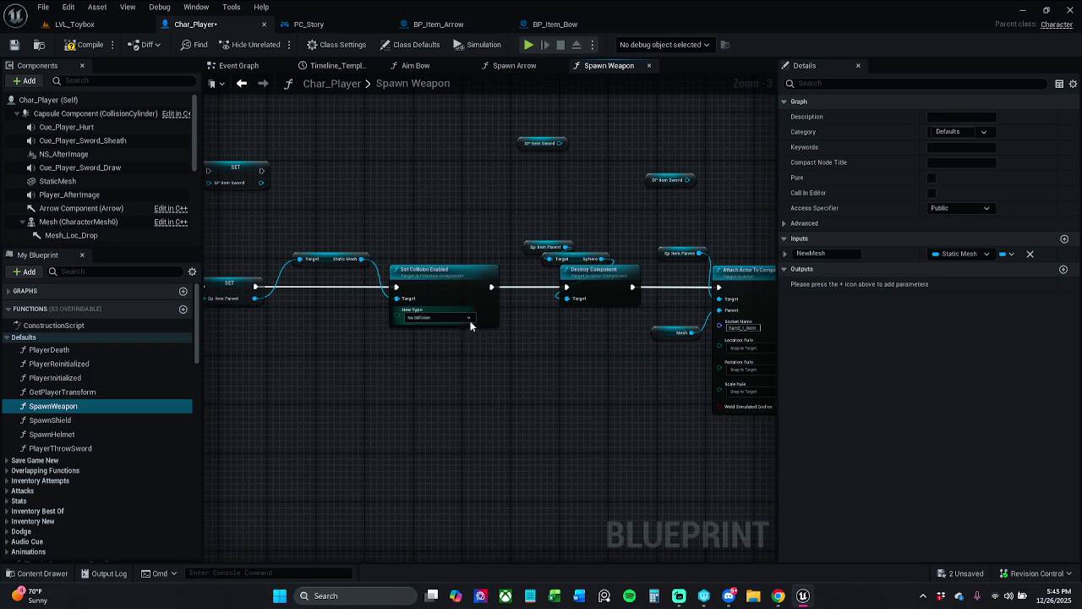
pyautogui.moveTo(597, 340)
pyautogui.mouseDown()
pyautogui.moveTo(426, 326)
pyautogui.moveTo(410, 352)
pyautogui.mouseUp()
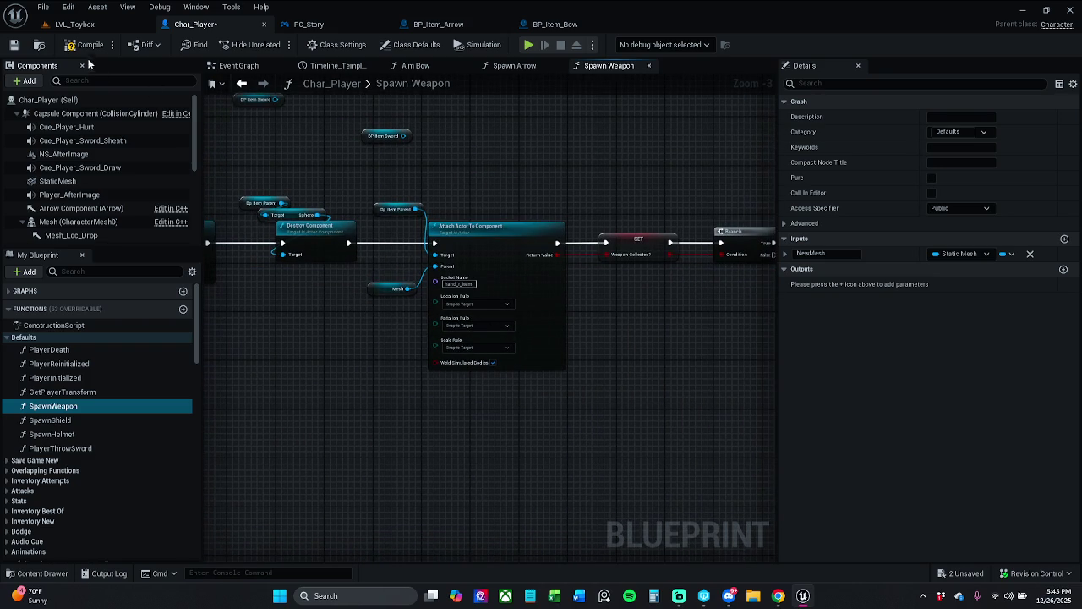
pyautogui.click(14, 44)
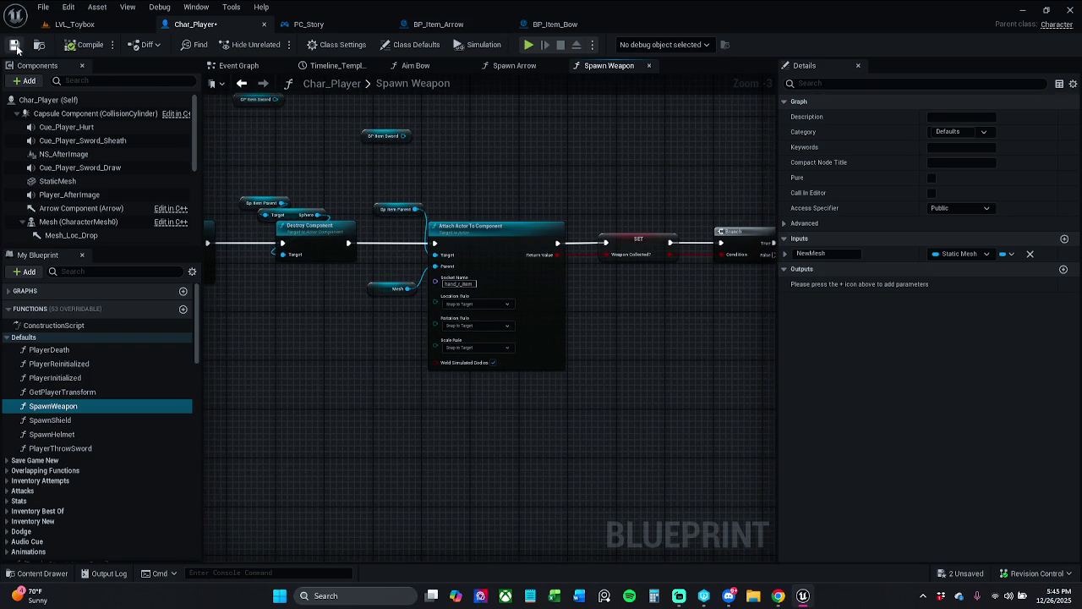
# Start a playtest of LVL_Toybox and run over the first bow
pyautogui.click(108, 24)
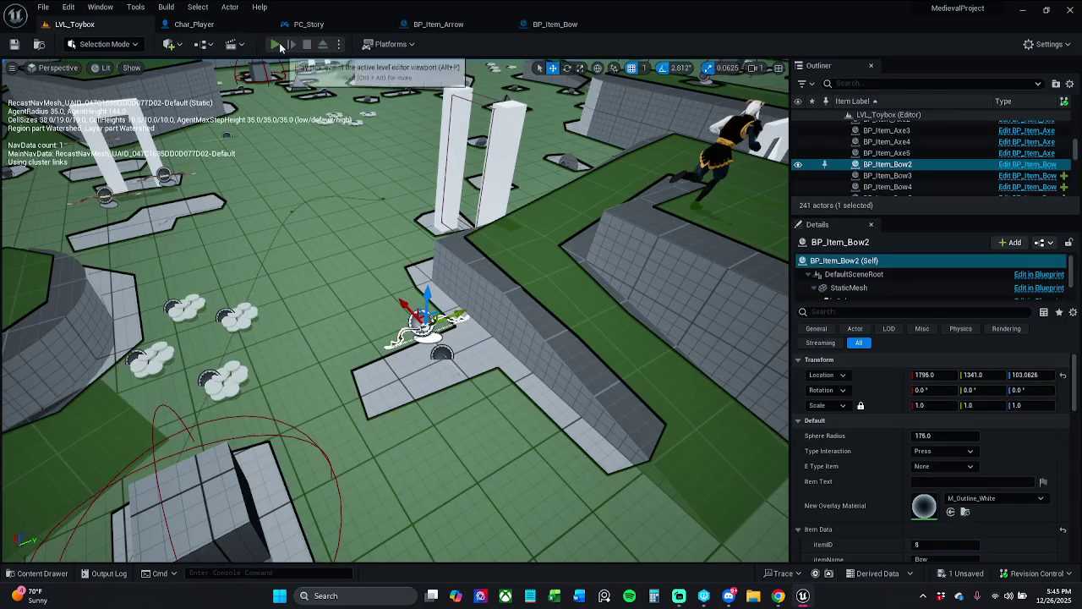
pyautogui.click(286, 53)
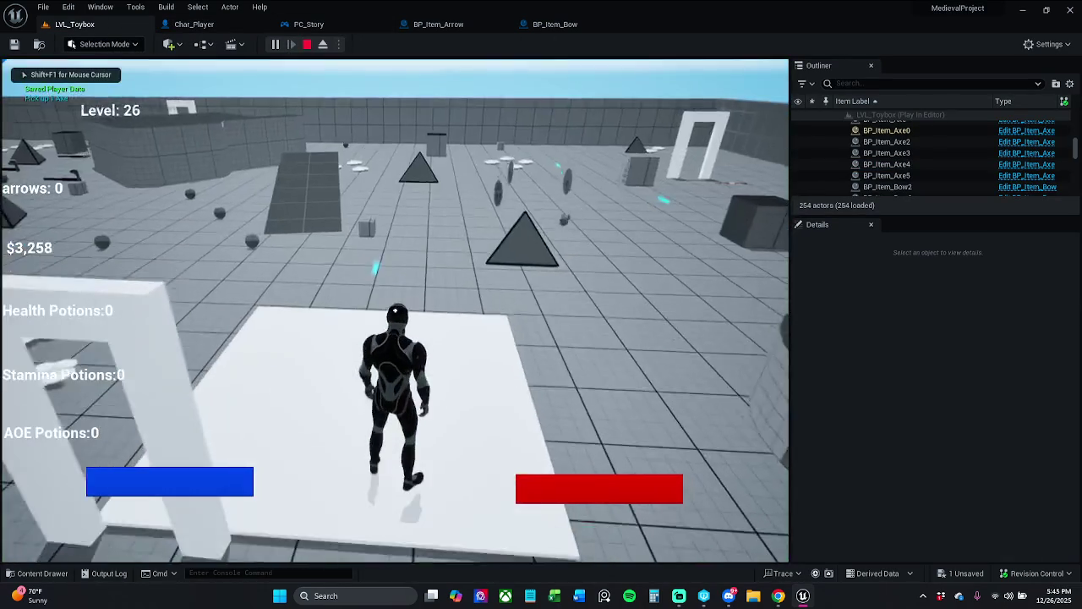
pyautogui.press('w')
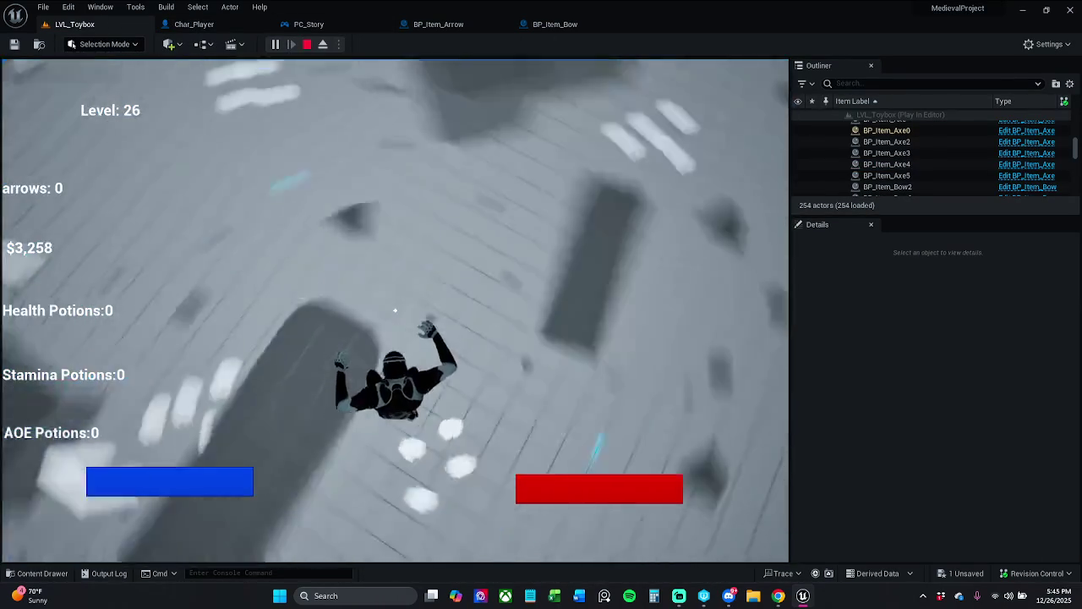
pyautogui.press('w')
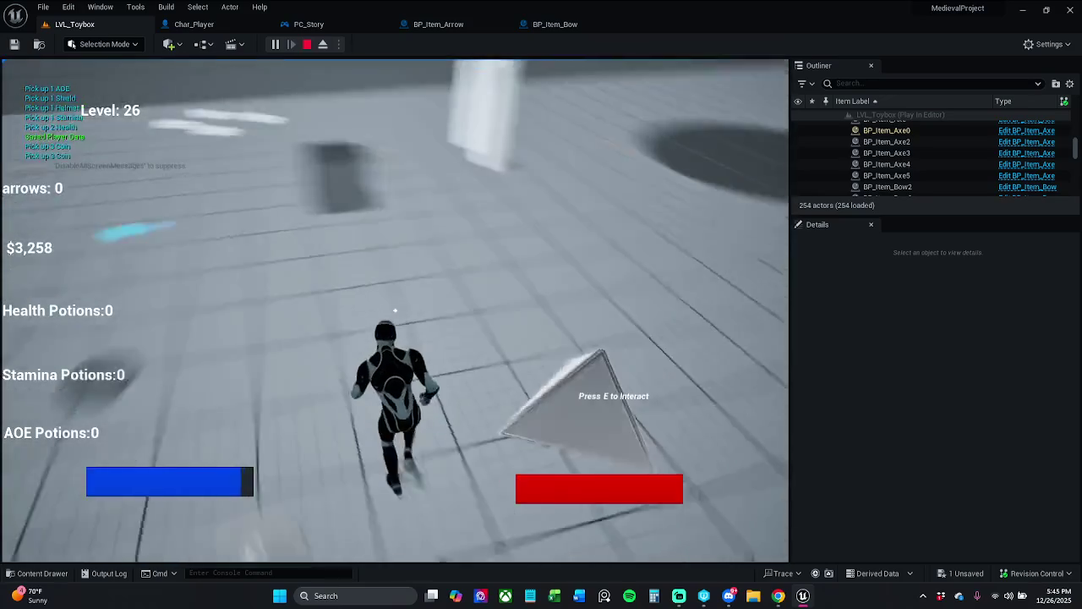
pyautogui.press('w')
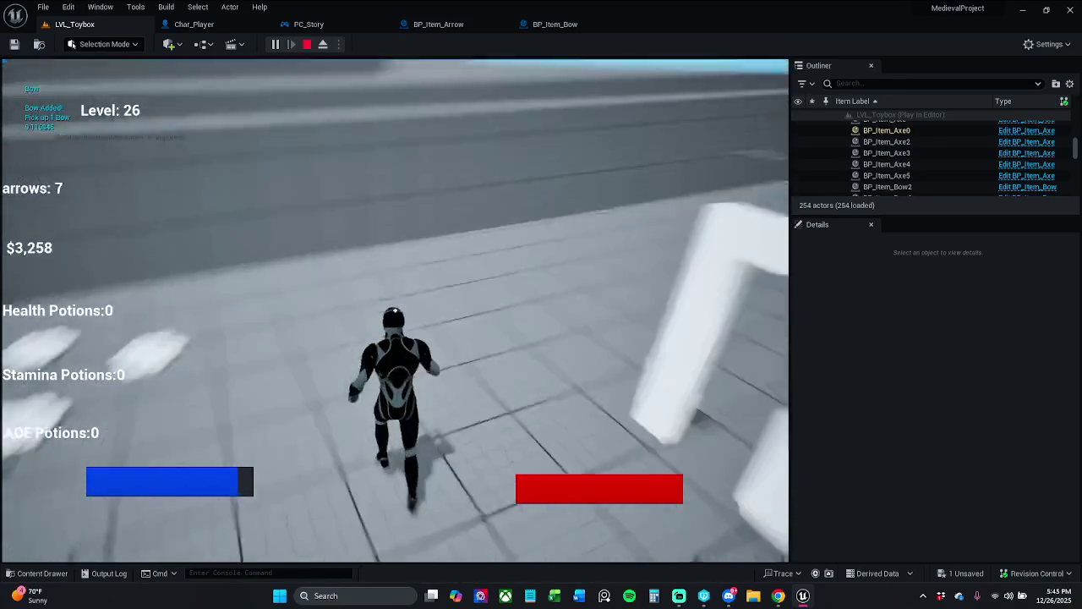
# Collect more bows with E until arrows reach 21, then stop the session
pyautogui.press('w')
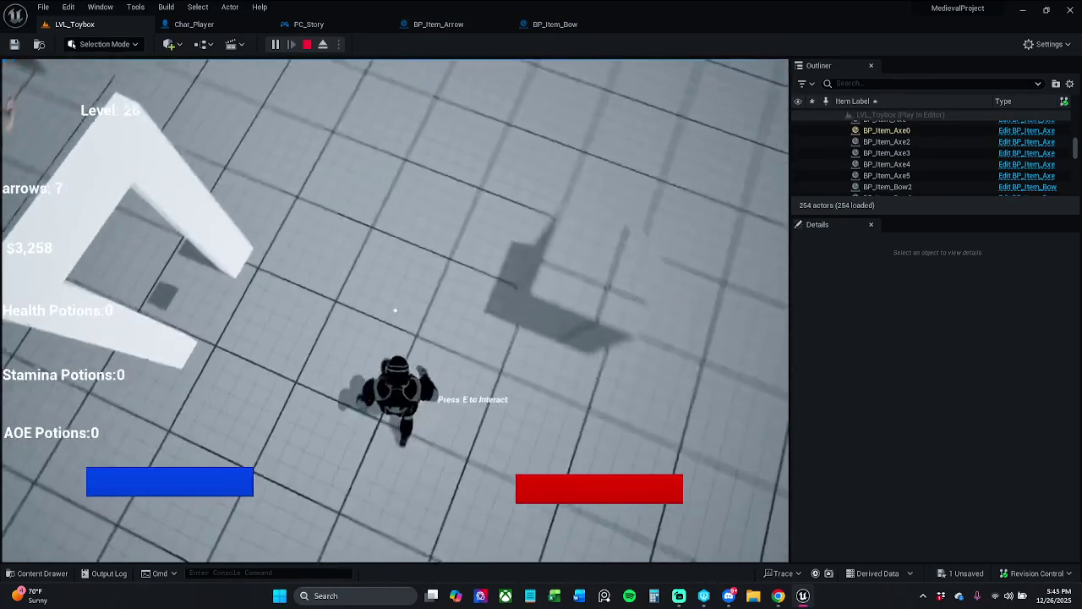
pyautogui.press('w')
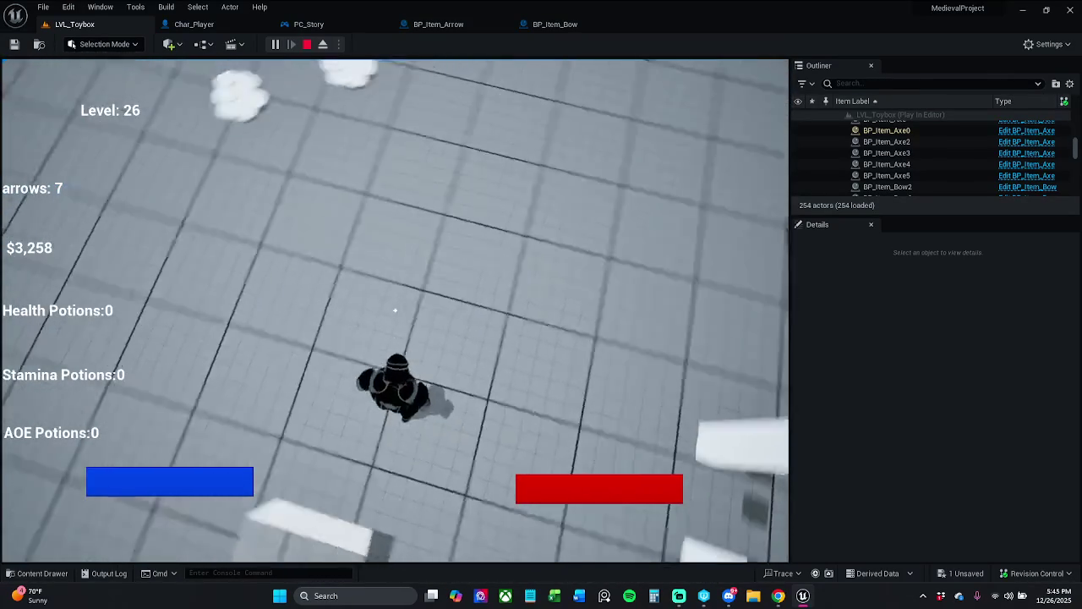
pyautogui.press('w')
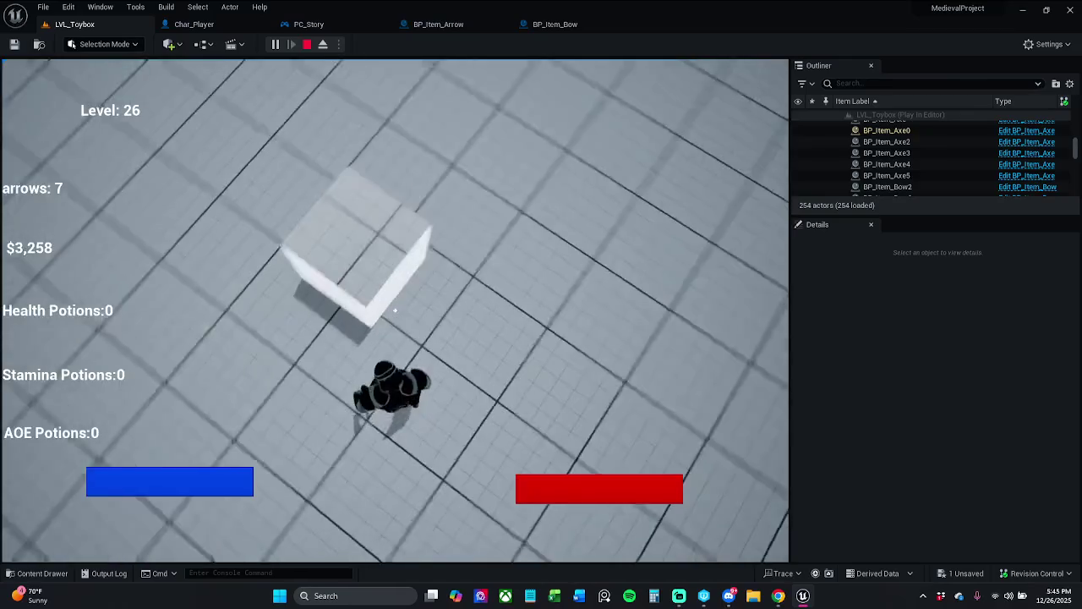
pyautogui.press('w')
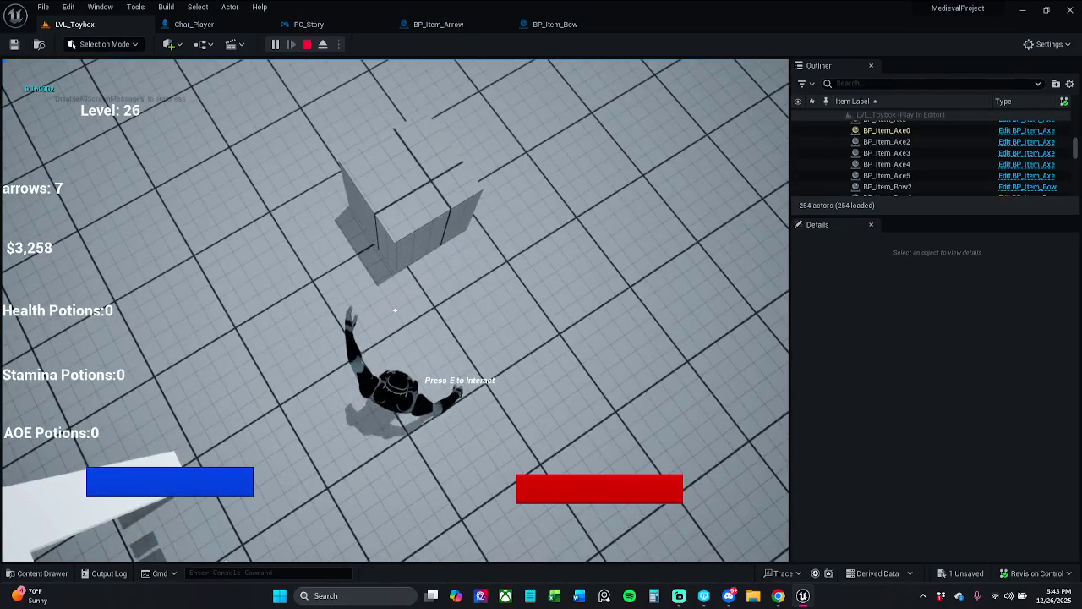
pyautogui.press('e')
pyautogui.press('w')
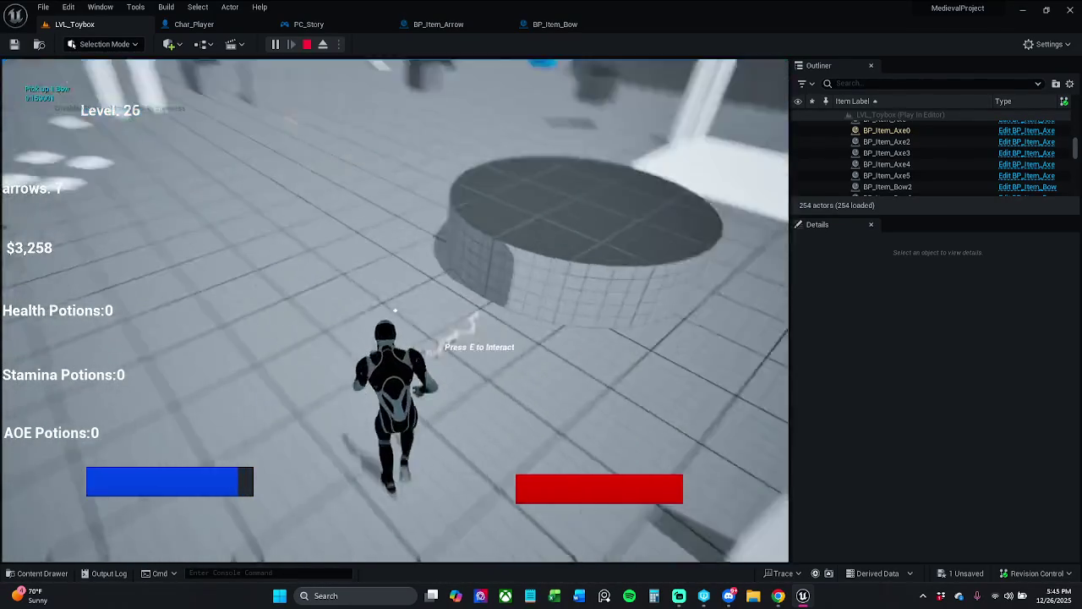
pyautogui.press('w')
pyautogui.press('e')
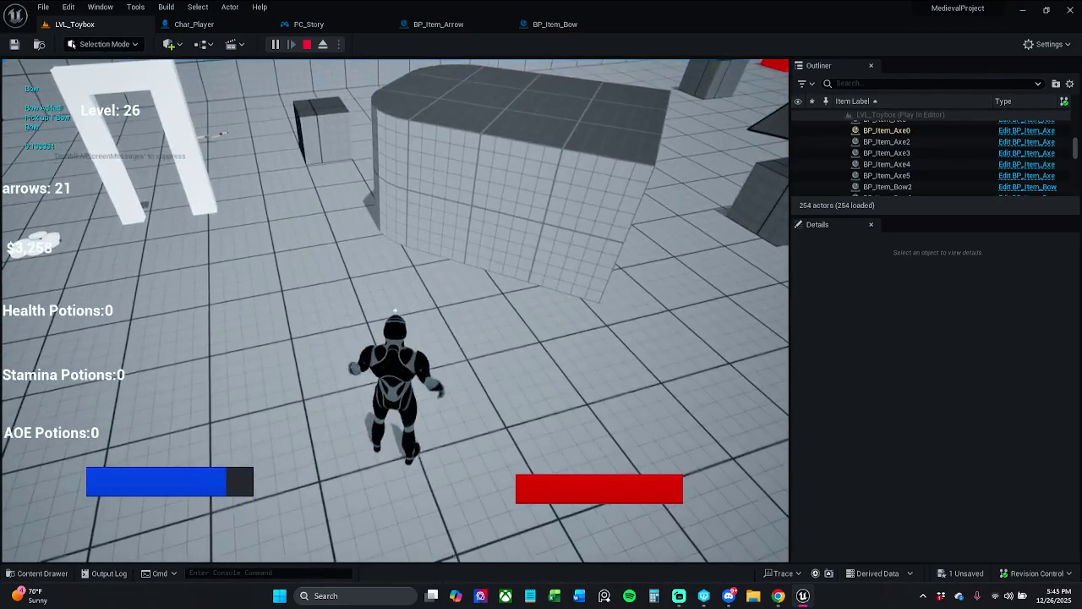
pyautogui.press('Escape')
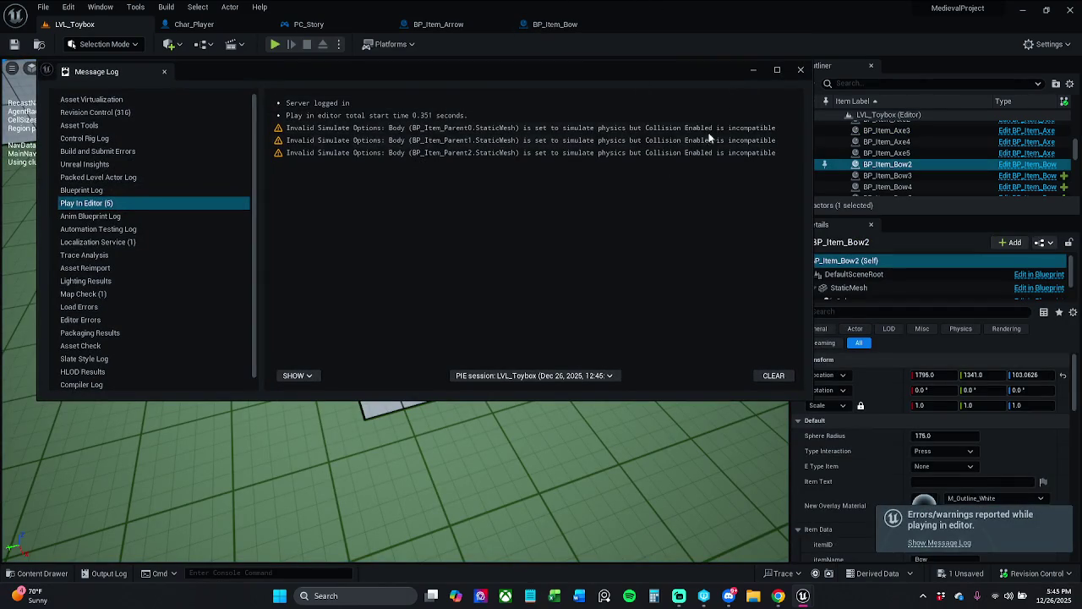
# Review the play warnings in the Message Log, close it, and undo the last wire connection
pyautogui.click(801, 70)
pyautogui.click(550, 25)
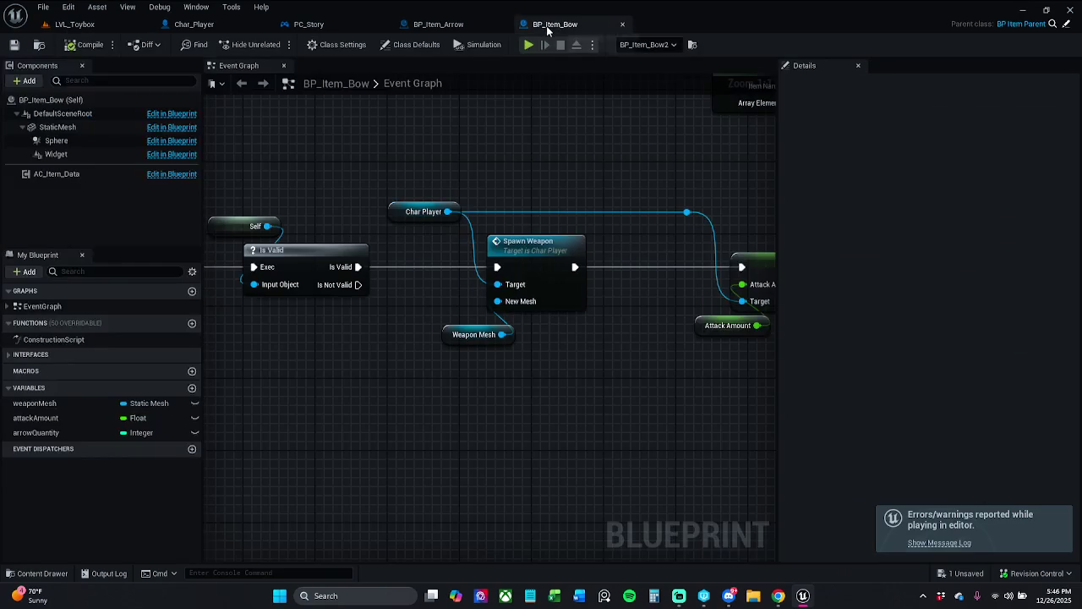
pyautogui.click(939, 543)
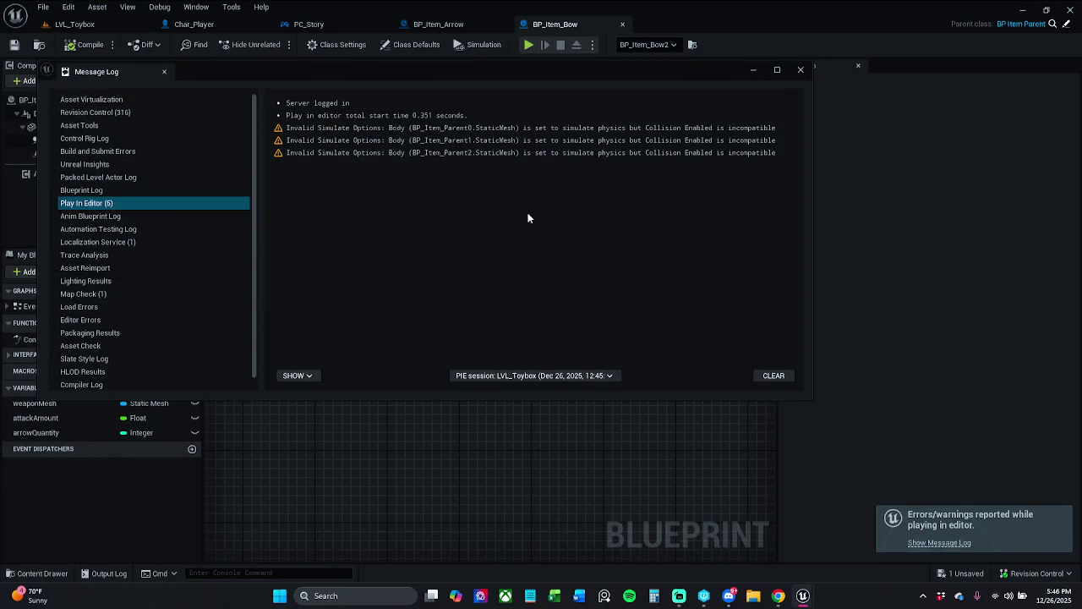
pyautogui.click(755, 69)
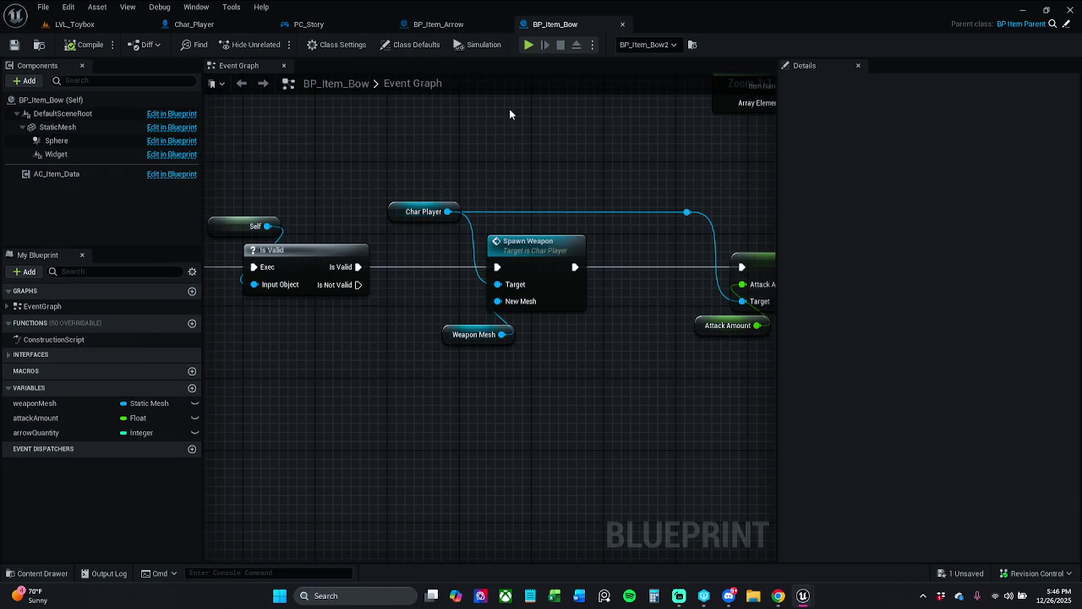
pyautogui.hotkey('ctrl', 'z')
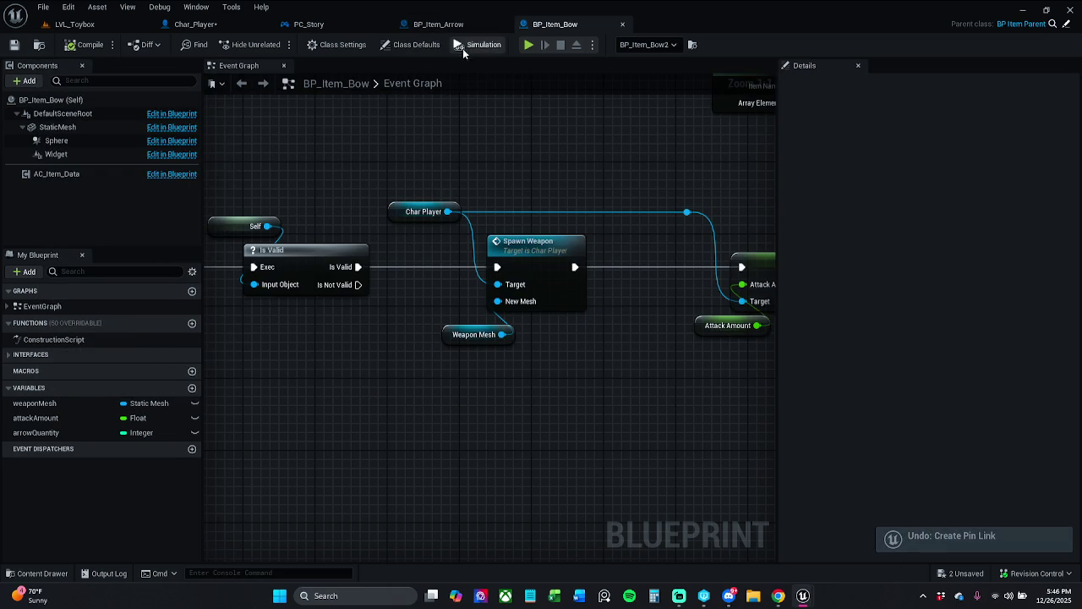
# Undo another wire connection in BP_Item_Arrow, then return to the Spawn Weapon graph
pyautogui.click(438, 23)
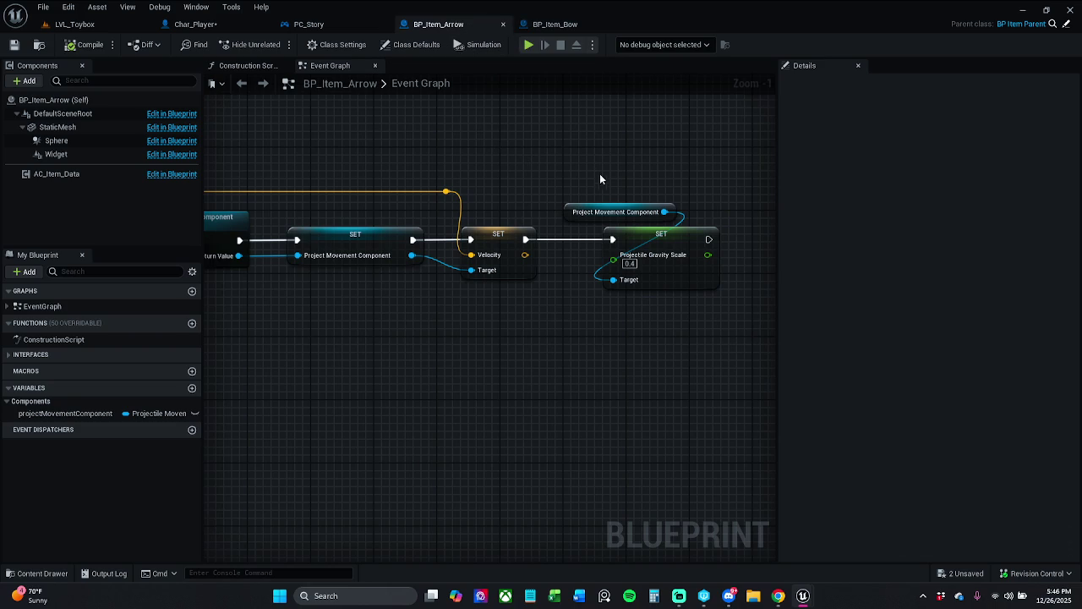
pyautogui.scroll(-3, 669, 207)
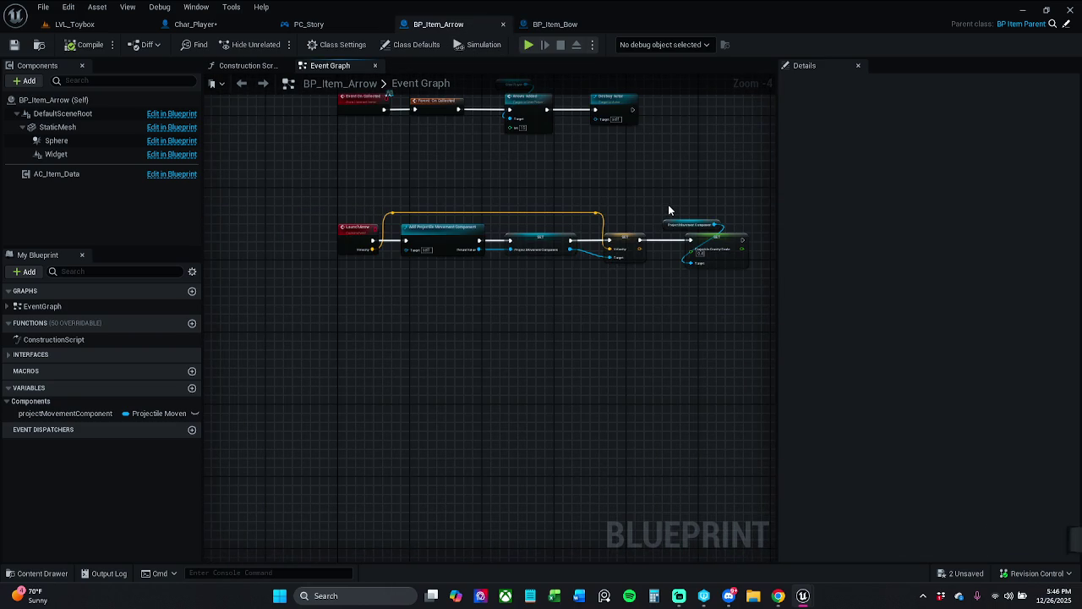
pyautogui.hotkey('ctrl', 'z')
pyautogui.click(298, 26)
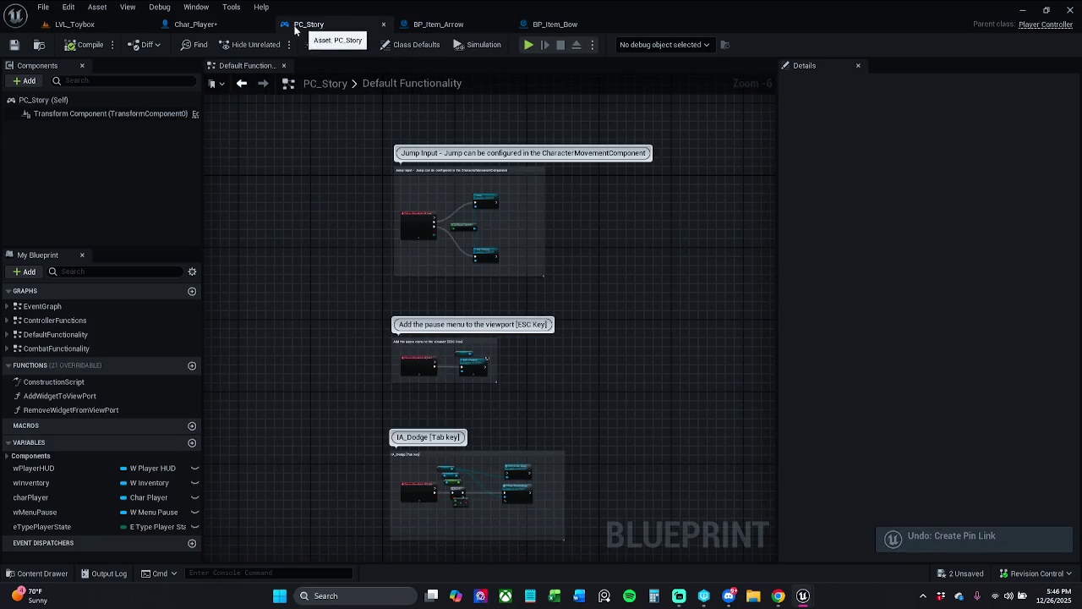
pyautogui.click(237, 25)
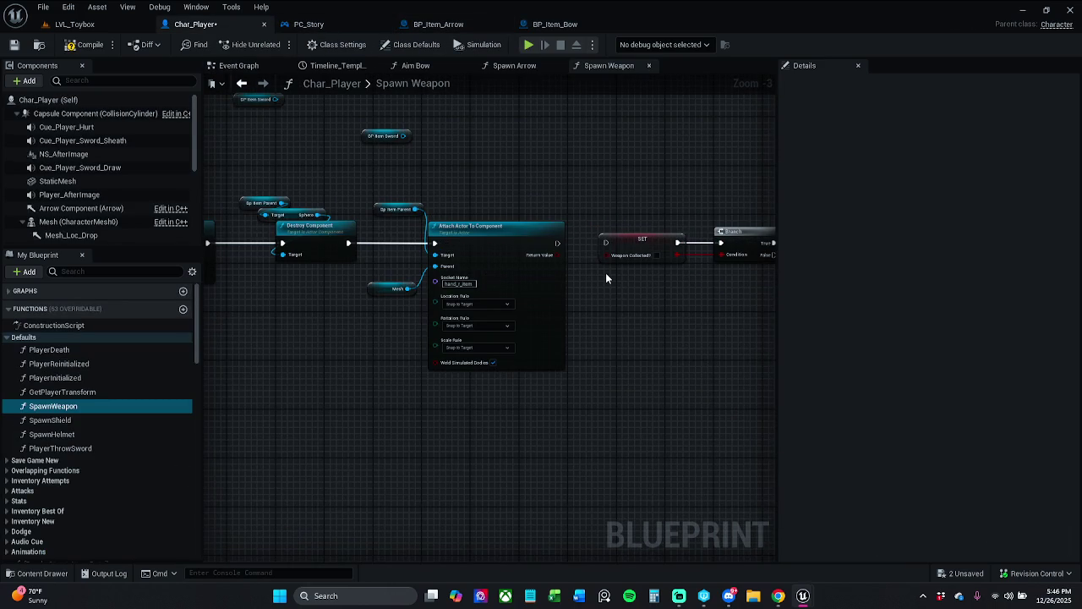
# Redo the removed pin link and pan along the Spawn Weapon graph
pyautogui.hotkey('ctrl', 'y')
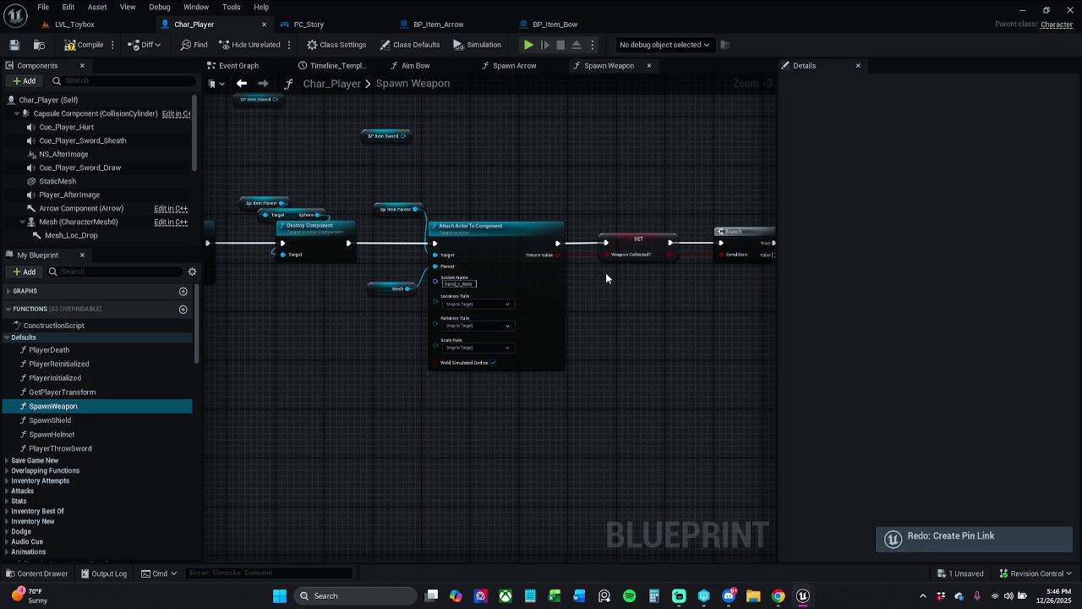
pyautogui.moveTo(605, 278); pyautogui.dragTo(504, 298)
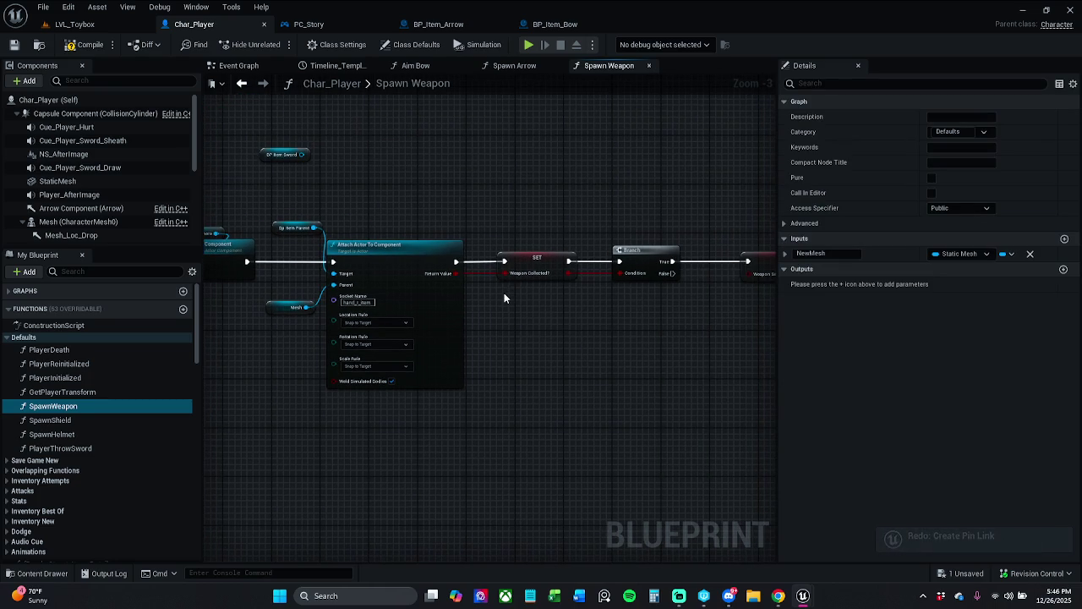
pyautogui.scroll(-2, 504, 292)
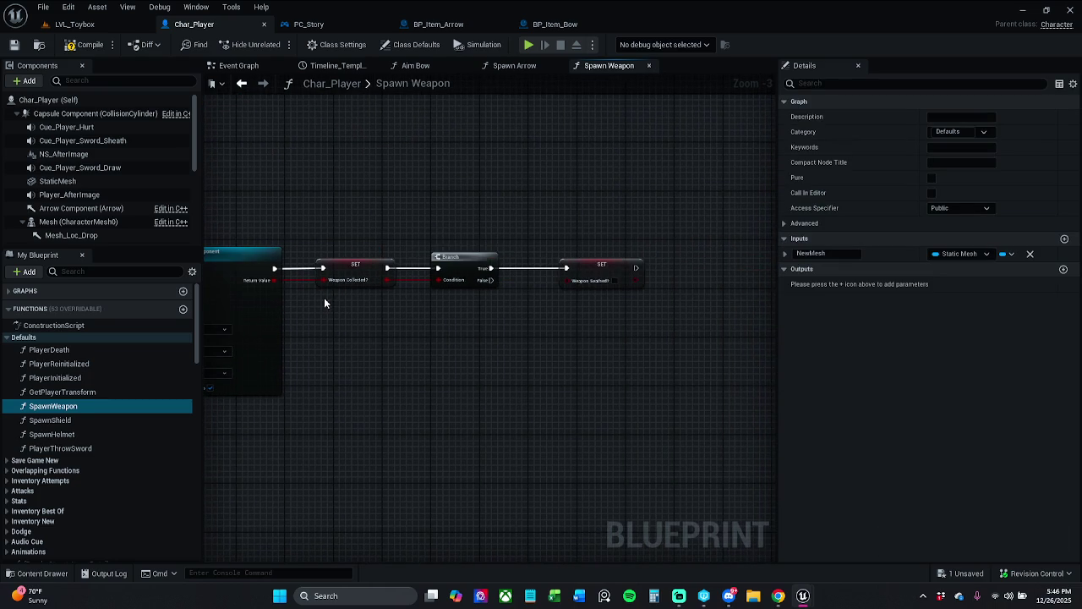
pyautogui.moveTo(323, 298)
pyautogui.mouseDown()
pyautogui.moveTo(589, 326)
pyautogui.moveTo(599, 265)
pyautogui.moveTo(668, 252)
pyautogui.mouseUp()
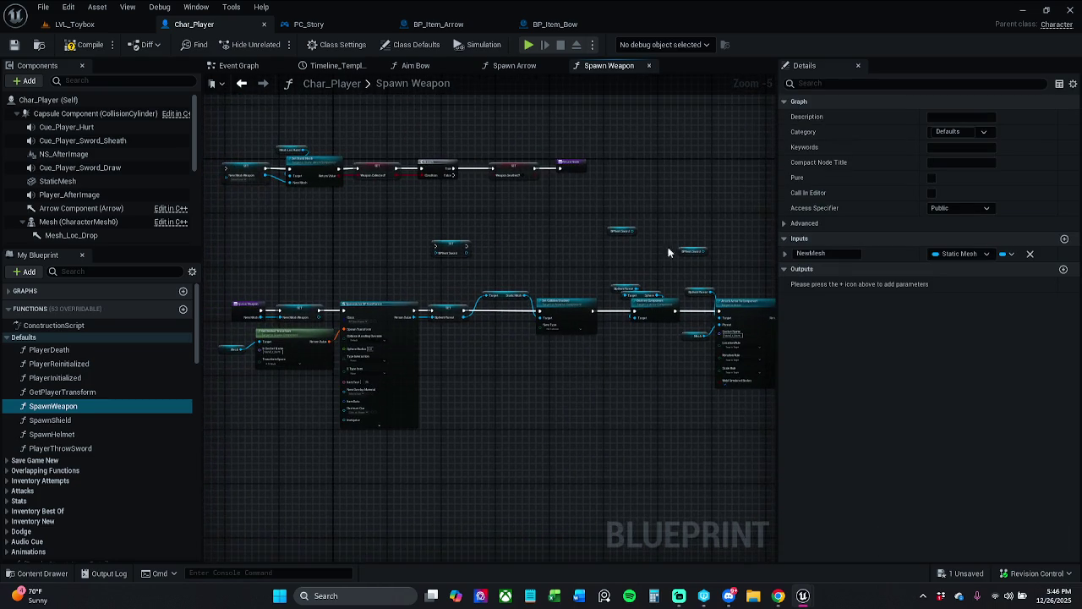
pyautogui.moveTo(580, 238)
pyautogui.mouseDown()
pyautogui.moveTo(358, 212)
pyautogui.moveTo(551, 247)
pyautogui.mouseUp()
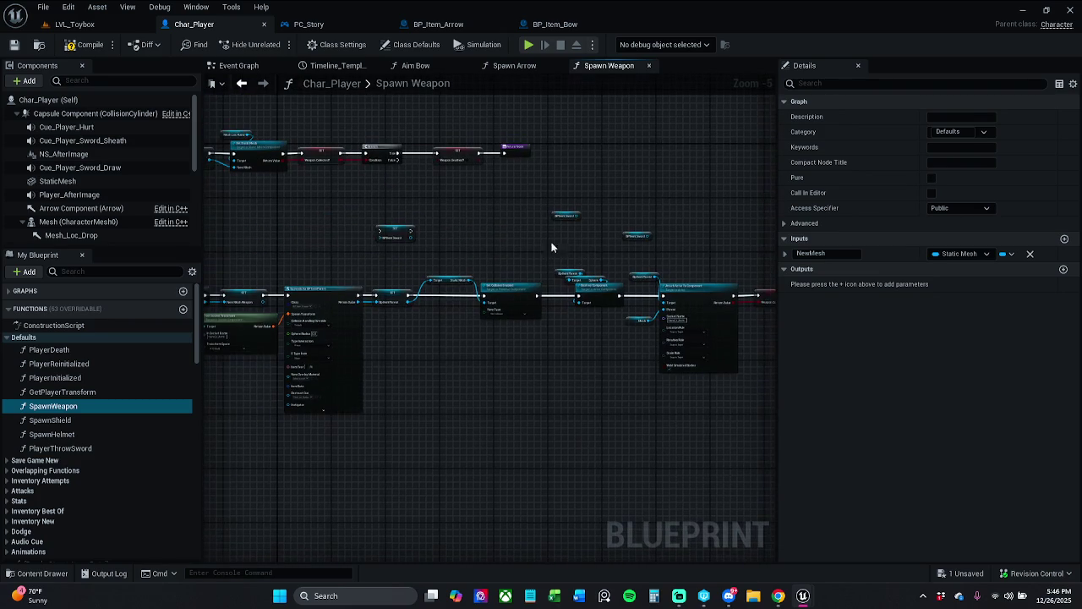
# Move the Return Node beside the Weapon Seathed? SET node, then go back to LVL_Toybox
pyautogui.moveTo(518, 147)
pyautogui.mouseDown()
pyautogui.moveTo(655, 196)
pyautogui.moveTo(707, 293)
pyautogui.moveTo(491, 297)
pyautogui.mouseUp()
pyautogui.scroll(5, 486, 301)
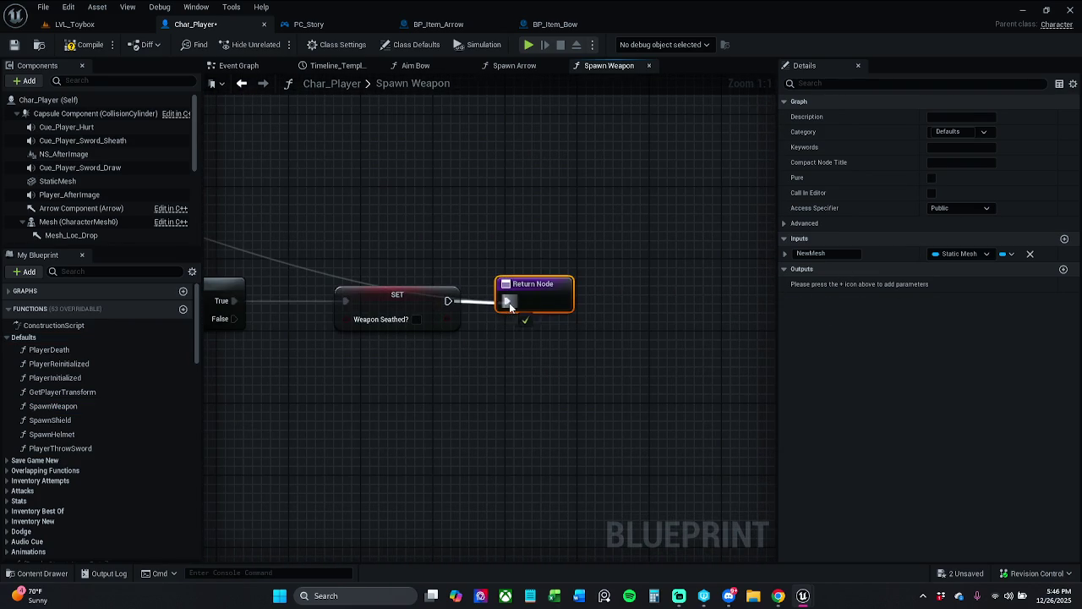
pyautogui.keyDown('alt'); pyautogui.click(306, 269); pyautogui.keyUp('alt')
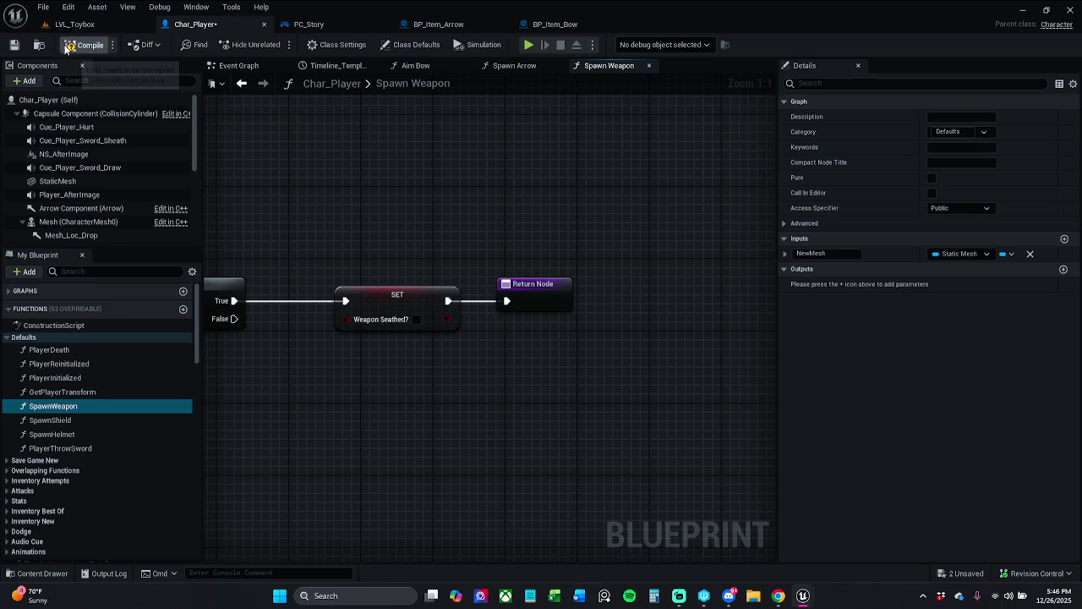
pyautogui.click(112, 27)
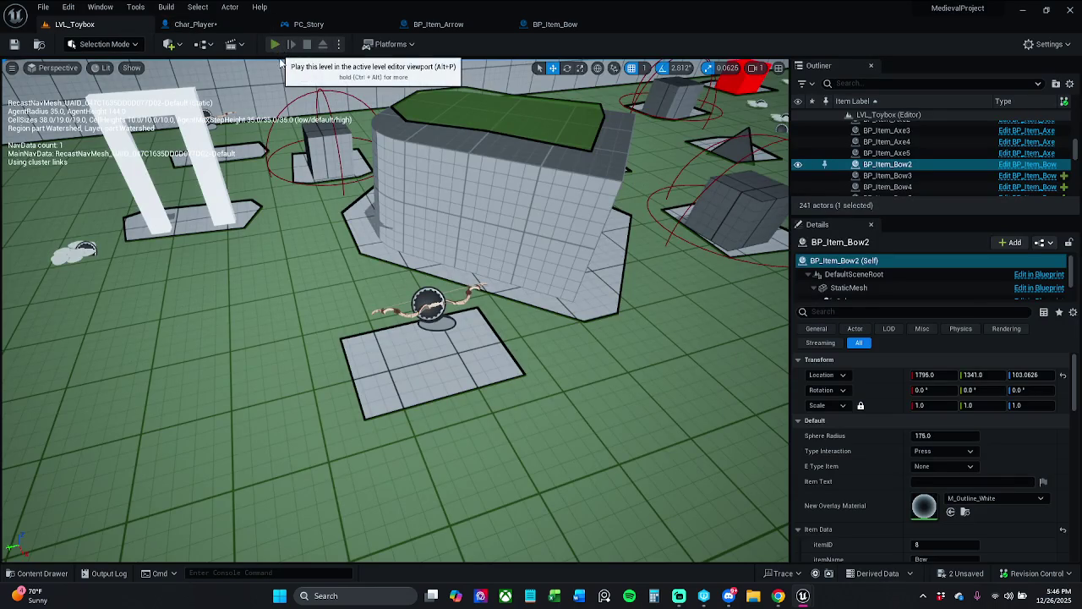
pyautogui.click(275, 44)
pyautogui.press('w')
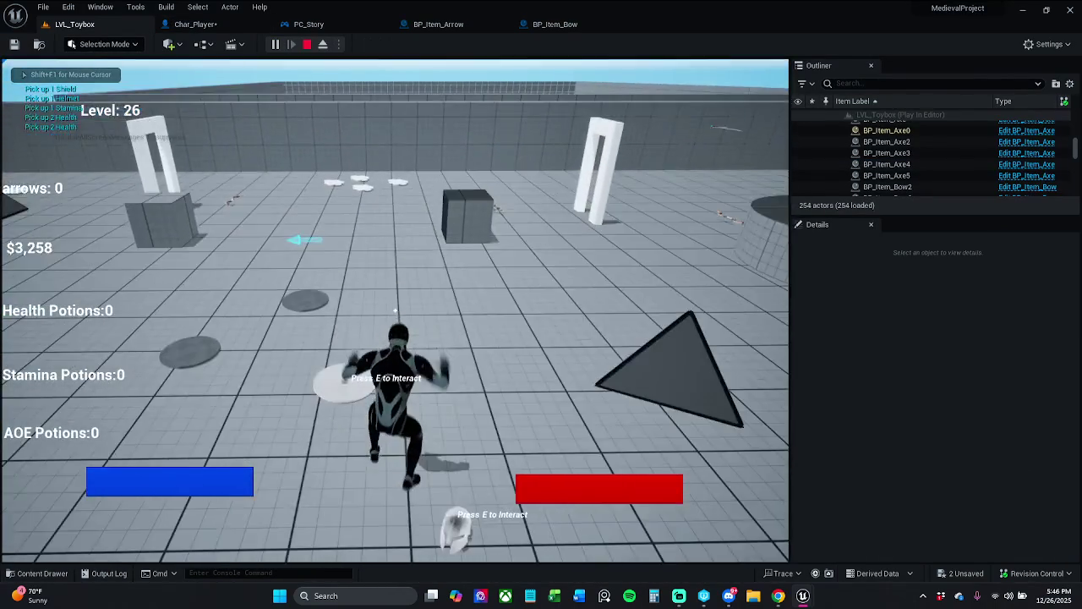
pyautogui.press('Escape')
pyautogui.moveTo(804, 597)
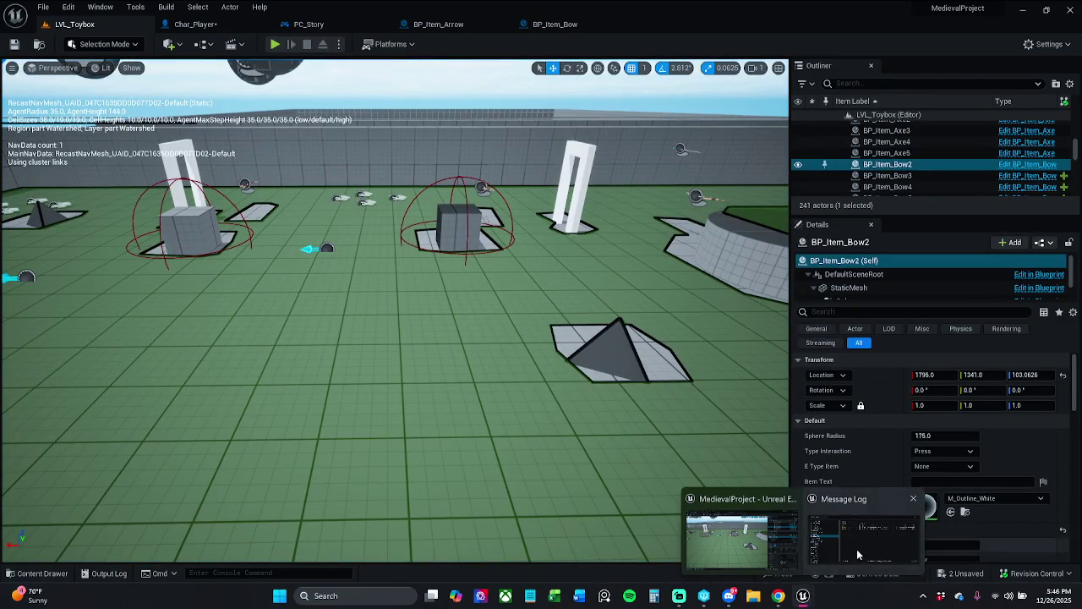
pyautogui.click(854, 547)
pyautogui.click(801, 69)
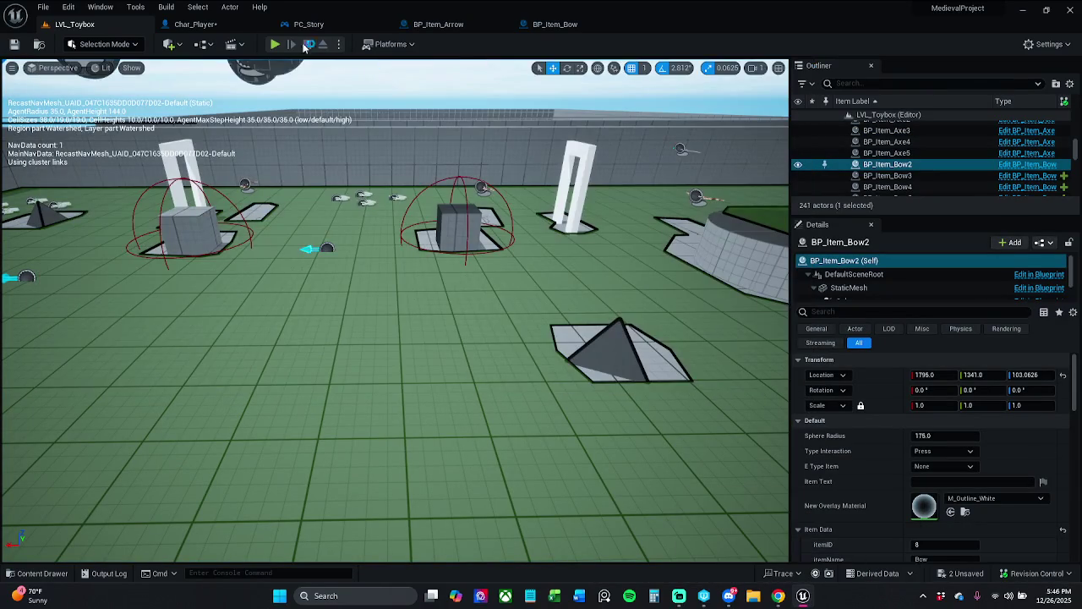
pyautogui.click(275, 44)
pyautogui.hotkey('shift', 'w')
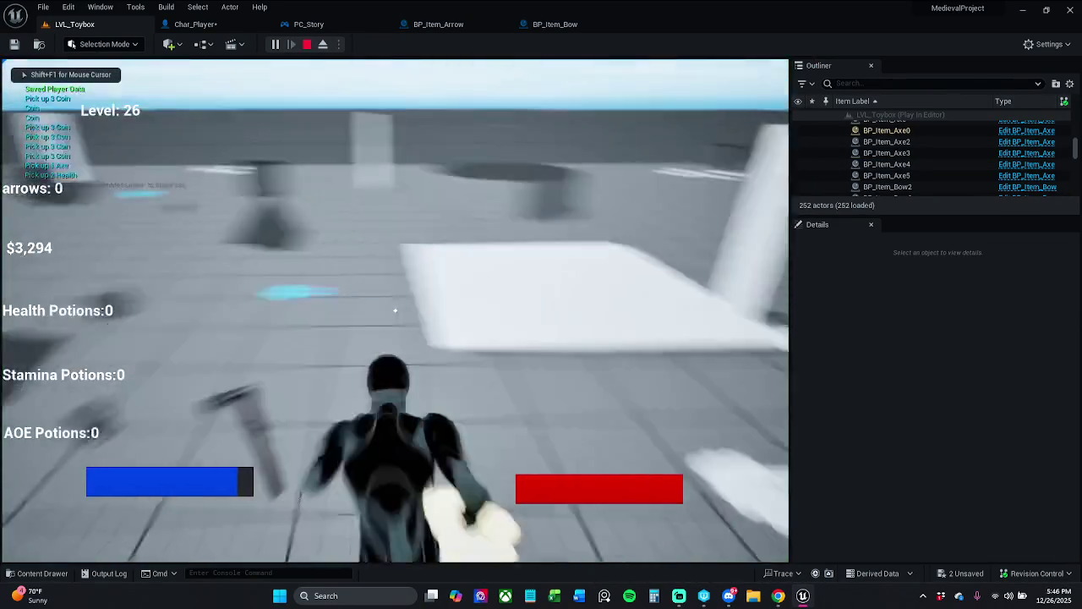
pyautogui.press('w')
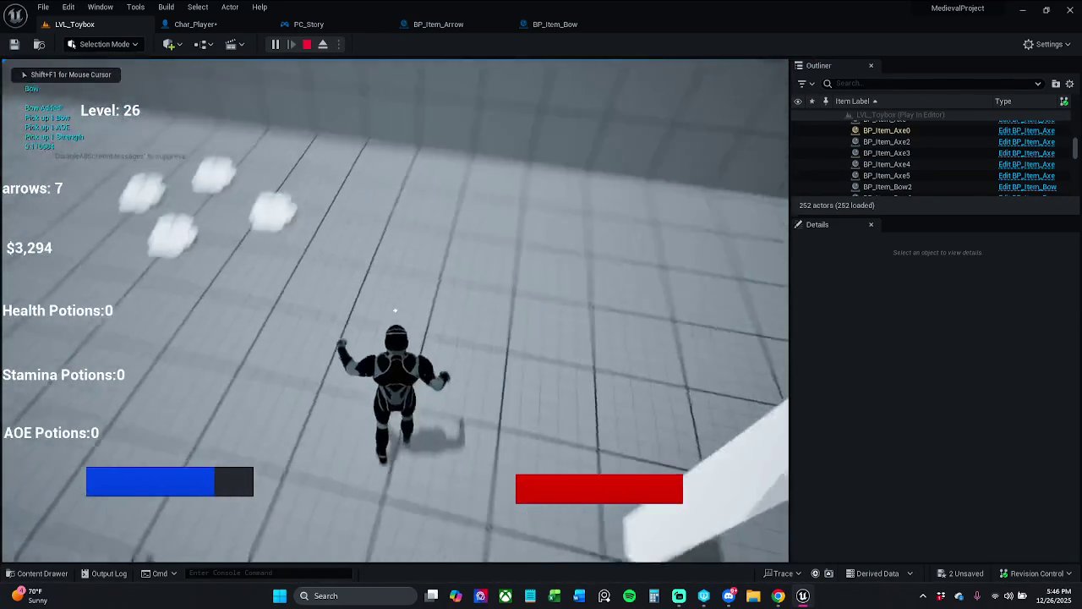
pyautogui.press('Escape')
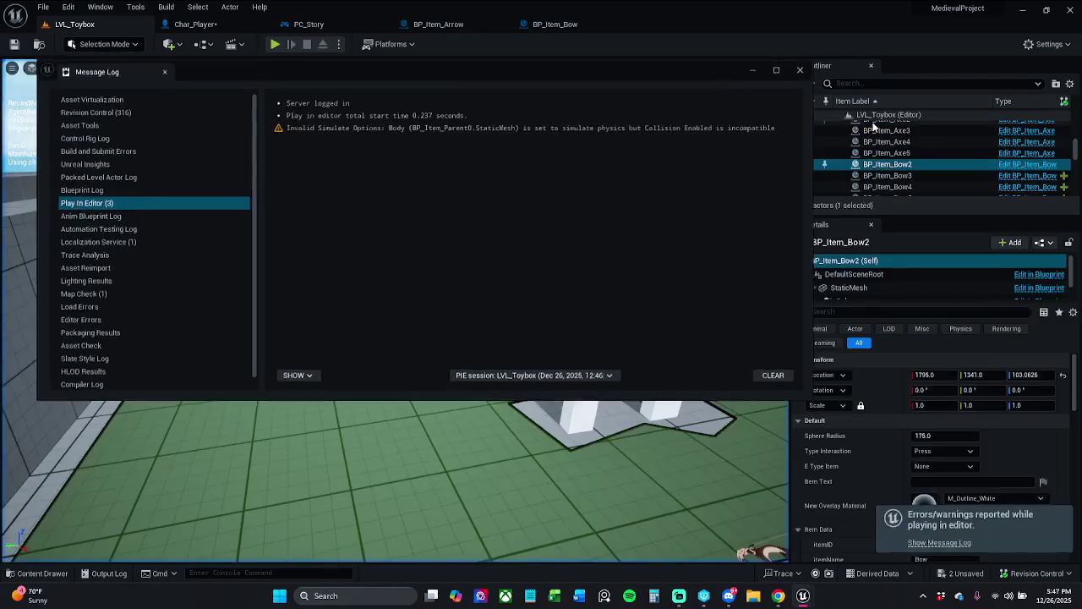
pyautogui.click(800, 71)
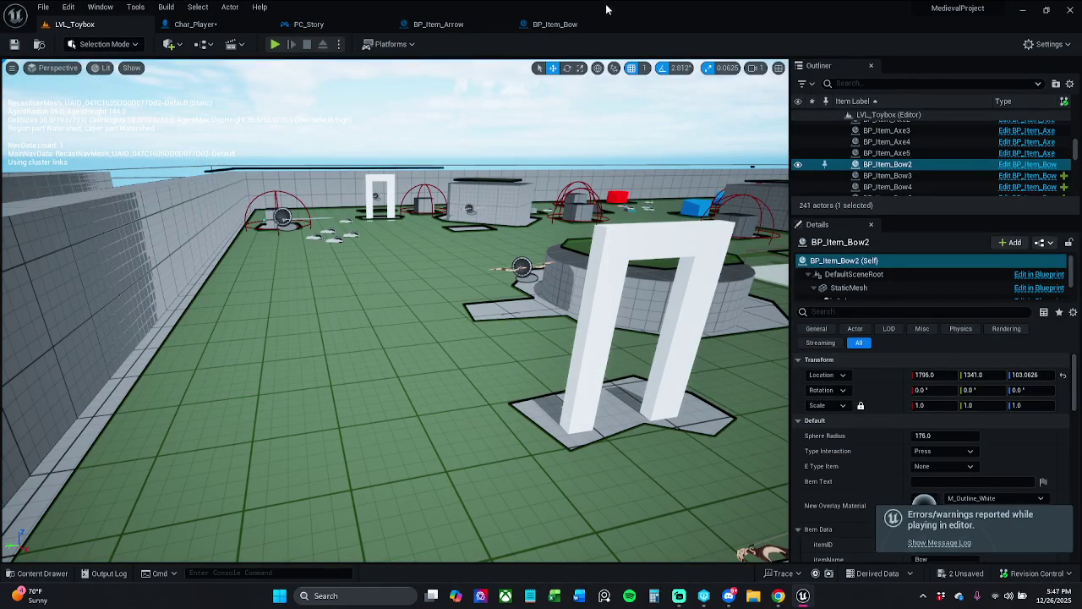
# Keep Set Collision Enabled's New Type at No Collision and reroute its exec wire toward Destroy Component
pyautogui.click(196, 23)
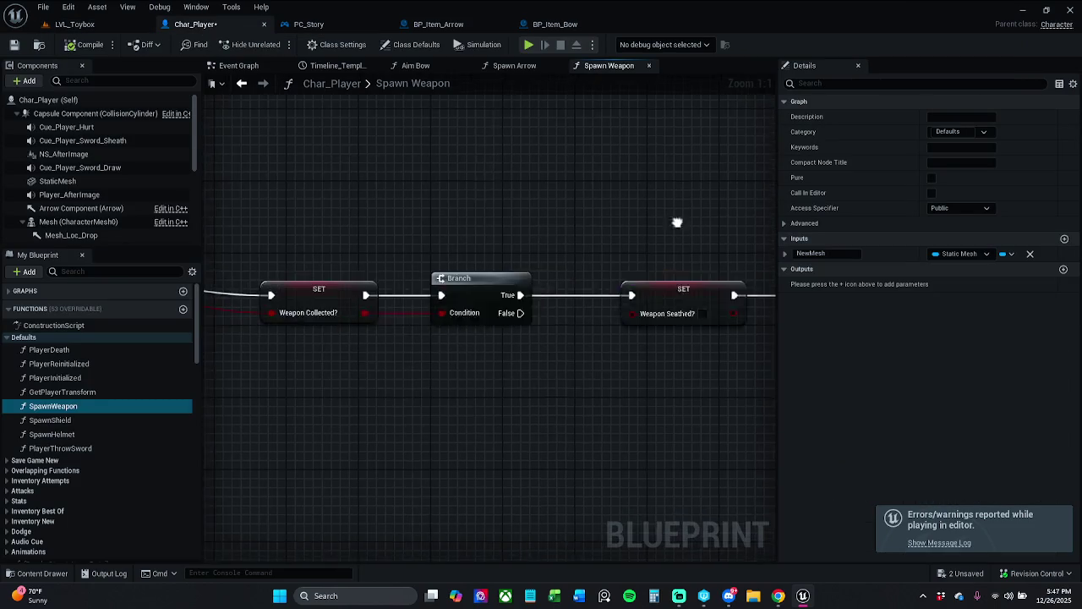
pyautogui.scroll(-5, 677, 222)
pyautogui.scroll(3, 718, 222)
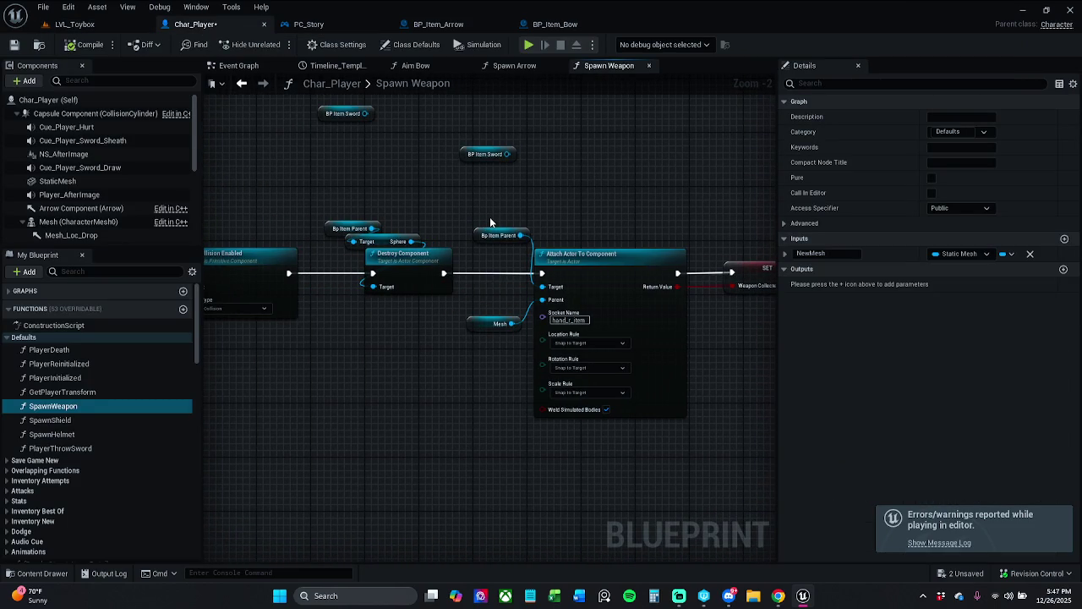
pyautogui.moveTo(490, 222)
pyautogui.mouseDown()
pyautogui.moveTo(649, 220)
pyautogui.moveTo(603, 219)
pyautogui.mouseUp()
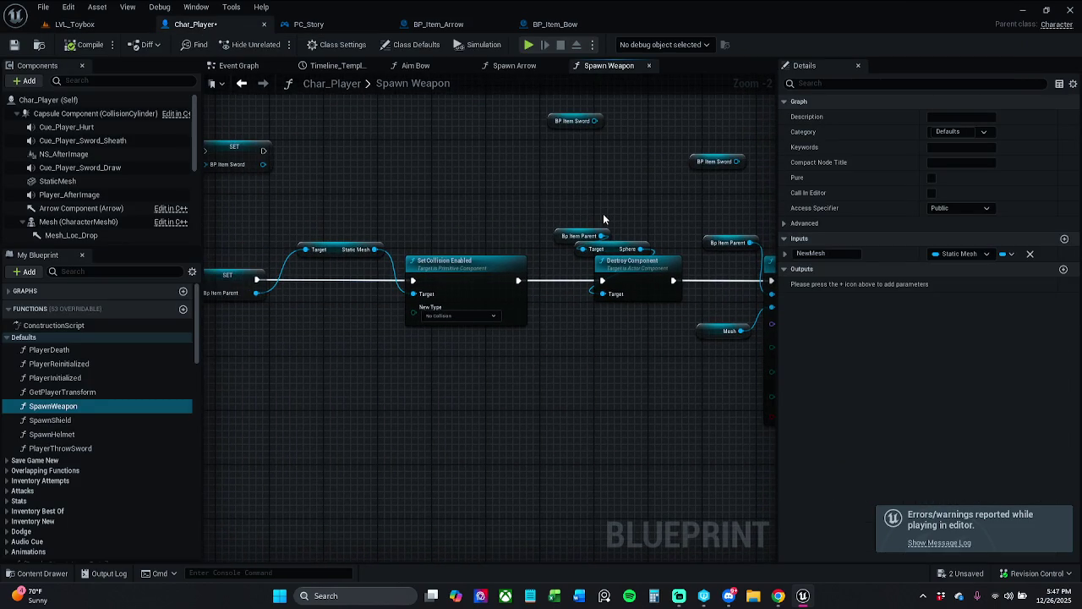
pyautogui.click(467, 314)
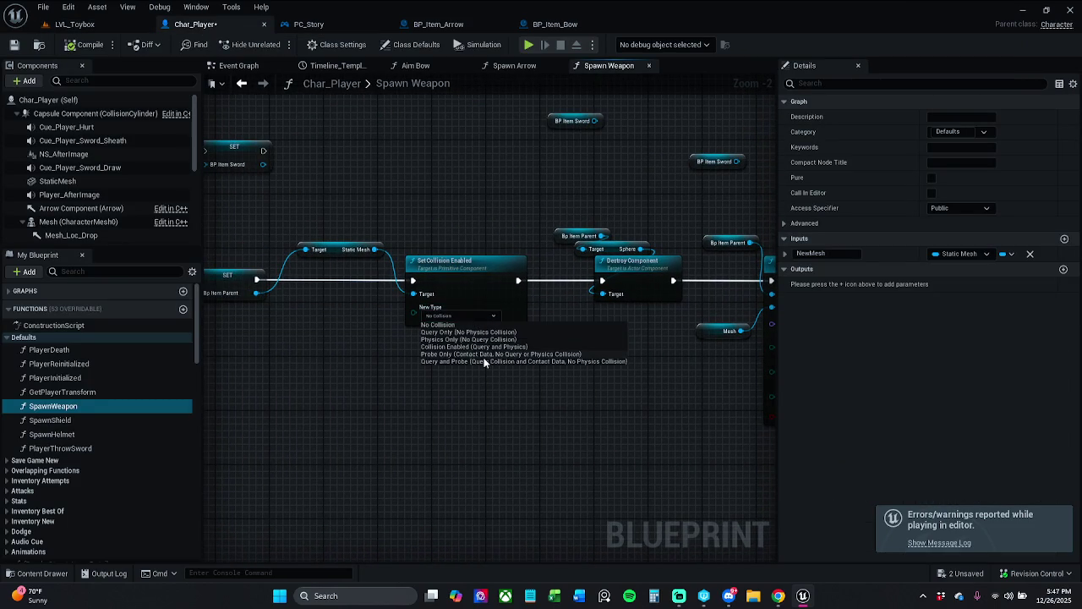
pyautogui.click(375, 368)
pyautogui.click(450, 314)
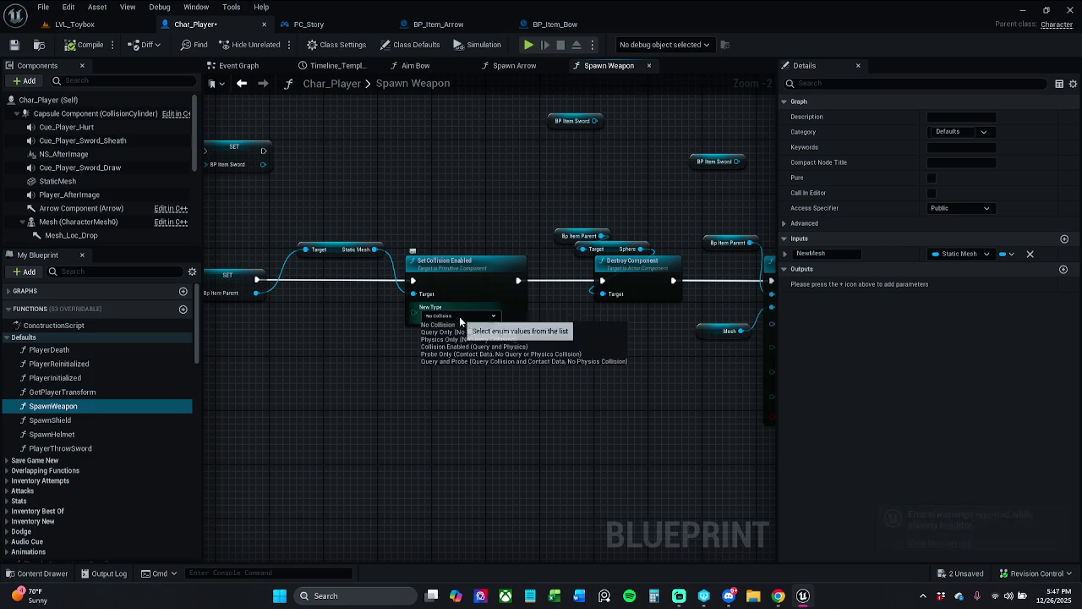
pyautogui.click(368, 378)
pyautogui.moveTo(414, 281)
pyautogui.mouseDown()
pyautogui.moveTo(652, 285)
pyautogui.moveTo(602, 281)
pyautogui.mouseUp()
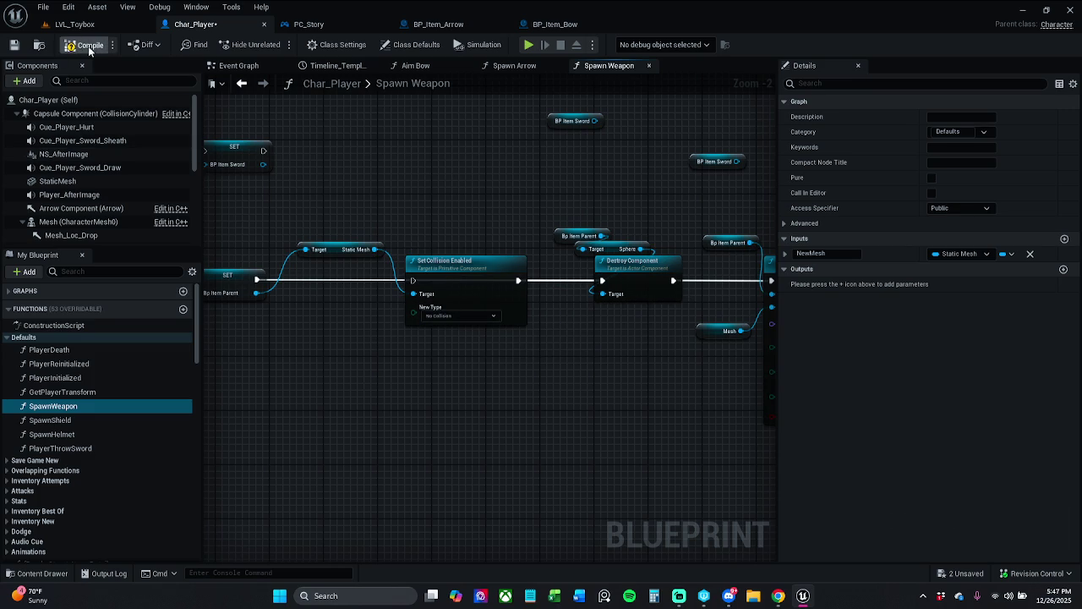
pyautogui.click(135, 25)
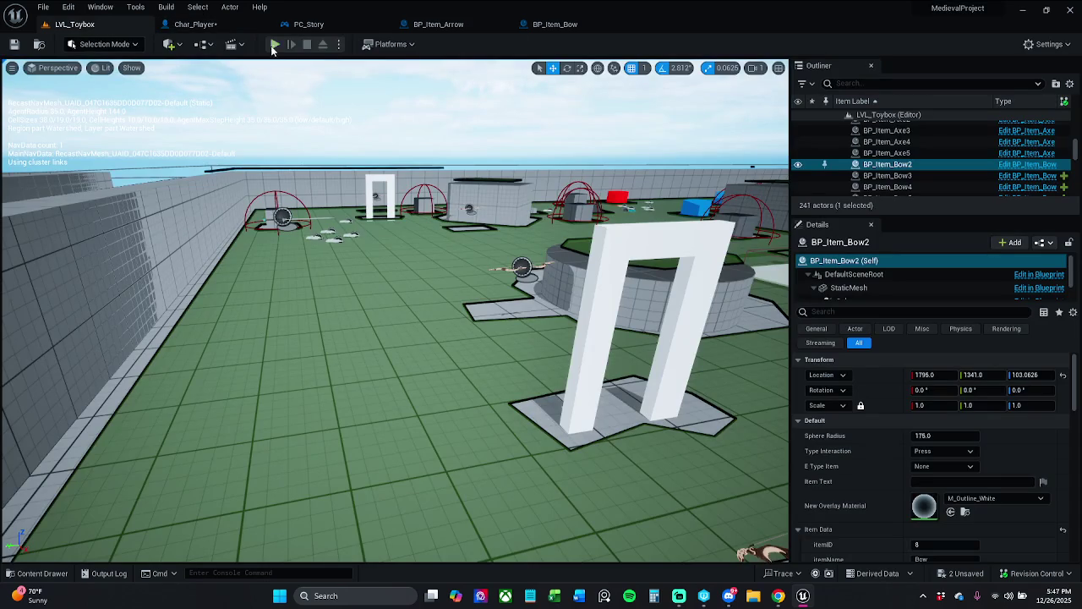
pyautogui.click(275, 44)
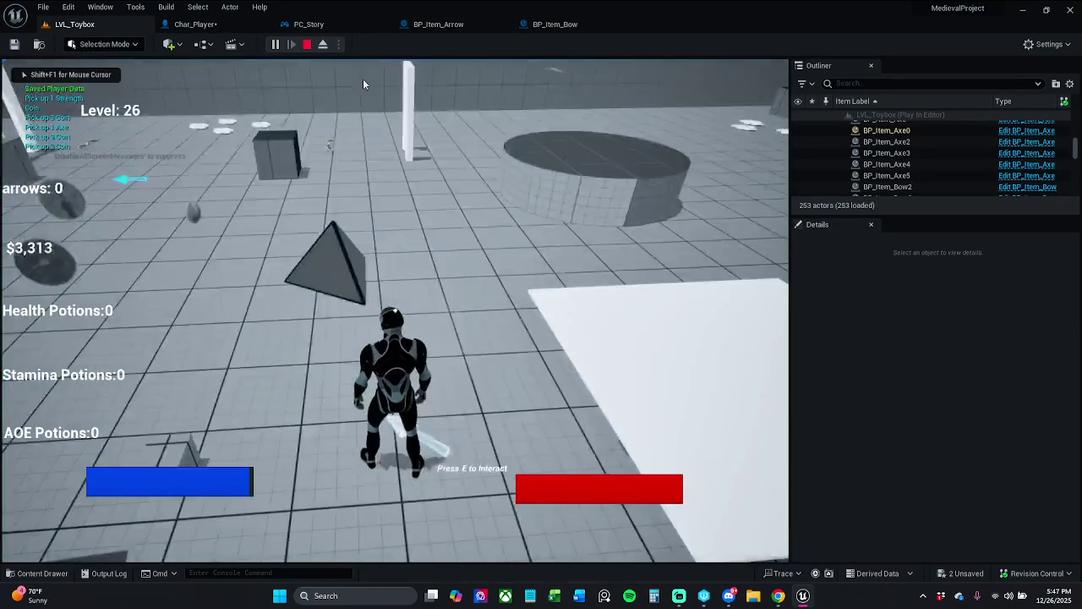
pyautogui.press('p')
pyautogui.moveTo(803, 597)
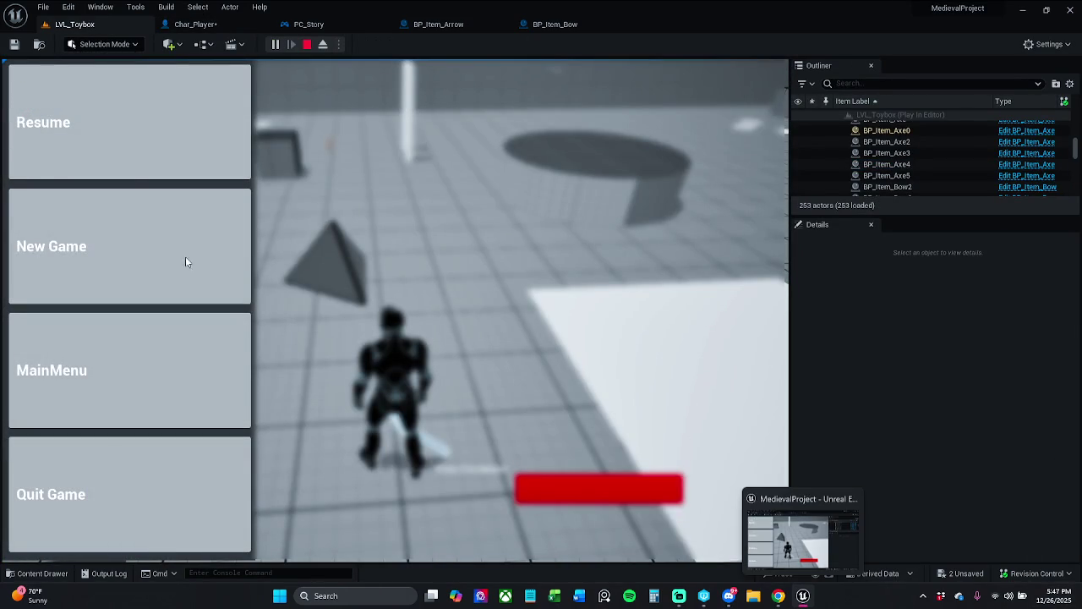
pyautogui.click(145, 127)
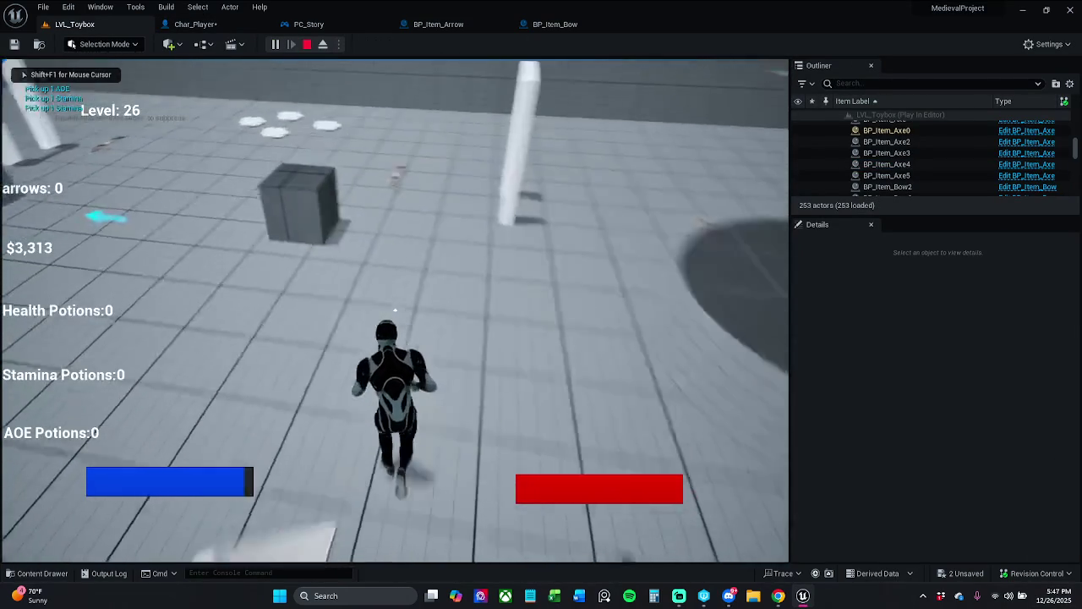
pyautogui.press('e')
pyautogui.press('w')
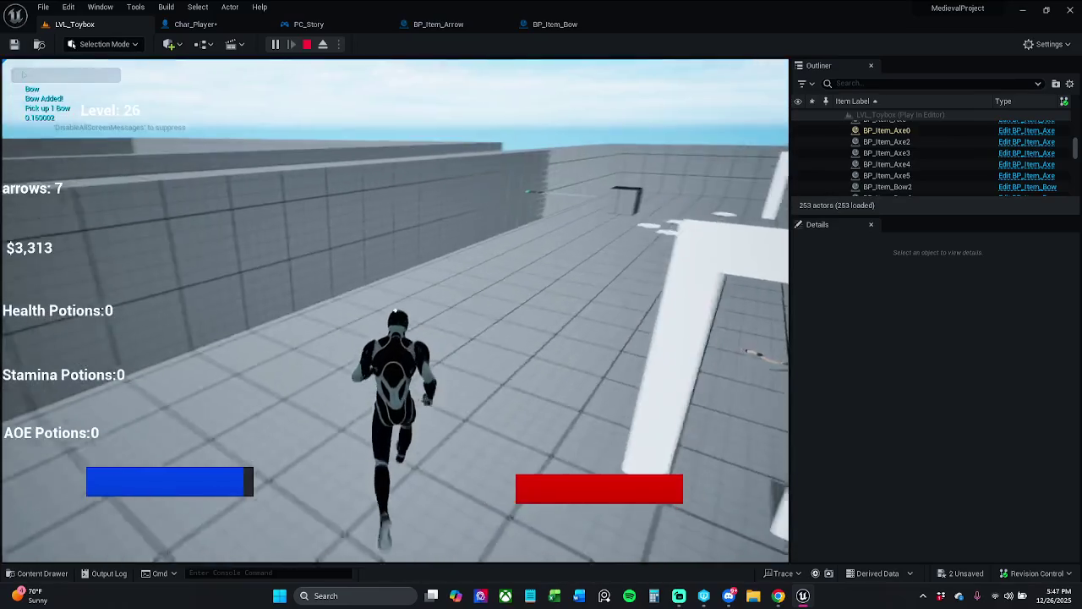
pyautogui.press('Escape')
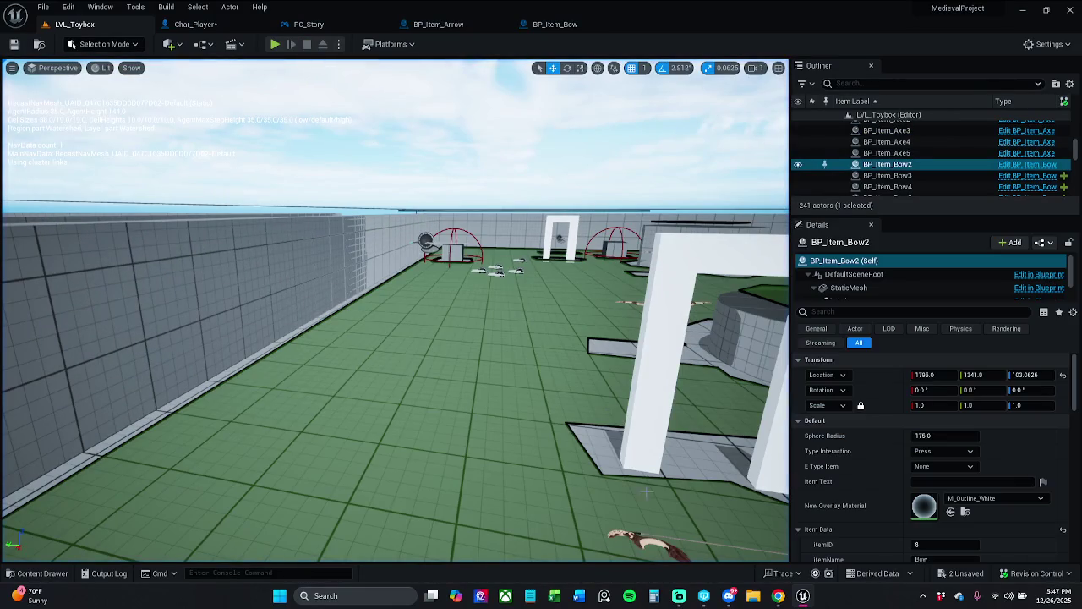
# Connect Set Collision Enabled's exec output directly to Attach Actor To Component
pyautogui.moveTo(803, 599)
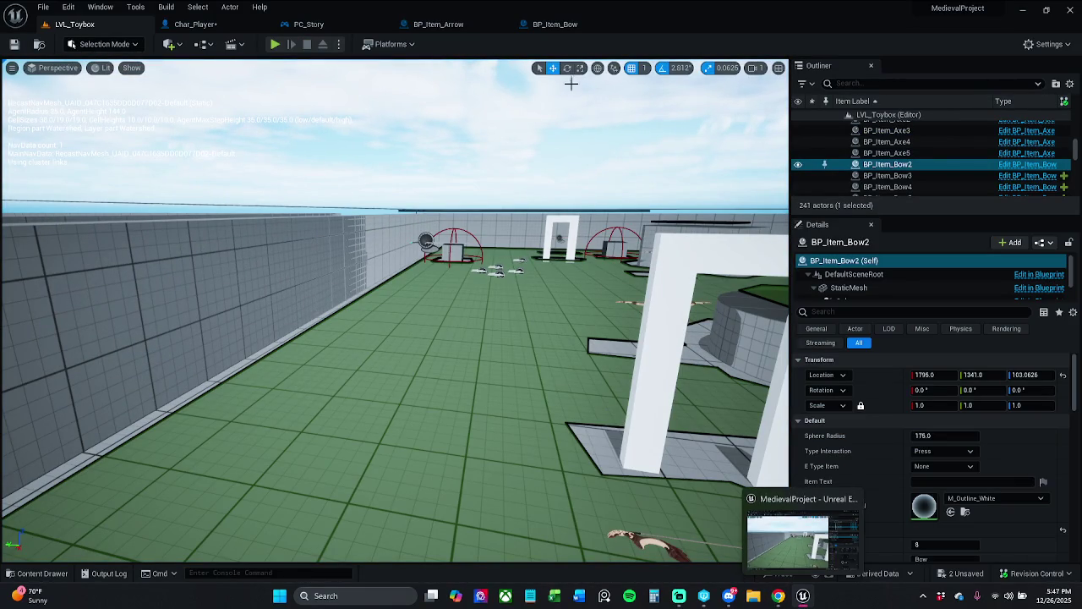
pyautogui.click(201, 23)
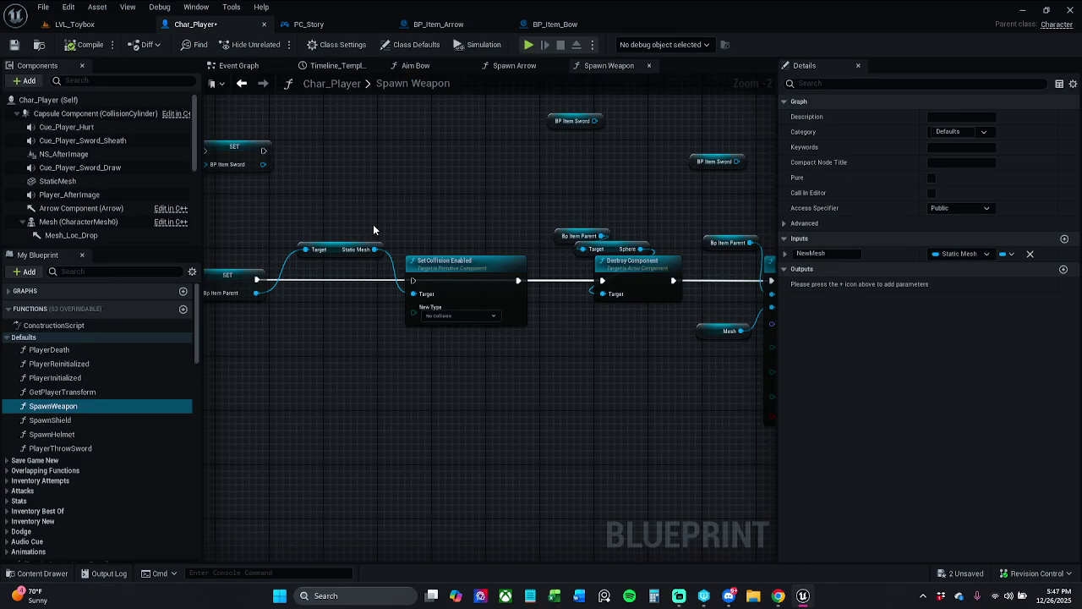
pyautogui.moveTo(256, 279)
pyautogui.mouseDown()
pyautogui.moveTo(423, 283)
pyautogui.moveTo(413, 280)
pyautogui.mouseUp()
pyautogui.moveTo(465, 372)
pyautogui.mouseDown()
pyautogui.moveTo(238, 363)
pyautogui.moveTo(287, 370)
pyautogui.mouseUp()
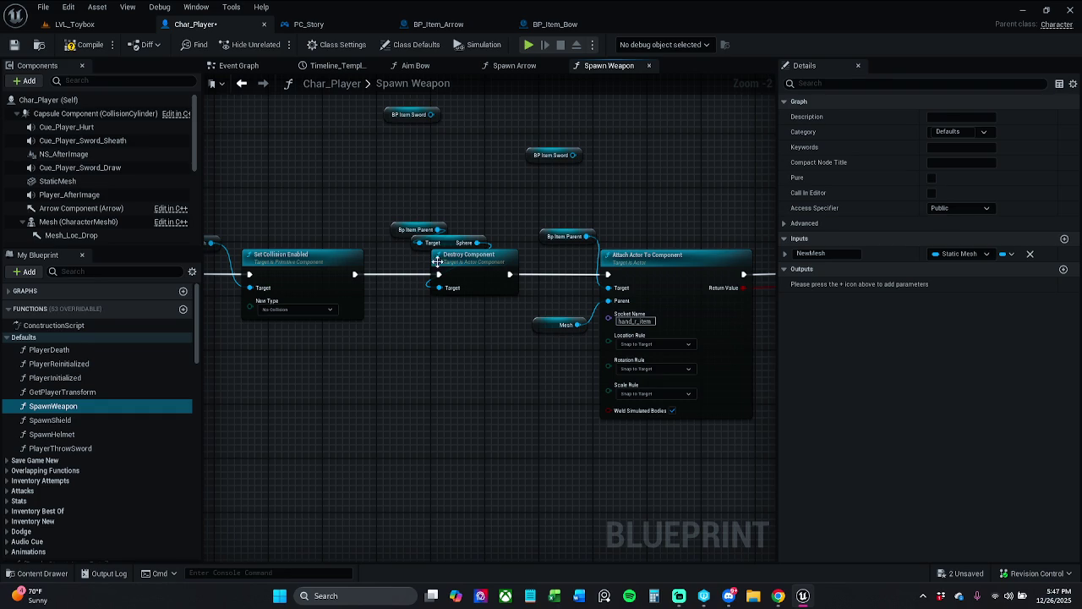
pyautogui.moveTo(433, 273); pyautogui.dragTo(607, 276)
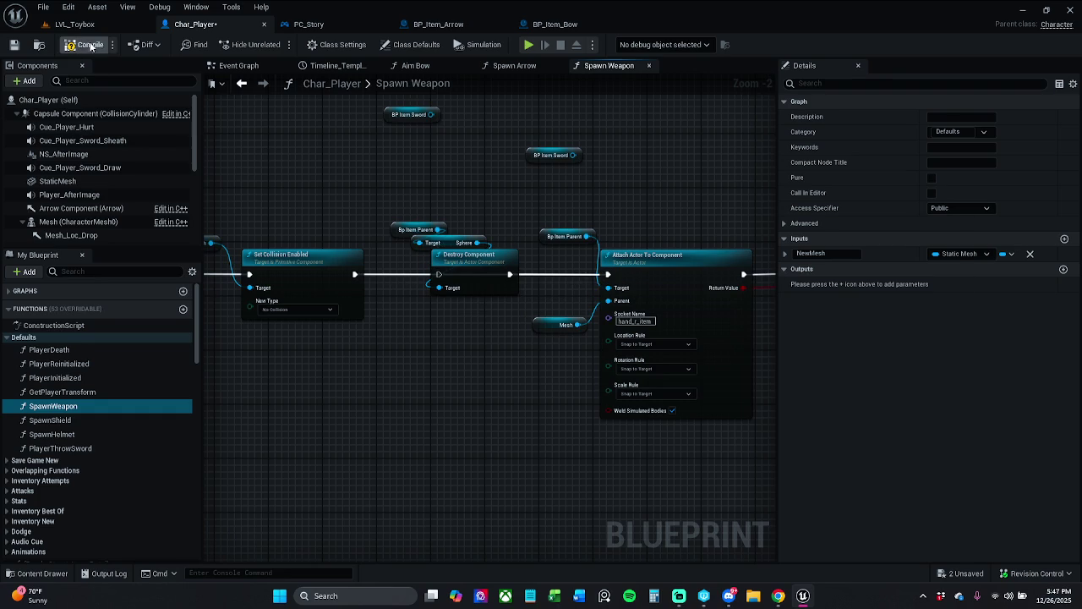
# Return to LVL_Toybox and start a playtest
pyautogui.click(74, 24)
pyautogui.click(196, 23)
pyautogui.click(74, 23)
pyautogui.click(273, 44)
# Run through the level collecting a shield, an AOE potion and stamina potions, then end the playtest
pyautogui.press('w')
pyautogui.press('w')
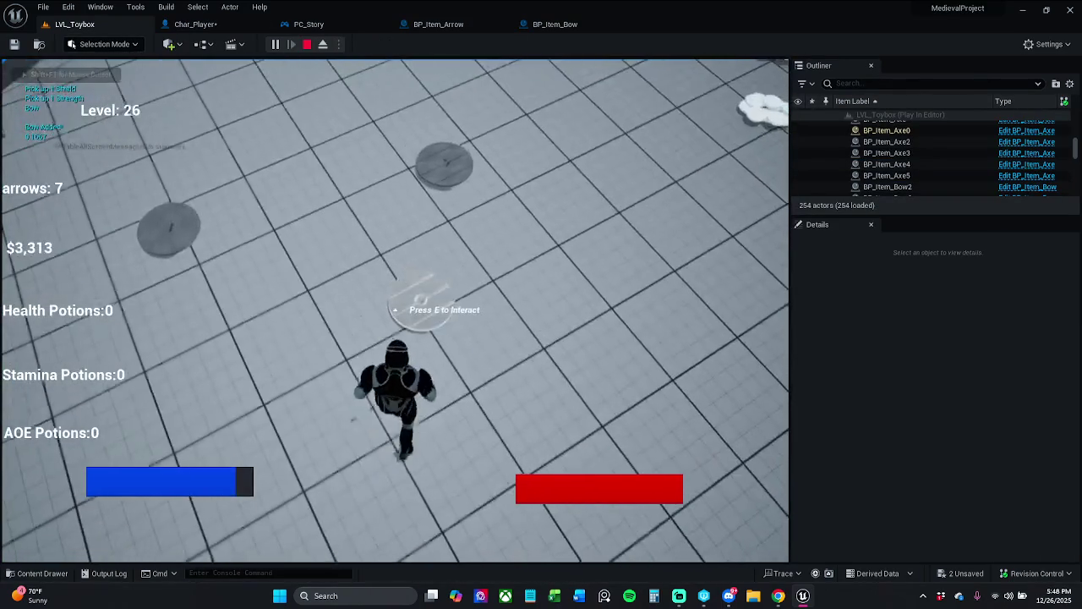
pyautogui.press('e')
pyautogui.press('w')
pyautogui.press('w')
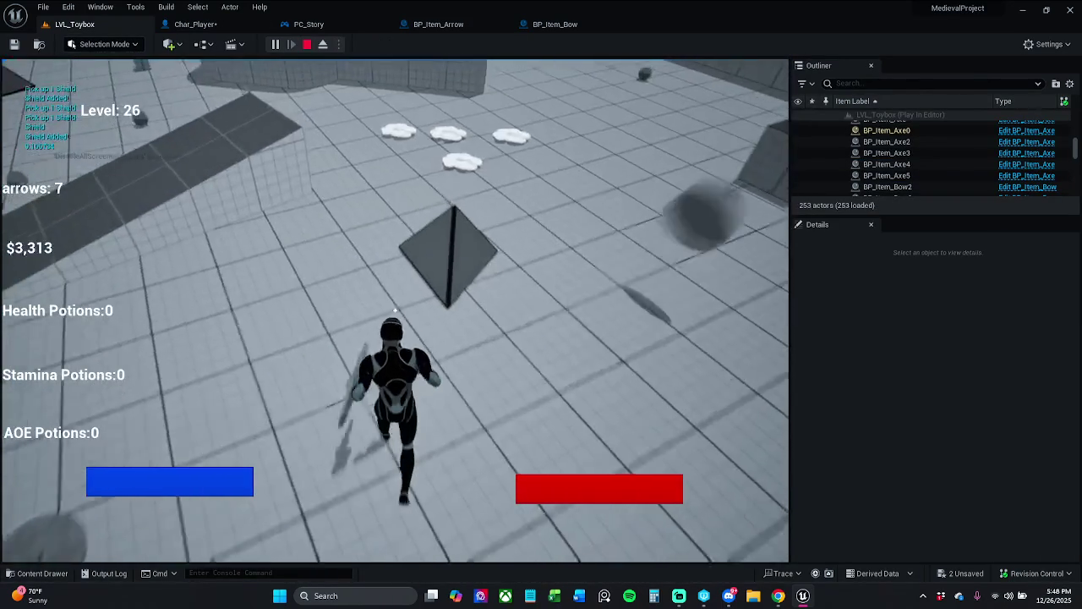
pyautogui.press('w')
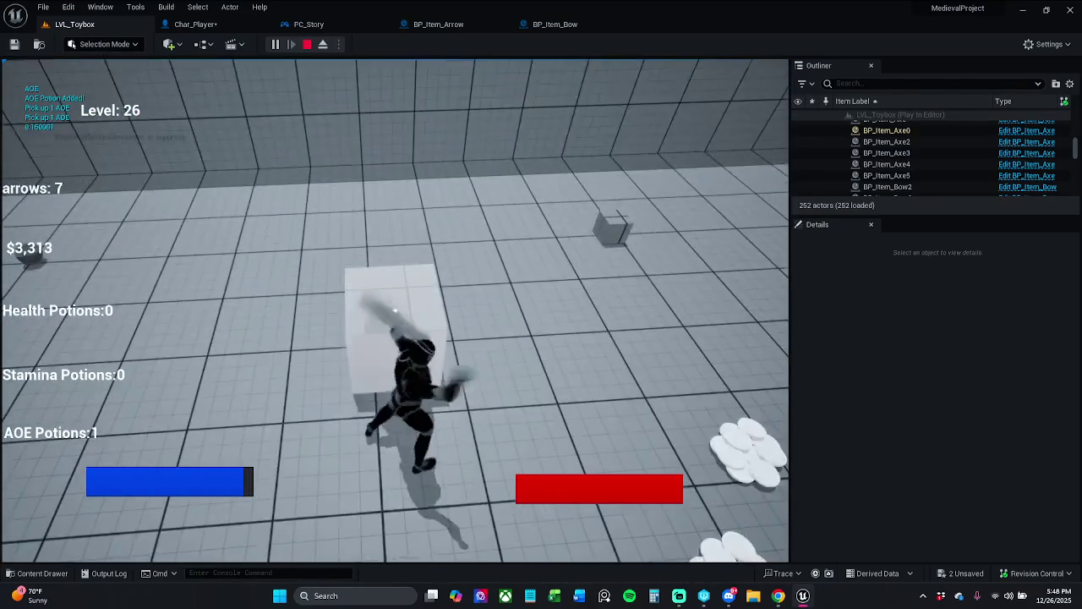
pyautogui.press('w')
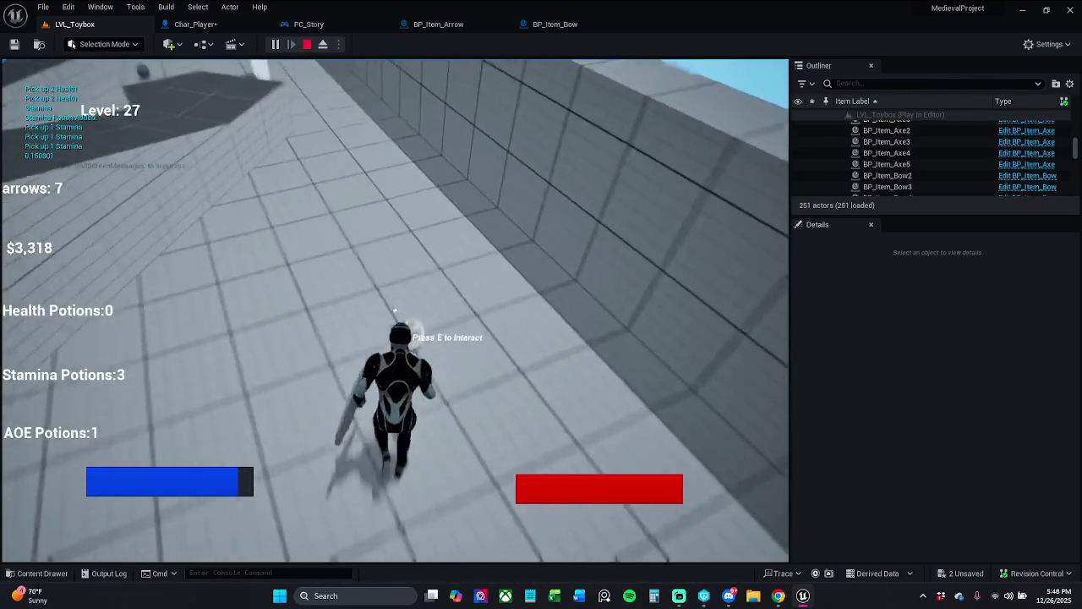
pyautogui.press('Escape')
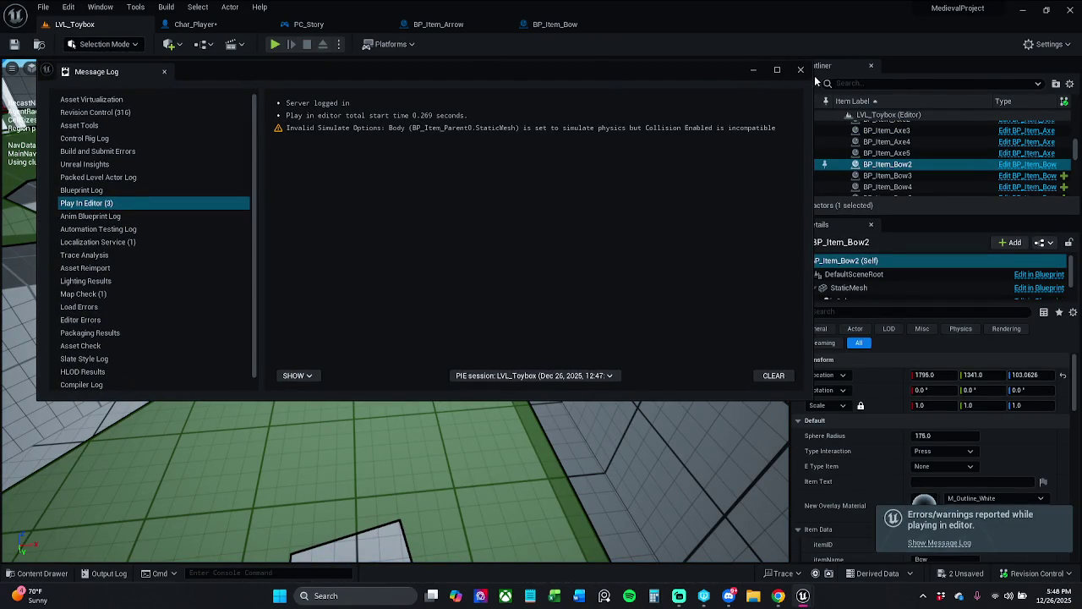
# Dismiss the Message Log after rechecking its warning
pyautogui.click(755, 71)
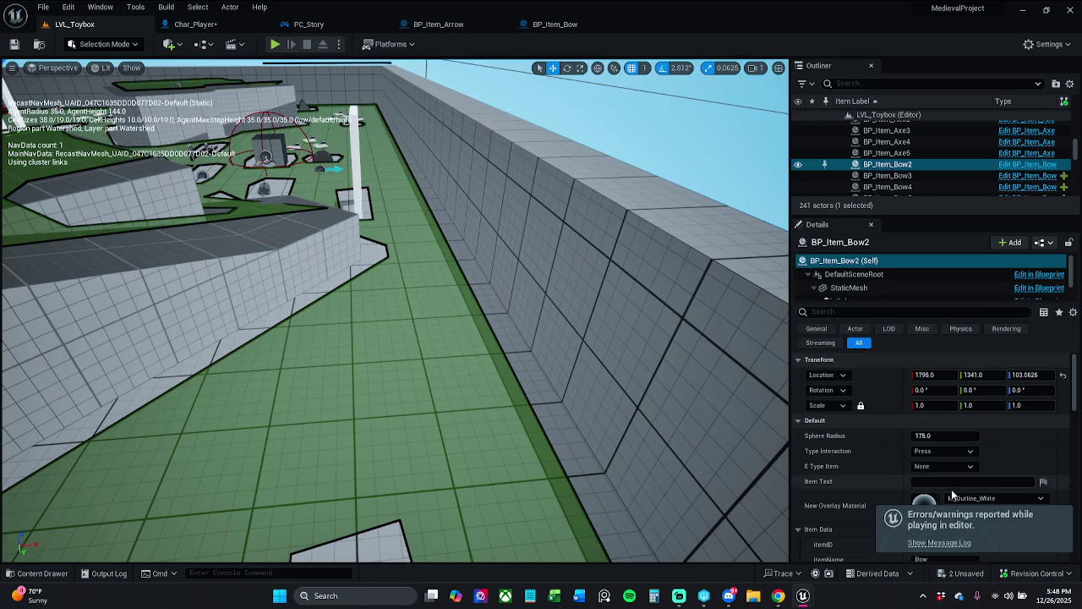
pyautogui.click(940, 542)
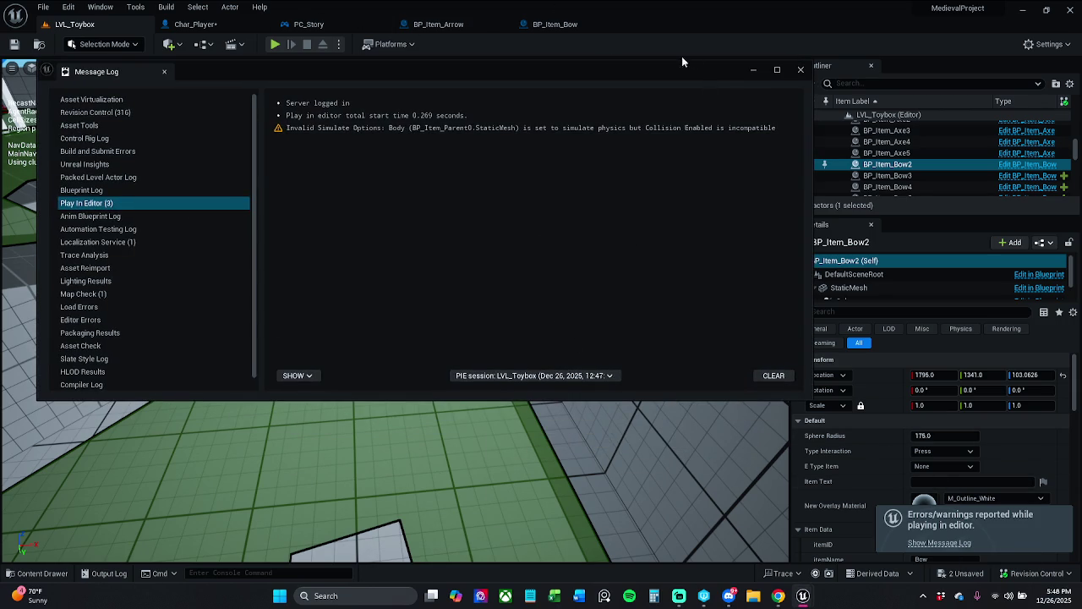
pyautogui.click(754, 73)
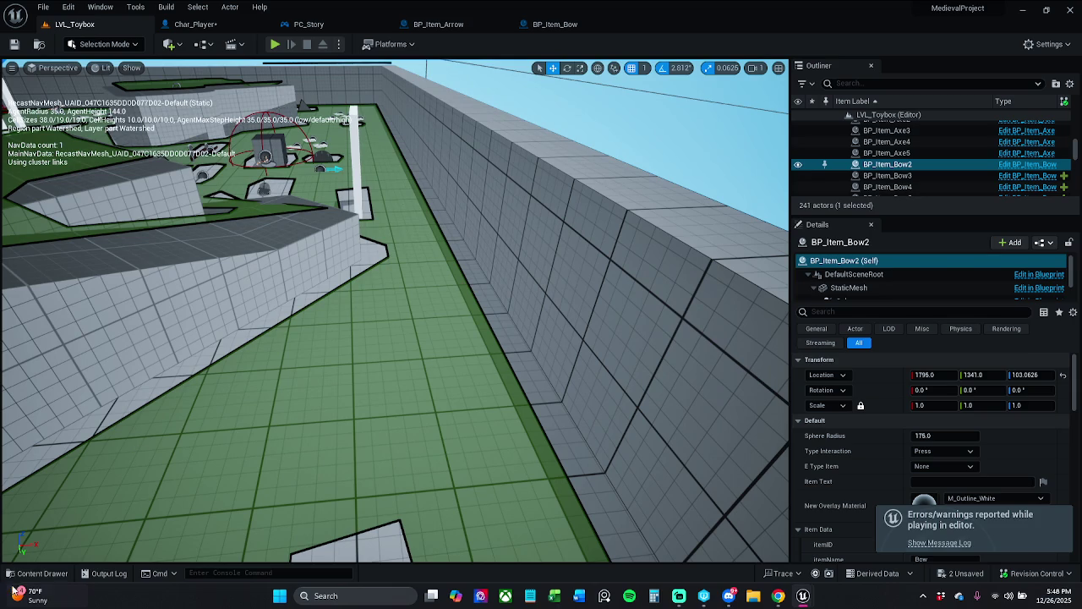
# Open BP_Item_Parent from Content > _MyContent > Actors > _Inventory > Parents
pyautogui.click(38, 573)
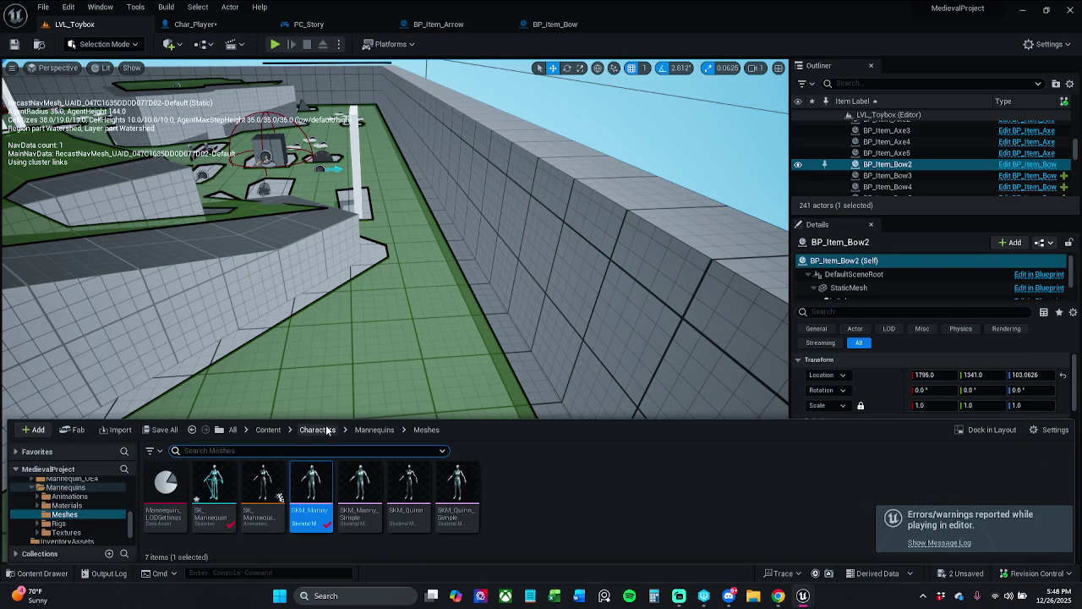
pyautogui.click(268, 430)
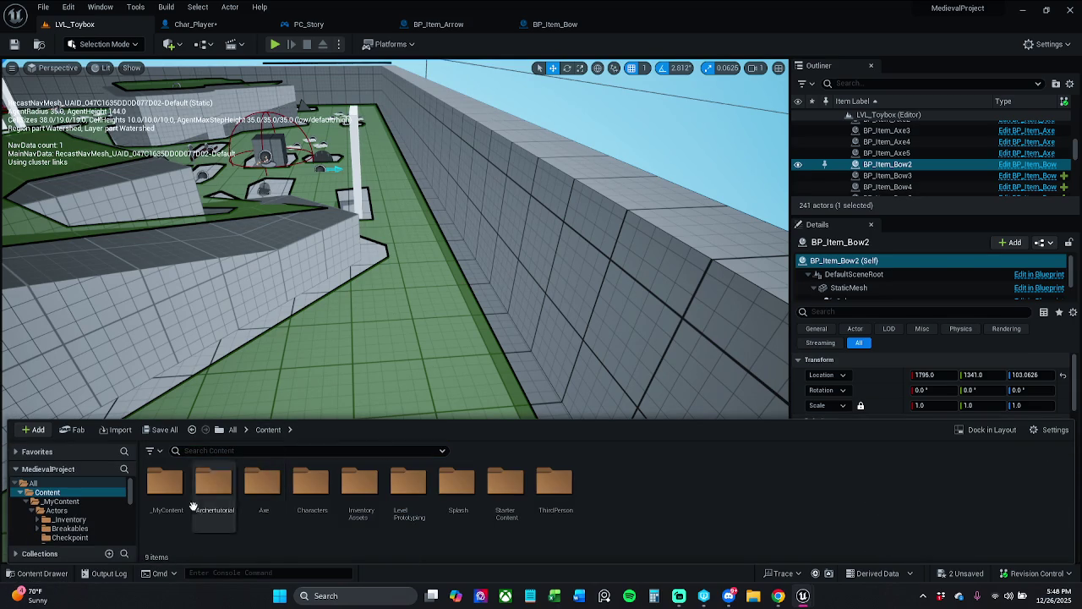
pyautogui.doubleClick(165, 505)
pyautogui.doubleClick(167, 505)
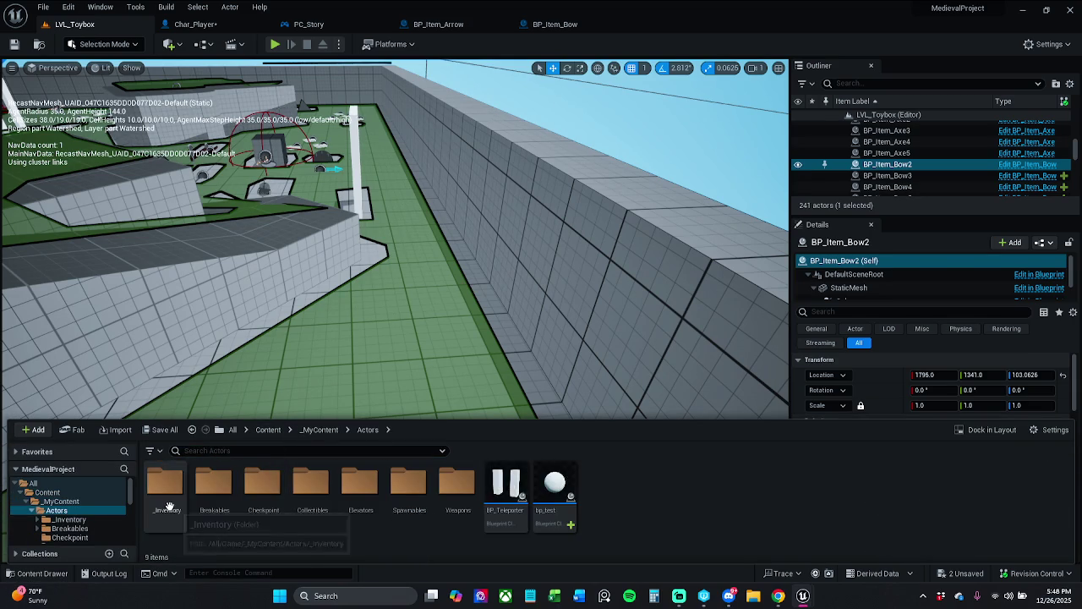
pyautogui.doubleClick(166, 504)
pyautogui.doubleClick(162, 498)
pyautogui.doubleClick(161, 497)
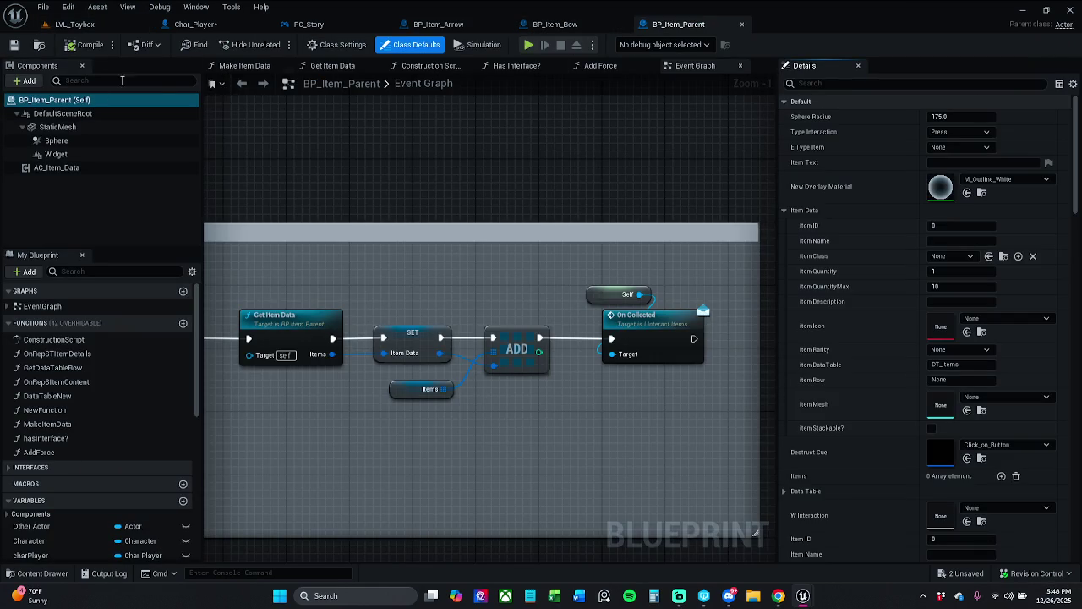
# Filter Details for 'coll' and set the StaticMesh collision preset to BlockAllDynamic
pyautogui.click(877, 82)
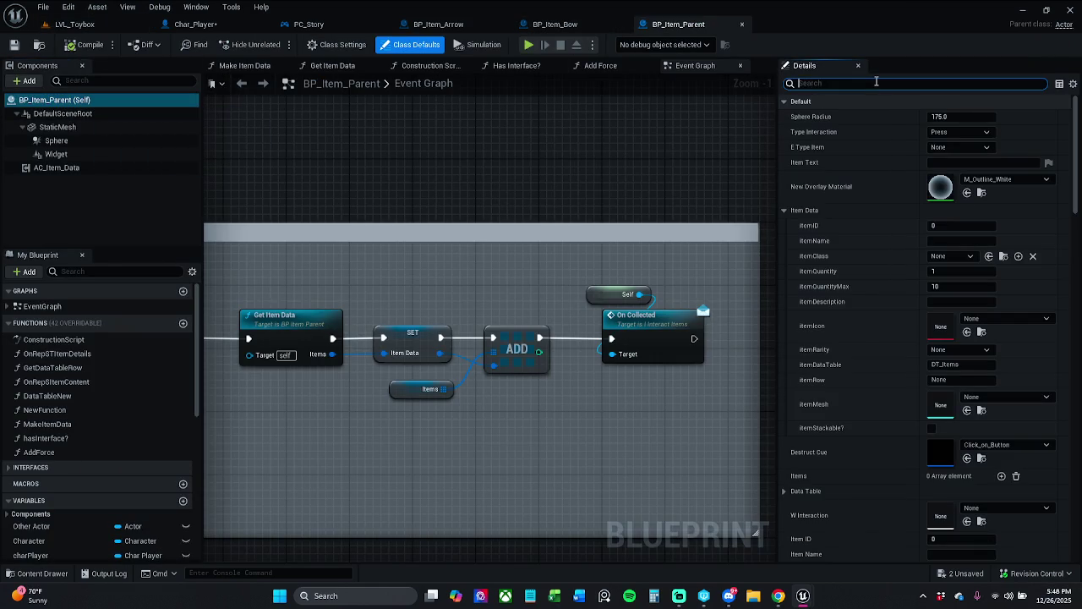
pyautogui.write('coll')
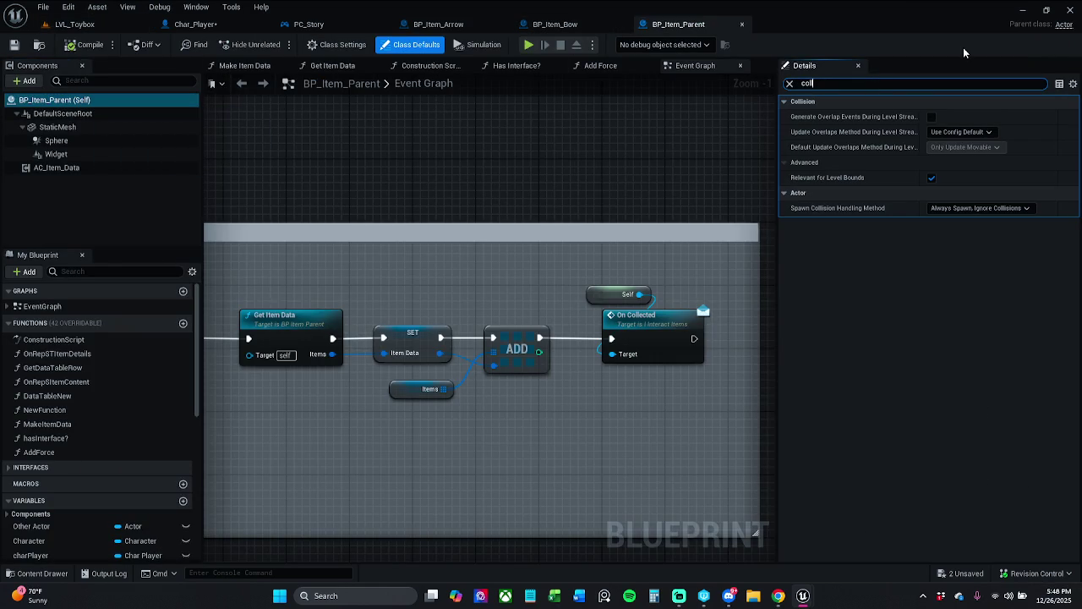
pyautogui.click(110, 114)
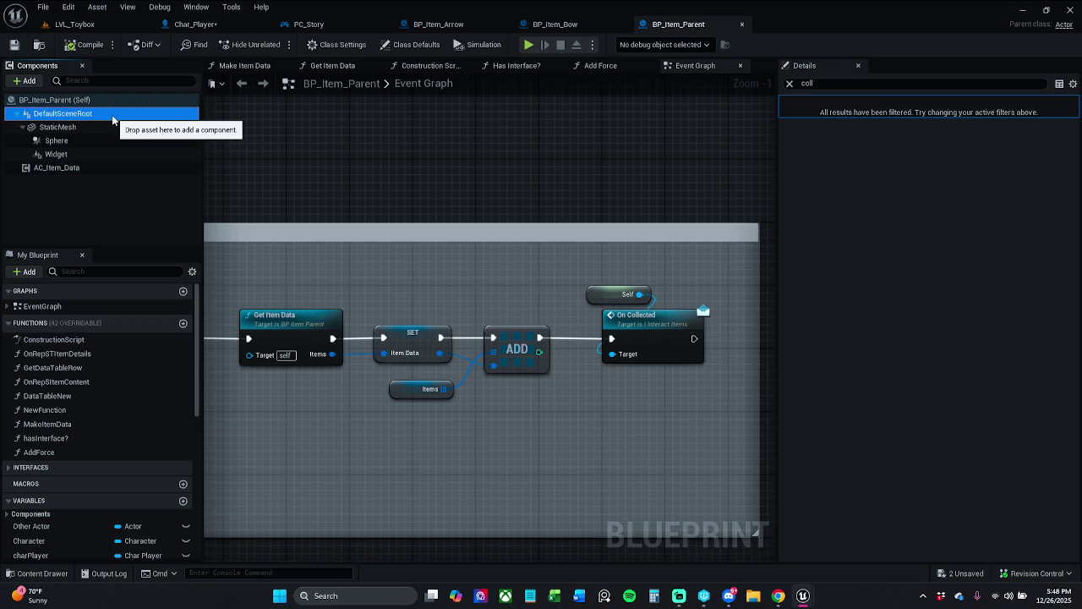
pyautogui.press('Down')
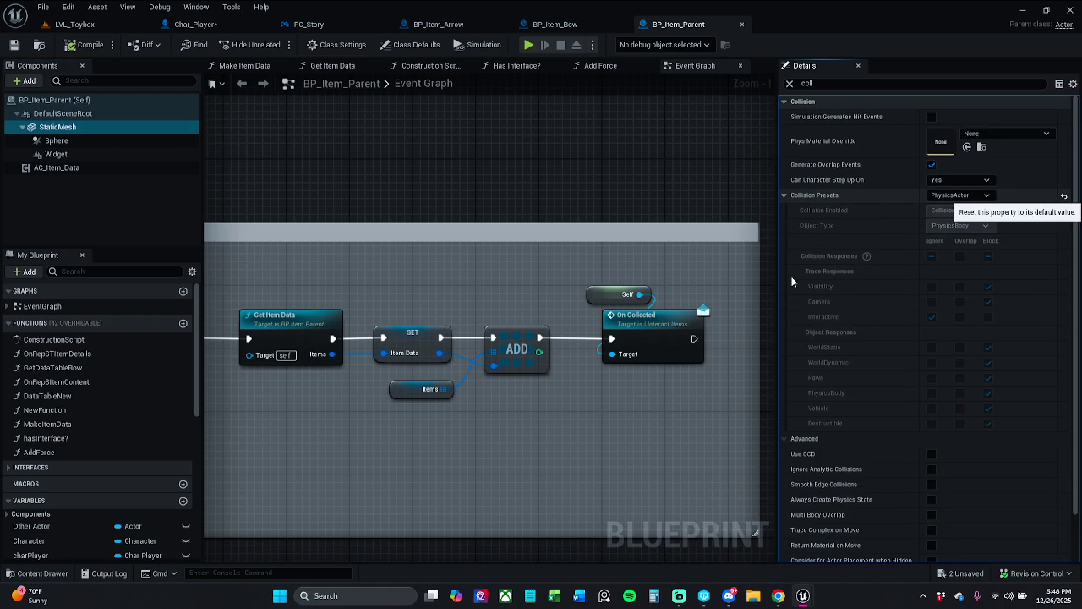
pyautogui.click(1064, 195)
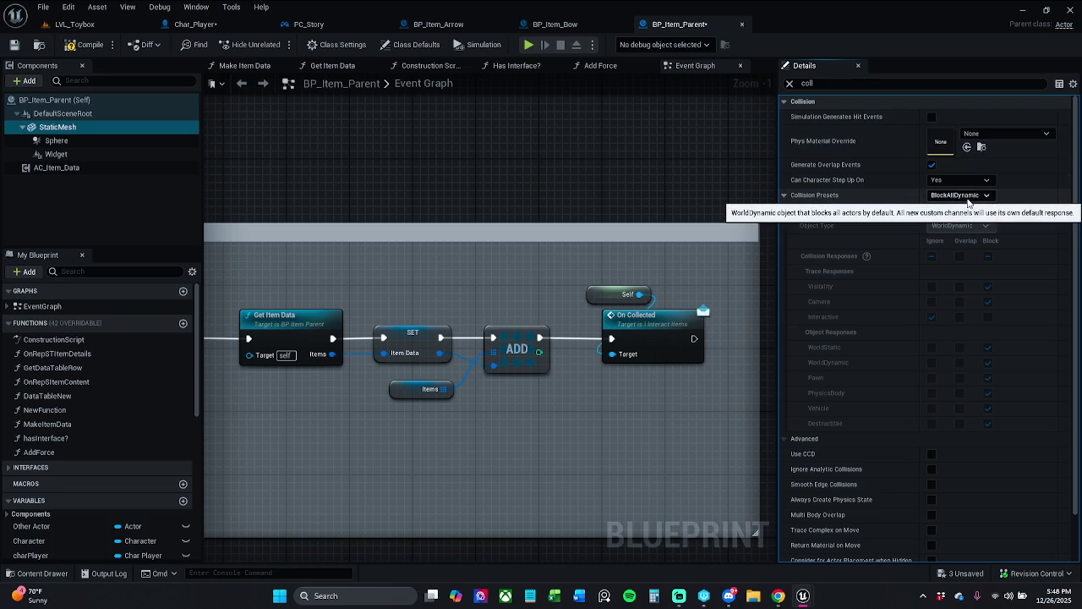
# Bring up the Message Log once more, then close it
pyautogui.moveTo(803, 601)
pyautogui.click(744, 524)
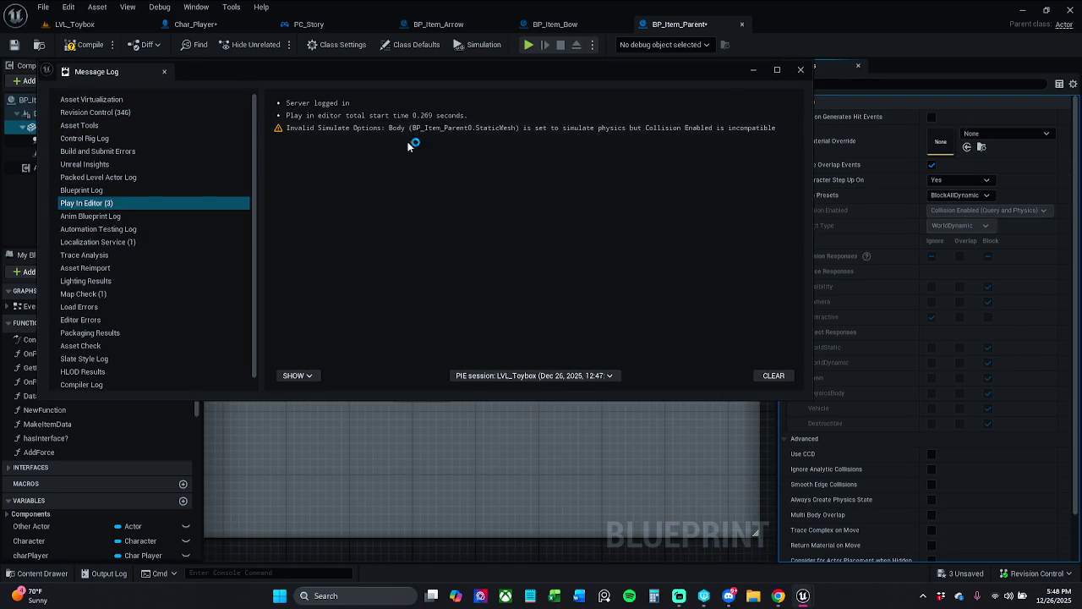
pyautogui.click(801, 69)
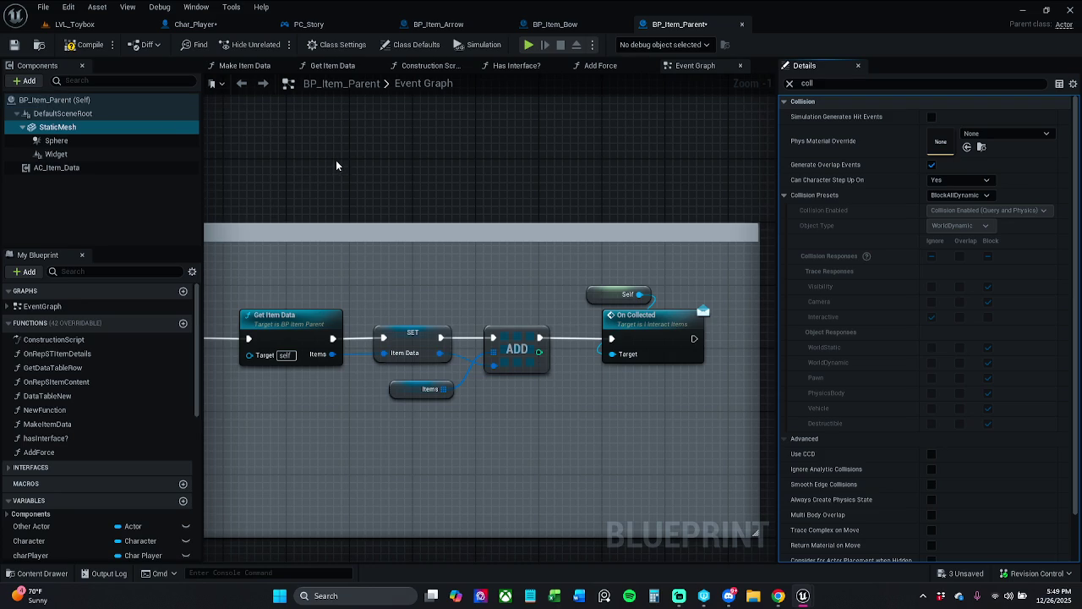
# Check BP_Item_Bow's class defaults (Arrow Quantity 17) and return to LVL_Toybox
pyautogui.click(564, 24)
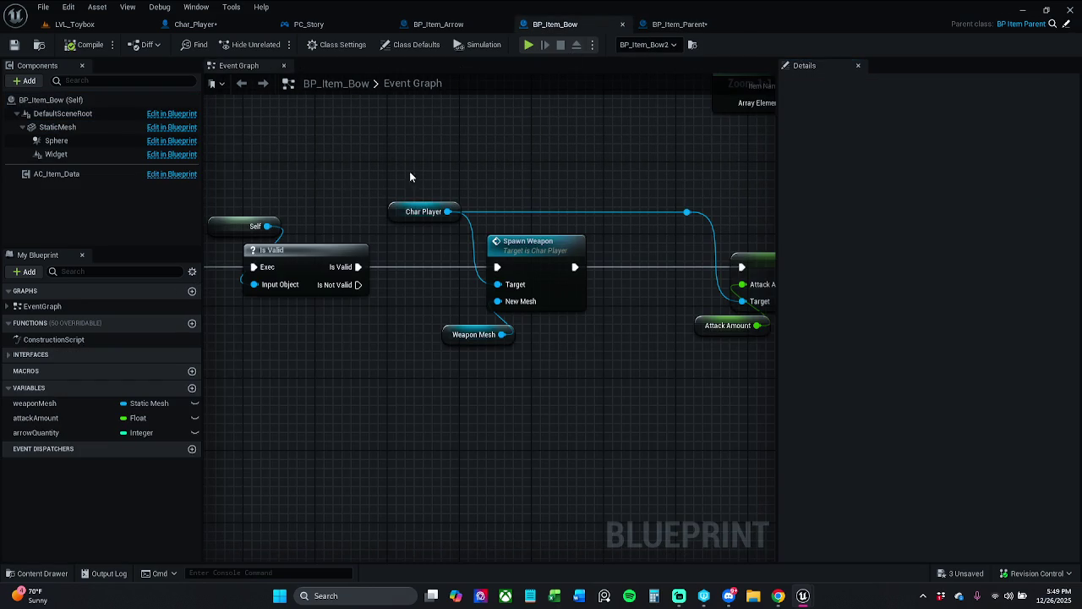
pyautogui.click(59, 100)
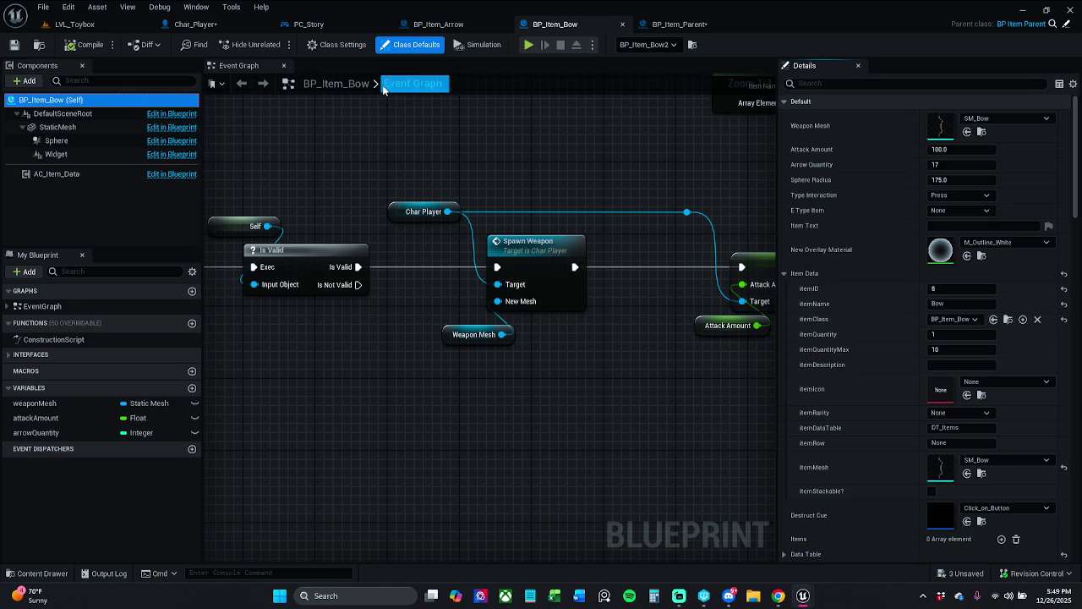
pyautogui.click(75, 23)
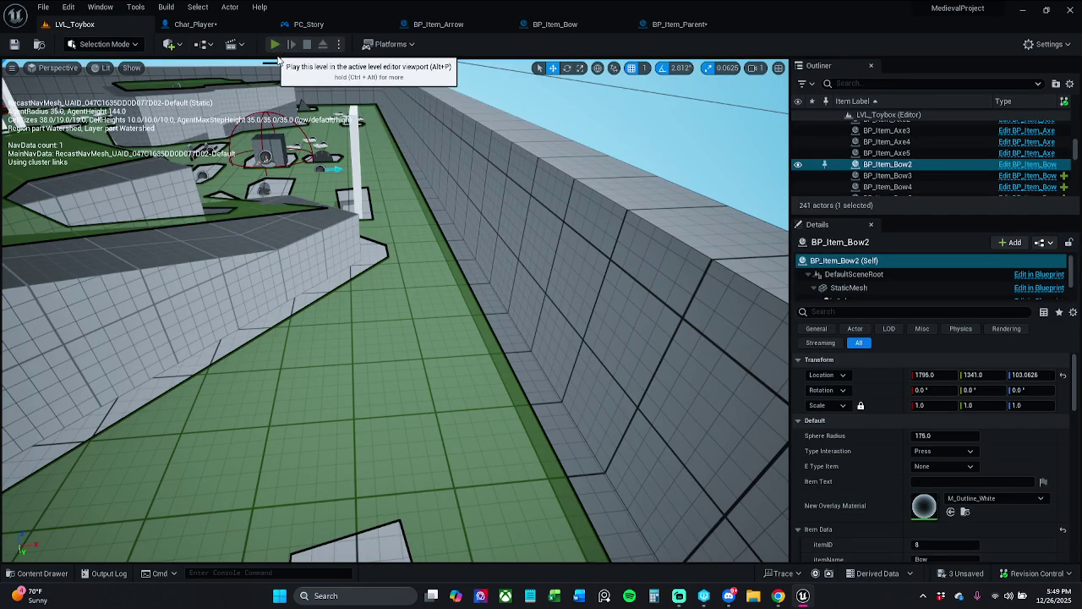
# Play LVL_Toybox, running through the potion, helmet, shield, coin and bow pickups
pyautogui.click(276, 46)
pyautogui.press('w')
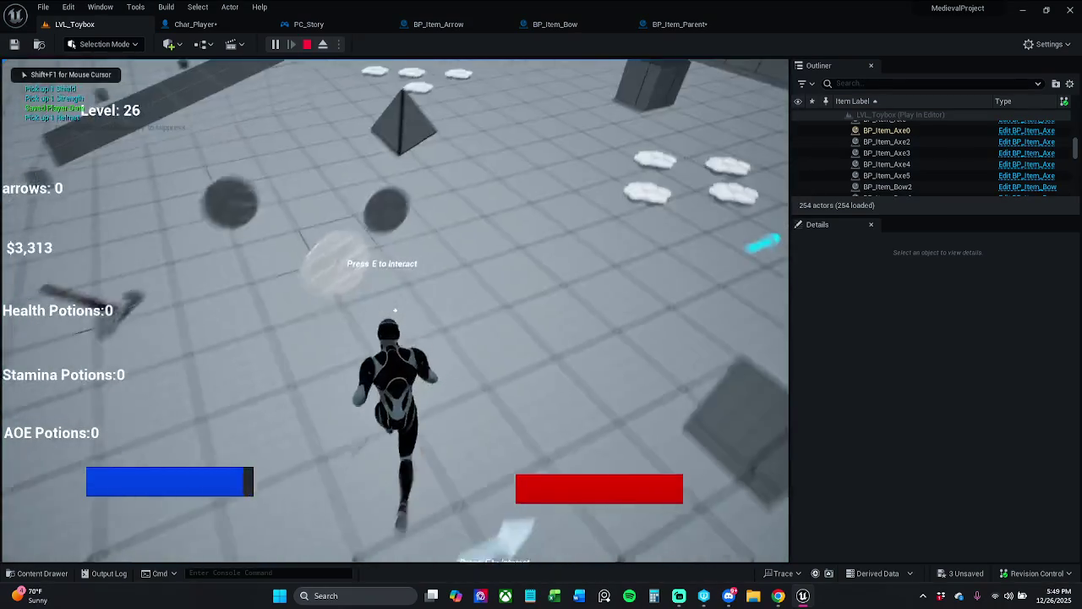
pyautogui.press('e')
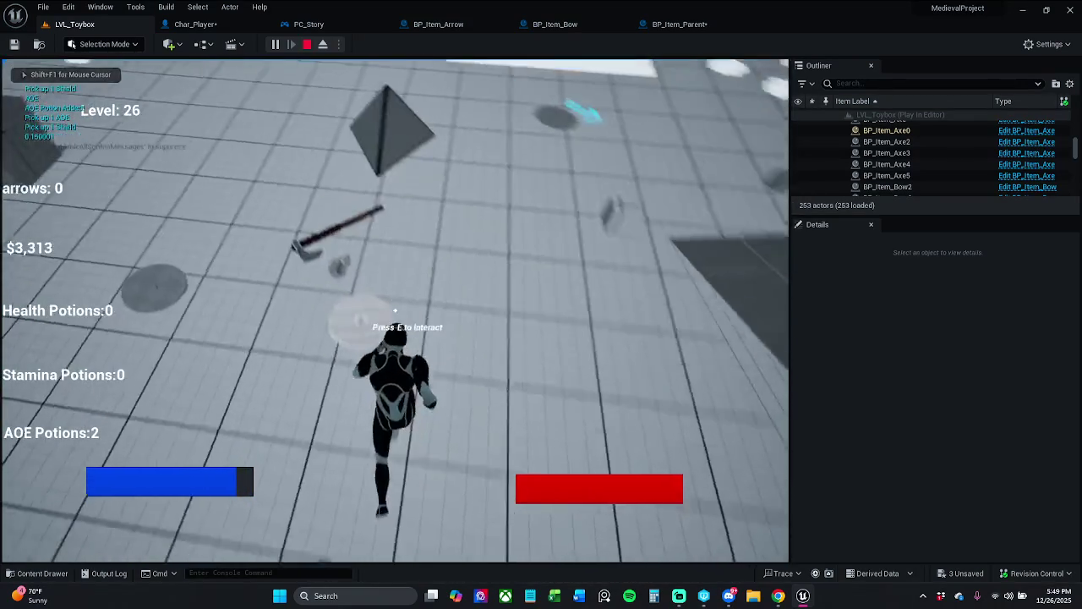
pyautogui.press('e')
pyautogui.press('e')
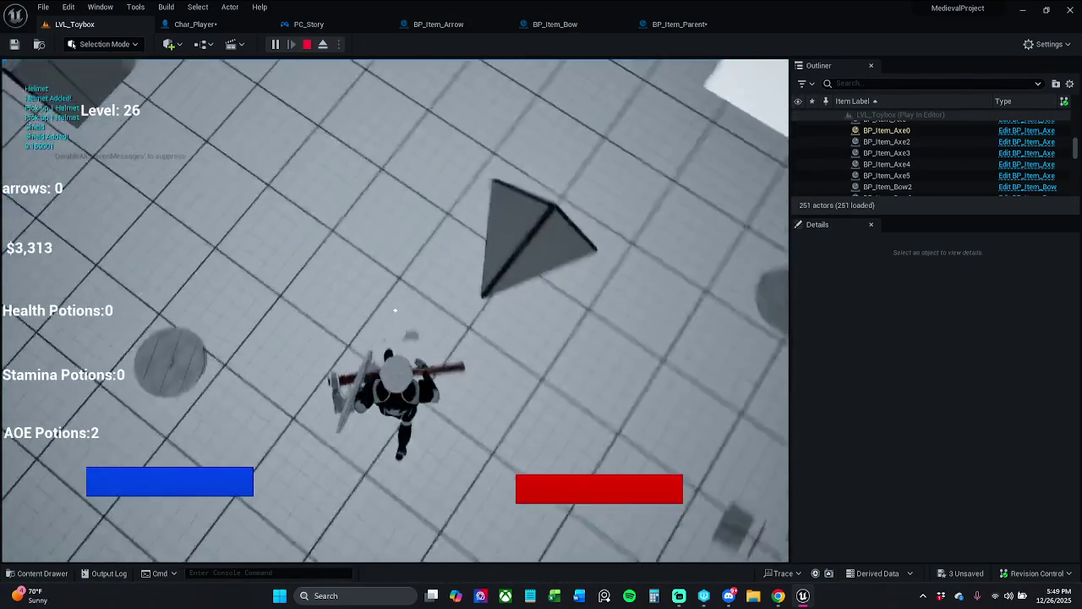
pyautogui.press('e')
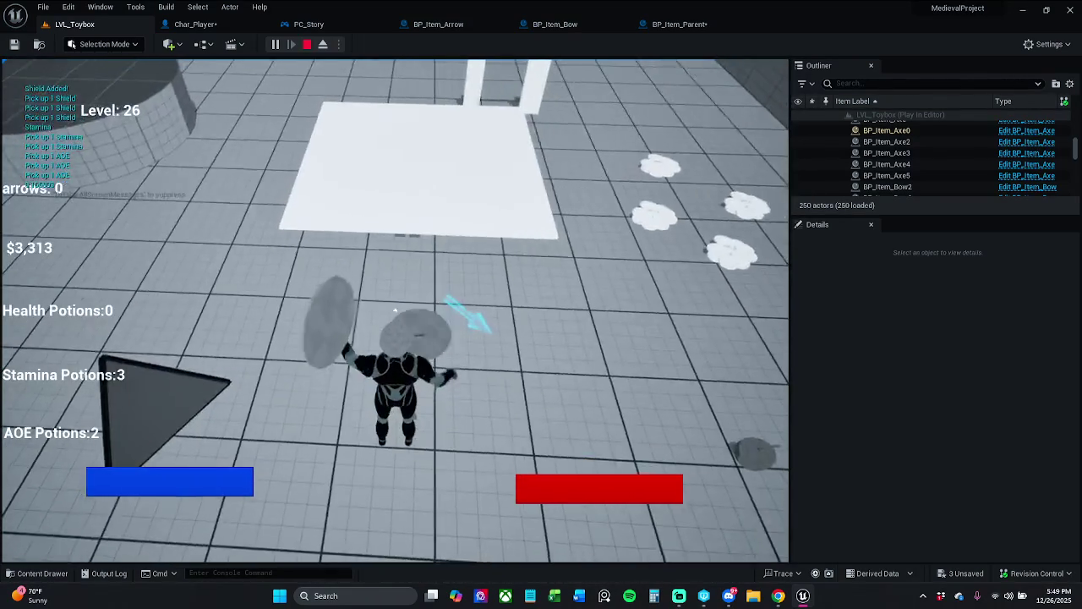
pyautogui.press('e')
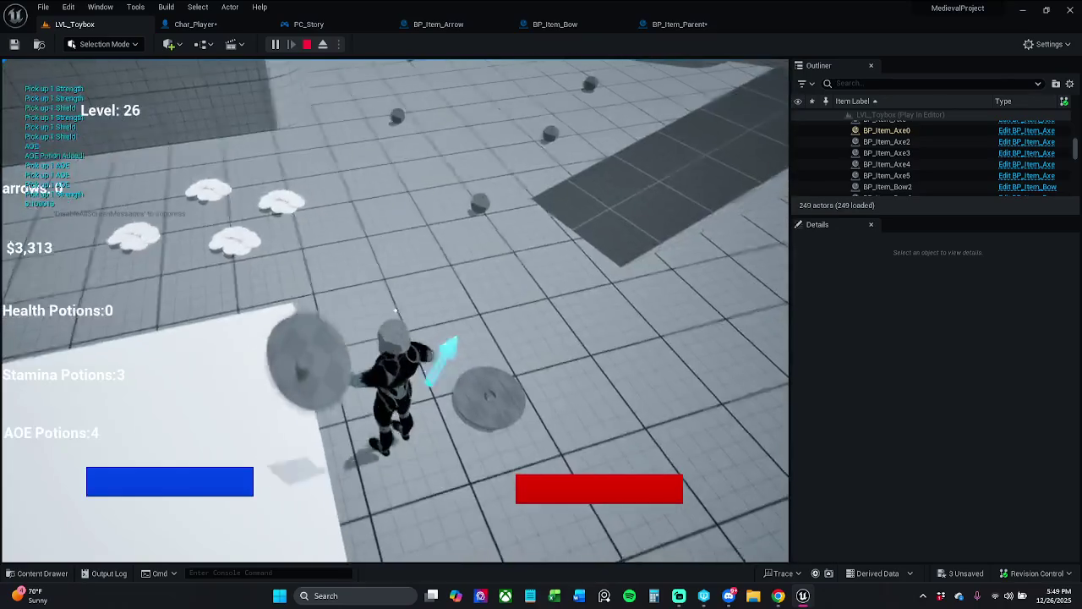
pyautogui.press('e')
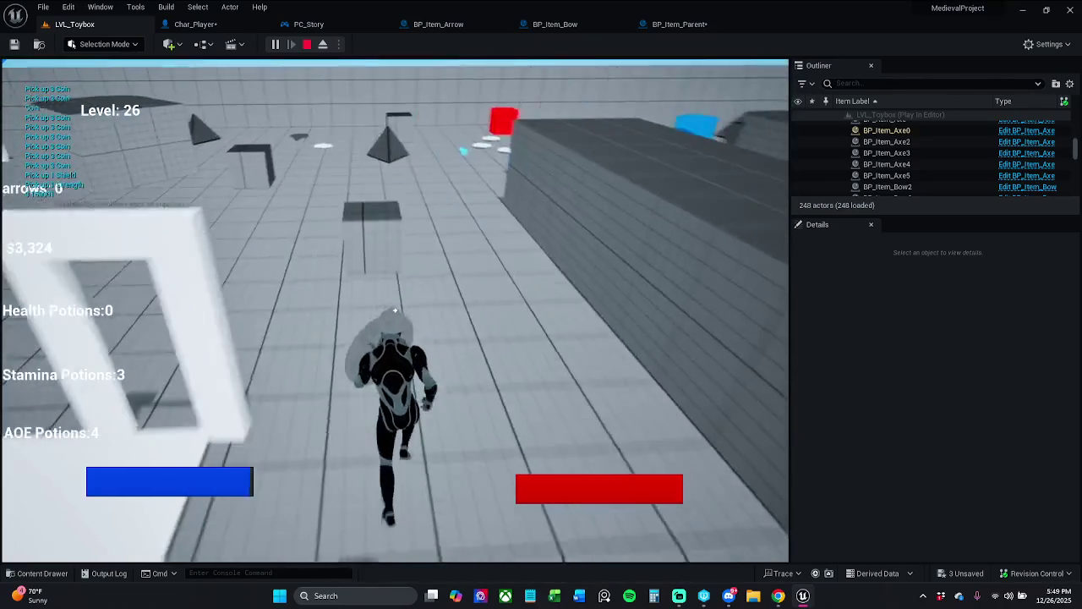
pyautogui.press('e')
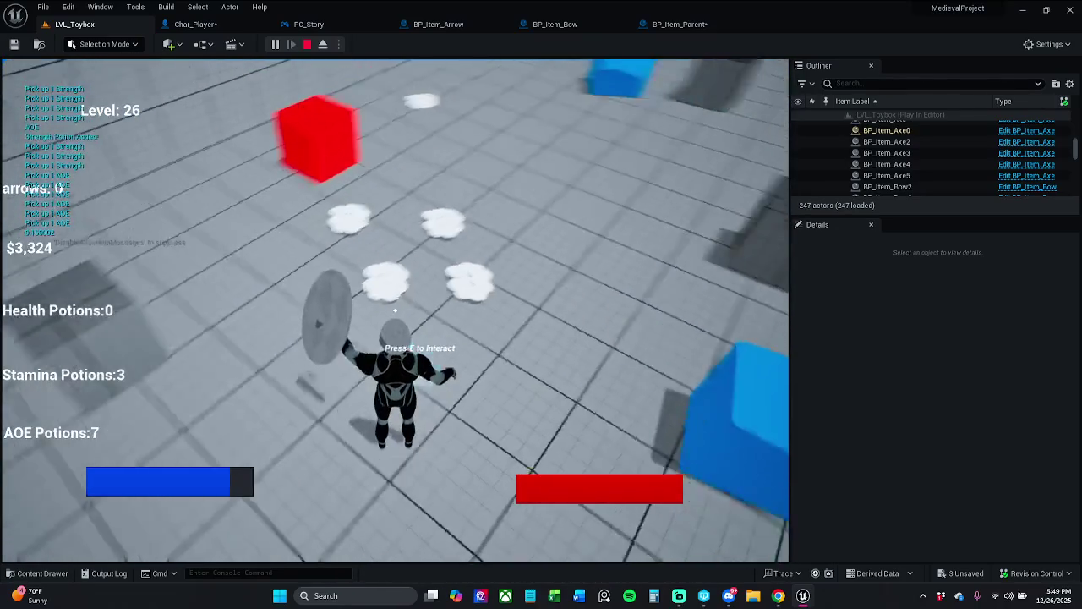
pyautogui.press('w')
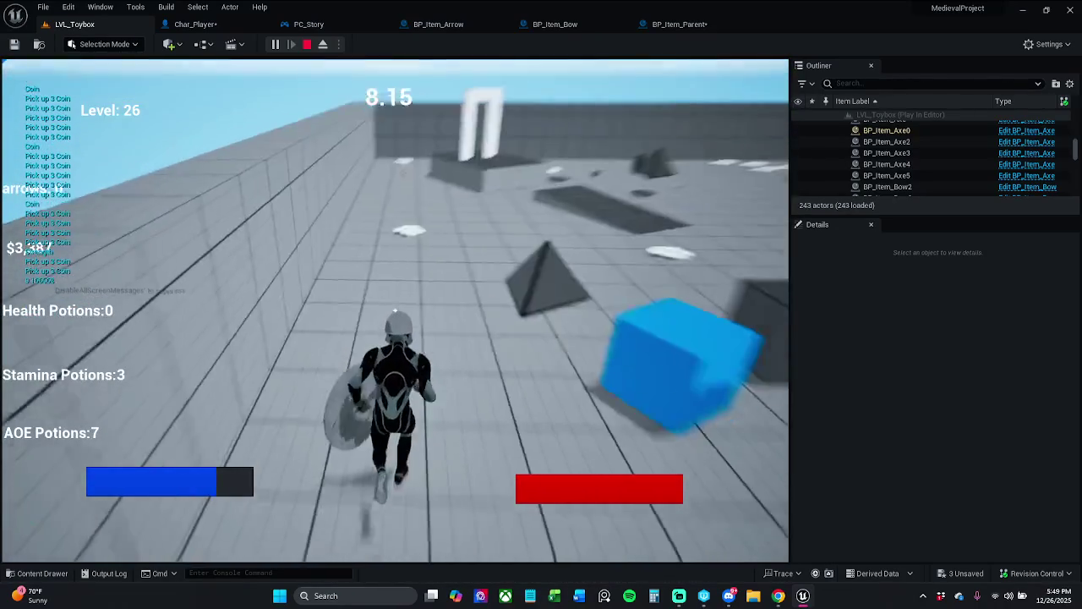
pyautogui.press('w')
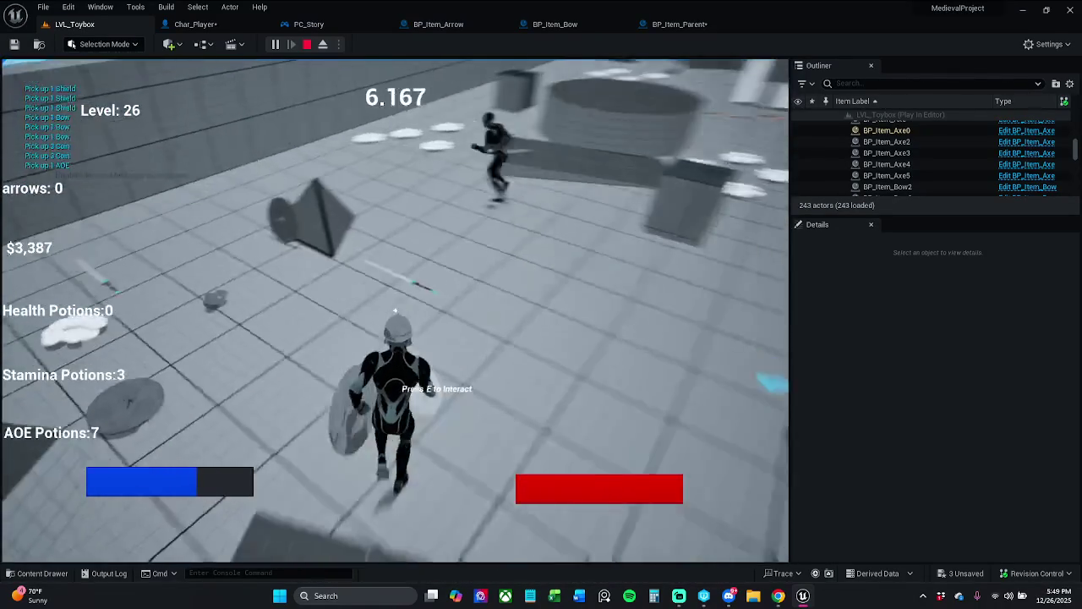
pyautogui.press('e')
pyautogui.press('w')
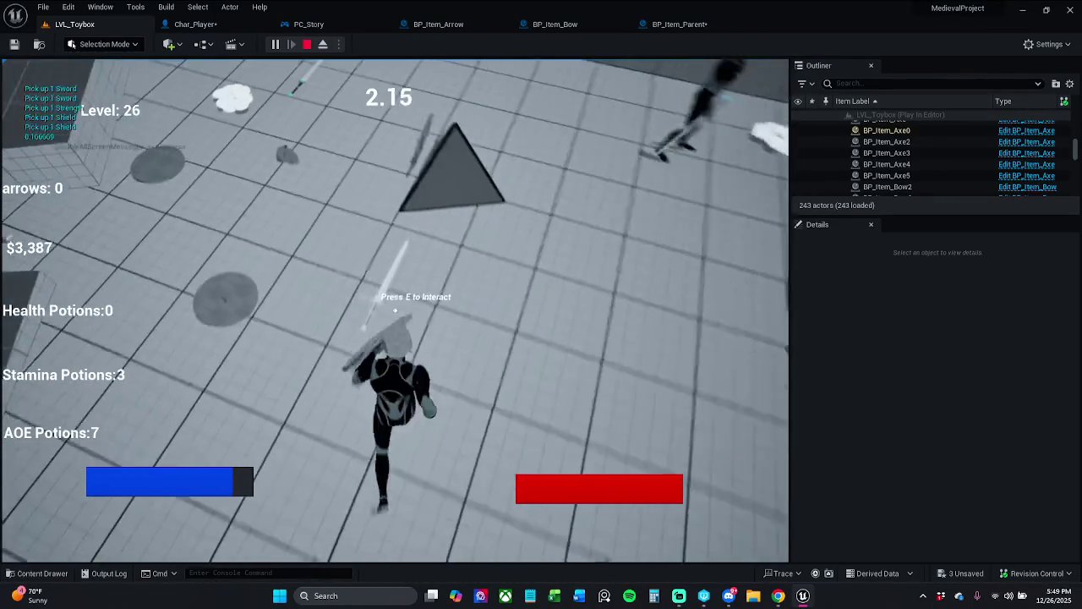
pyautogui.press('e')
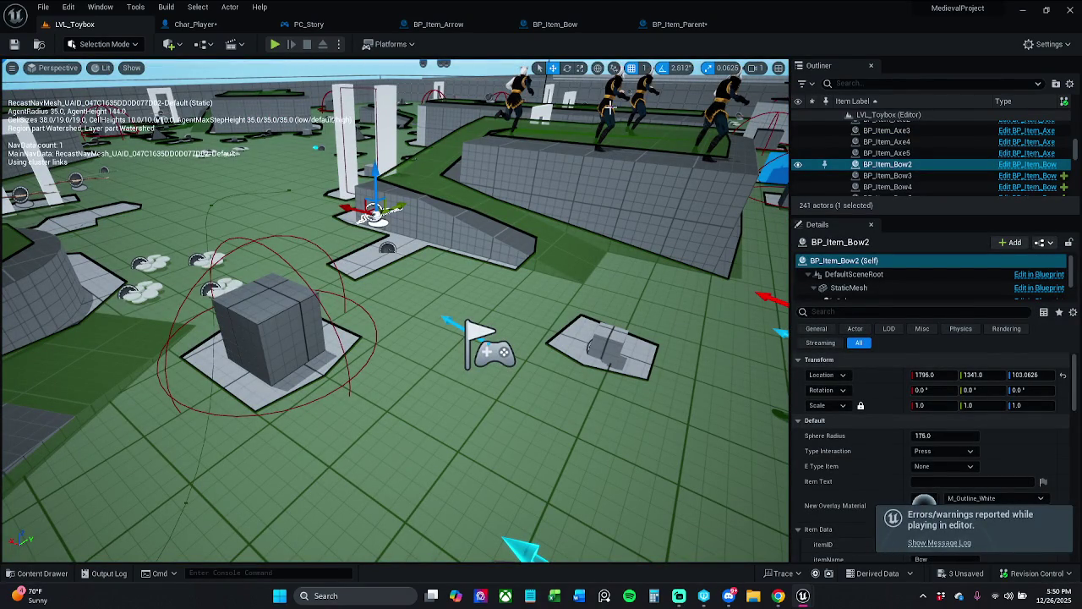
# Set BP_Item_Parent's StaticMesh collision preset to NoCollision
pyautogui.click(688, 26)
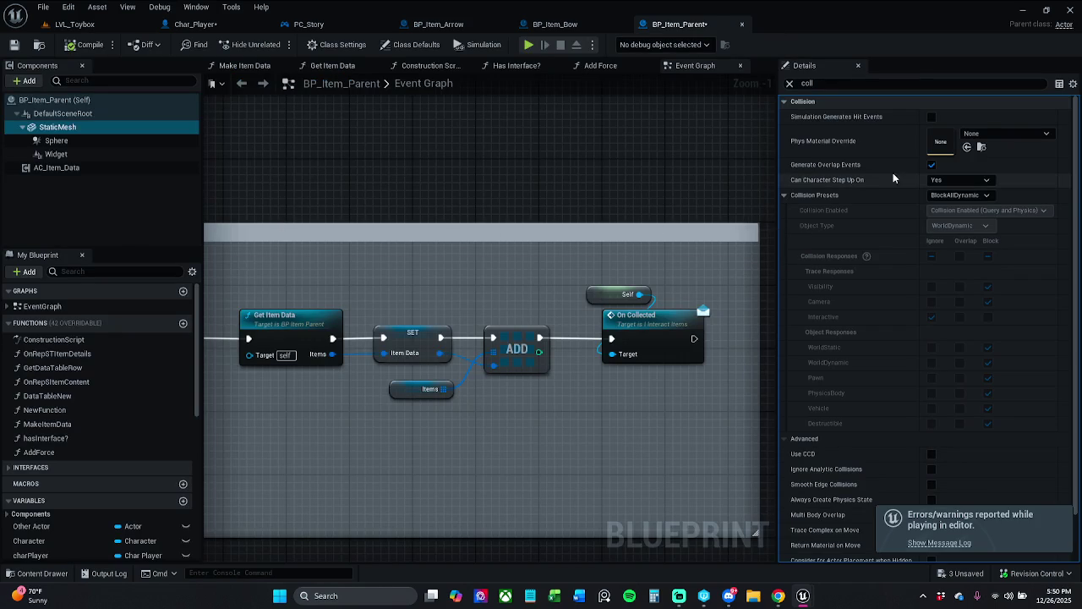
pyautogui.click(960, 196)
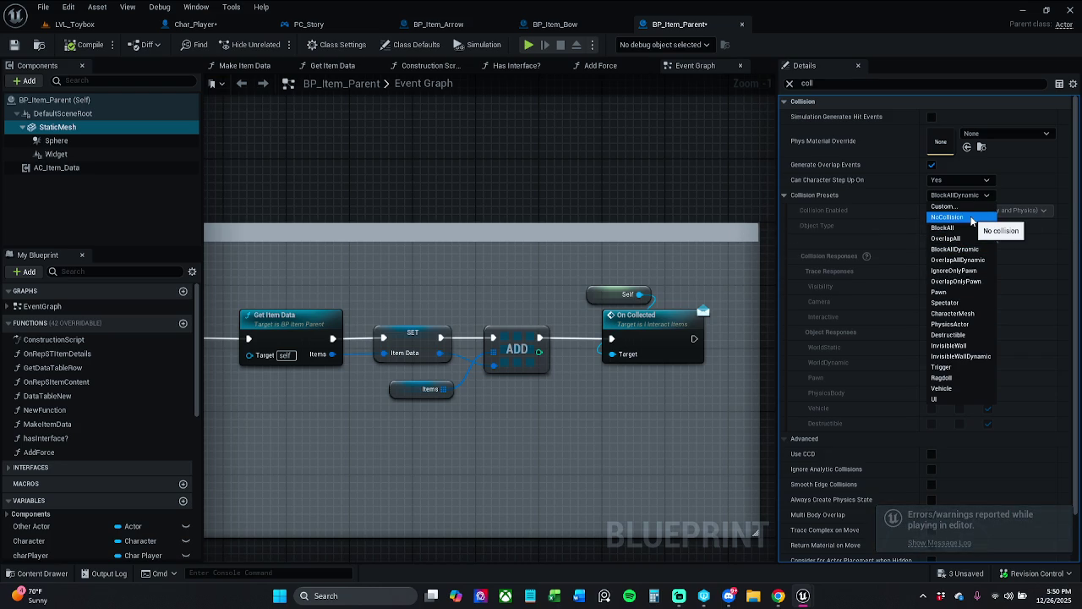
pyautogui.click(946, 217)
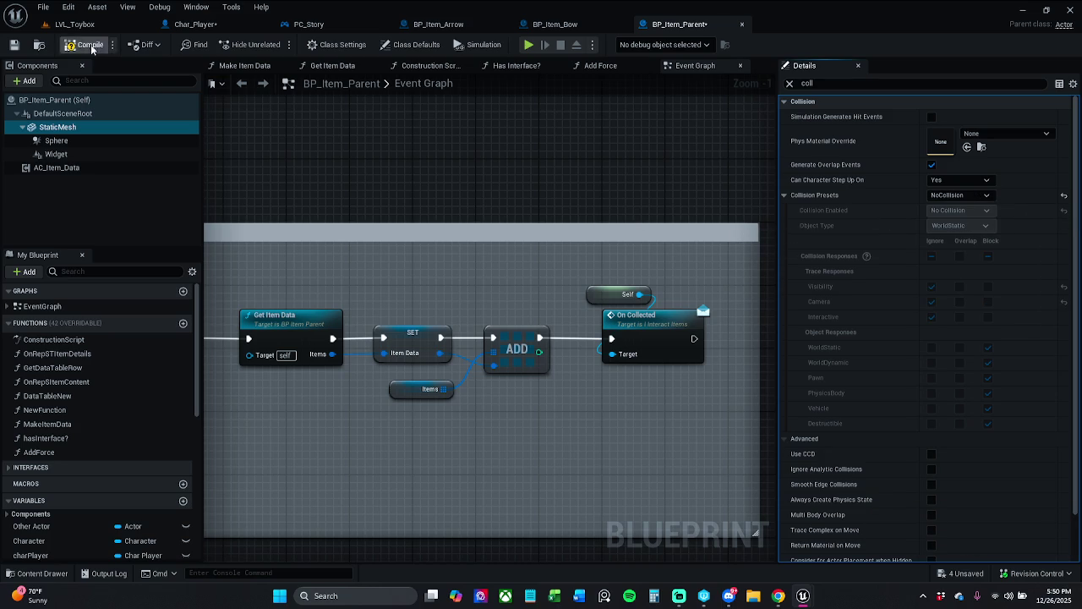
# Run a quick playtest of LVL_Toybox, then bring up Char_Player's Spawn Weapon graph
pyautogui.click(75, 23)
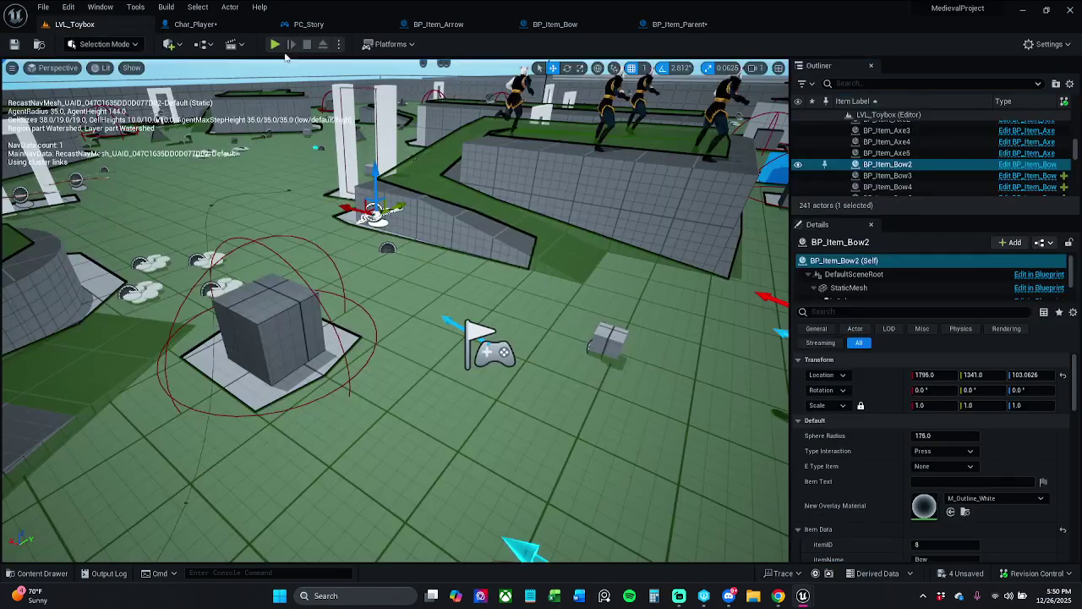
pyautogui.click(283, 44)
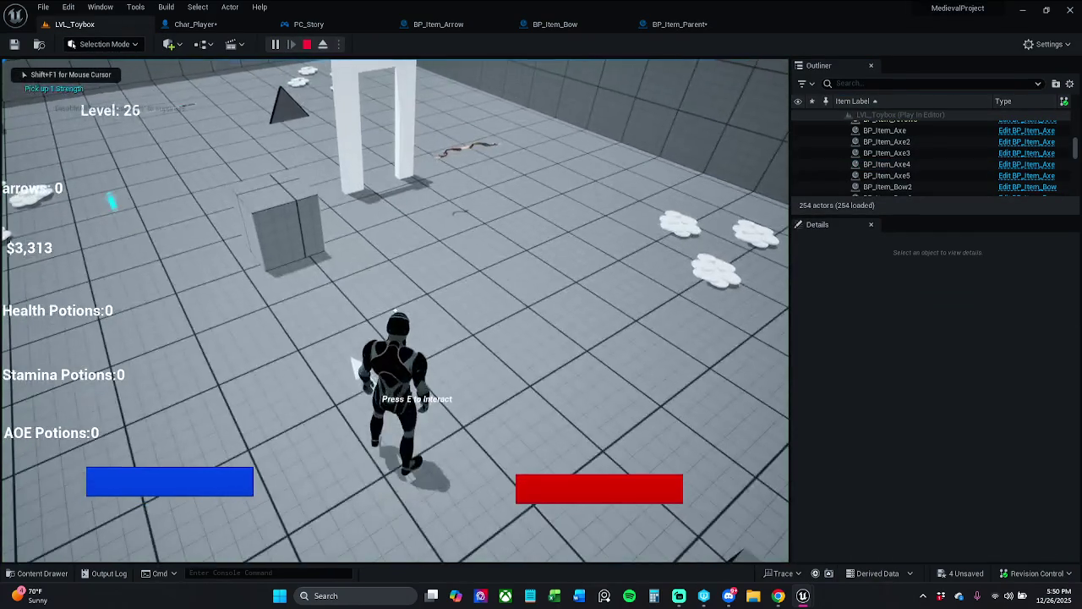
pyautogui.press('Escape')
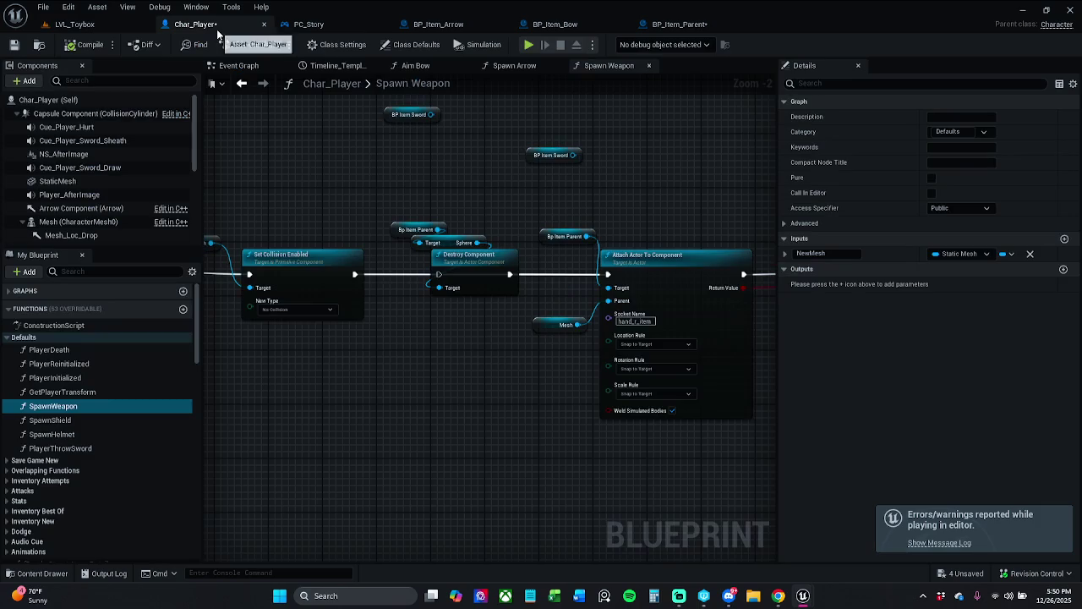
pyautogui.click(227, 23)
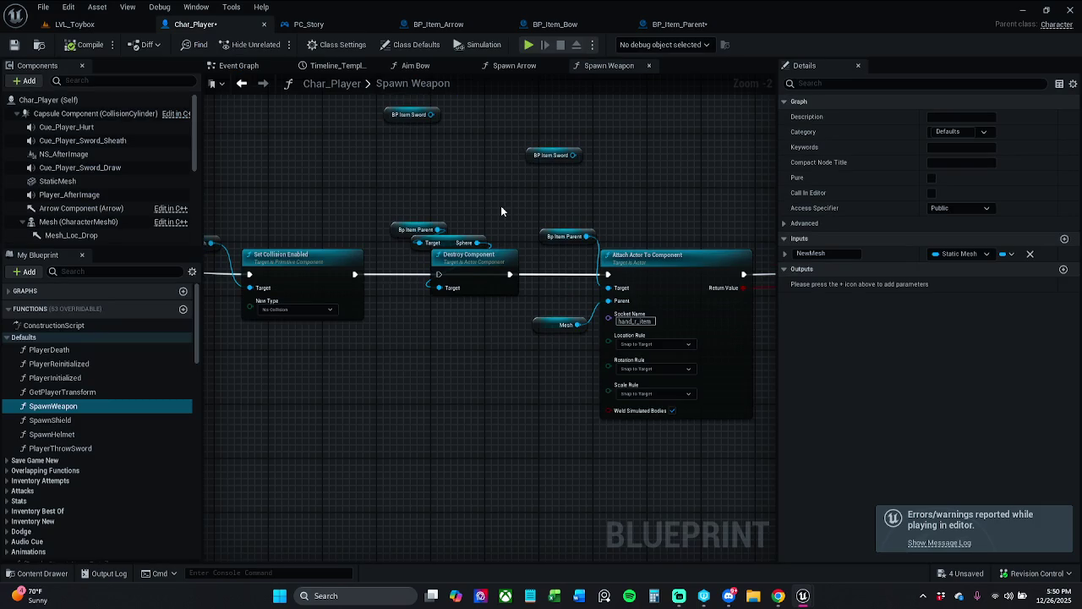
# Undo the recent collision, wiring and node-move edits in Char_Player's Spawn Weapon graph
pyautogui.scroll(-2, 623, 229)
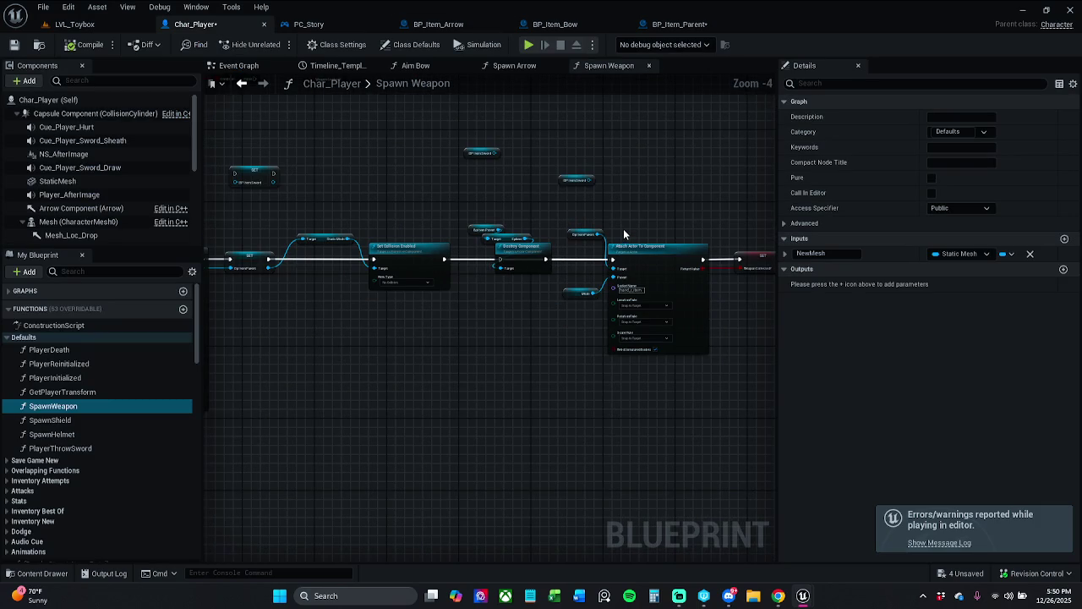
pyautogui.hotkey('ctrl', 'z')
pyautogui.hotkey('ctrl', 'z')
pyautogui.hotkey('ctrl', 'z')
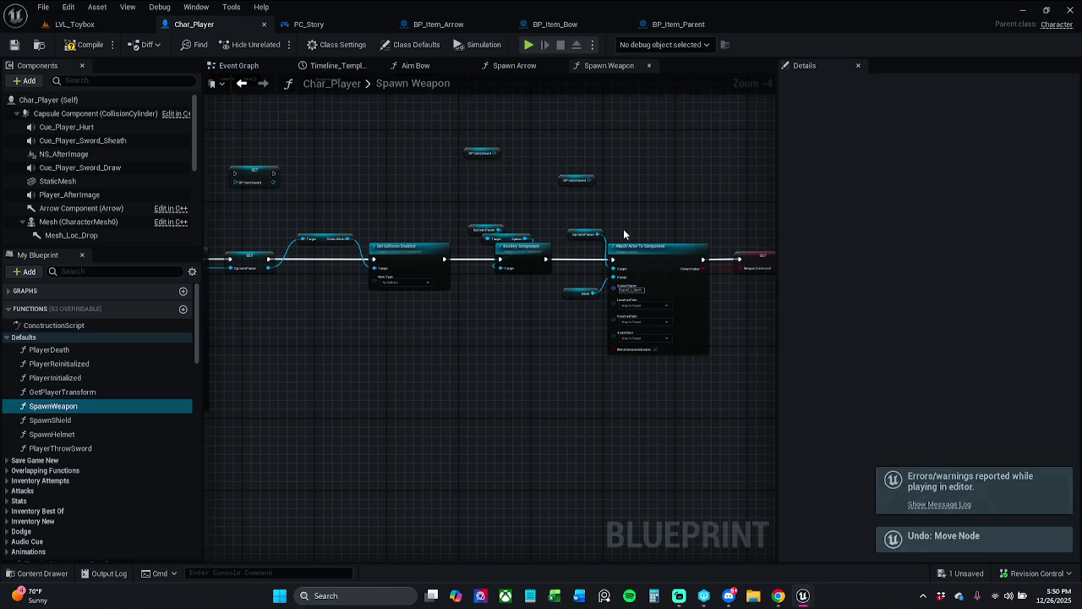
pyautogui.moveTo(623, 228); pyautogui.dragTo(649, 229)
pyautogui.scroll(-1, 650, 229)
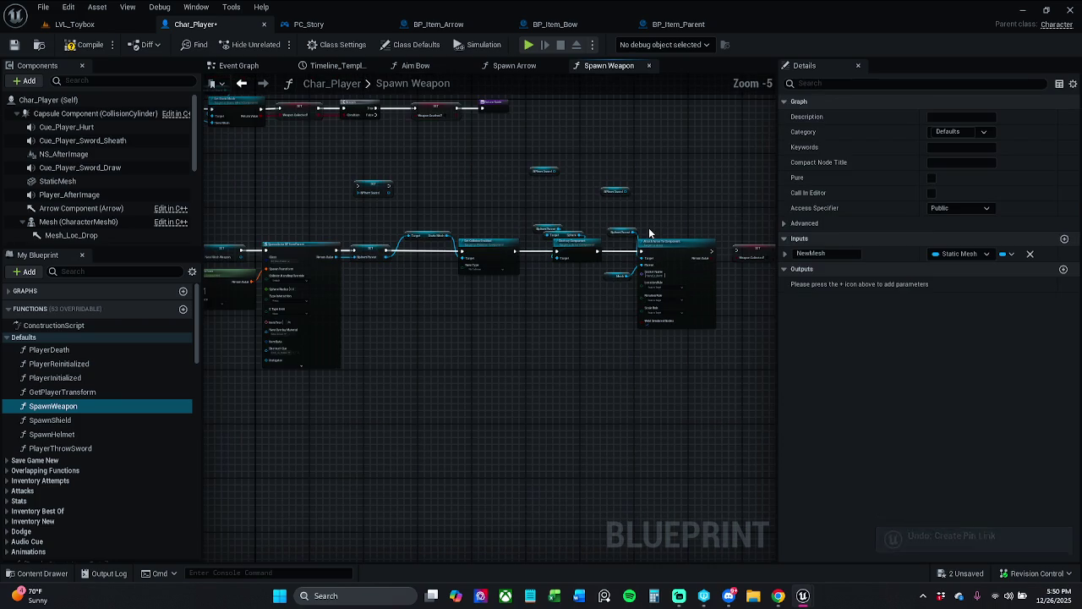
pyautogui.hotkey('ctrl', 'z')
pyautogui.hotkey('ctrl', 'z')
pyautogui.moveTo(648, 227); pyautogui.dragTo(534, 226)
pyautogui.hotkey('ctrl', 'z')
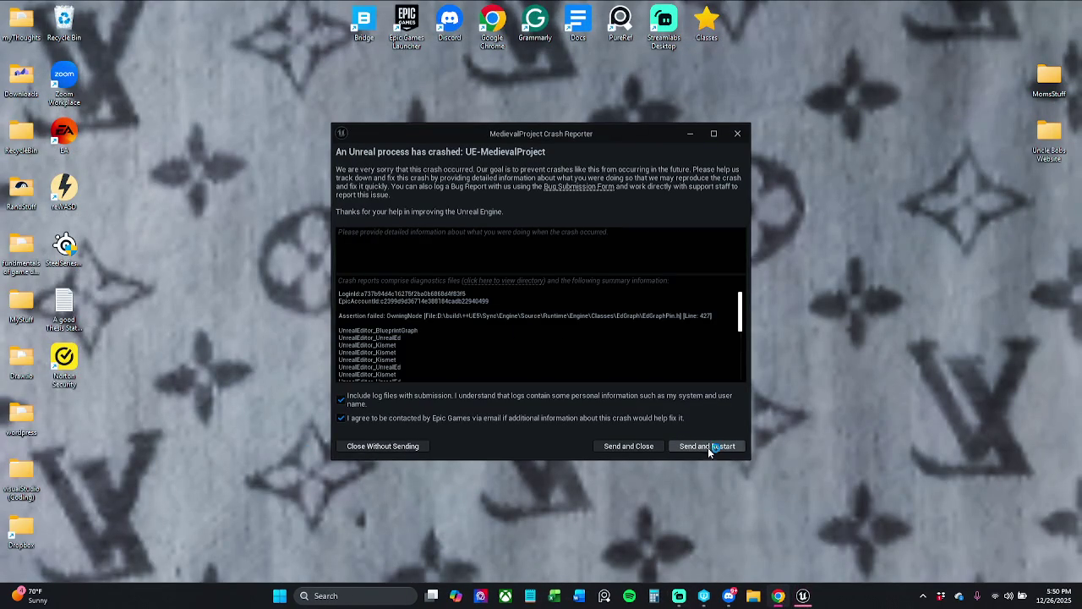
# Choose Send and Restart in the Crash Reporter
pyautogui.click(707, 445)
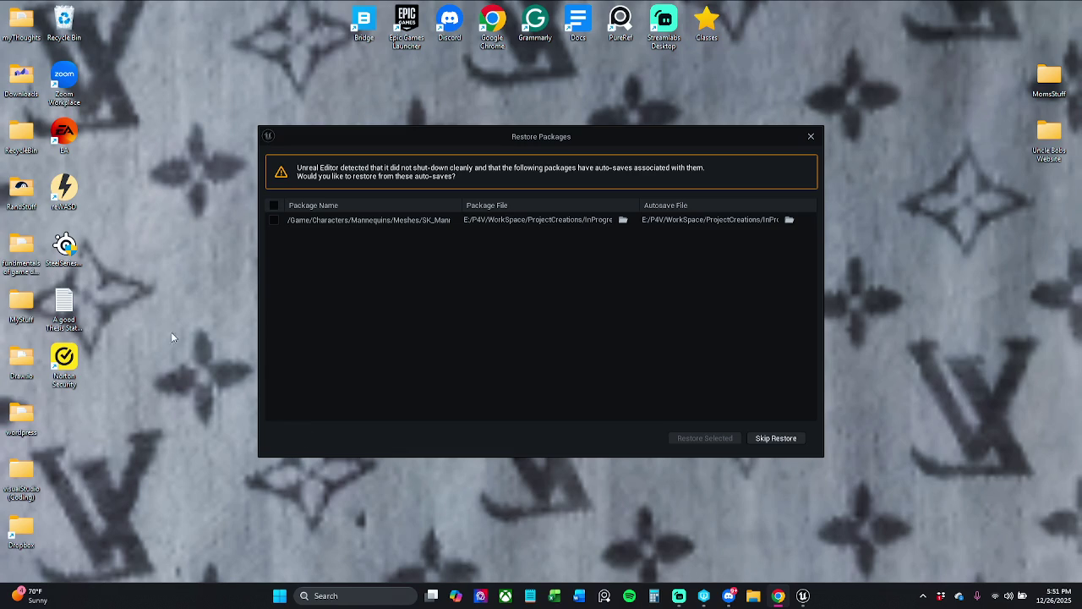
# Restore the auto-saved SK_Mannequin package and reopen the previously open Blueprint editors
pyautogui.click(273, 220)
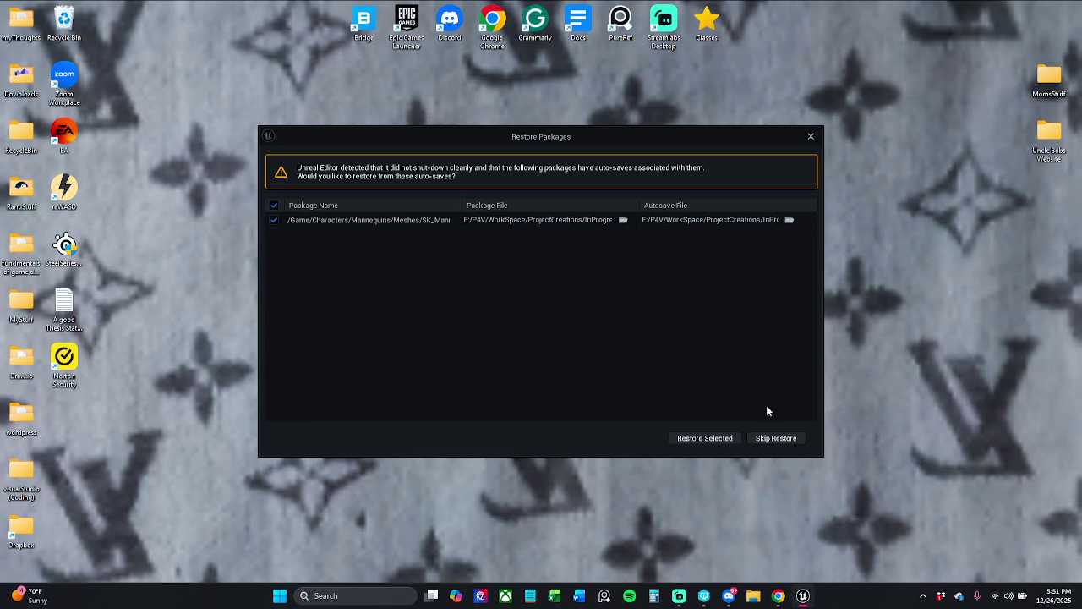
pyautogui.click(729, 440)
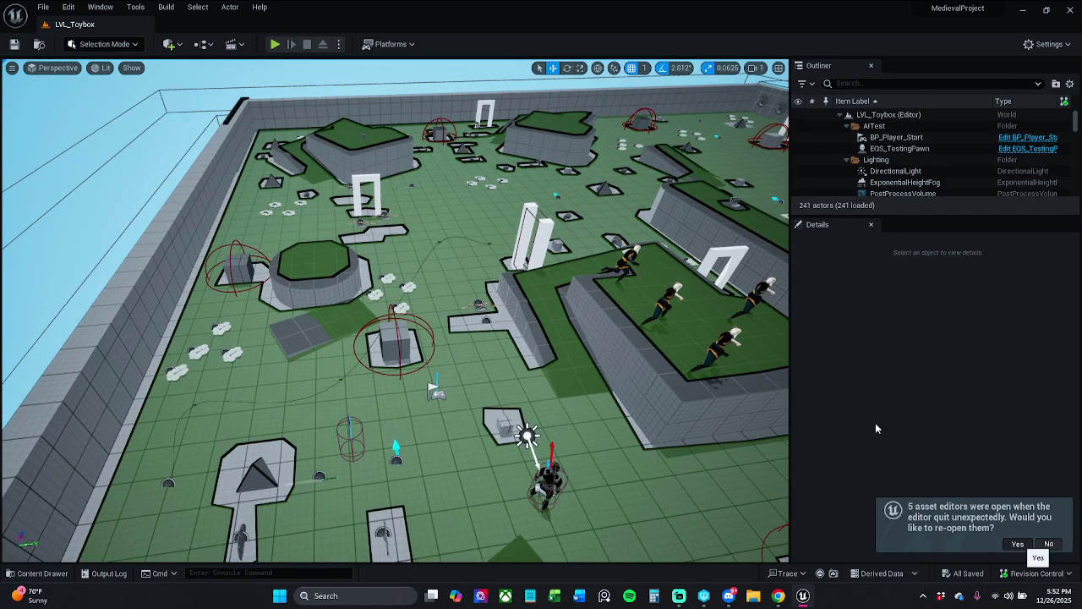
pyautogui.click(1017, 544)
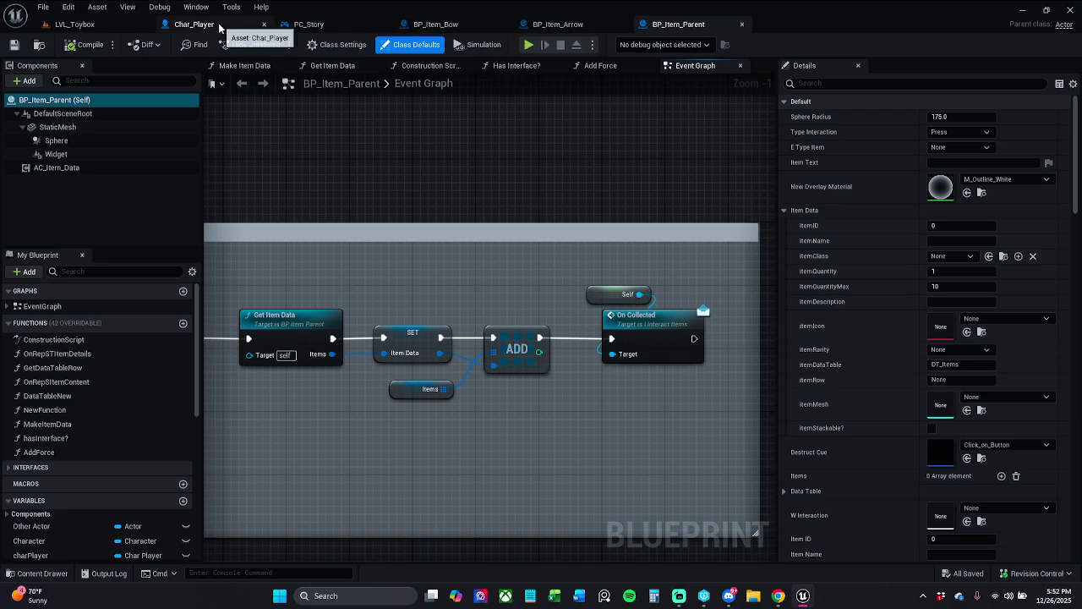
# In Char_Player's Spawn Weapon graph, box-select the Spawn Weapon entry and SET nodes
pyautogui.click(194, 23)
pyautogui.scroll(-2, 399, 209)
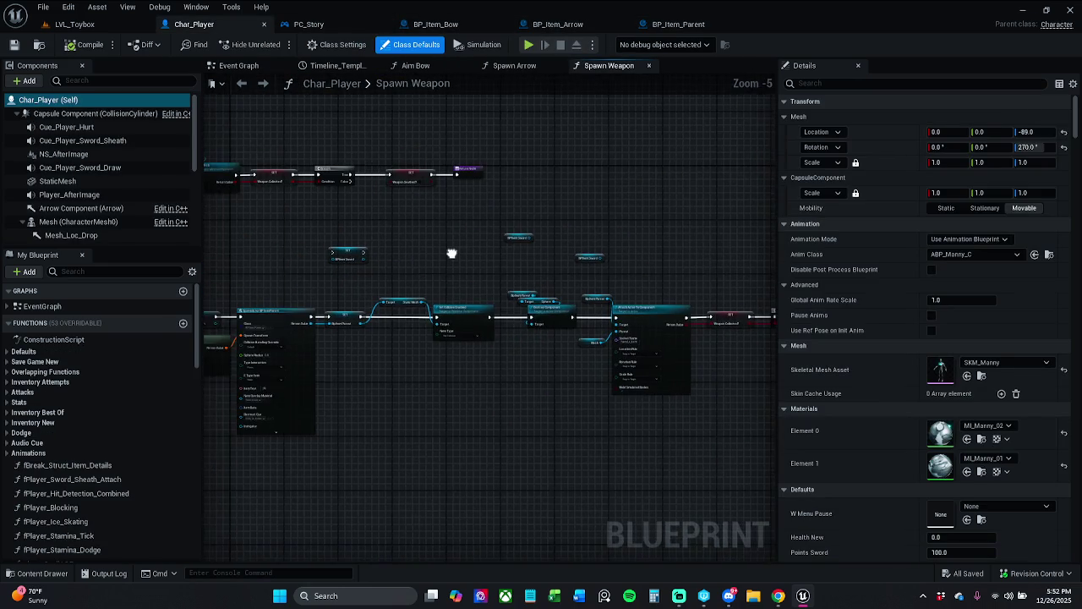
pyautogui.moveTo(457, 257); pyautogui.dragTo(651, 257)
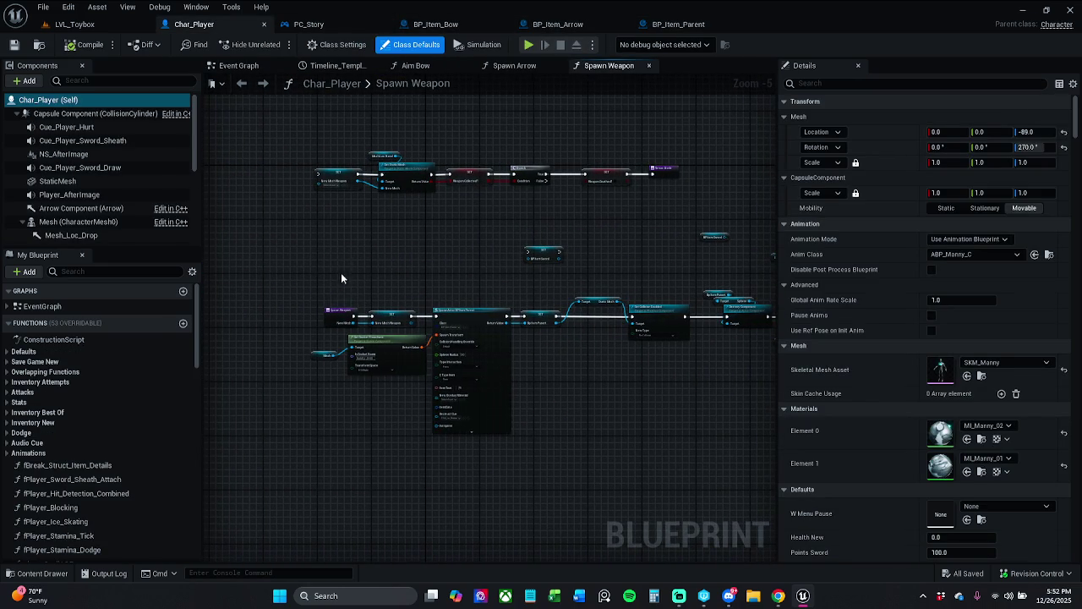
pyautogui.scroll(2, 349, 296)
pyautogui.moveTo(301, 302)
pyautogui.mouseDown()
pyautogui.moveTo(406, 323)
pyautogui.moveTo(268, 180)
pyautogui.moveTo(401, 330)
pyautogui.moveTo(441, 331)
pyautogui.mouseUp()
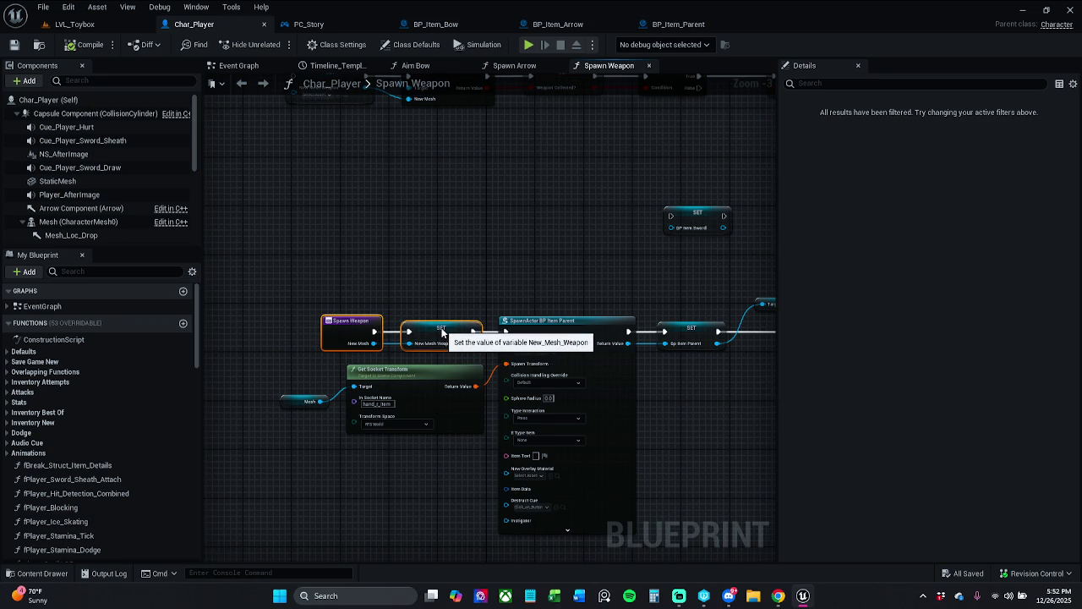
pyautogui.moveTo(368, 322)
pyautogui.mouseDown()
pyautogui.moveTo(461, 330)
pyautogui.moveTo(325, 169)
pyautogui.moveTo(296, 98)
pyautogui.moveTo(321, 228)
pyautogui.moveTo(458, 241)
pyautogui.mouseUp()
pyautogui.scroll(3, 331, 258)
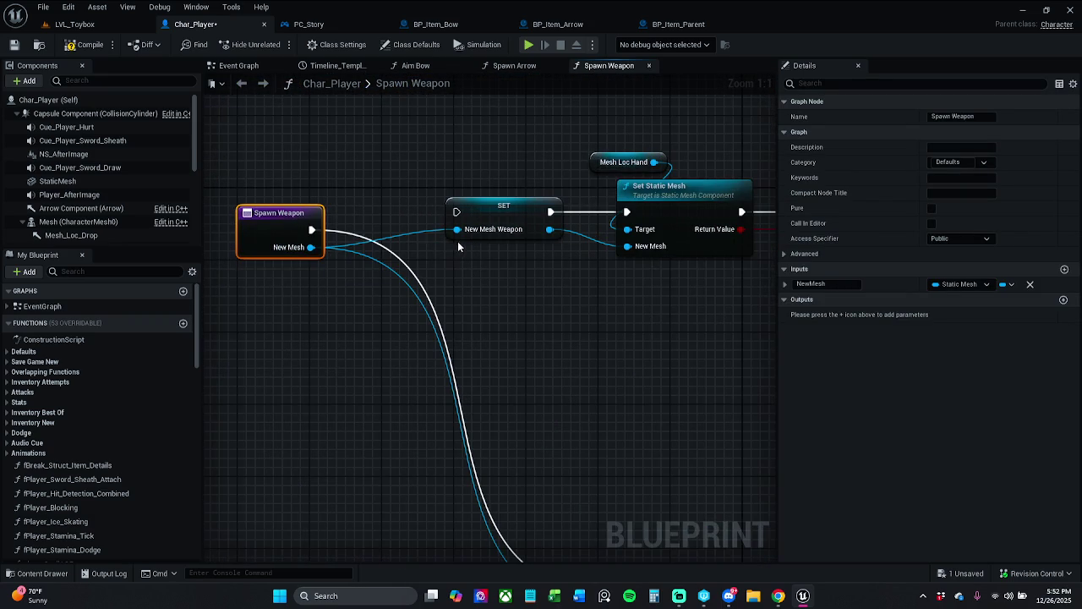
# Rewire Spawn Weapon's execution straight into the New Mesh Weapon SET and save Char_Player
pyautogui.keyDown('alt'); pyautogui.click(312, 230); pyautogui.keyUp('alt')
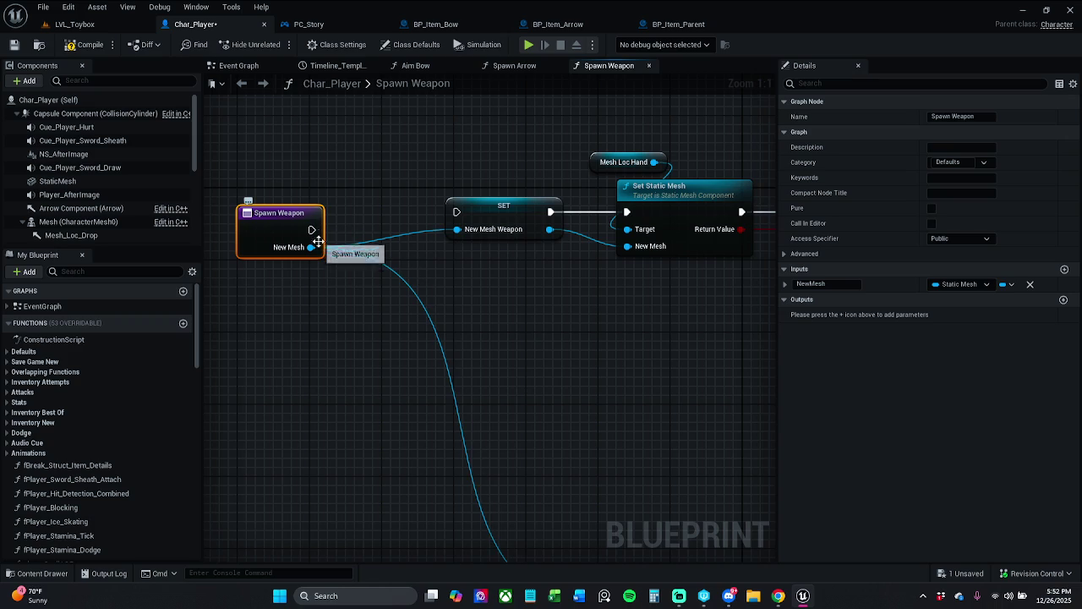
pyautogui.moveTo(311, 230)
pyautogui.mouseDown()
pyautogui.moveTo(445, 230)
pyautogui.moveTo(457, 211)
pyautogui.mouseUp()
pyautogui.moveTo(269, 238); pyautogui.dragTo(339, 222)
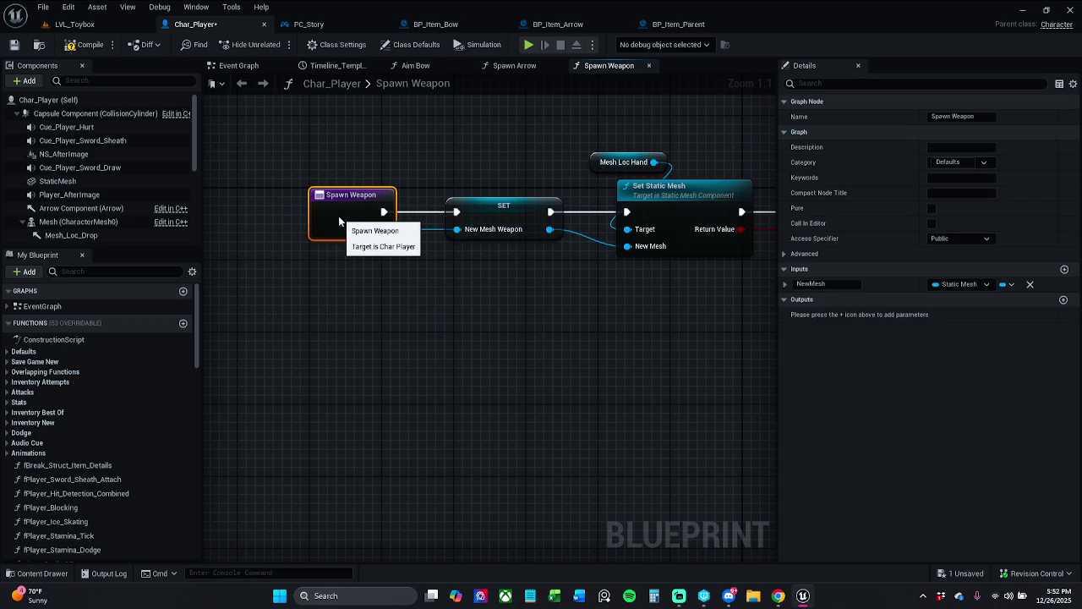
pyautogui.click(447, 184)
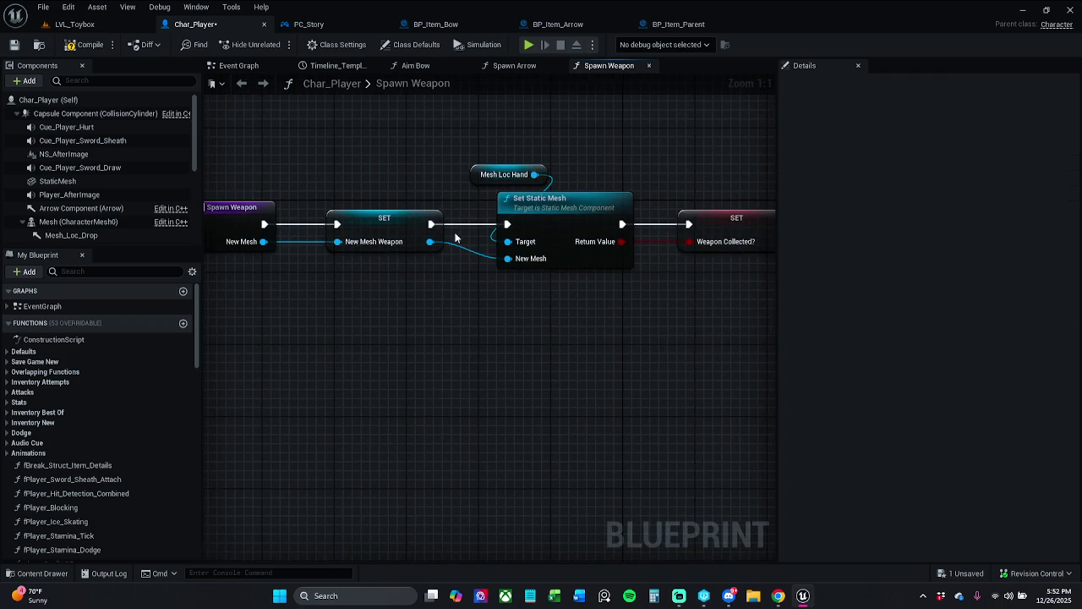
pyautogui.scroll(-1, 457, 245)
pyautogui.scroll(-1, 420, 299)
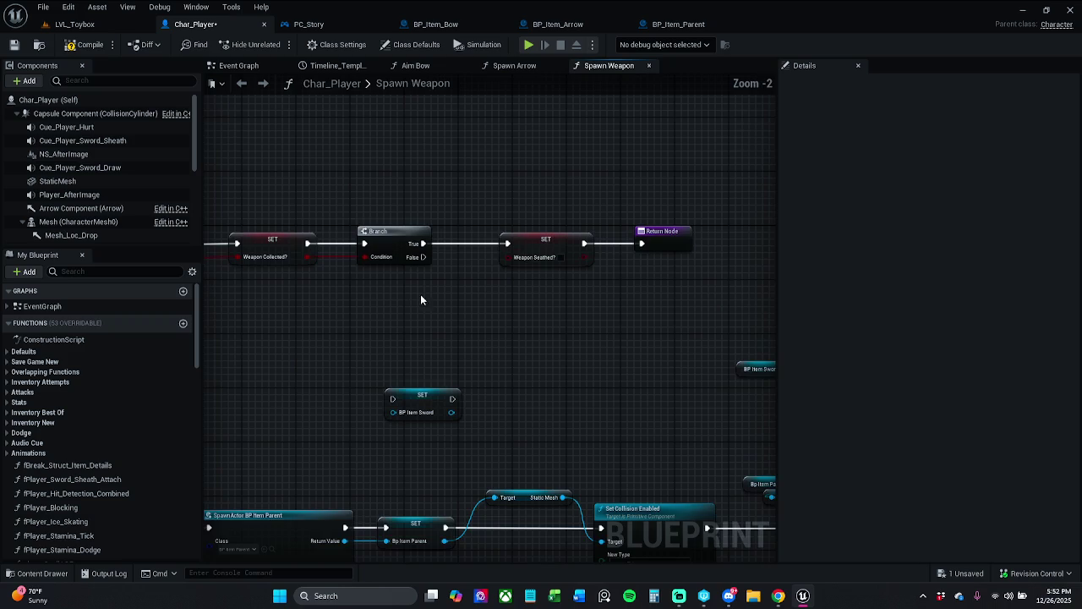
pyautogui.scroll(-3, 519, 285)
pyautogui.moveTo(267, 246); pyautogui.dragTo(583, 246)
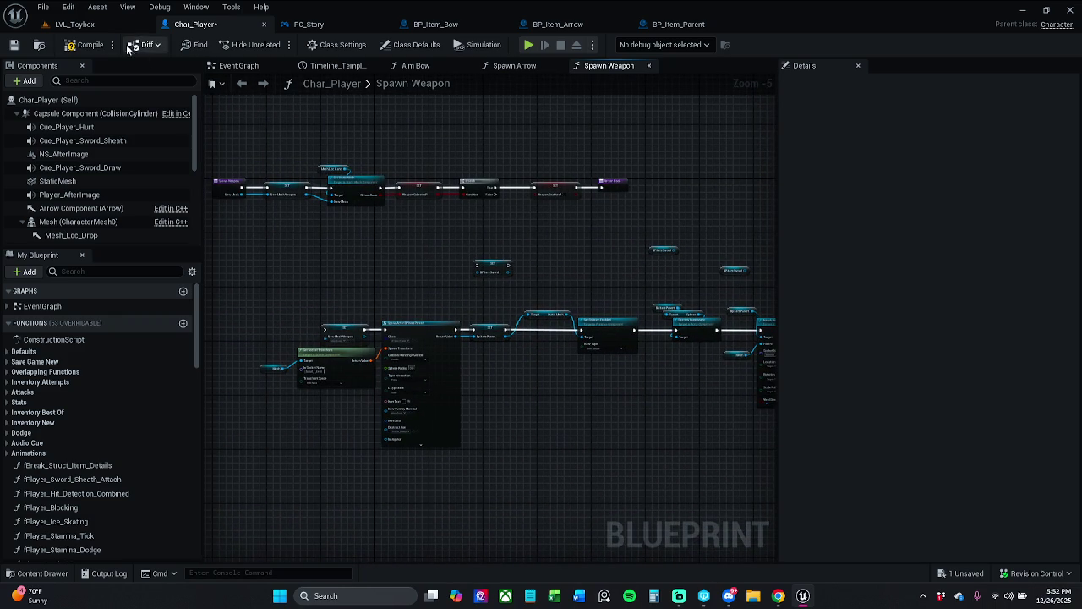
pyautogui.click(24, 49)
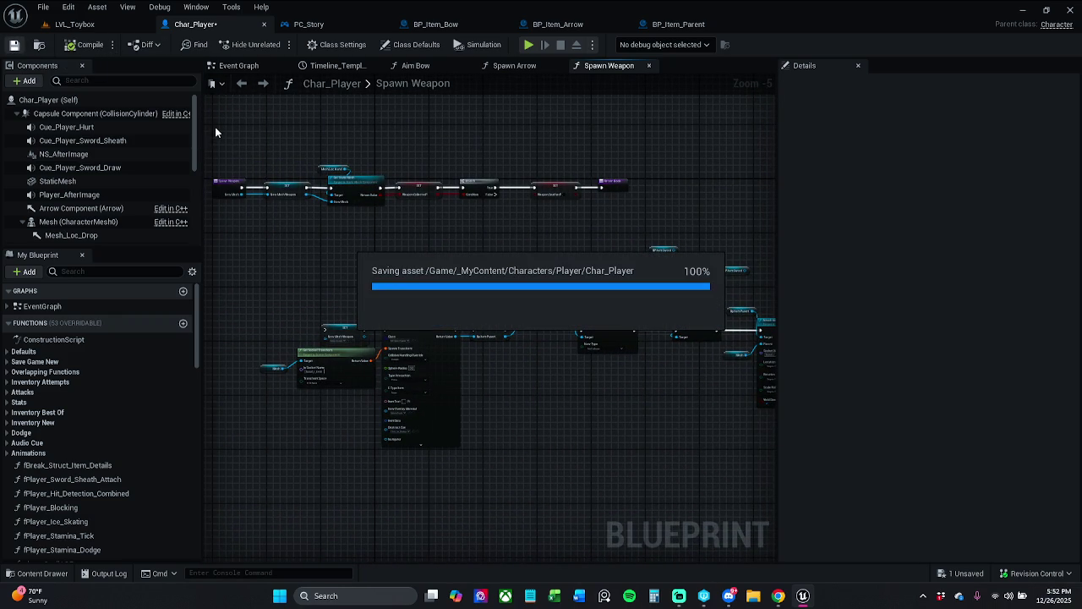
# Play LVL_Toybox and walk over to pick up the bow
pyautogui.click(115, 25)
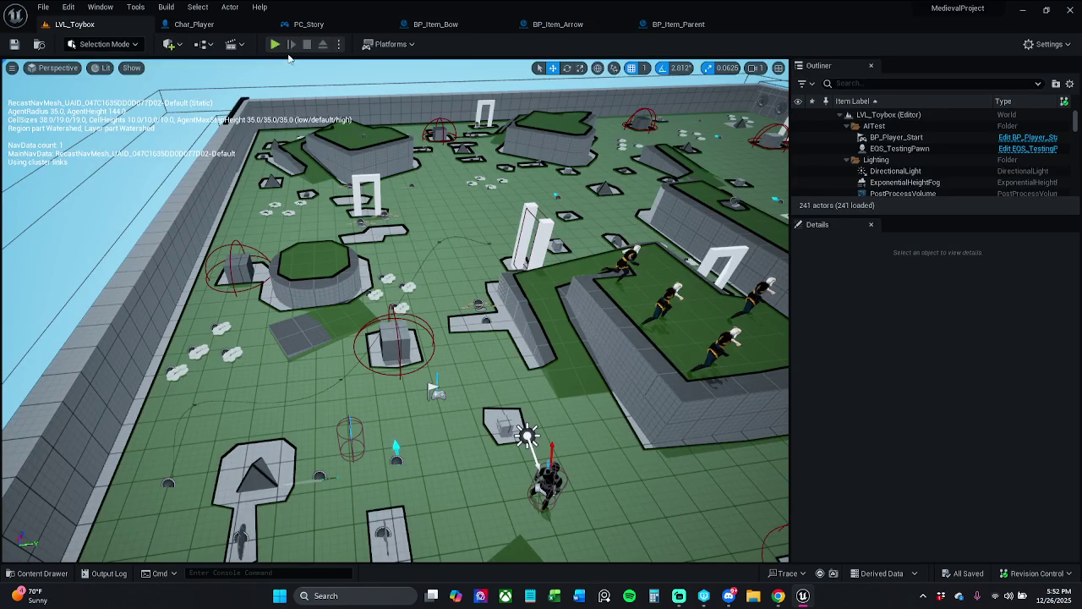
pyautogui.click(272, 44)
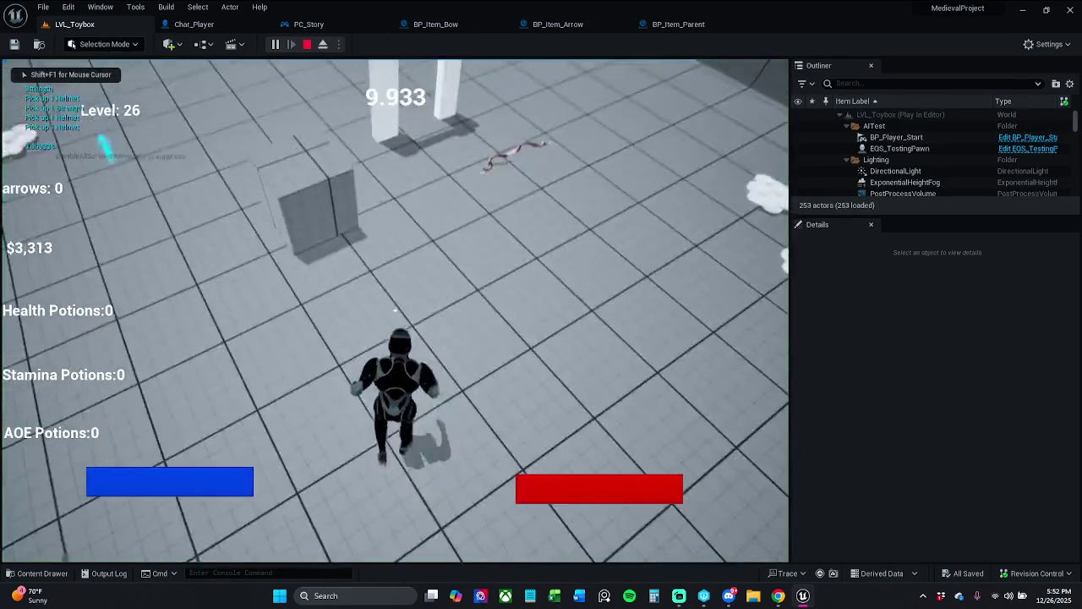
pyautogui.press('w')
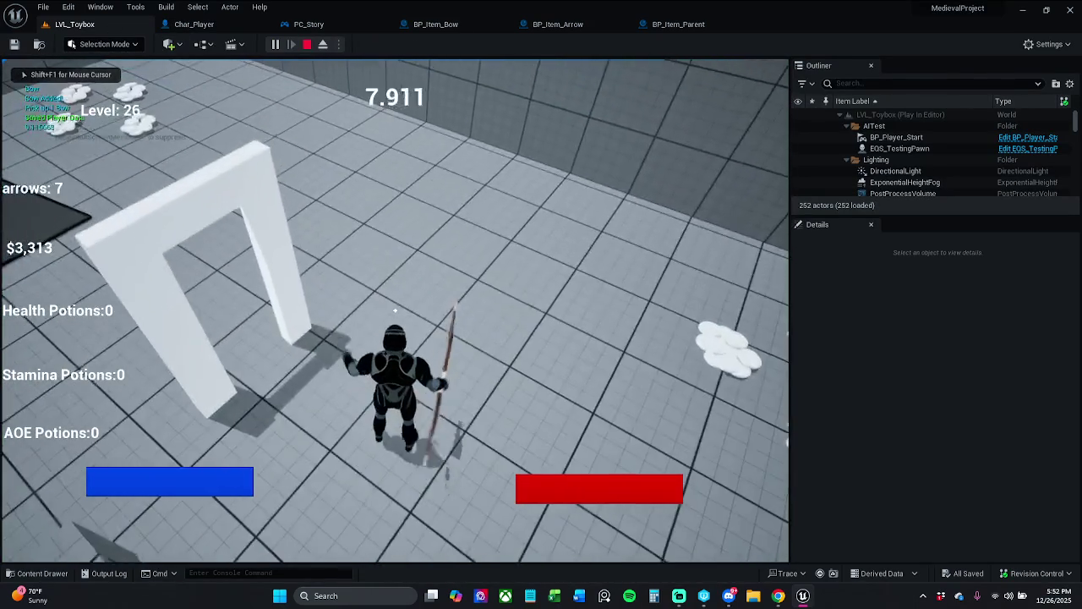
pyautogui.press('w')
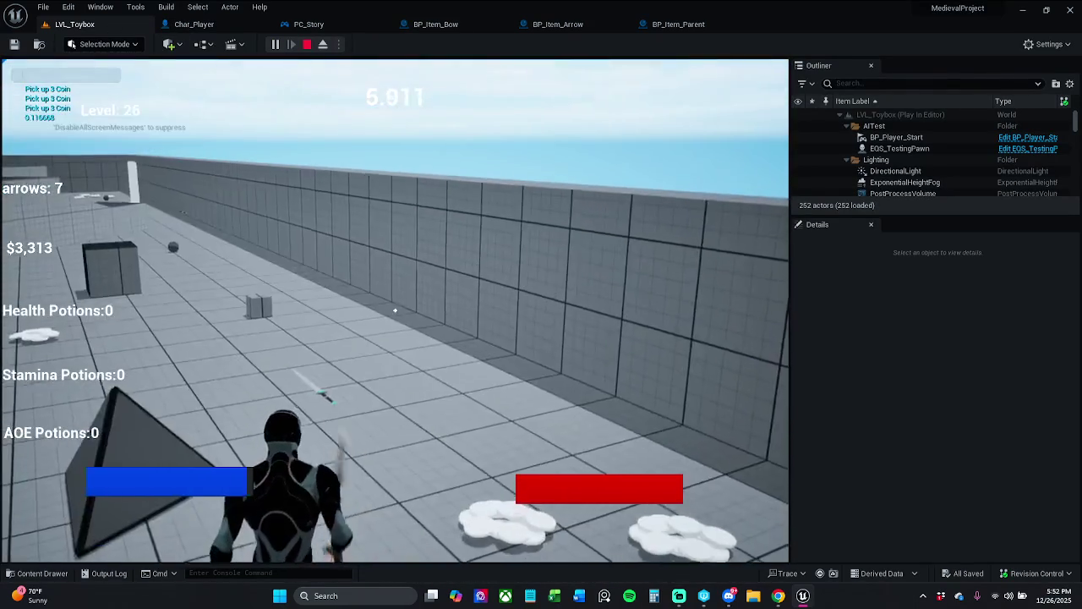
pyautogui.press('Escape')
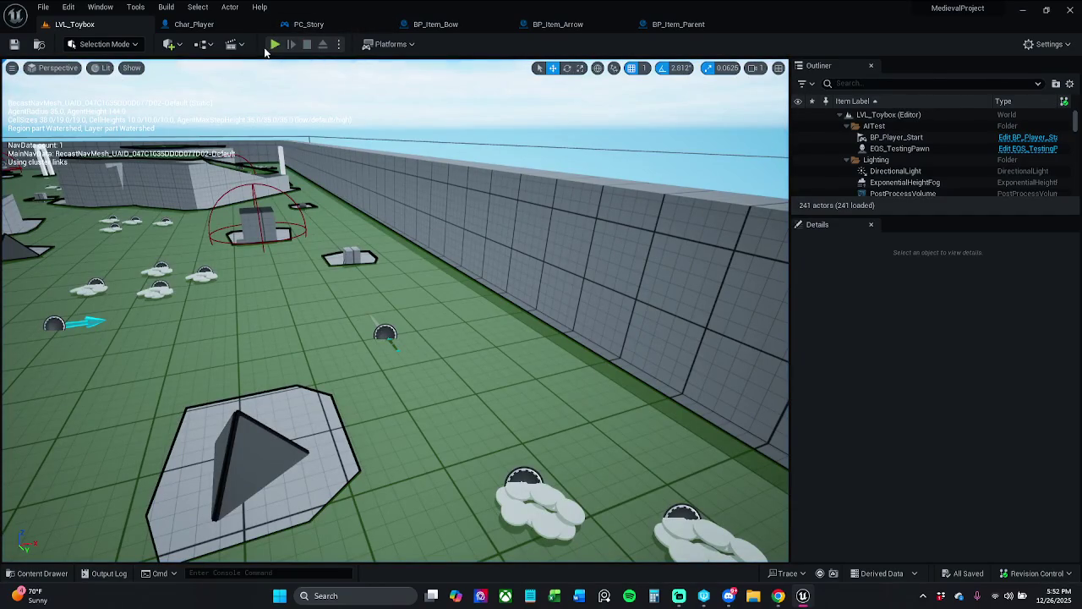
# Replay the level briefly, then switch to BP_Item_Parent
pyautogui.moveTo(803, 596)
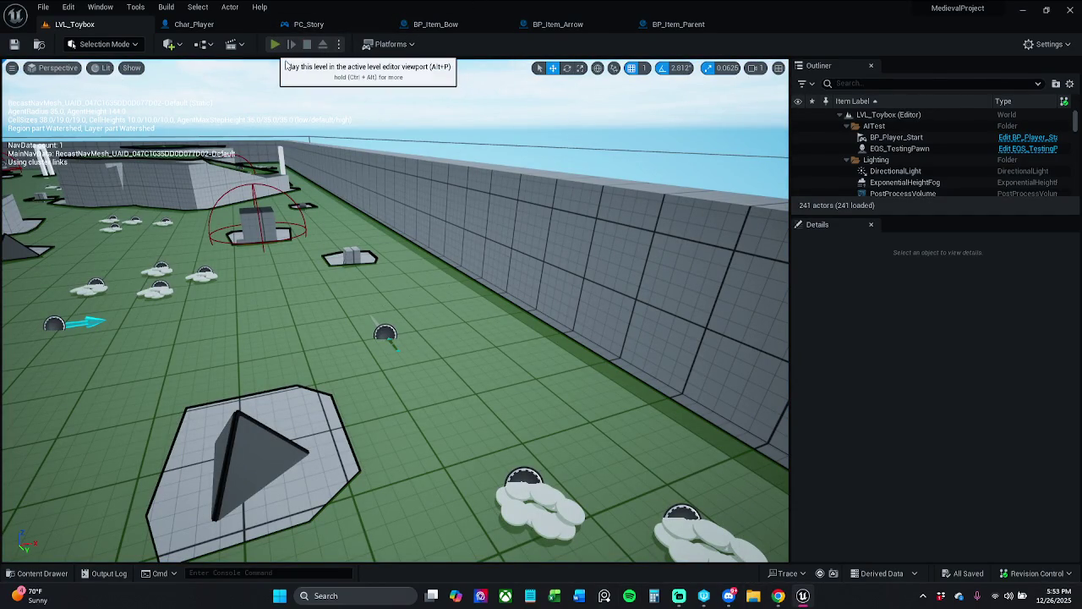
pyautogui.click(281, 46)
pyautogui.press('w')
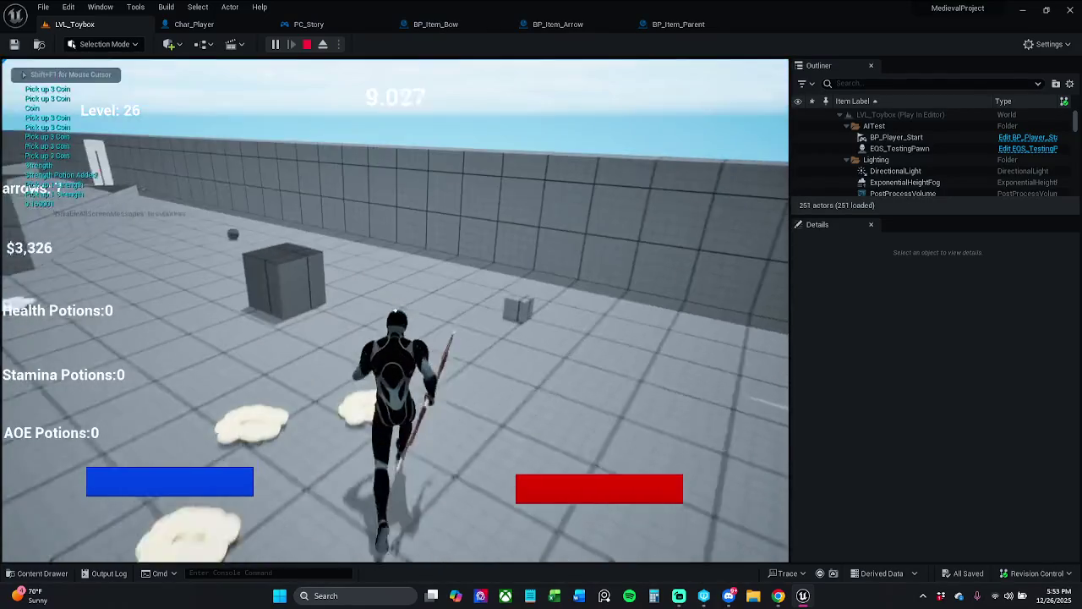
pyautogui.press('Escape')
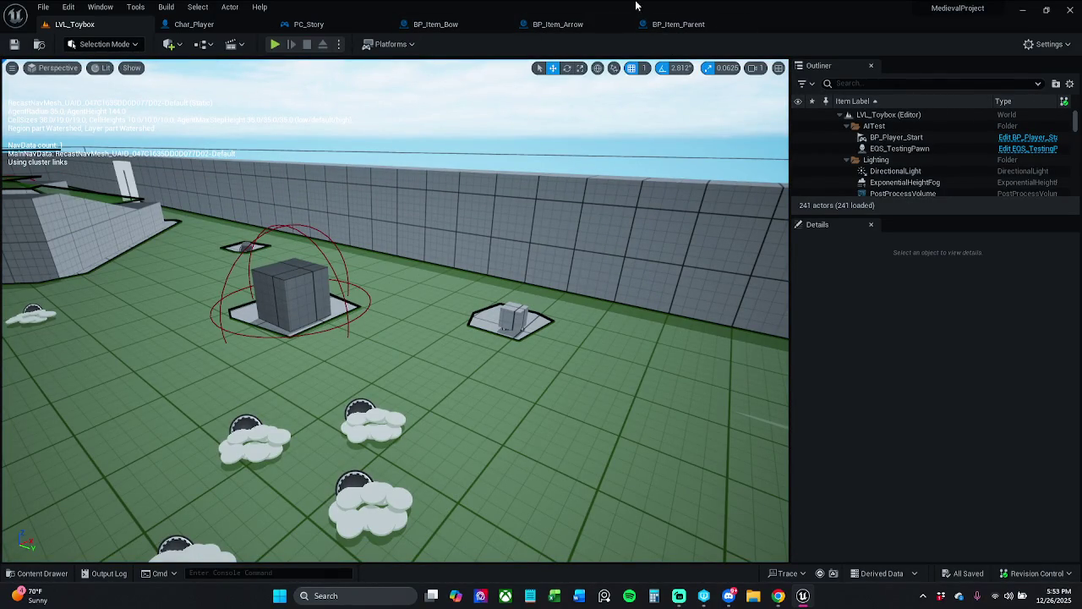
pyautogui.click(682, 23)
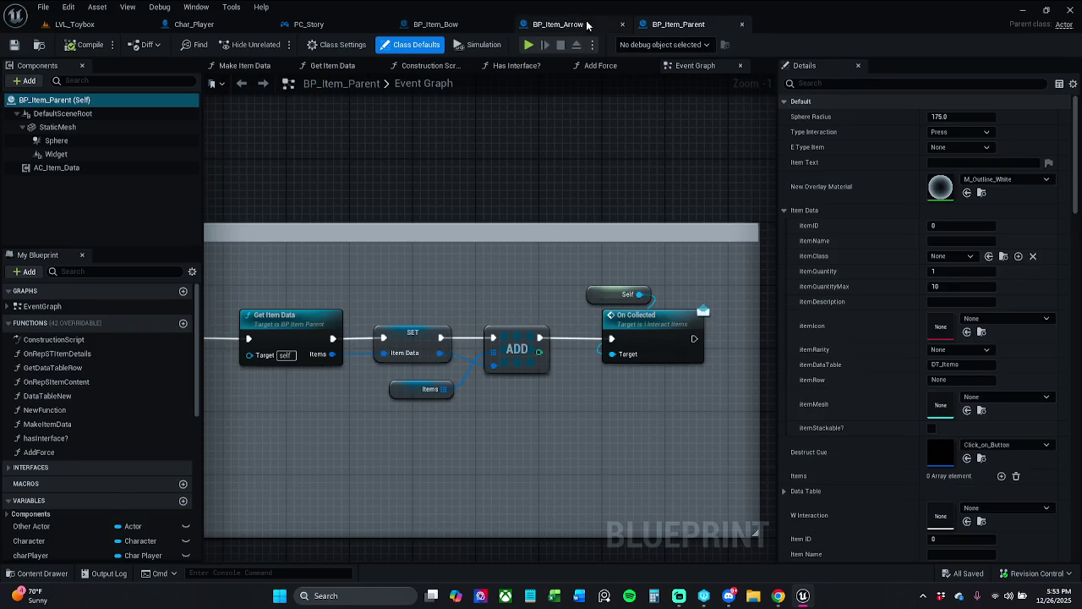
# Switch to BP_Item_Bow, frame its Arrows Added chain, and select arrowQuantity (default 17)
pyautogui.click(554, 24)
pyautogui.click(440, 24)
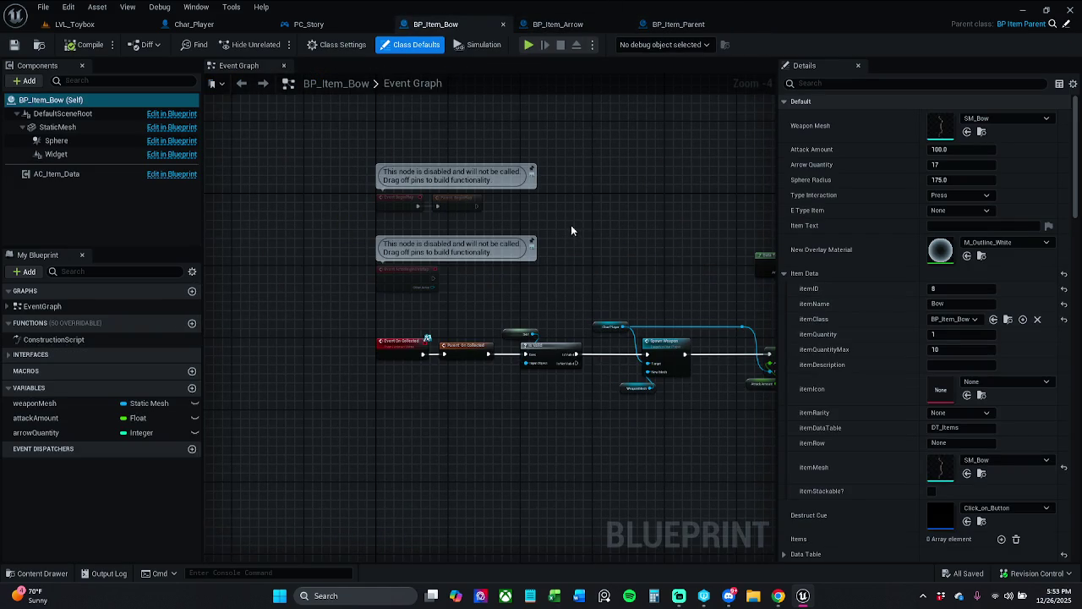
pyautogui.moveTo(588, 283); pyautogui.dragTo(460, 124)
pyautogui.scroll(4, 566, 186)
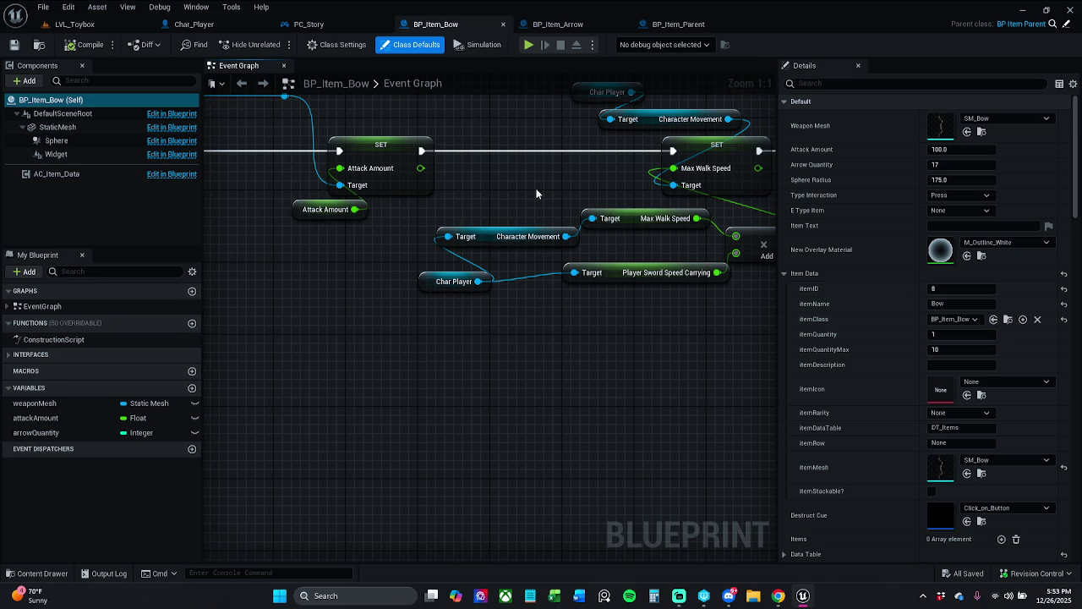
pyautogui.scroll(-1, 536, 193)
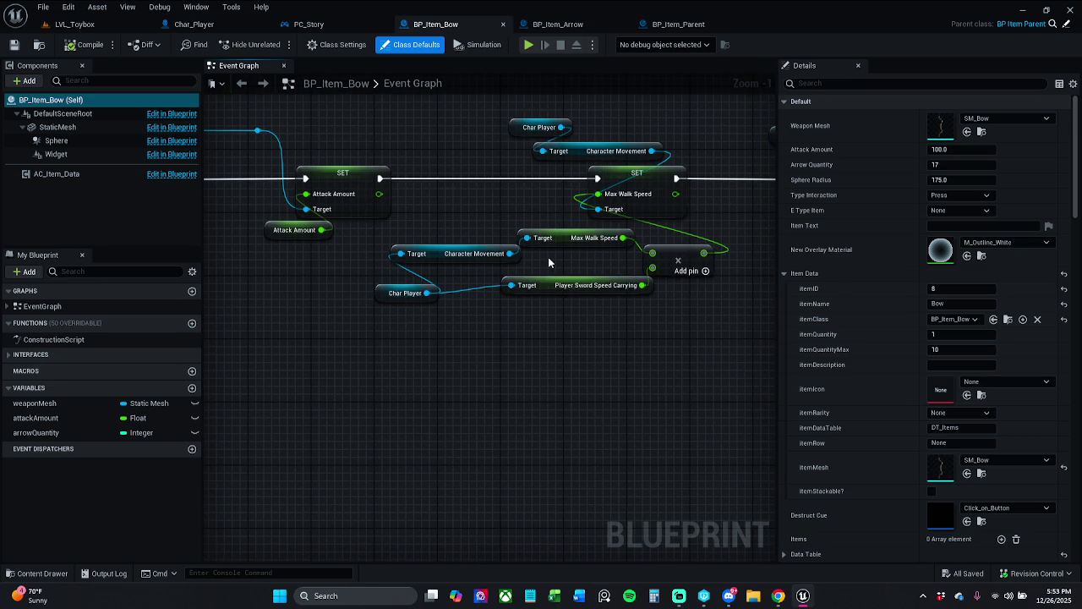
pyautogui.moveTo(616, 272); pyautogui.dragTo(504, 280)
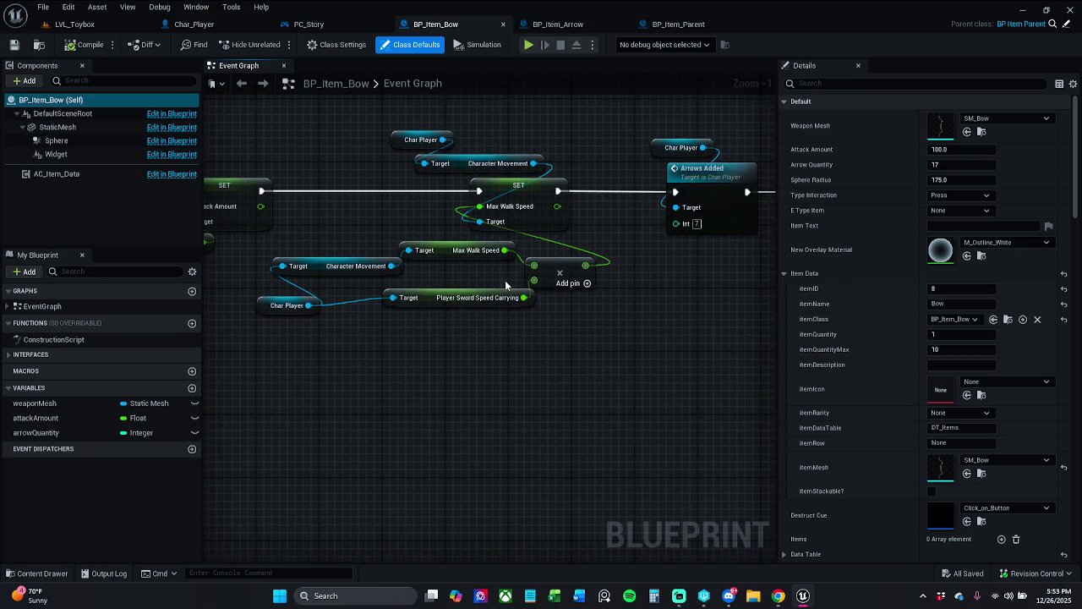
pyautogui.scroll(-1, 505, 280)
pyautogui.moveTo(655, 264); pyautogui.dragTo(543, 286)
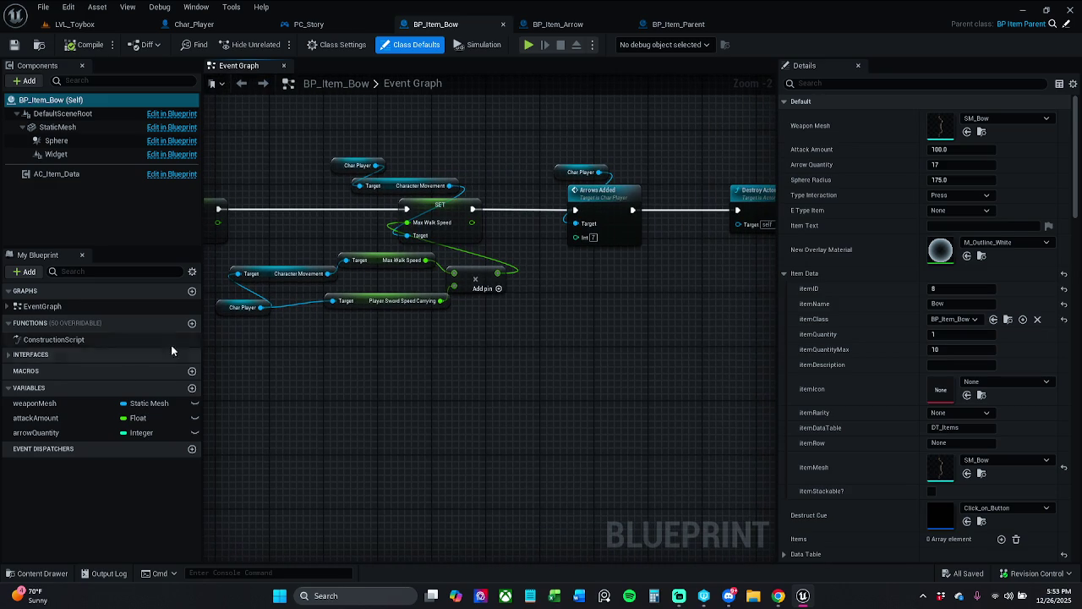
pyautogui.click(65, 432)
pyautogui.moveTo(605, 398); pyautogui.dragTo(1034, 394)
# Find references to the arrowQuantity variable, then close the search results
pyautogui.rightClick(51, 431)
pyautogui.rightClick(52, 433)
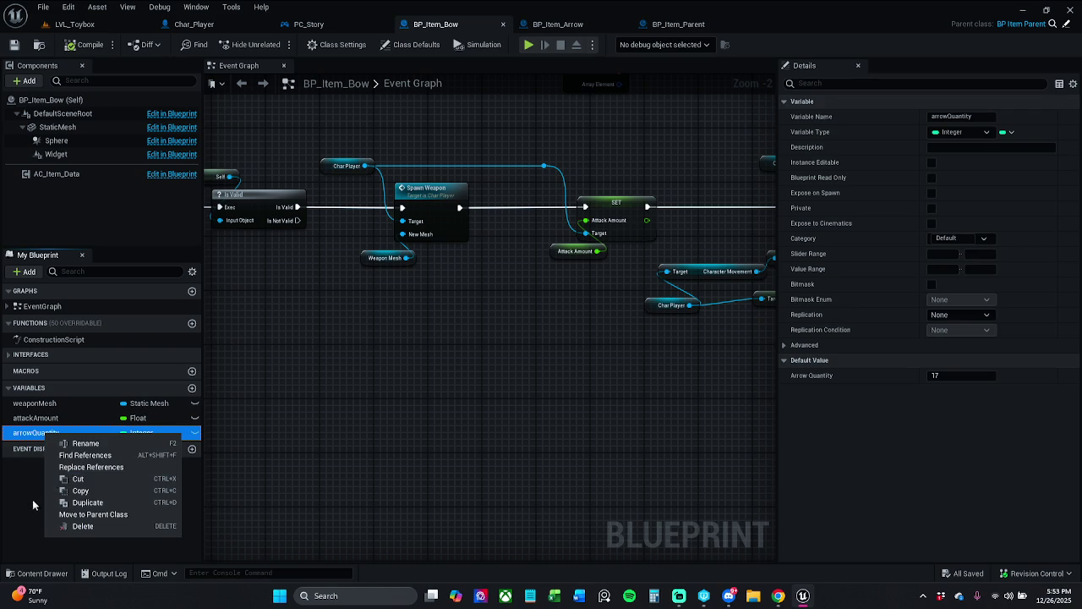
pyautogui.click(34, 498)
pyautogui.rightClick(78, 432)
pyautogui.click(132, 453)
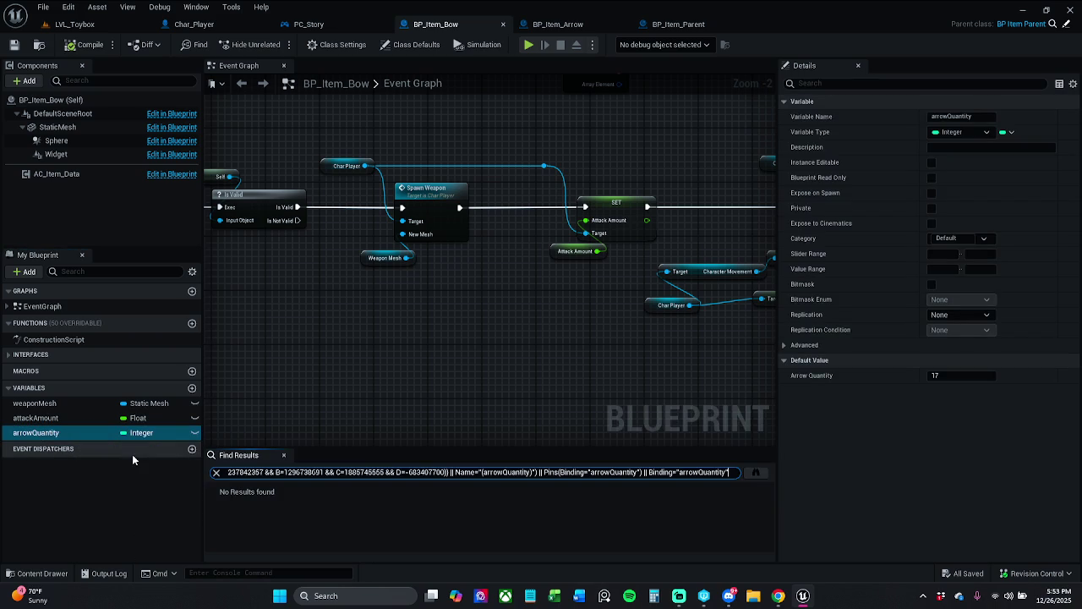
pyautogui.click(284, 455)
# Move the Arrows Added and Destroy Actor nodes further right
pyautogui.moveTo(313, 359)
pyautogui.mouseDown()
pyautogui.moveTo(225, 394)
pyautogui.moveTo(464, 408)
pyautogui.moveTo(384, 400)
pyautogui.mouseUp()
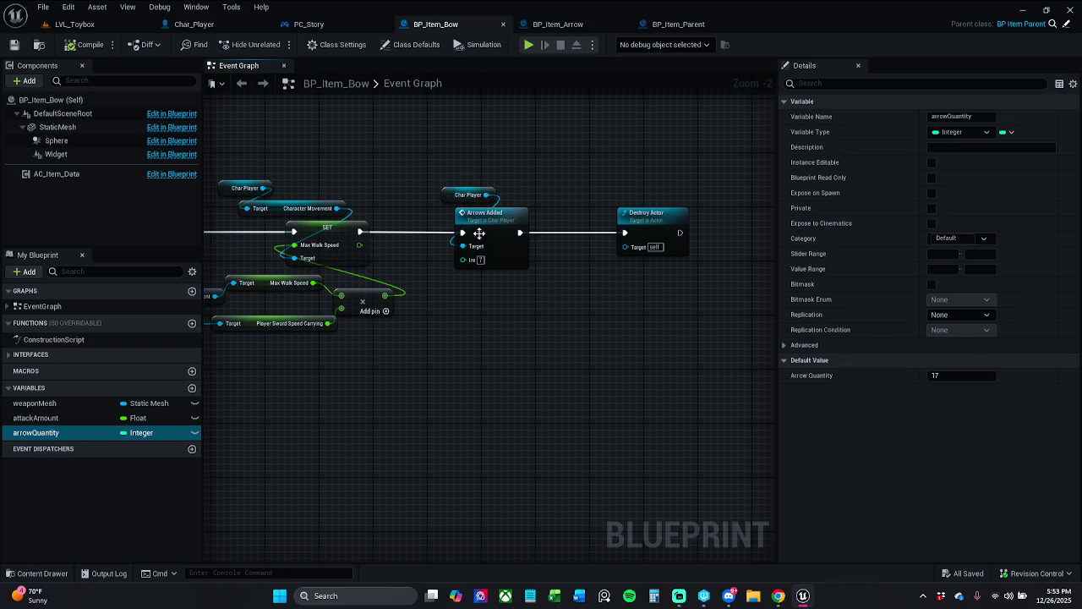
pyautogui.moveTo(471, 185); pyautogui.dragTo(620, 267)
pyautogui.moveTo(491, 221)
pyautogui.mouseDown()
pyautogui.moveTo(558, 221)
pyautogui.moveTo(544, 222)
pyautogui.mouseUp()
pyautogui.click(376, 281)
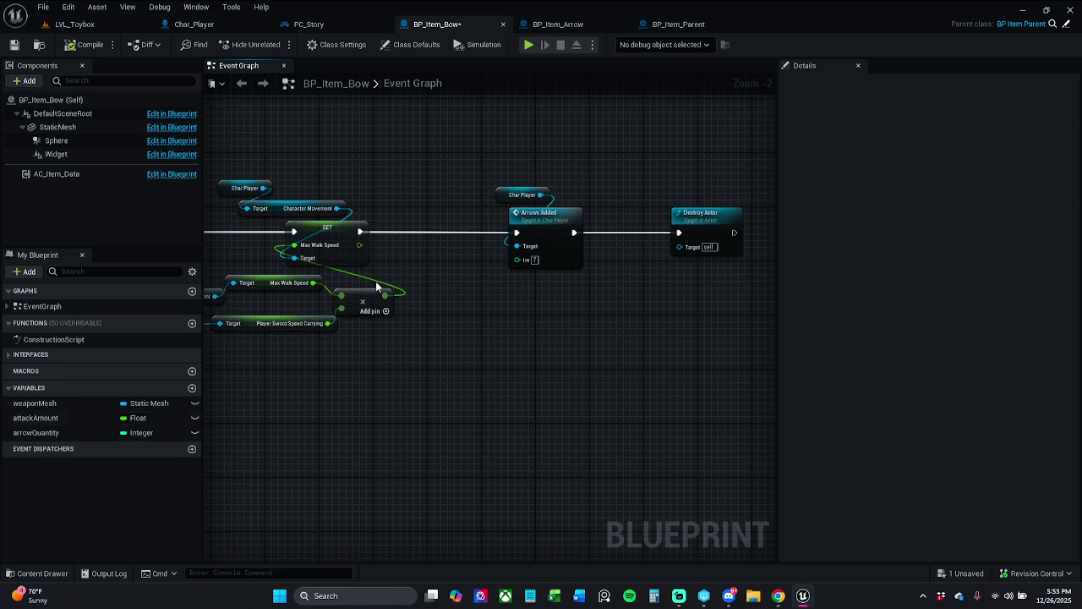
# Set arrowQuantity's default value to 8
pyautogui.click(71, 432)
pyautogui.click(980, 375)
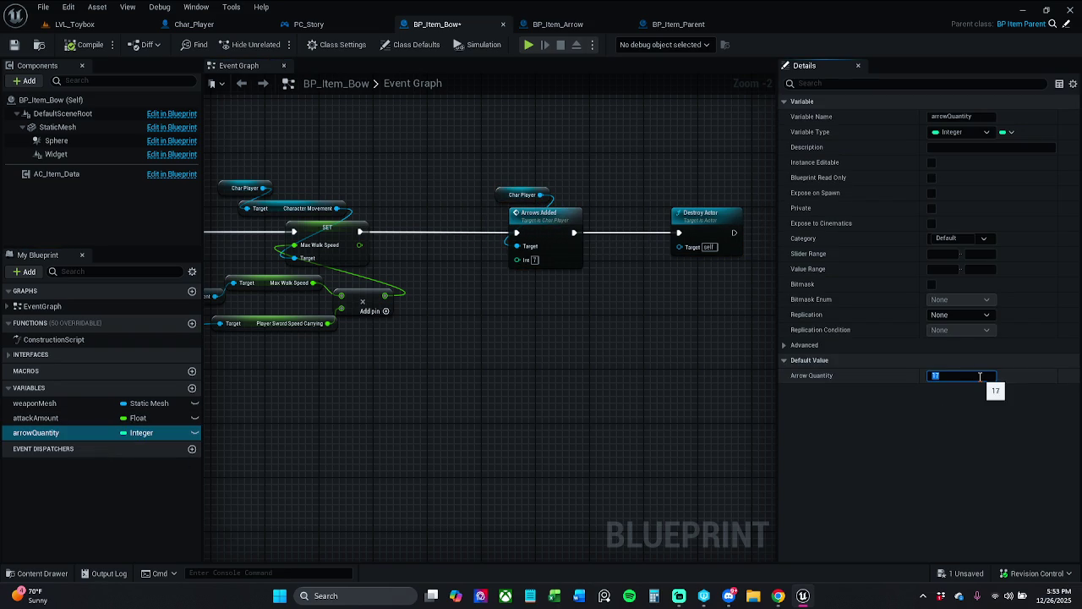
pyautogui.write('8')
pyautogui.press('Return')
# Add an arrowQuantity getter below Arrows Added and start searching for a Random node
pyautogui.moveTo(68, 432)
pyautogui.mouseDown()
pyautogui.moveTo(387, 385)
pyautogui.moveTo(422, 344)
pyautogui.moveTo(495, 348)
pyautogui.mouseUp()
pyautogui.click(448, 359)
pyautogui.write('andom')
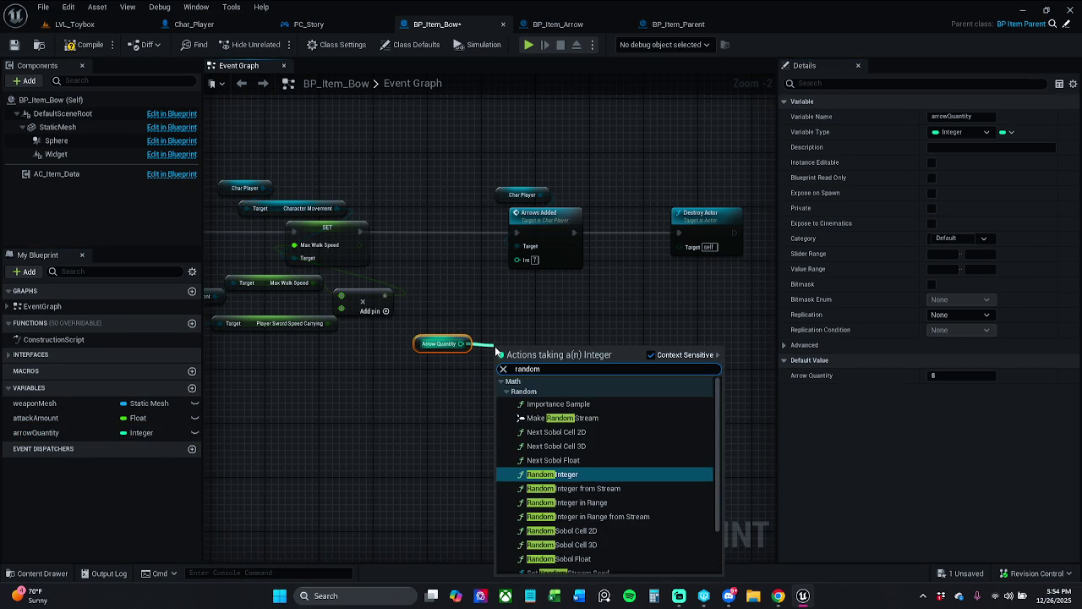
# Add Random Integer in Range with Arrow Quantity as Max, feeding Arrows Added Int
pyautogui.click(625, 503)
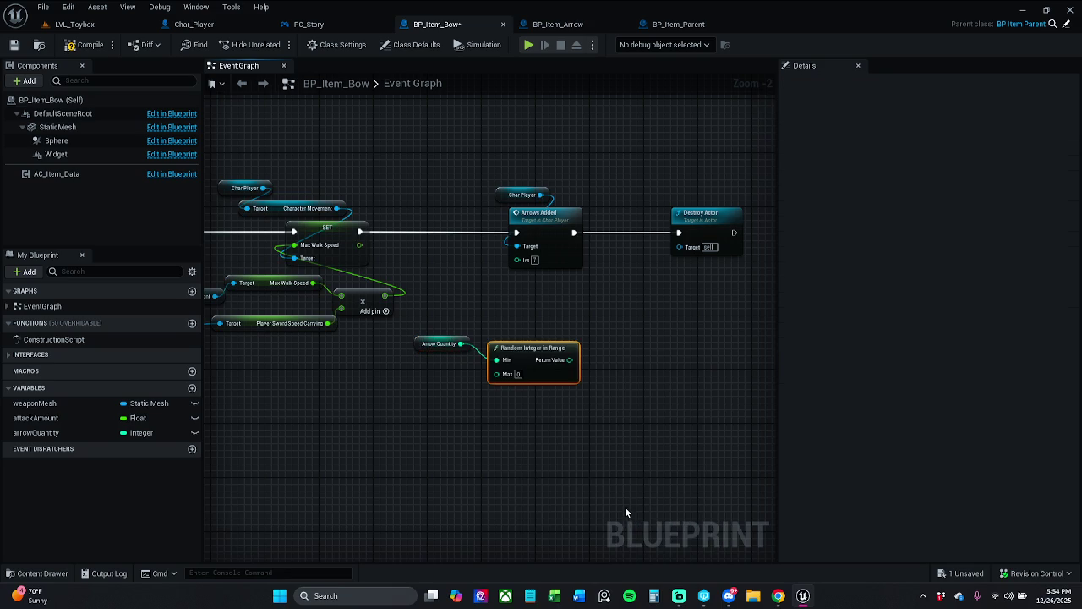
pyautogui.moveTo(497, 361)
pyautogui.mouseDown()
pyautogui.moveTo(508, 374)
pyautogui.moveTo(498, 374)
pyautogui.mouseUp()
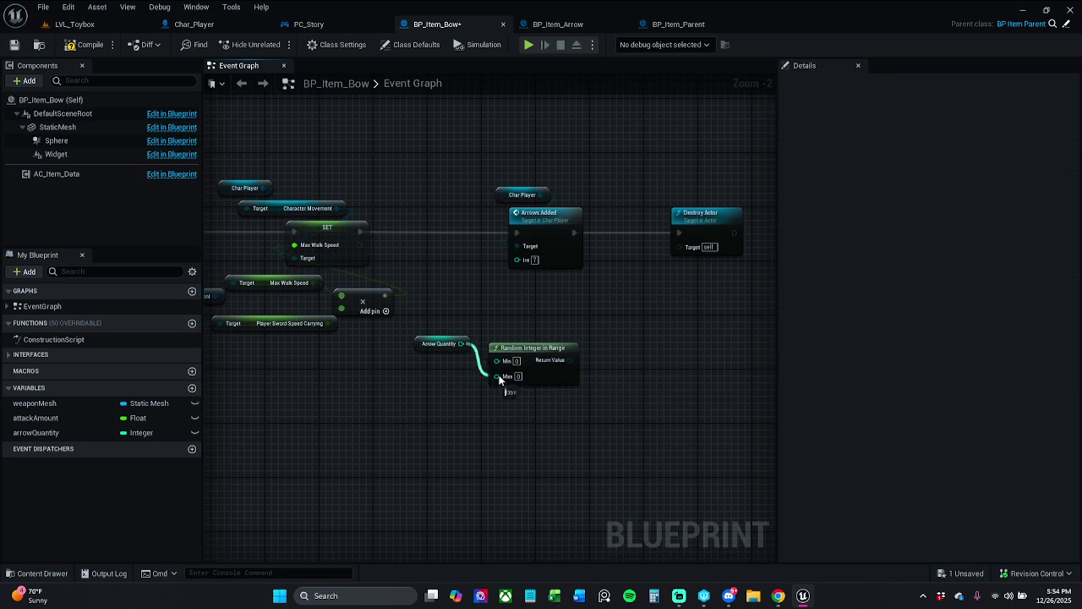
pyautogui.scroll(2, 546, 364)
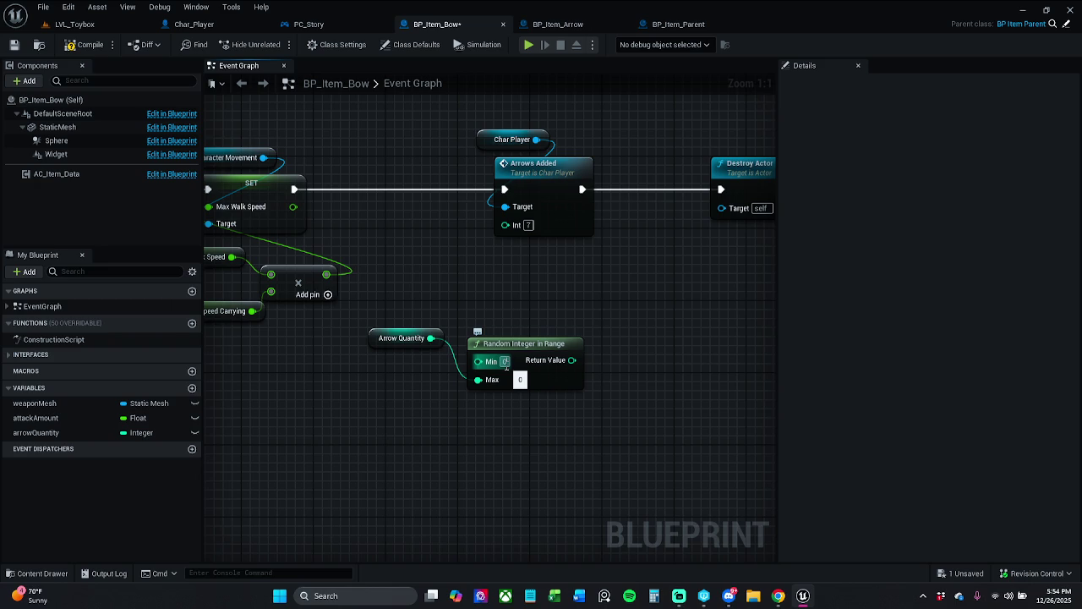
pyautogui.write('2')
pyautogui.press('Return')
pyautogui.moveTo(573, 360)
pyautogui.mouseDown()
pyautogui.moveTo(607, 345)
pyautogui.moveTo(524, 227)
pyautogui.mouseUp()
# Rearrange the Random Integer in Range and Arrow Quantity nodes neatly
pyautogui.moveTo(447, 314)
pyautogui.mouseDown()
pyautogui.moveTo(534, 399)
pyautogui.moveTo(539, 324)
pyautogui.mouseUp()
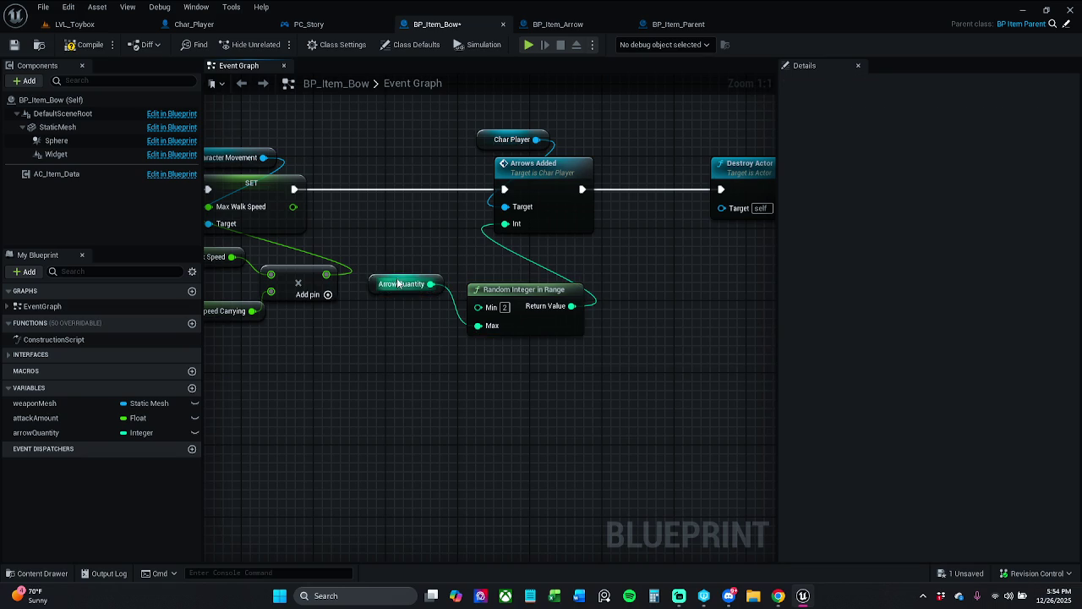
pyautogui.moveTo(374, 349); pyautogui.dragTo(374, 367)
pyautogui.moveTo(392, 415)
pyautogui.mouseDown()
pyautogui.moveTo(601, 316)
pyautogui.moveTo(562, 285)
pyautogui.moveTo(539, 285)
pyautogui.mouseUp()
pyautogui.click(484, 315)
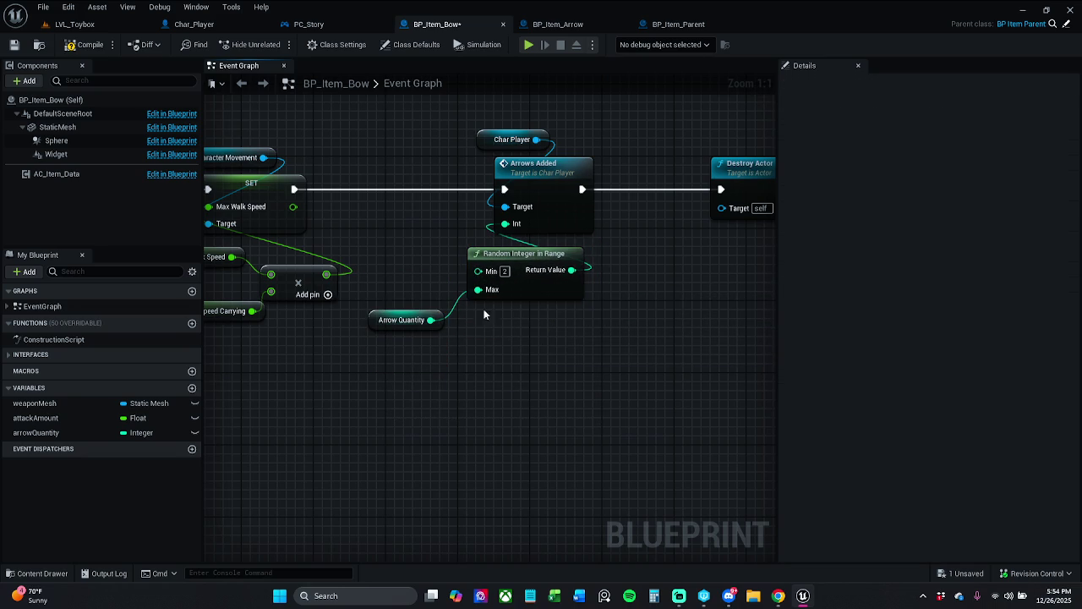
pyautogui.moveTo(386, 334); pyautogui.dragTo(422, 323)
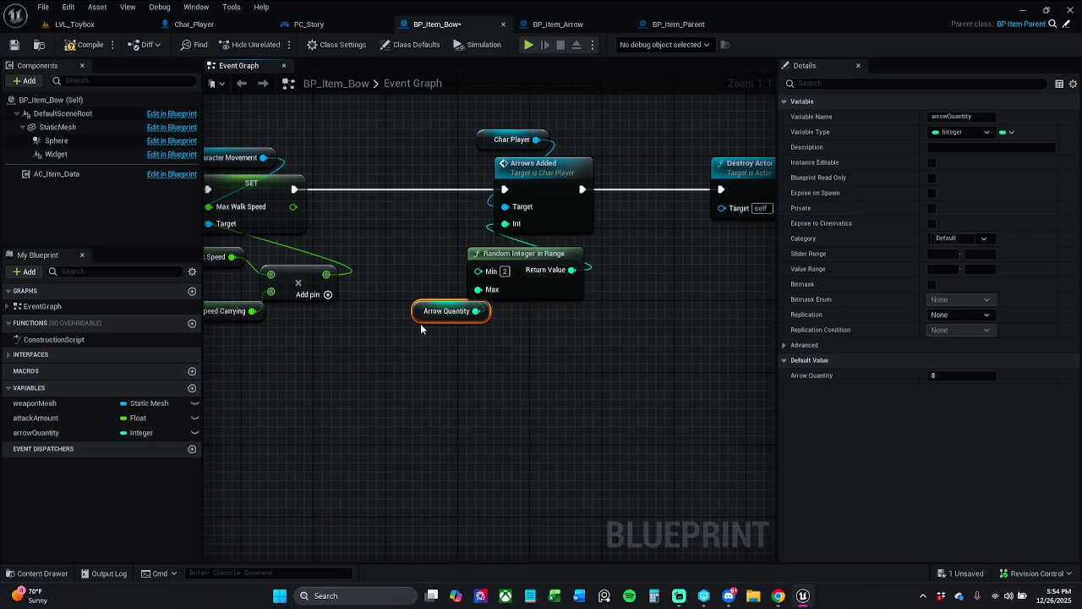
pyautogui.click(411, 333)
pyautogui.click(453, 314)
pyautogui.moveTo(452, 315); pyautogui.dragTo(444, 325)
# Set the random node's Min to 3 and arrowQuantity's default to 12
pyautogui.click(505, 270)
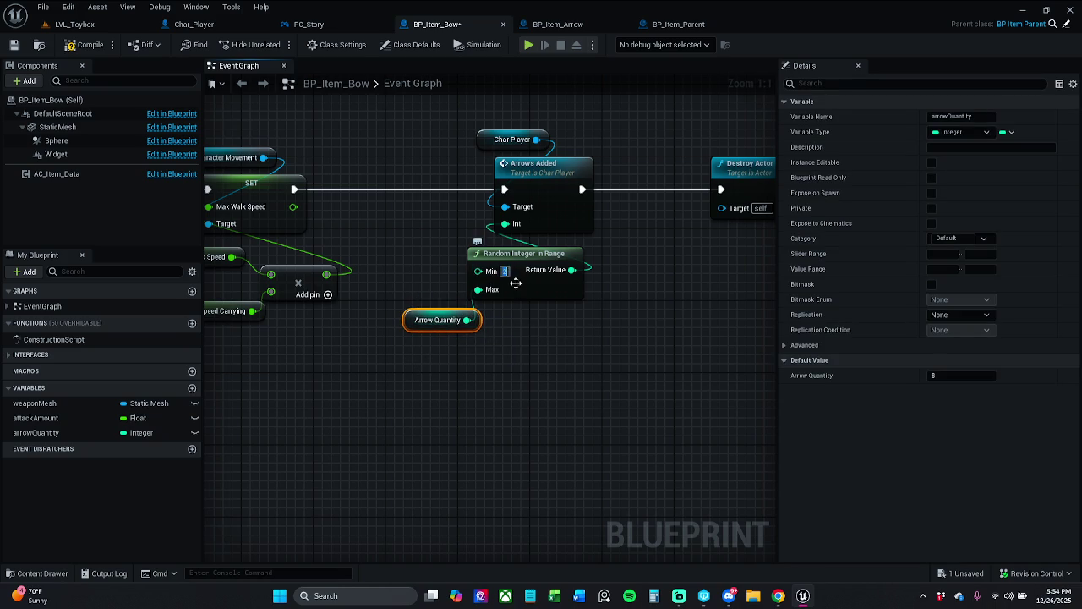
pyautogui.write('3')
pyautogui.click(953, 376)
pyautogui.write('9')
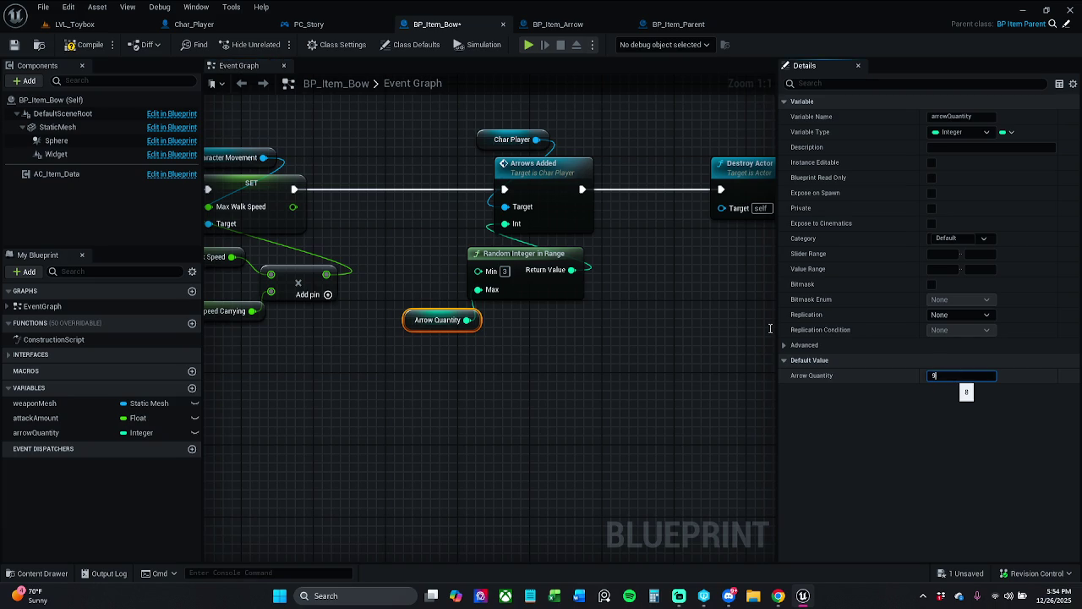
pyautogui.press('Return')
pyautogui.click(972, 378)
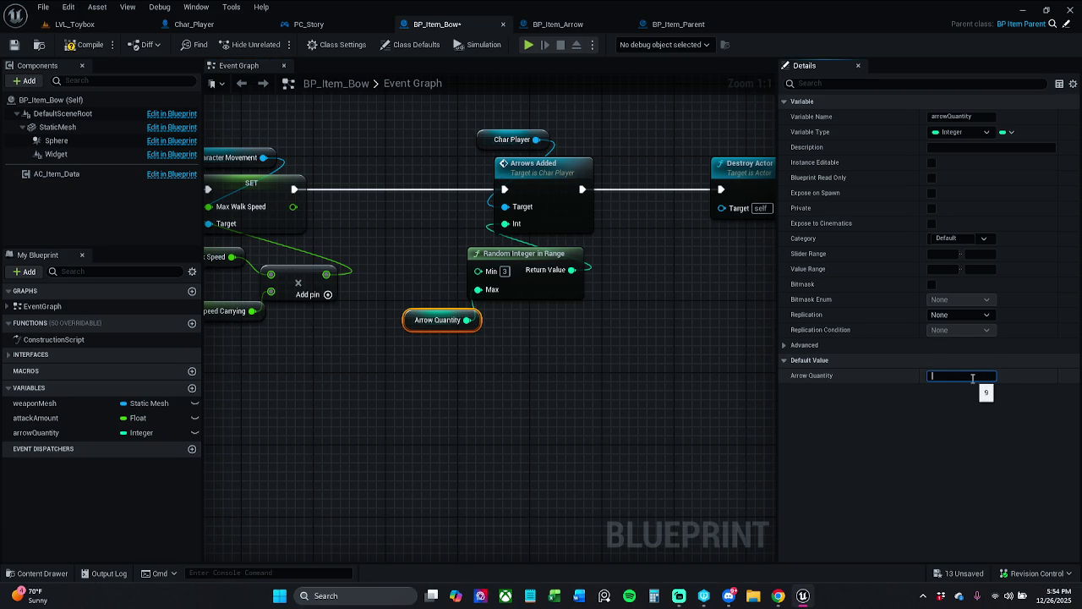
pyautogui.write('12')
pyautogui.press('Return')
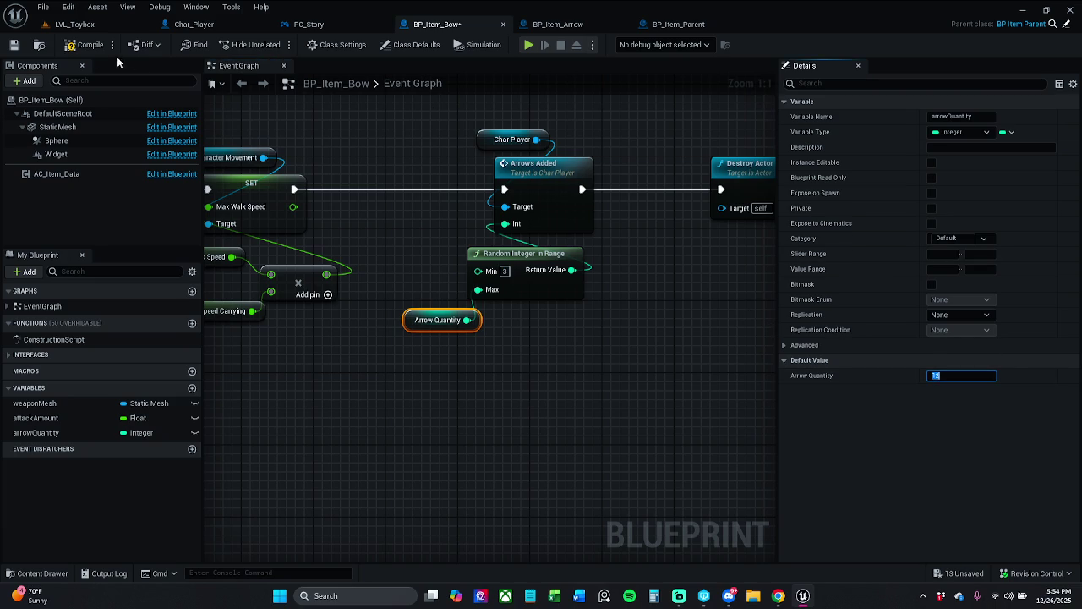
# Check out and save the BP_Item_Bow blueprint
pyautogui.click(15, 47)
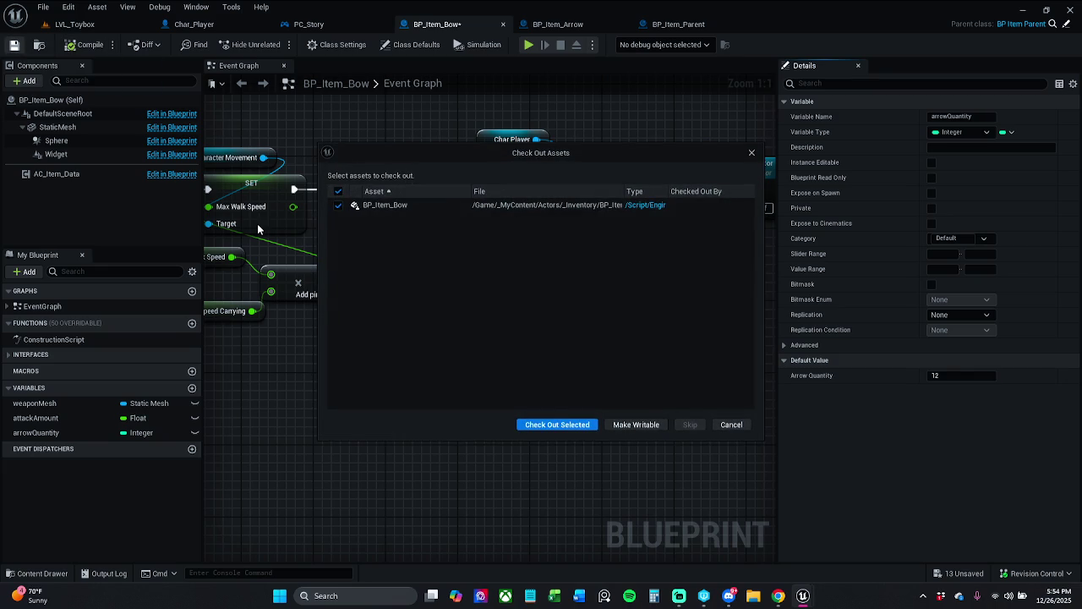
pyautogui.click(569, 426)
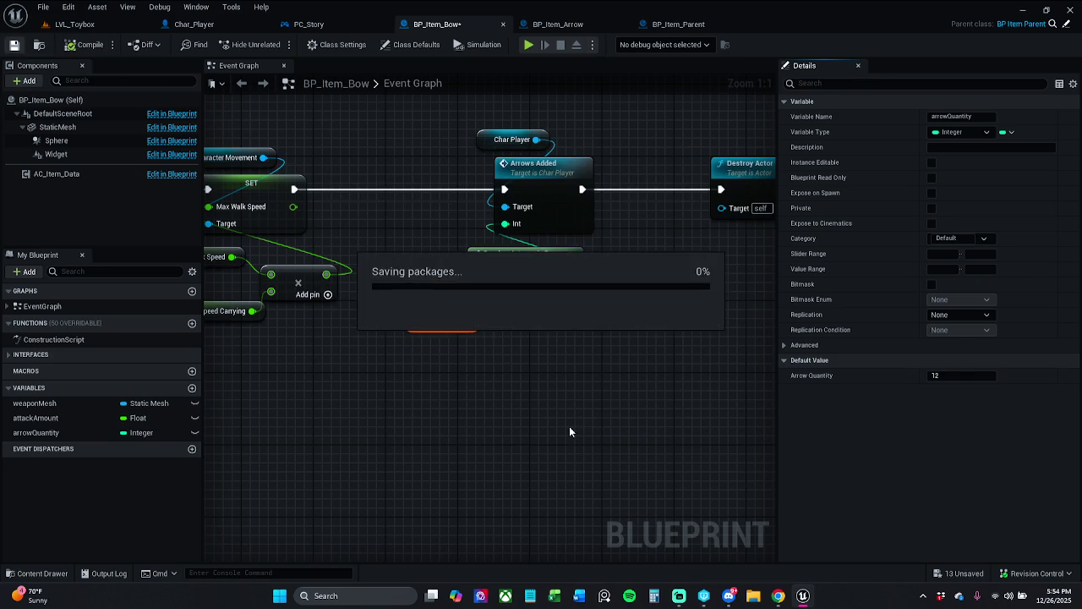
pyautogui.moveTo(615, 427)
pyautogui.mouseDown()
pyautogui.moveTo(398, 430)
pyautogui.moveTo(476, 405)
pyautogui.moveTo(680, 397)
pyautogui.mouseUp()
pyautogui.scroll(-3, 476, 405)
pyautogui.scroll(2, 671, 275)
pyautogui.moveTo(651, 203)
pyautogui.mouseDown()
pyautogui.moveTo(627, 203)
pyautogui.moveTo(677, 213)
pyautogui.moveTo(664, 210)
pyautogui.mouseUp()
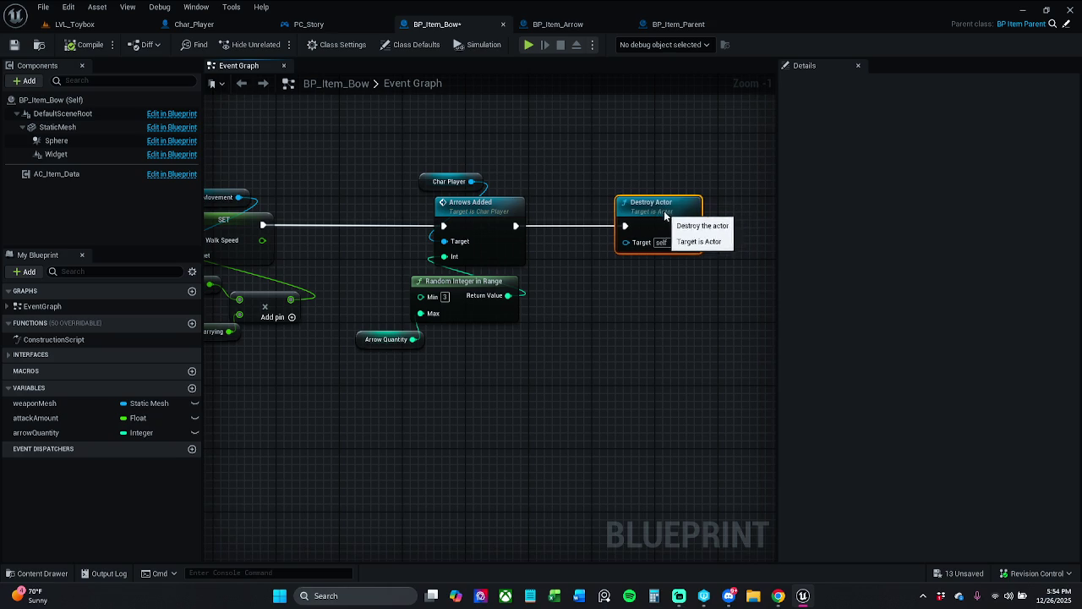
pyautogui.click(15, 46)
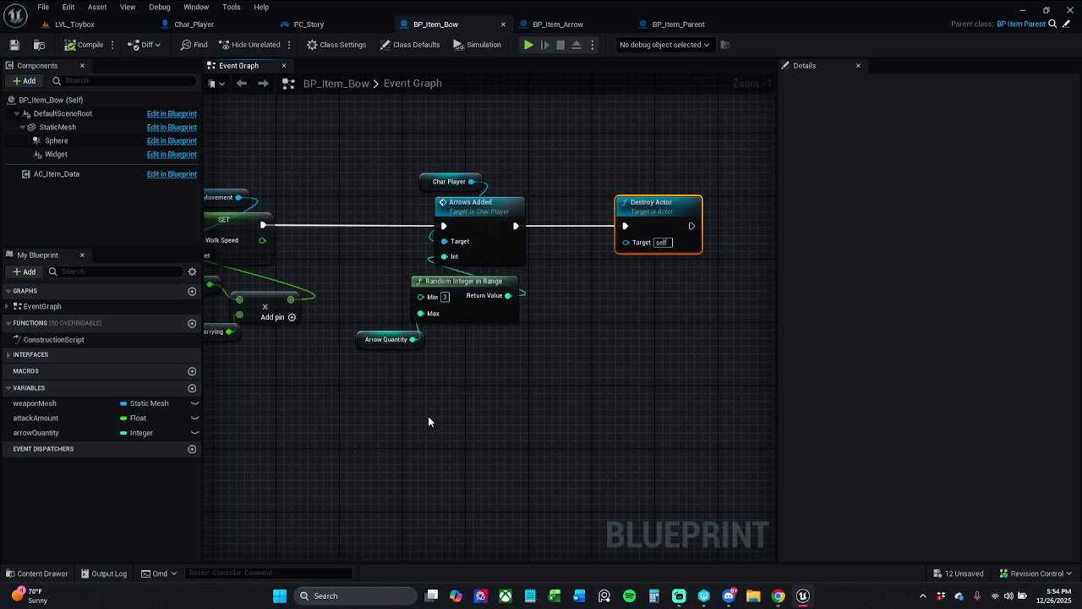
# Locate and select the Data Table New node in the graph
pyautogui.moveTo(427, 416); pyautogui.dragTo(653, 399)
pyautogui.scroll(-3, 705, 416)
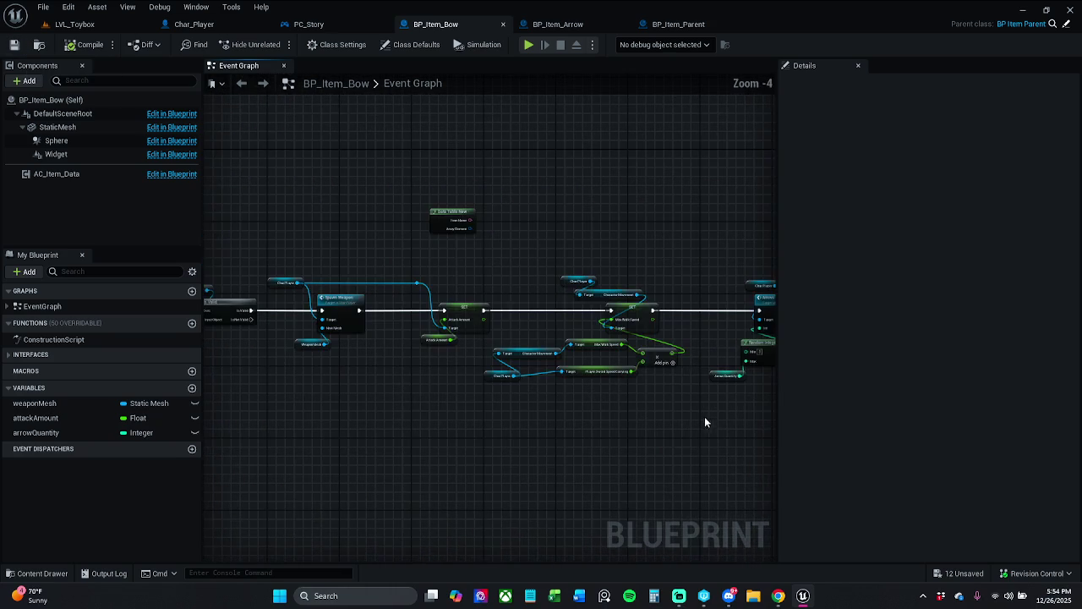
pyautogui.scroll(-5, 539, 287)
pyautogui.scroll(7, 546, 296)
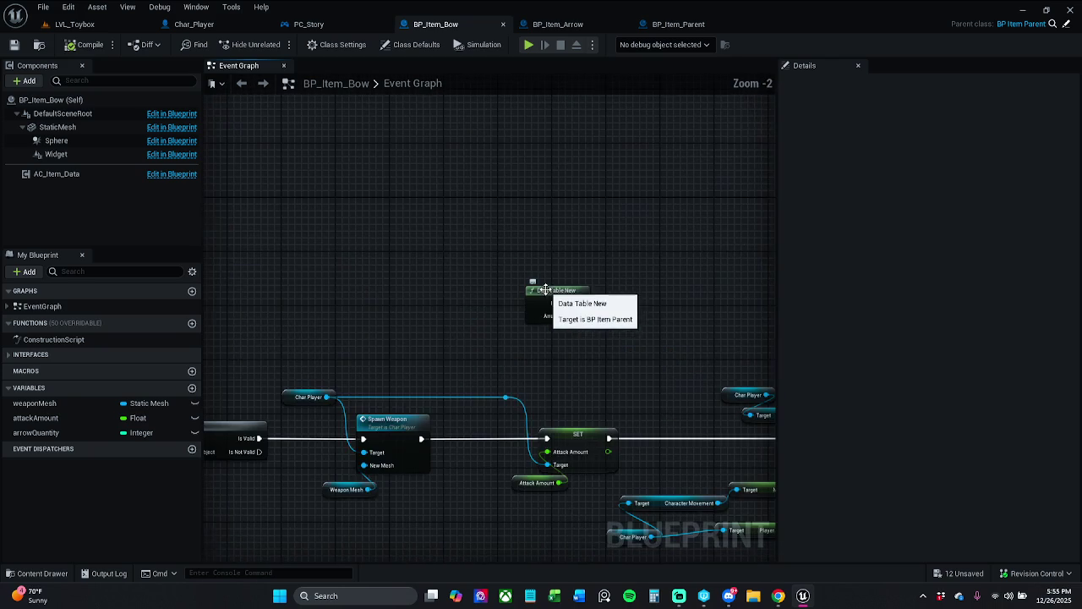
pyautogui.moveTo(564, 334); pyautogui.dragTo(487, 322)
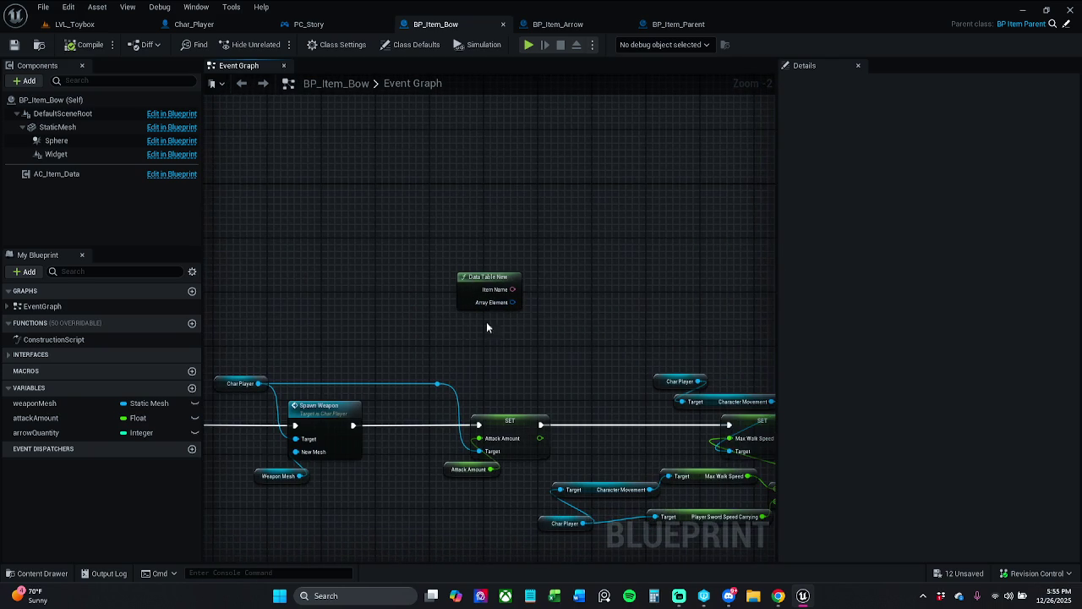
pyautogui.click(470, 292)
# Open the Data Table New function graph in BP_Item_Parent, then close that editor
pyautogui.doubleClick(464, 291)
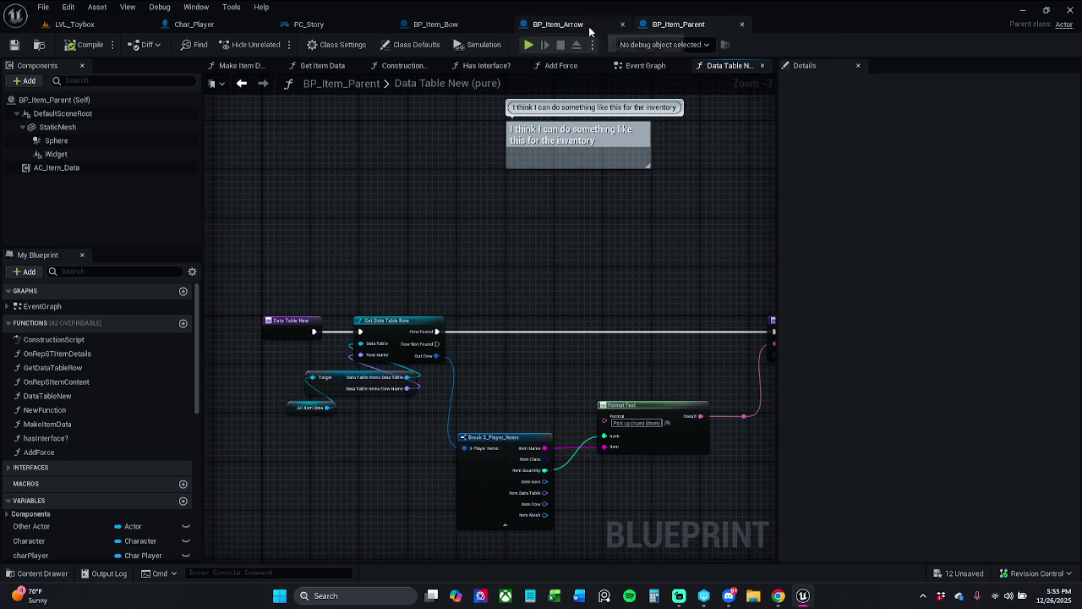
pyautogui.click(743, 26)
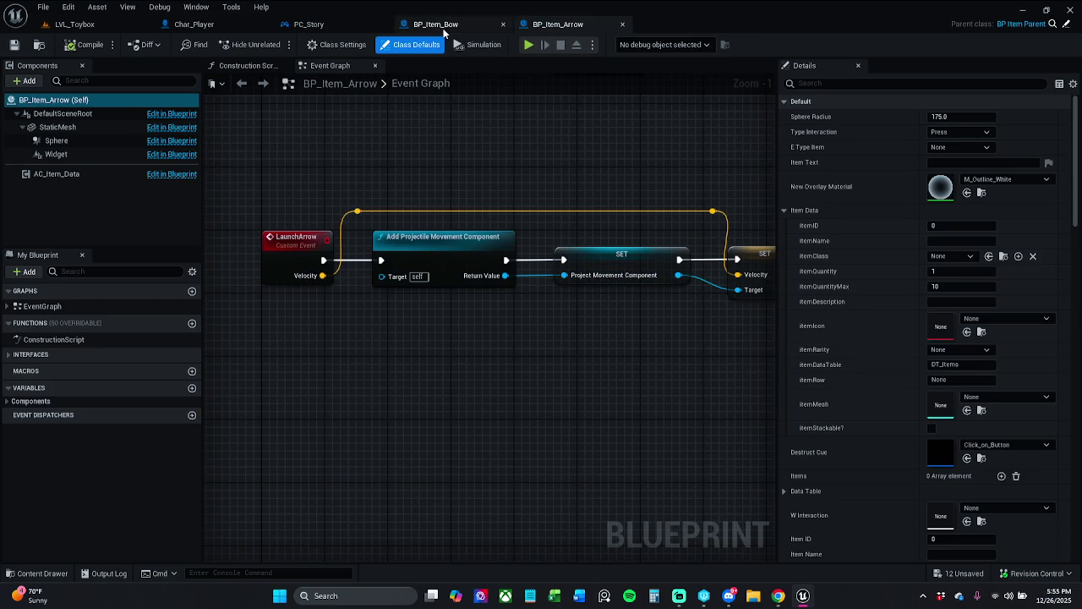
# Review BP_Item_Arrow's graph and BP_Item_Bow's Arrows Added nodes, ending in BP_Item_Arrow
pyautogui.scroll(-3, 483, 191)
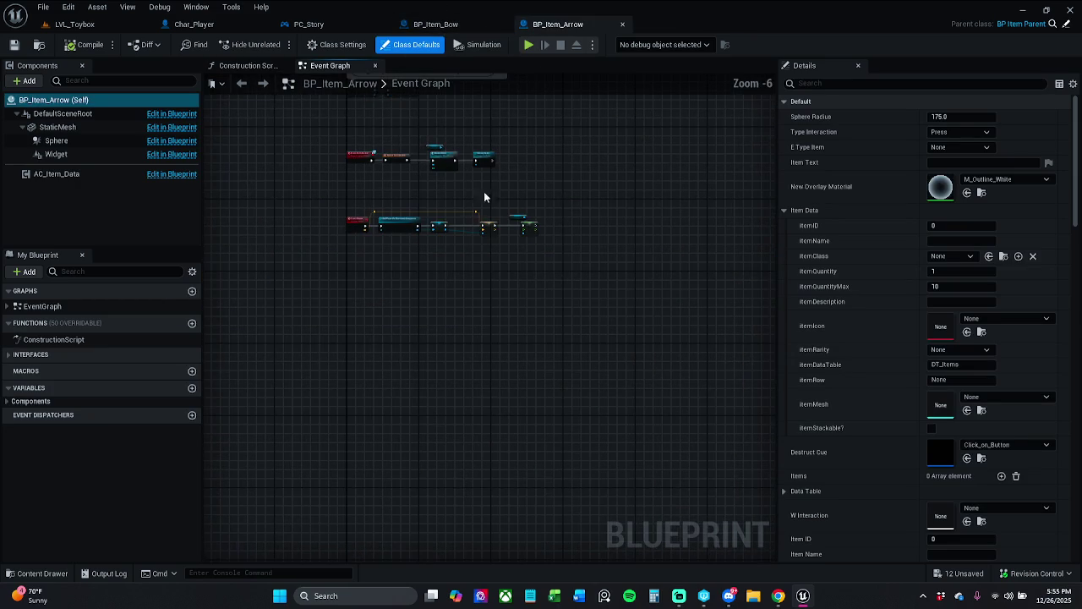
pyautogui.moveTo(482, 197); pyautogui.dragTo(601, 277)
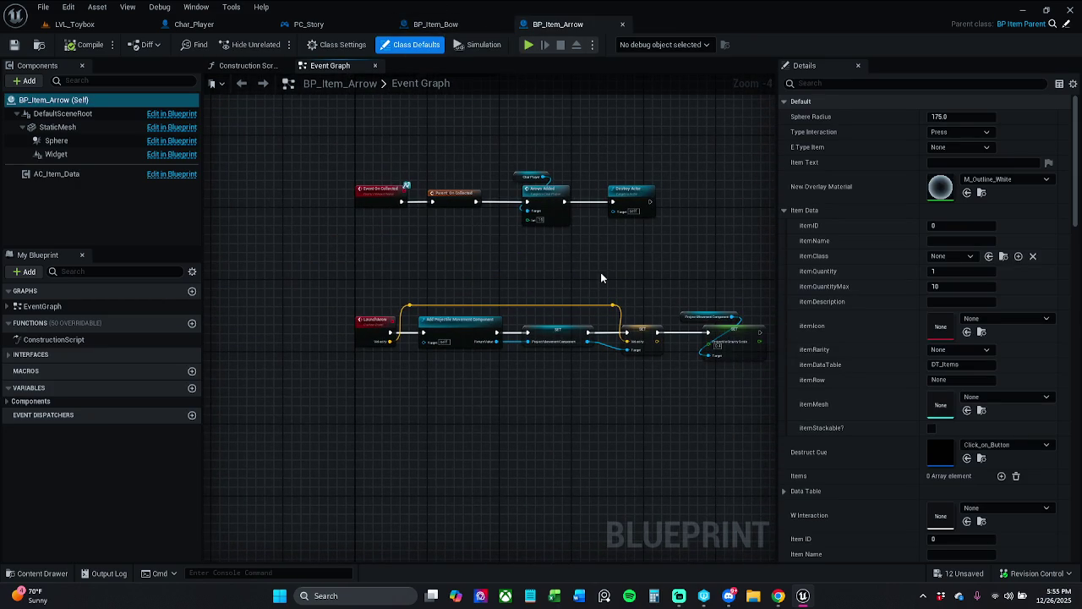
pyautogui.scroll(2, 567, 239)
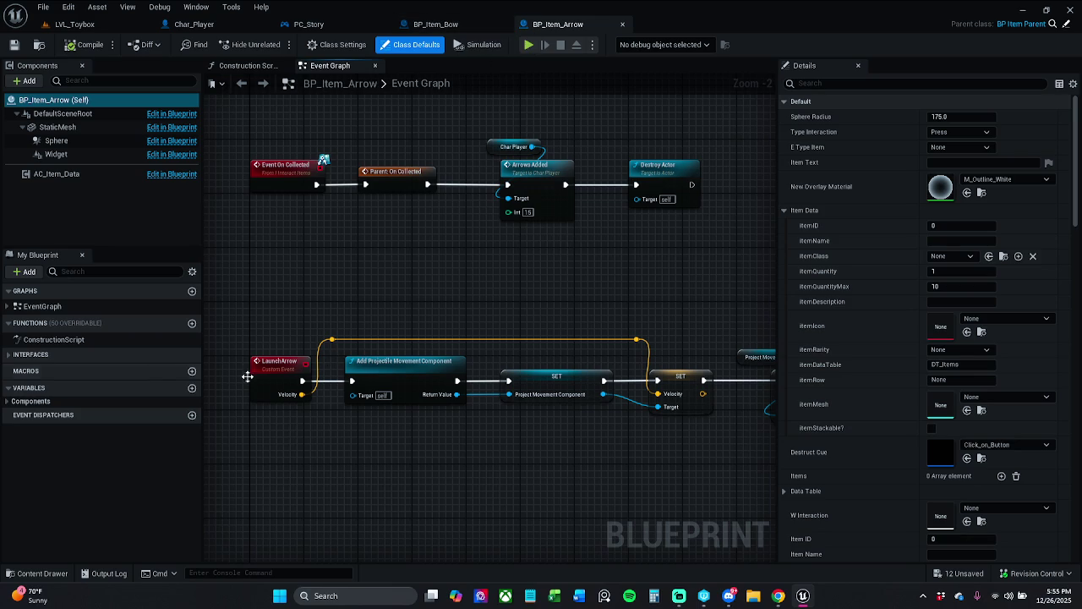
pyautogui.click(439, 24)
pyautogui.moveTo(523, 236)
pyautogui.mouseDown()
pyautogui.moveTo(603, 246)
pyautogui.moveTo(570, 270)
pyautogui.moveTo(516, 422)
pyautogui.moveTo(570, 339)
pyautogui.mouseUp()
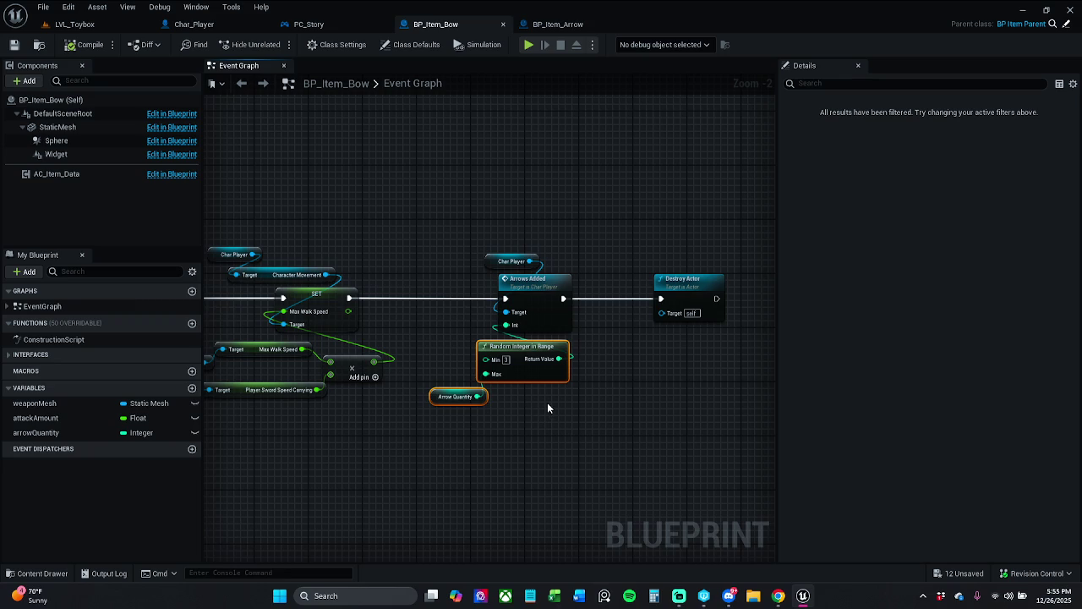
pyautogui.click(558, 24)
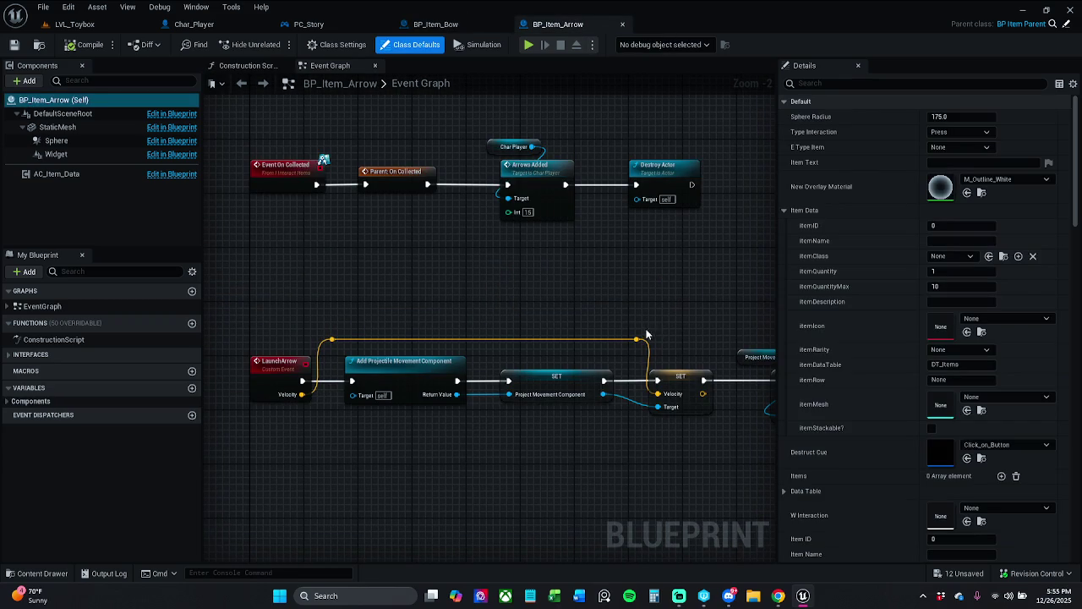
# Paste the random-count nodes, create arrowQuantity, and wire the result into Arrows Added Int
pyautogui.moveTo(678, 315); pyautogui.dragTo(559, 337)
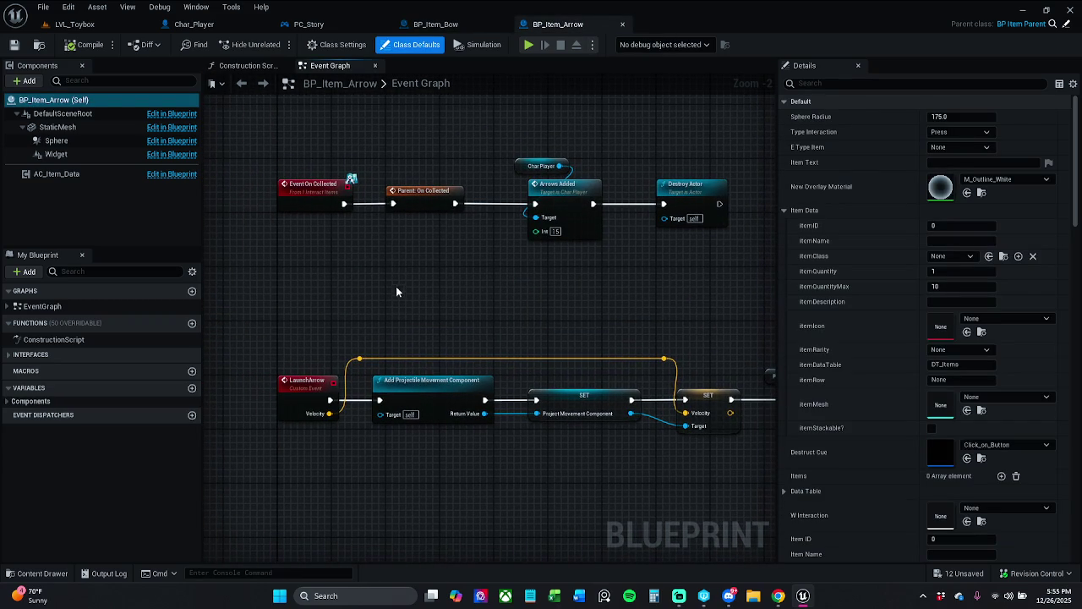
pyautogui.hotkey('ctrl', 'v')
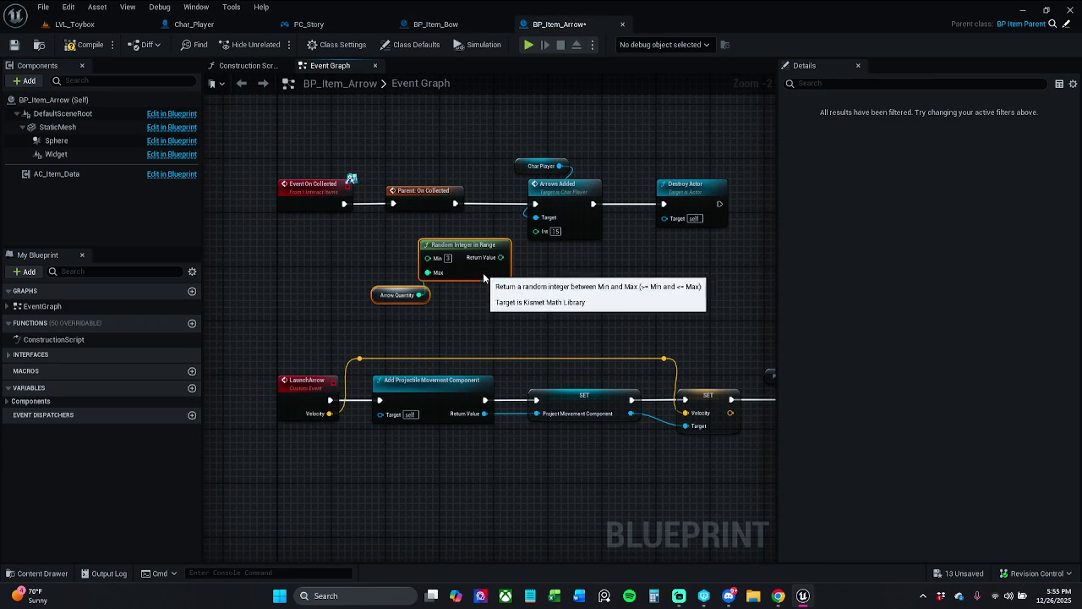
pyautogui.moveTo(372, 289); pyautogui.dragTo(370, 302)
pyautogui.rightClick(379, 306)
pyautogui.click(436, 324)
pyautogui.moveTo(499, 269); pyautogui.dragTo(537, 231)
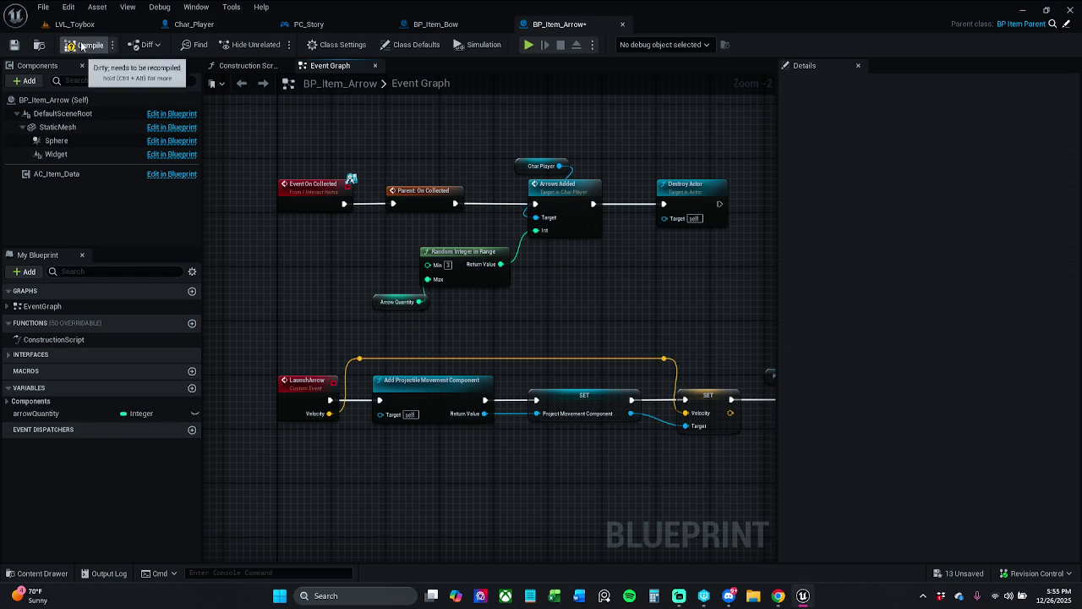
# Set arrowQuantity's default to 15 and save BP_Item_Arrow
pyautogui.click(77, 414)
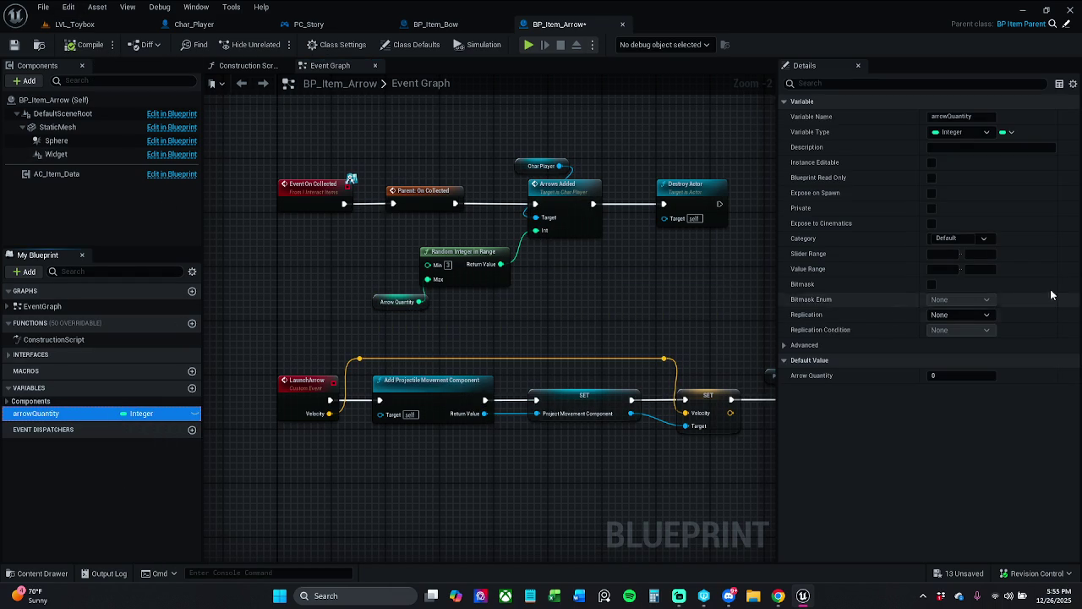
pyautogui.click(948, 375)
pyautogui.write('15')
pyautogui.press('Return')
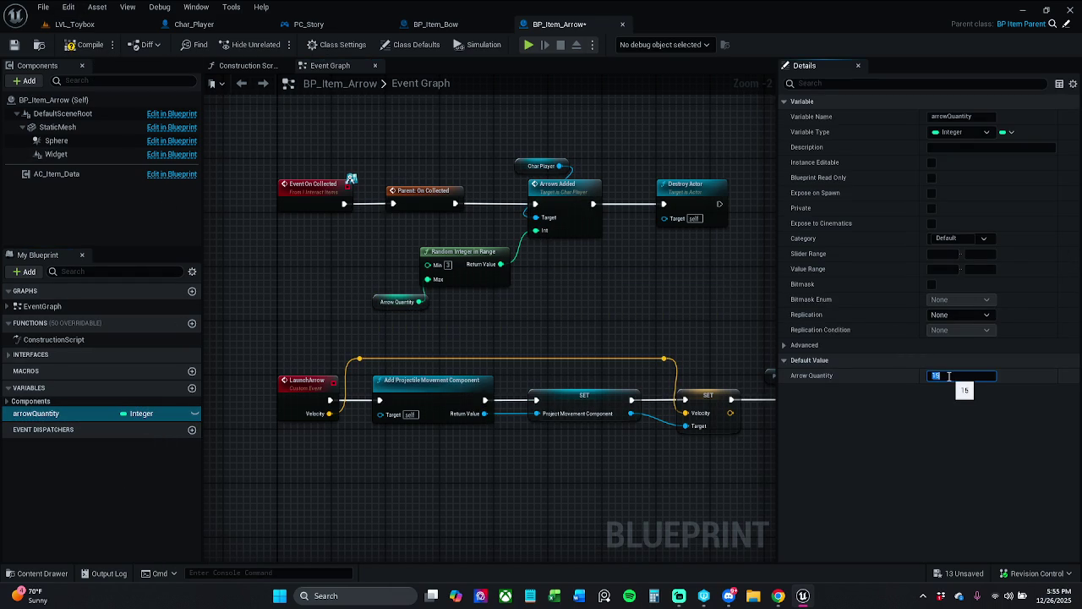
pyautogui.click(418, 320)
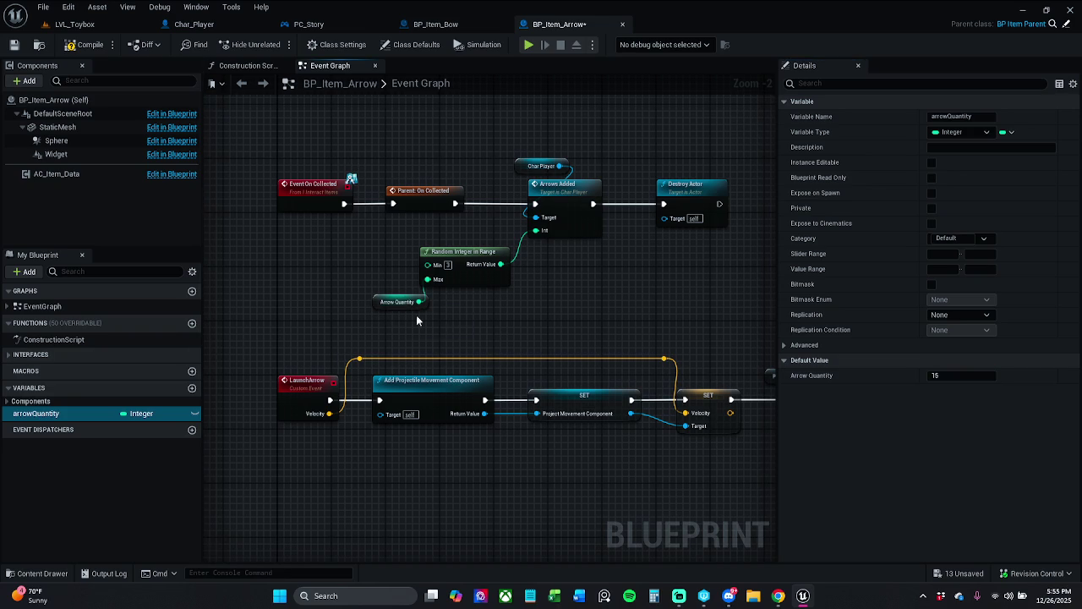
pyautogui.click(13, 45)
# Set the random node's Min to 7, tidy the nodes, and save BP_Item_Arrow
pyautogui.click(448, 266)
pyautogui.write('7')
pyautogui.press('Return')
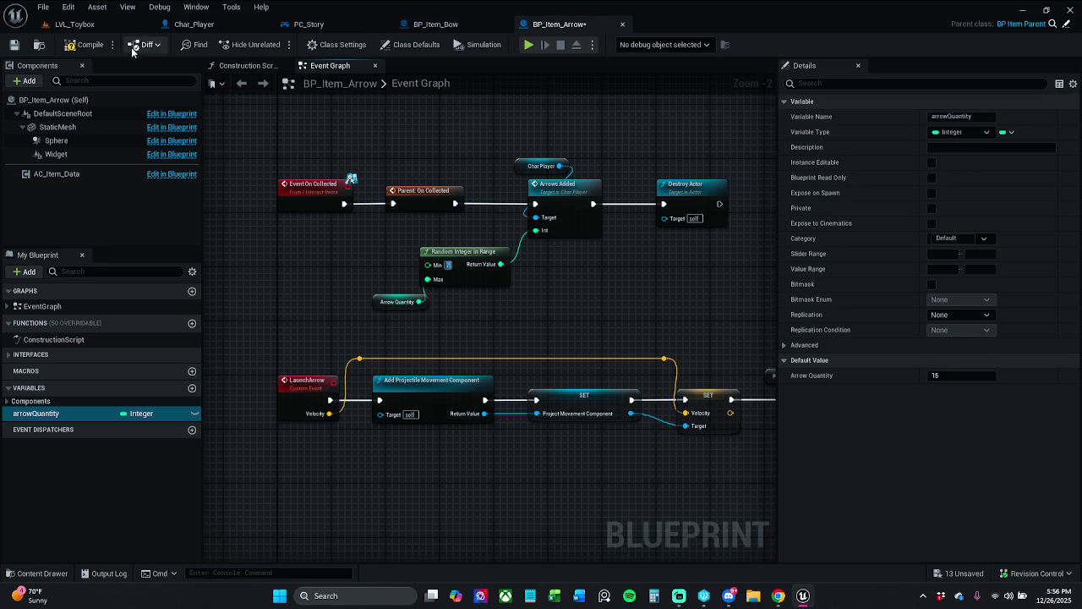
pyautogui.moveTo(358, 321)
pyautogui.mouseDown()
pyautogui.moveTo(512, 246)
pyautogui.moveTo(508, 272)
pyautogui.moveTo(519, 273)
pyautogui.mouseUp()
pyautogui.click(553, 278)
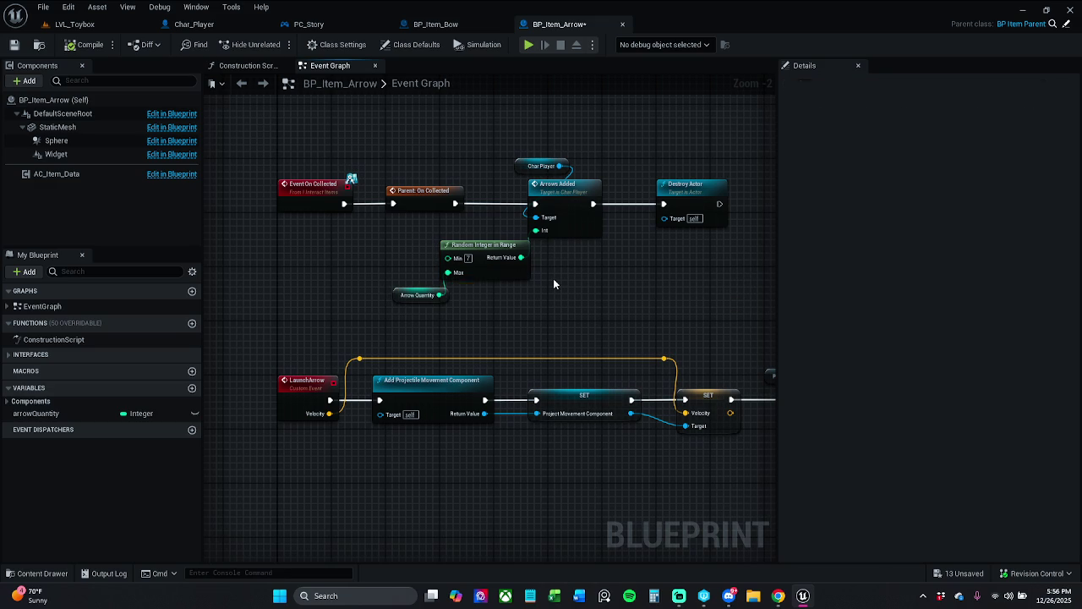
pyautogui.click(15, 45)
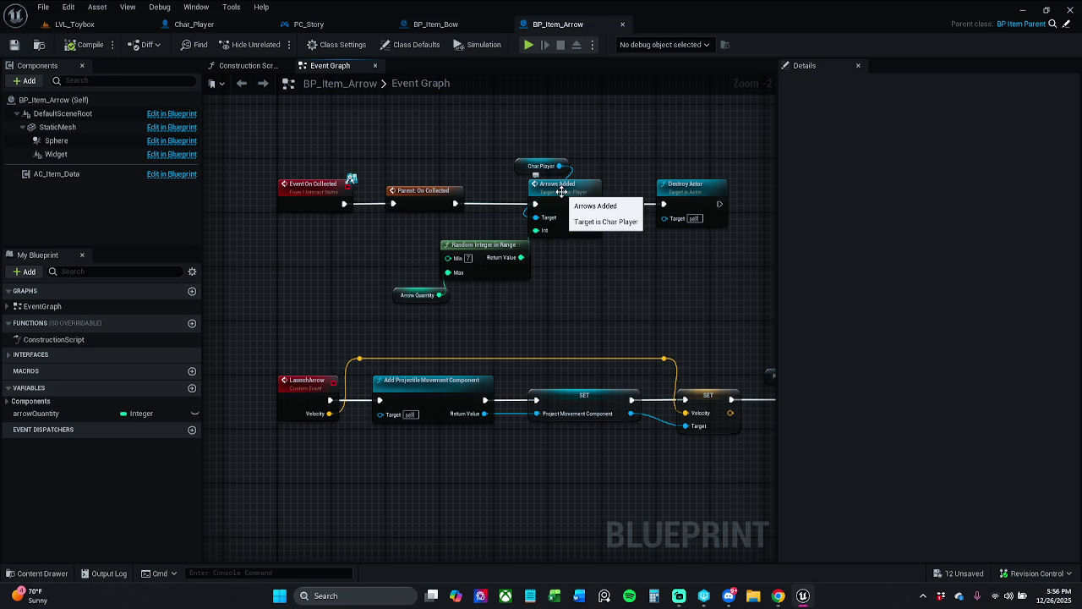
pyautogui.moveTo(562, 192); pyautogui.dragTo(524, 217)
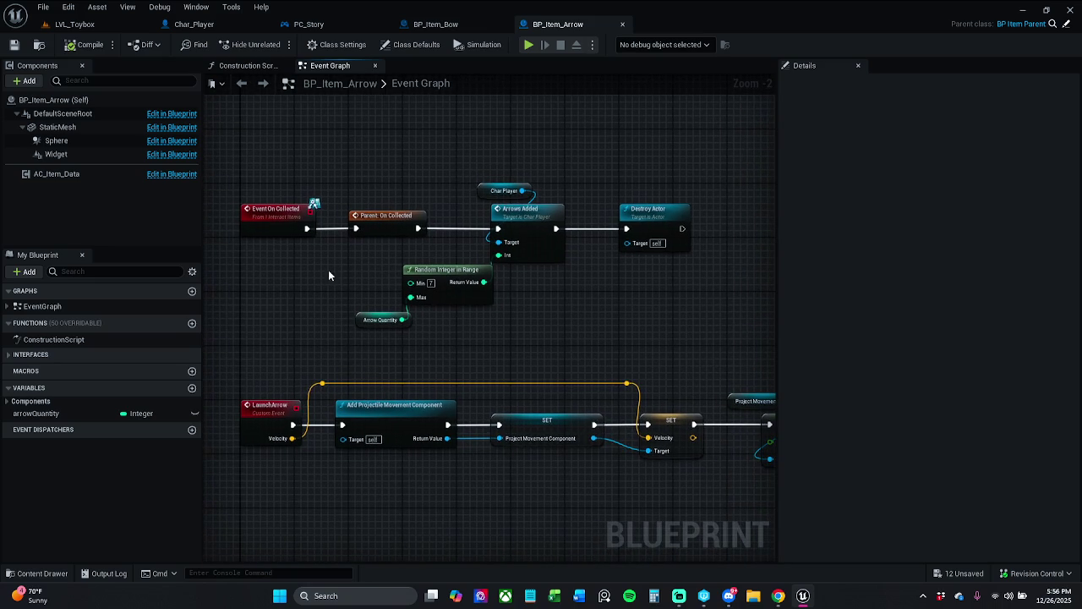
pyautogui.moveTo(274, 253)
pyautogui.mouseDown()
pyautogui.moveTo(584, 221)
pyautogui.moveTo(673, 226)
pyautogui.mouseUp()
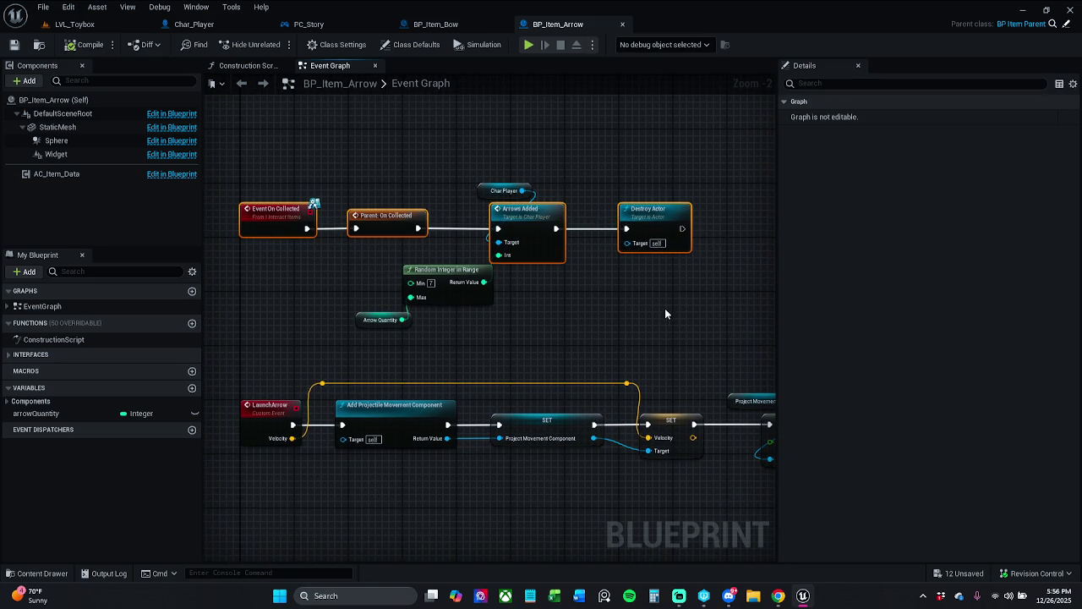
pyautogui.click(14, 44)
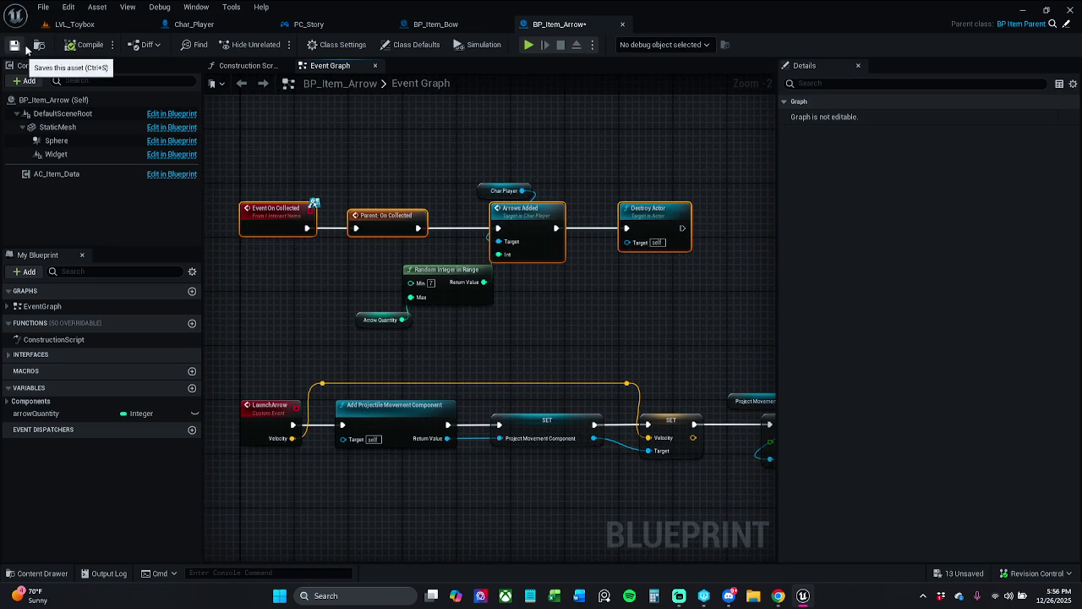
pyautogui.click(193, 24)
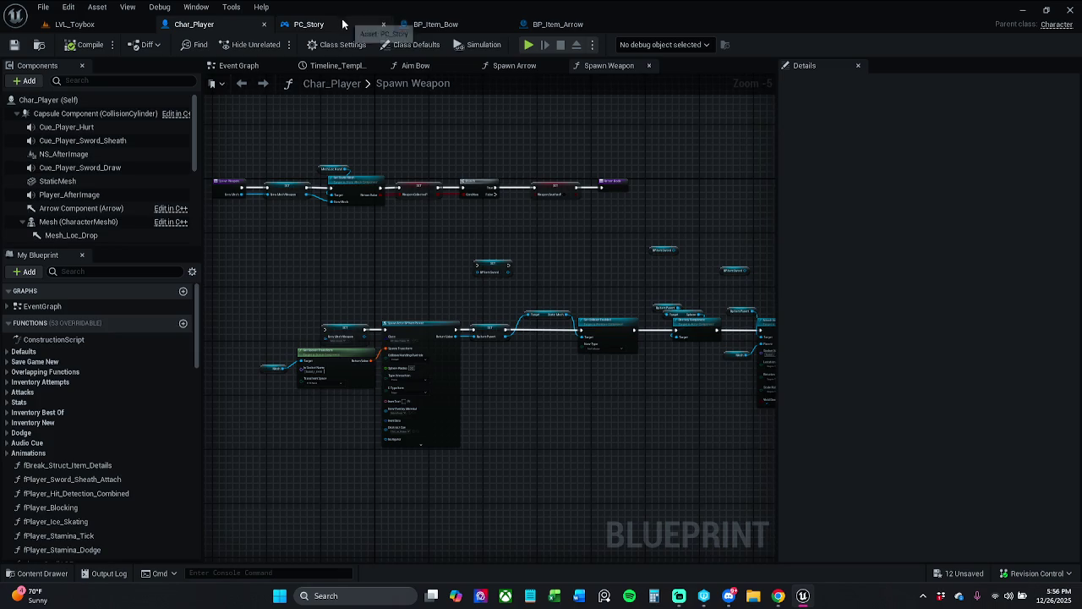
pyautogui.click(344, 23)
pyautogui.click(454, 27)
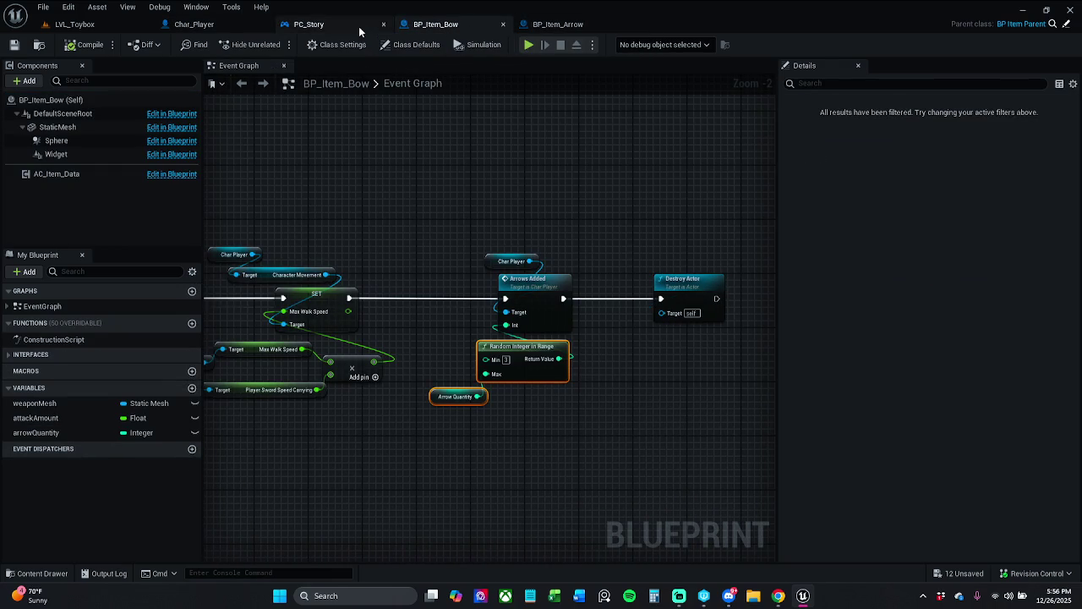
pyautogui.click(550, 28)
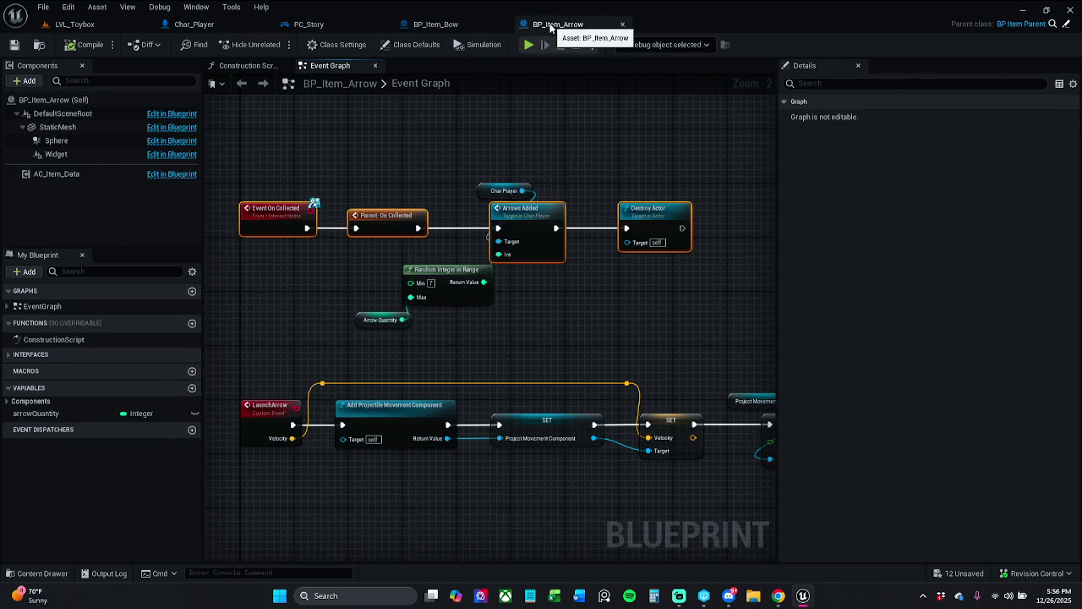
pyautogui.click(469, 24)
pyautogui.moveTo(464, 140); pyautogui.dragTo(600, 150)
pyautogui.scroll(-3, 600, 151)
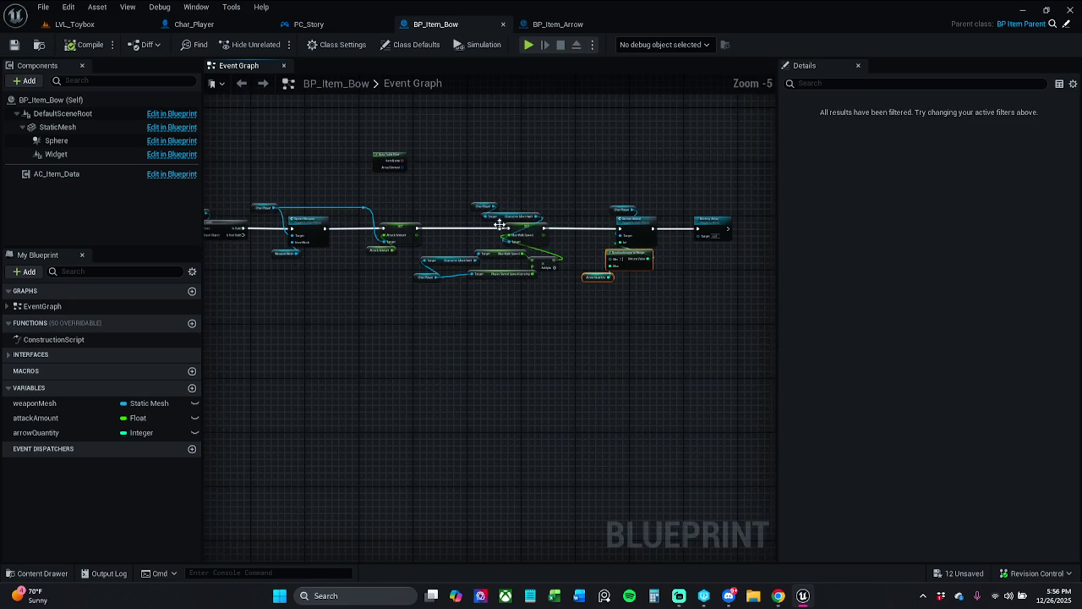
pyautogui.click(579, 25)
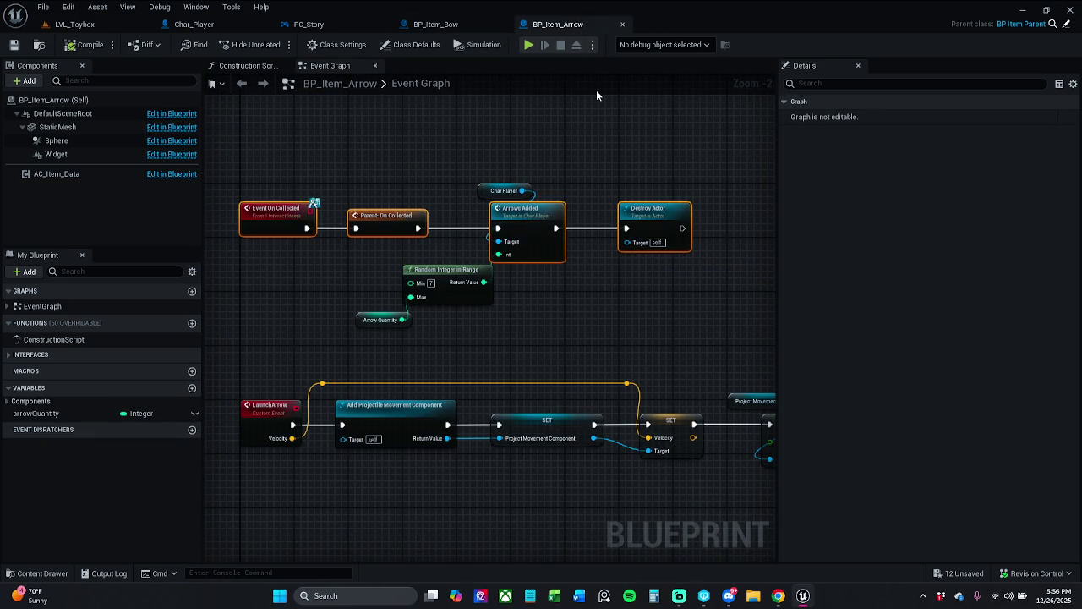
pyautogui.click(76, 24)
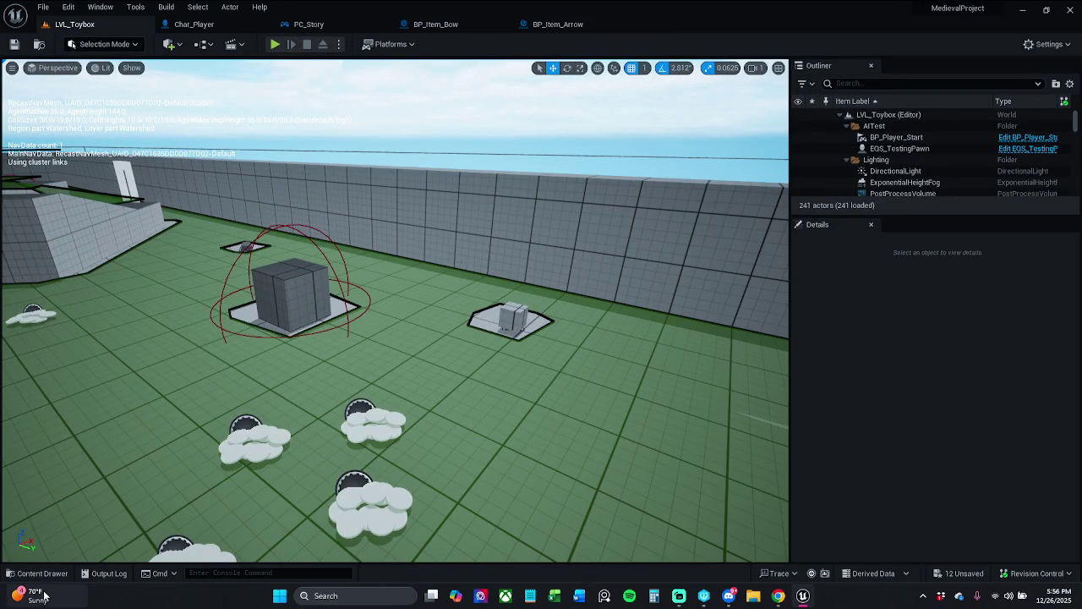
# Select the crate in the level and open BP_Destruct_Crate for editing
pyautogui.moveTo(42, 596)
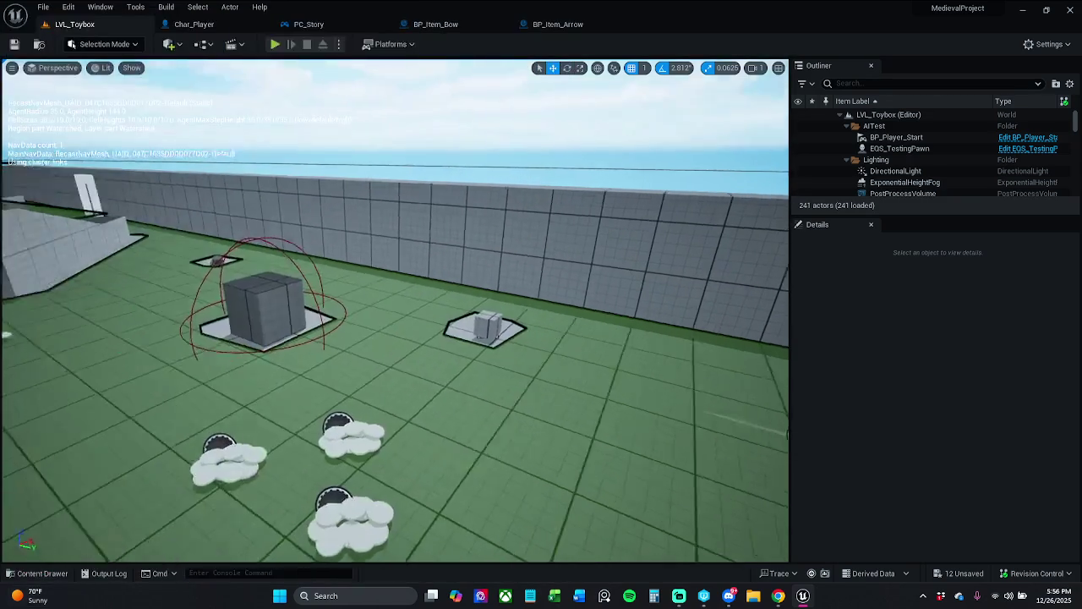
pyautogui.click(56, 573)
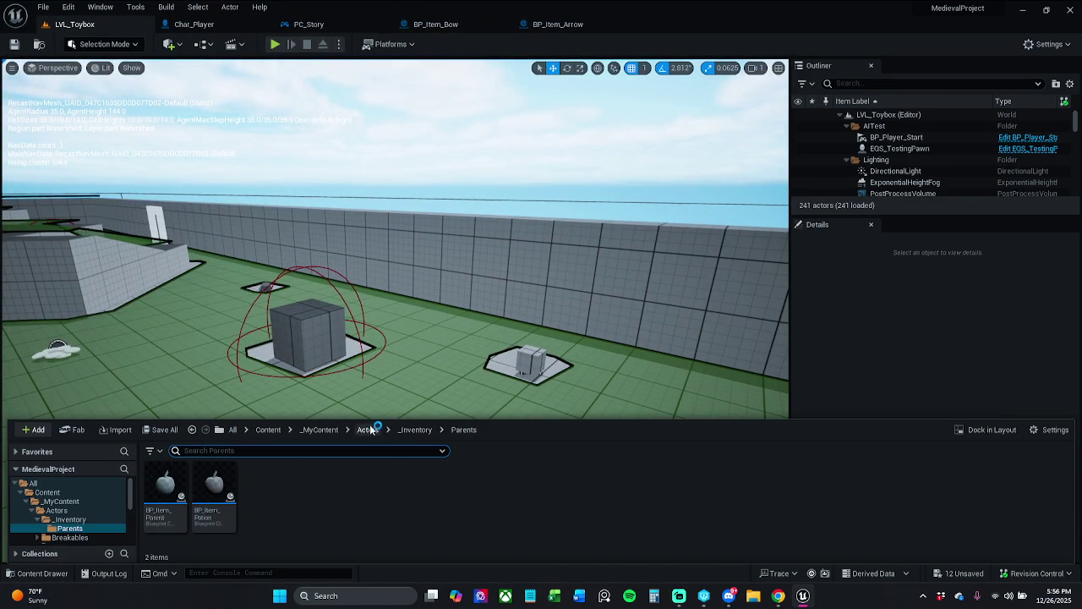
pyautogui.click(313, 353)
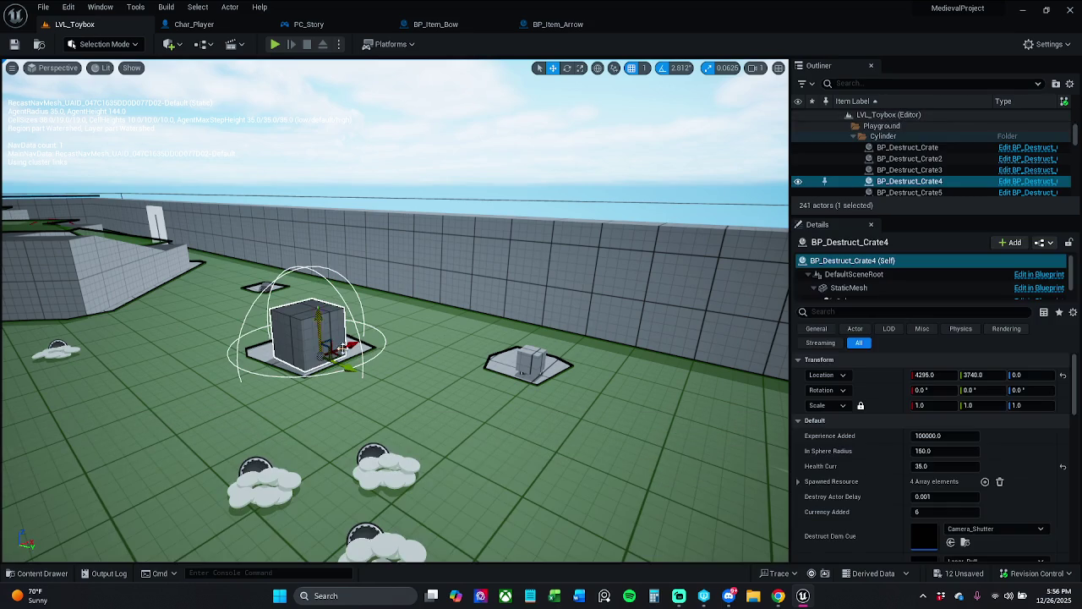
pyautogui.click(1031, 181)
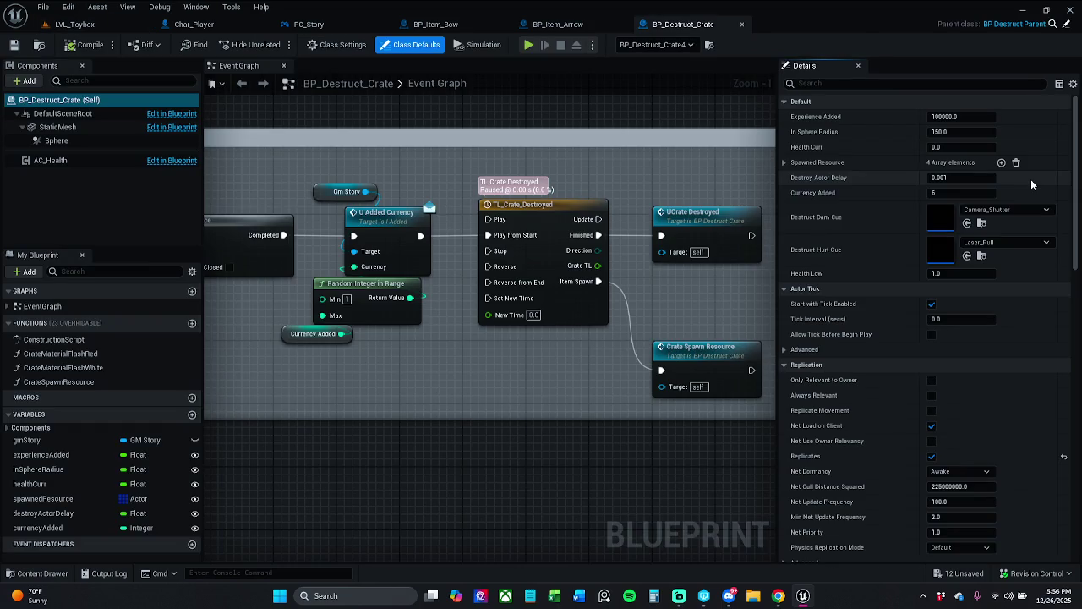
# Zoom out over BP_Destruct_Crate's four event groups, then close the blueprint
pyautogui.scroll(-2, 702, 347)
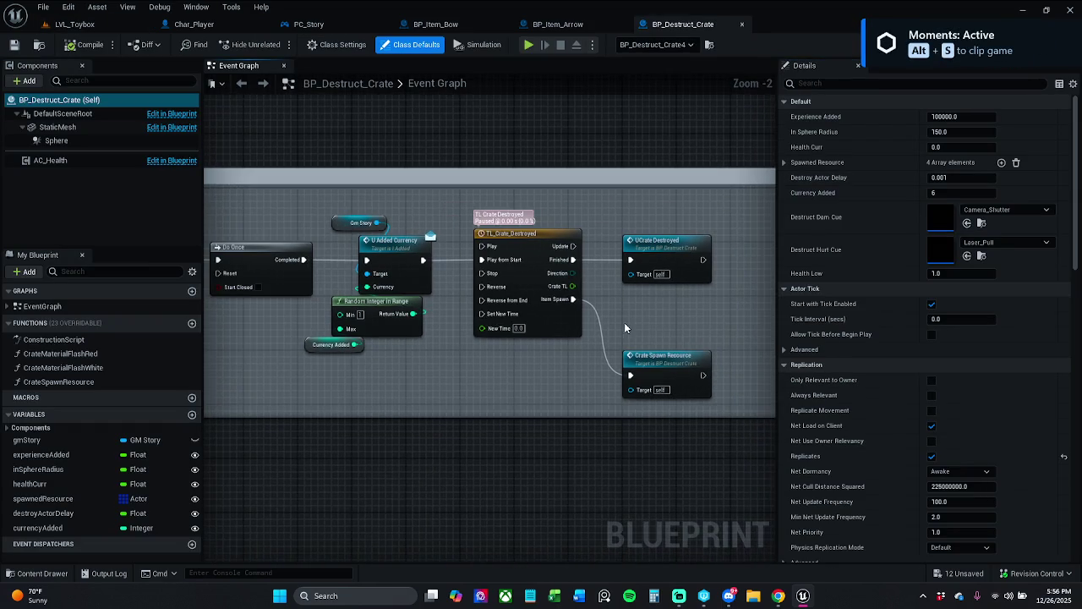
pyautogui.scroll(-9, 681, 318)
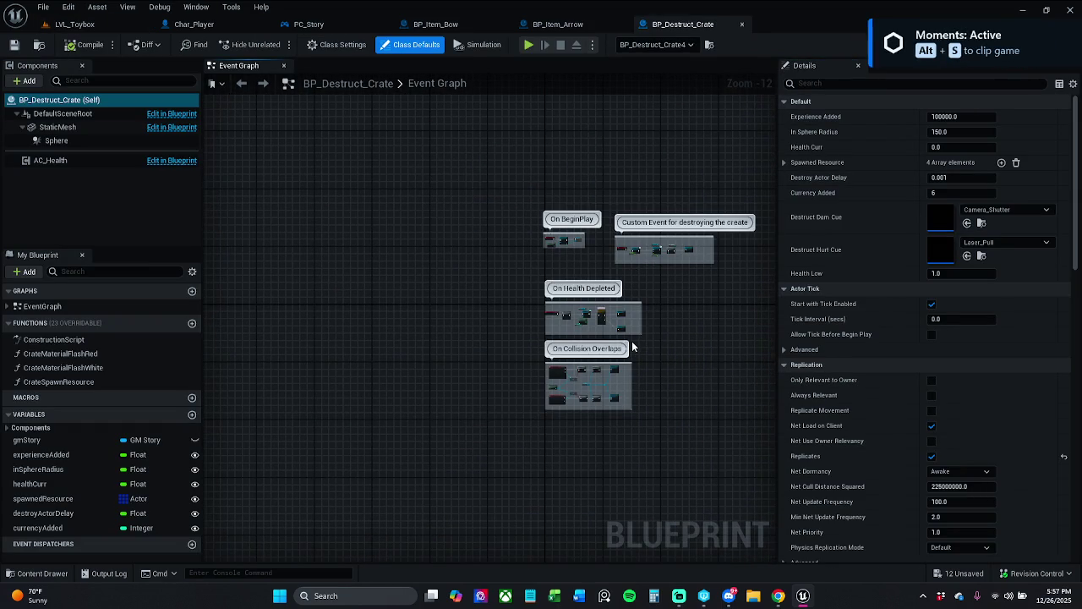
pyautogui.scroll(2, 632, 344)
pyautogui.scroll(3, 632, 342)
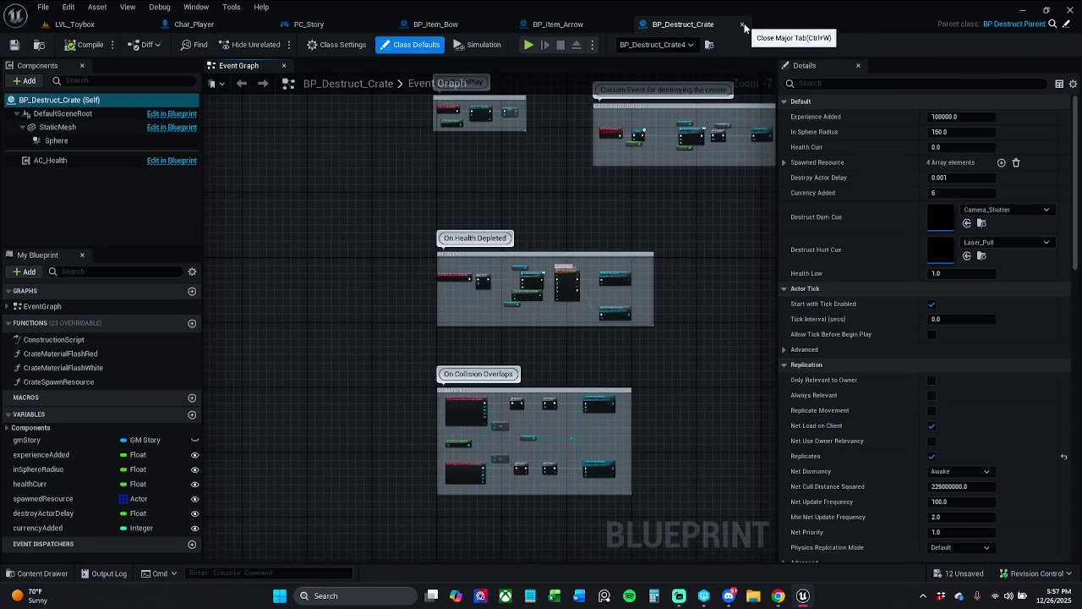
pyautogui.click(741, 26)
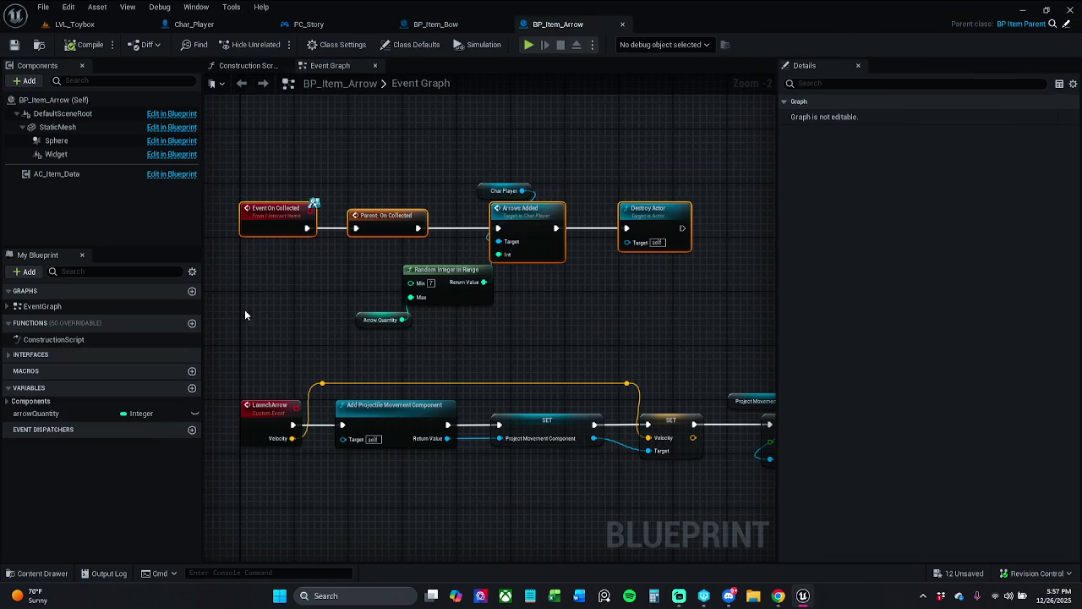
# Browse to Actors > Breakables > Parent in the Content Drawer and open BP_Destruct_Parent
pyautogui.click(37, 573)
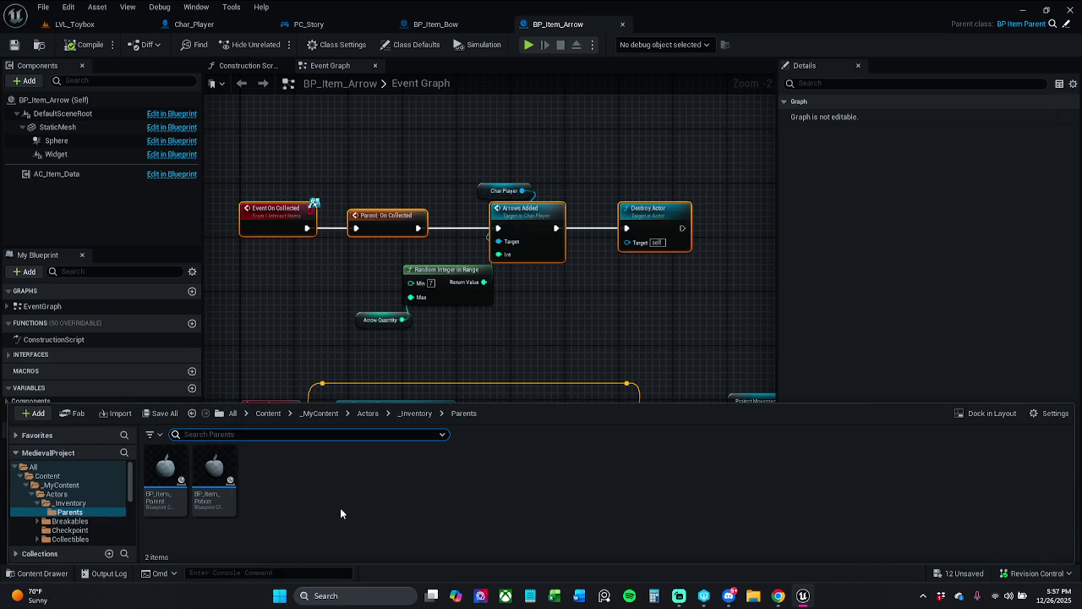
pyautogui.click(415, 413)
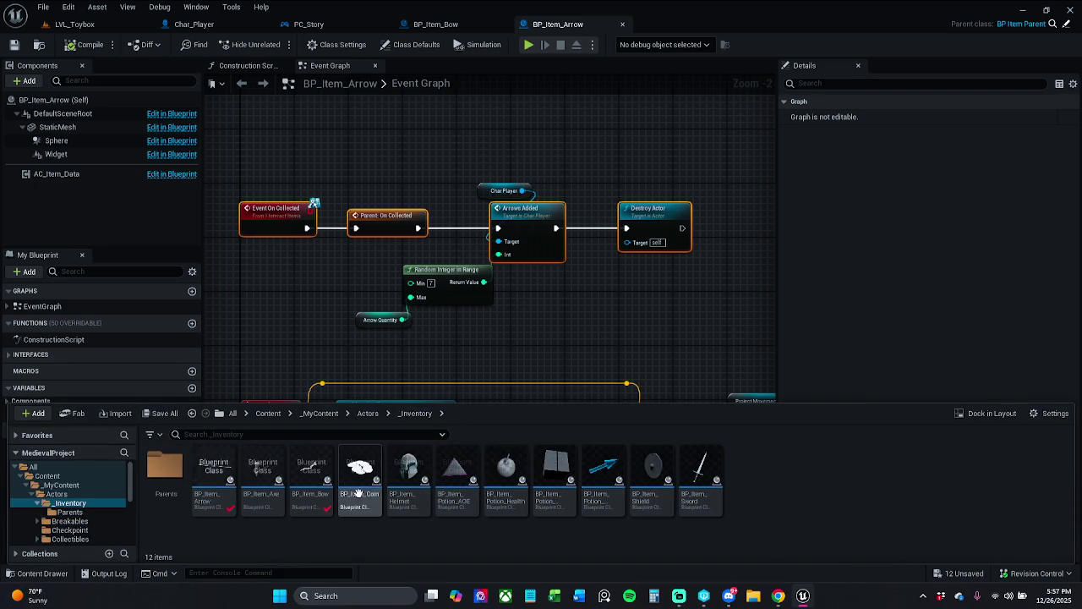
pyautogui.click(372, 413)
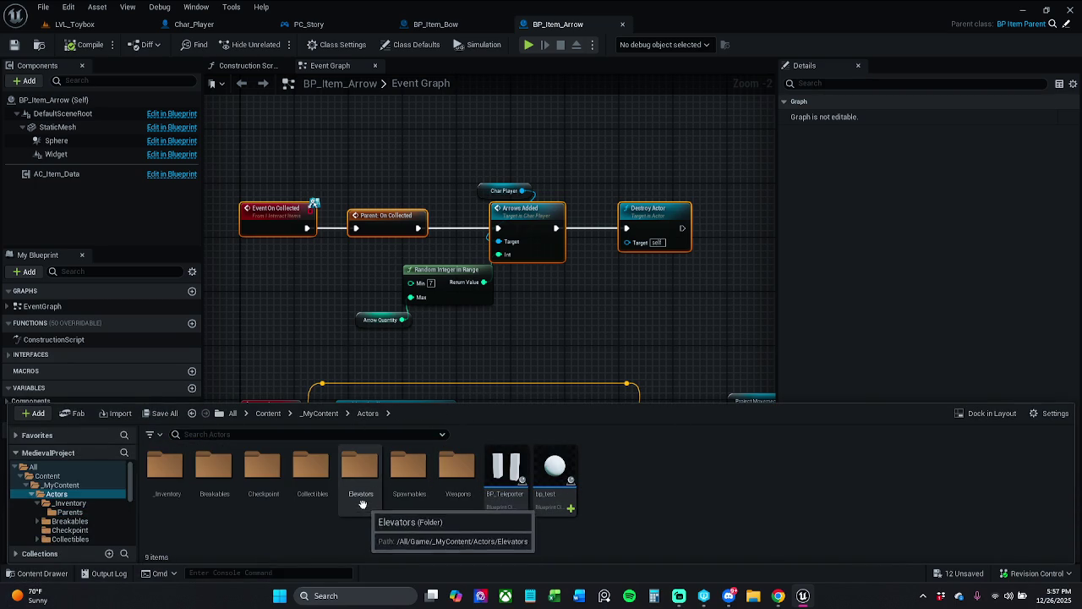
pyautogui.click(225, 498)
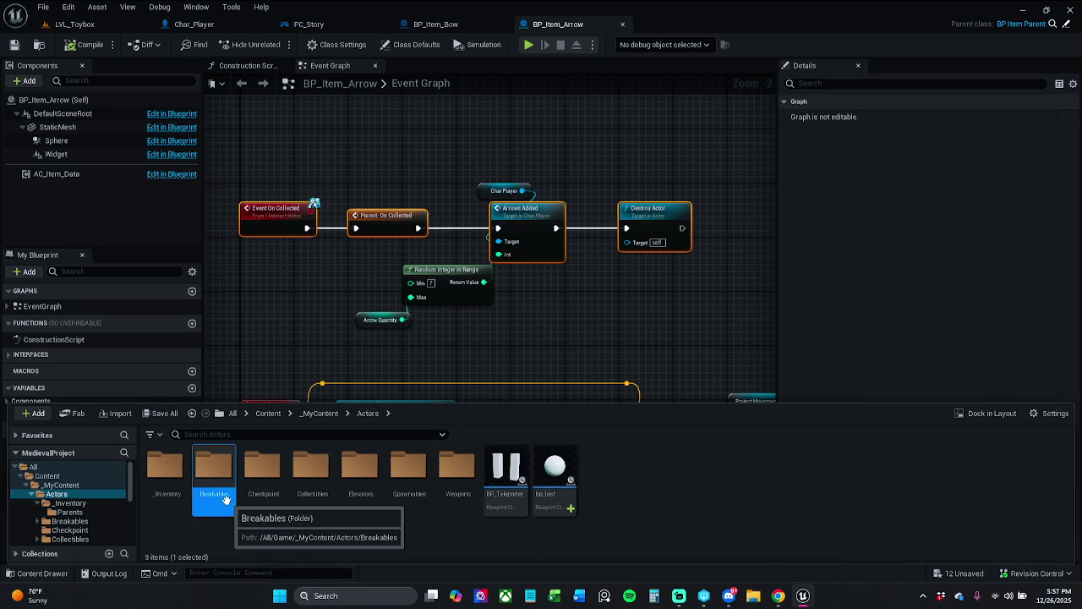
pyautogui.doubleClick(226, 500)
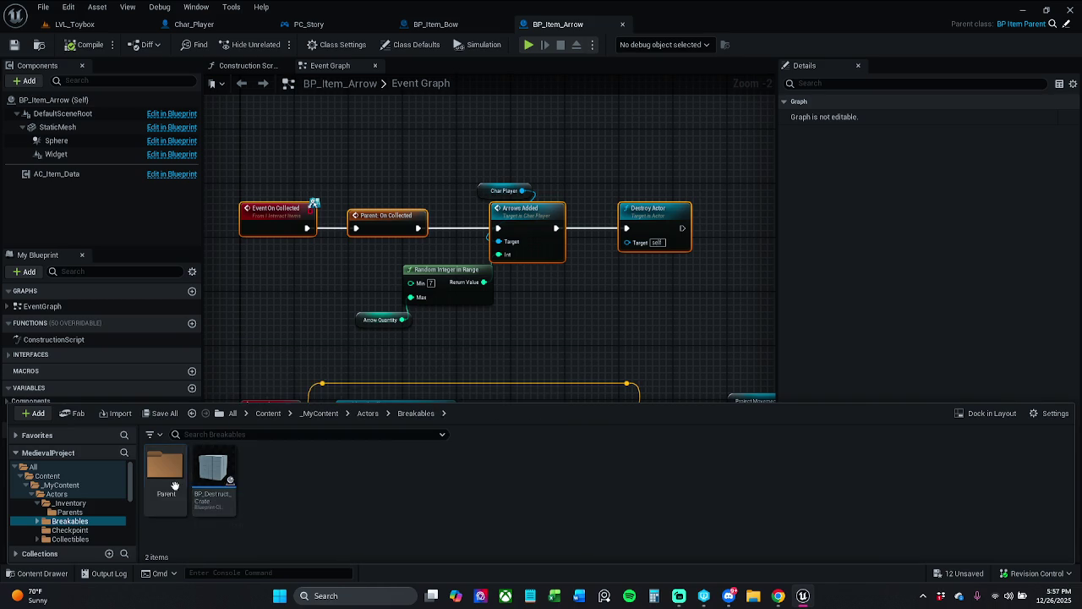
pyautogui.doubleClick(167, 470)
pyautogui.click(174, 480)
pyautogui.doubleClick(173, 480)
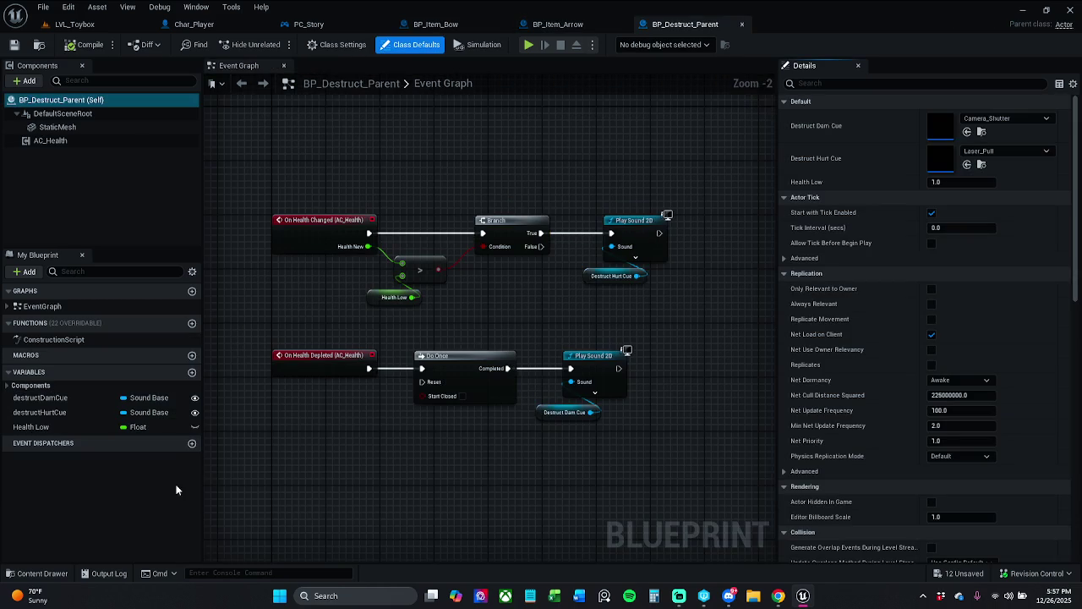
pyautogui.scroll(-5, 489, 316)
pyautogui.scroll(5, 489, 310)
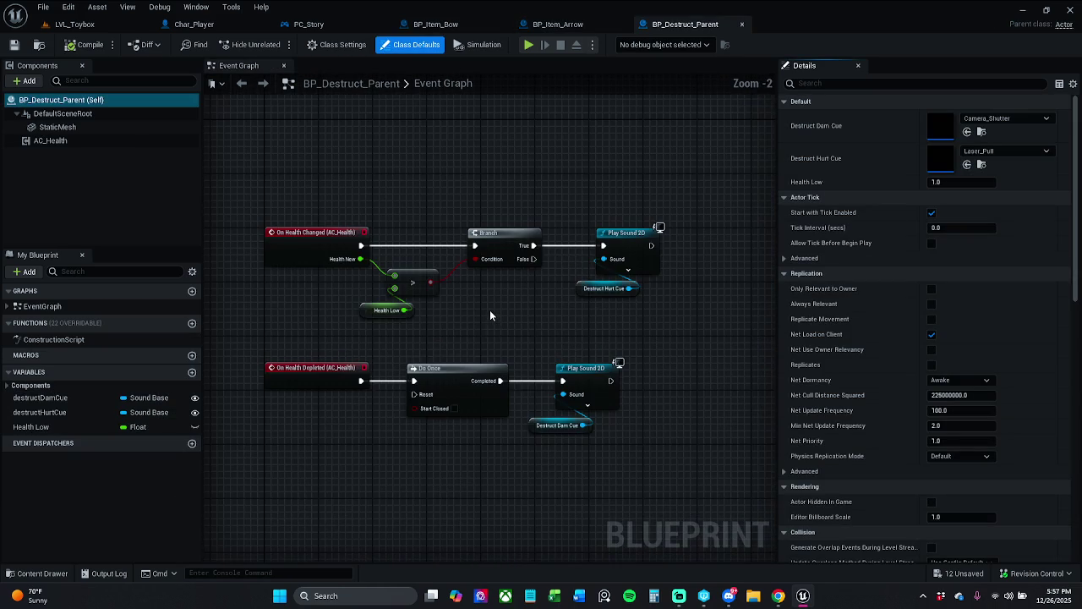
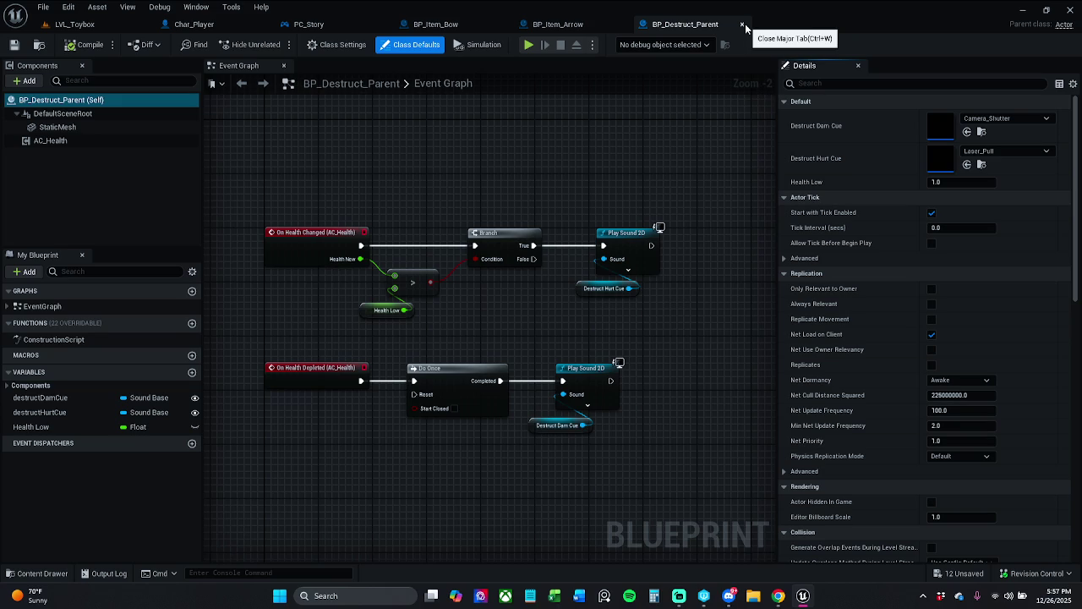
# Close the BP_Destruct_Parent and BP_Item_Arrow blueprint tabs and bring up Char_Player's Spawn Weapon graph
pyautogui.click(743, 24)
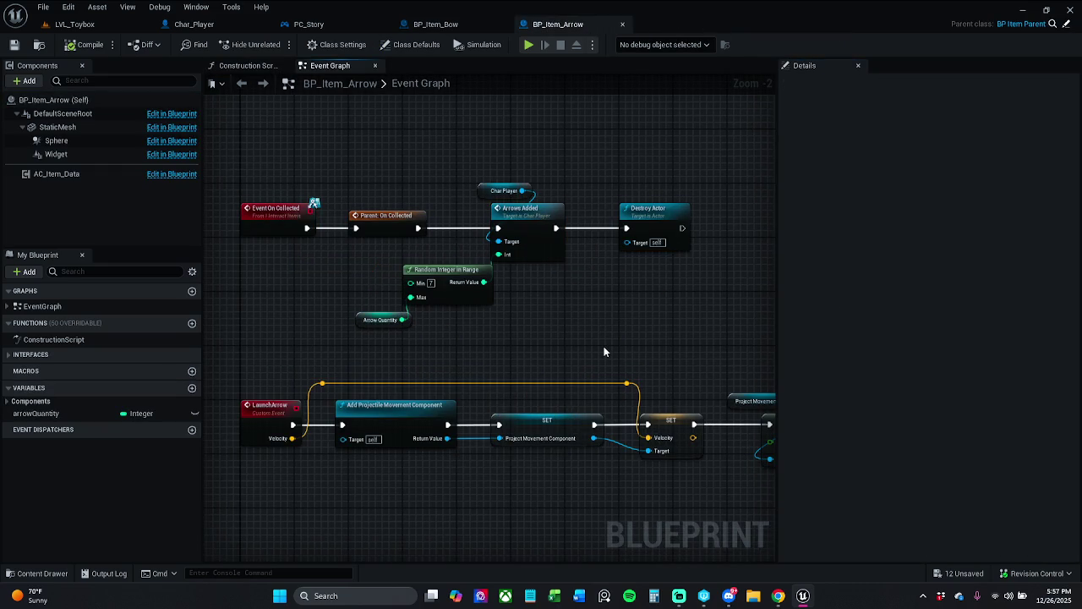
pyautogui.moveTo(603, 346); pyautogui.dragTo(521, 340)
pyautogui.scroll(-2, 507, 317)
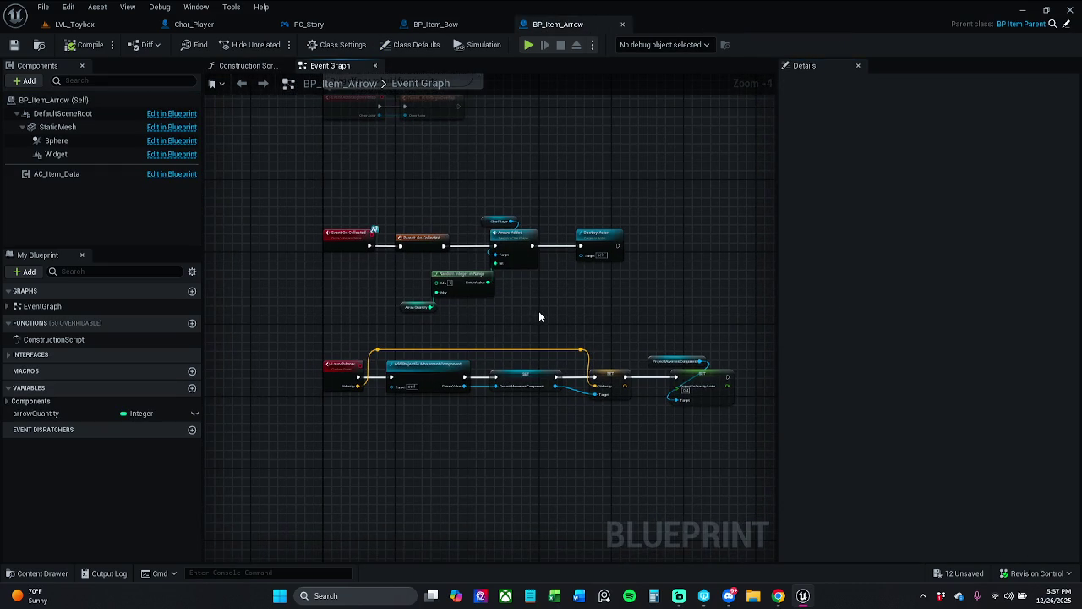
pyautogui.scroll(1, 525, 302)
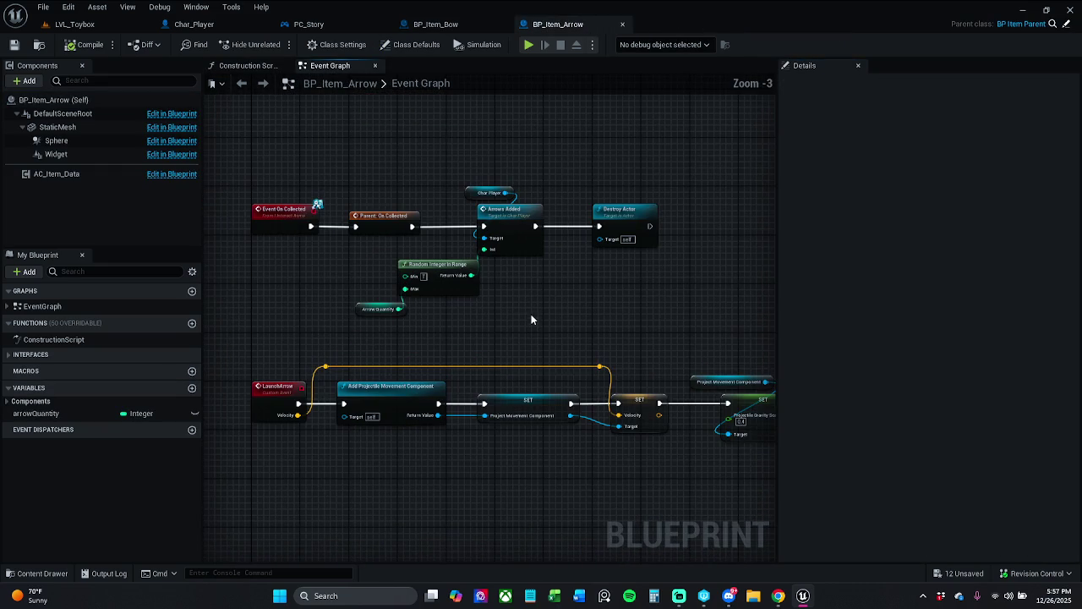
pyautogui.click(622, 24)
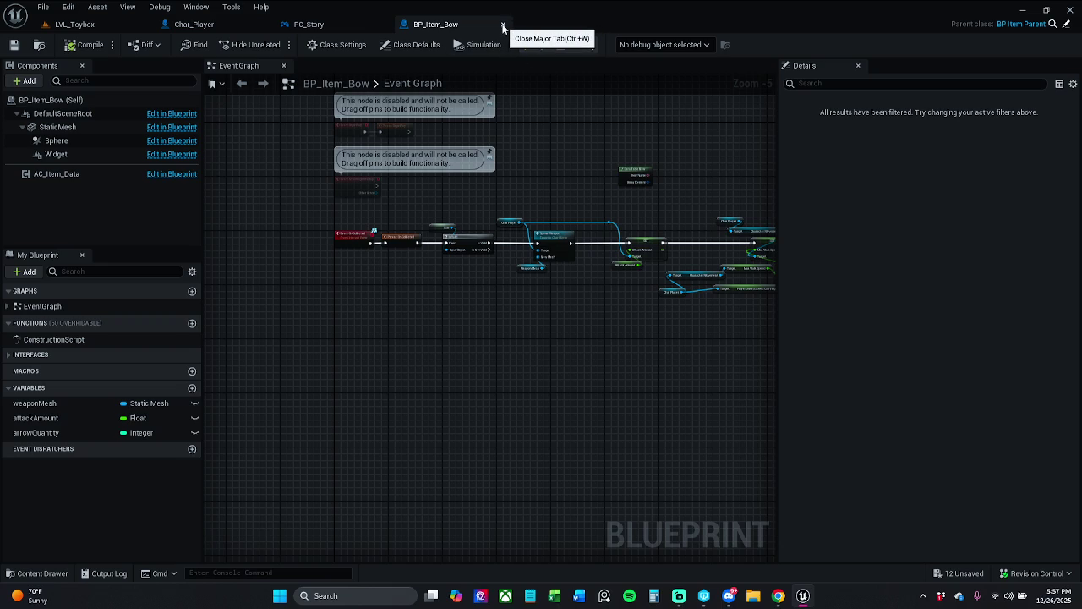
pyautogui.doubleClick(524, 221)
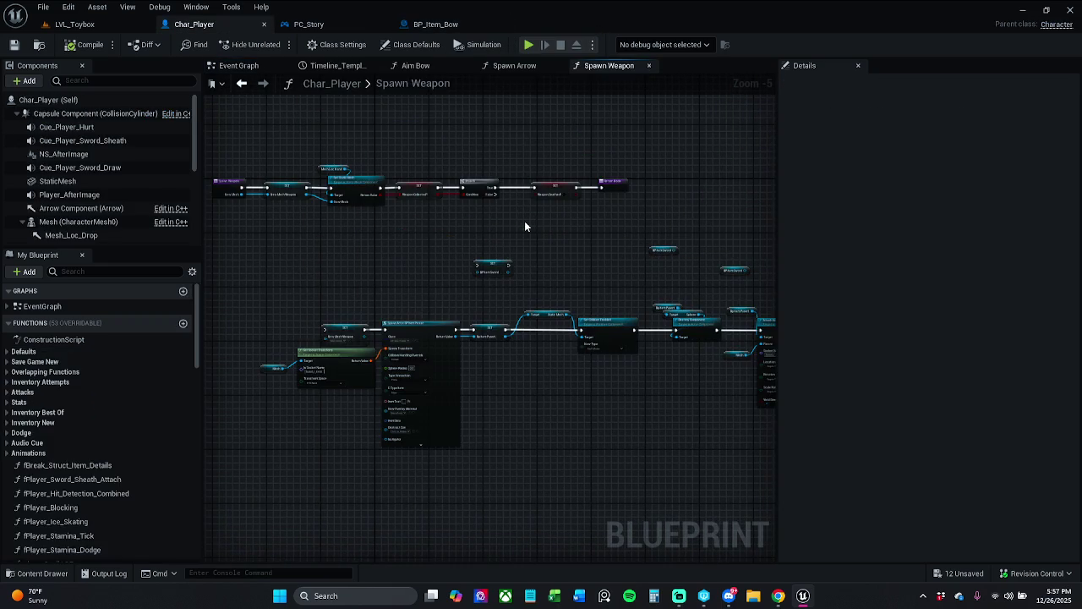
# Shift Spawn Weapon's top row of nodes slightly left and save Char_Player
pyautogui.scroll(1, 524, 221)
pyautogui.scroll(1, 318, 188)
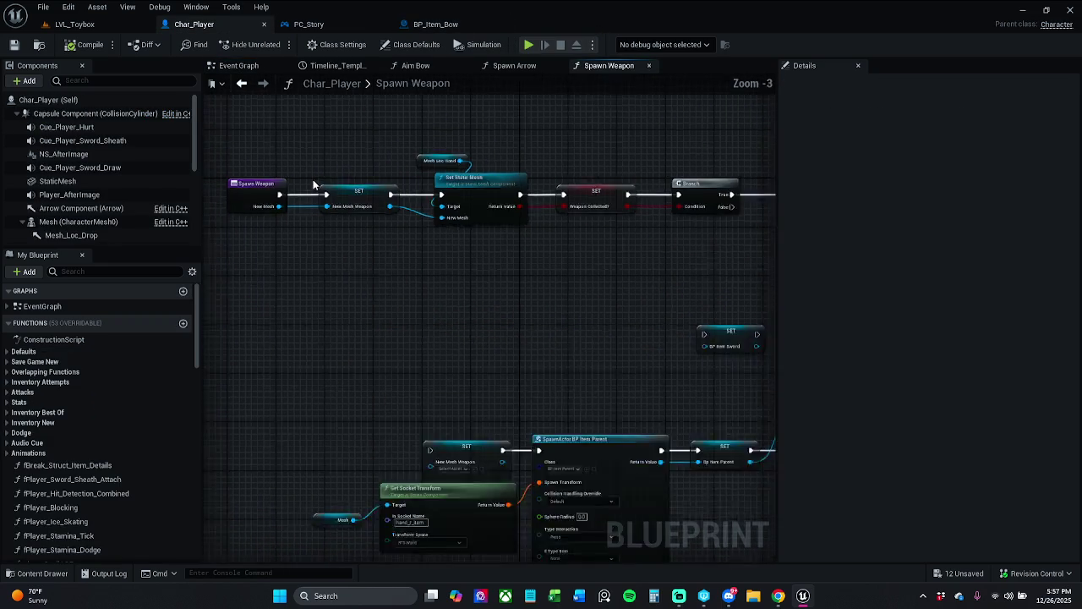
pyautogui.scroll(1, 313, 184)
pyautogui.moveTo(302, 138)
pyautogui.mouseDown()
pyautogui.moveTo(498, 281)
pyautogui.moveTo(782, 310)
pyautogui.moveTo(677, 272)
pyautogui.mouseUp()
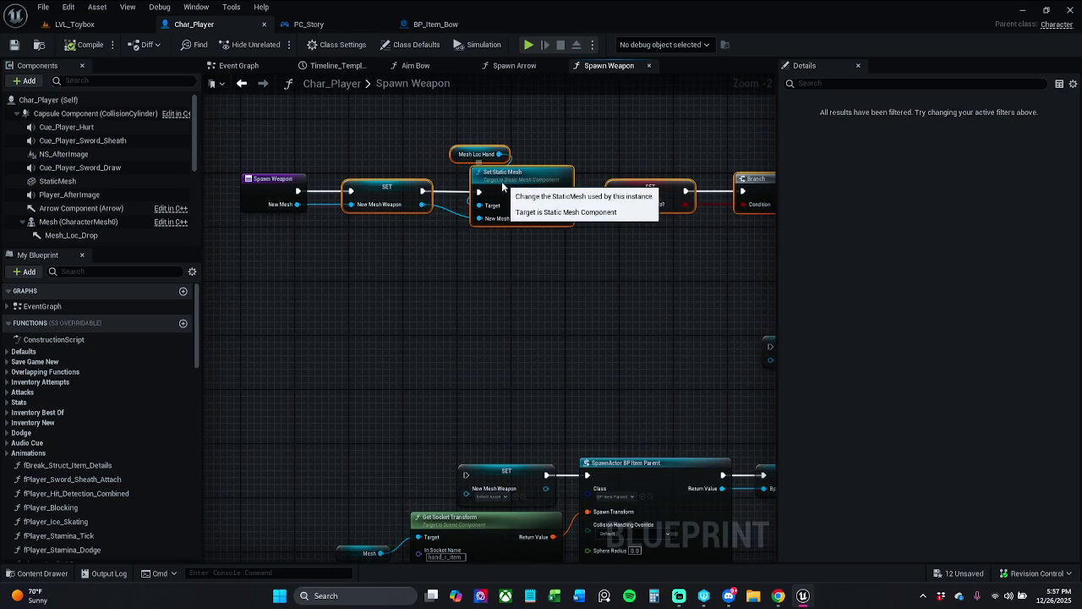
pyautogui.moveTo(502, 186); pyautogui.dragTo(488, 186)
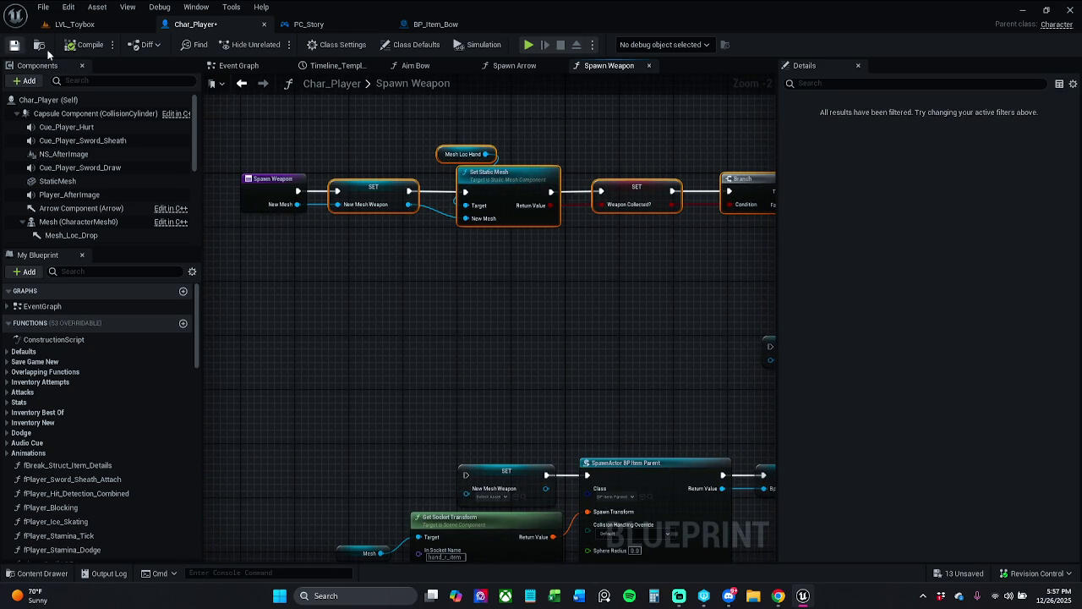
pyautogui.hotkey('ctrl', 's')
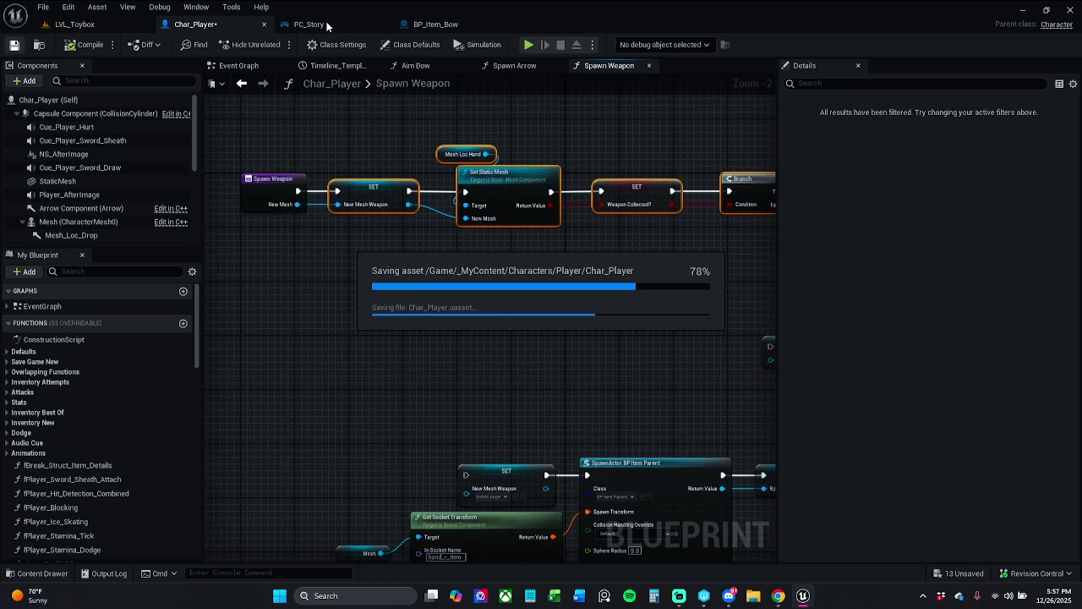
# Close the Timeline and Aim Bow graph tabs, returning to Spawn Weapon
pyautogui.click(415, 65)
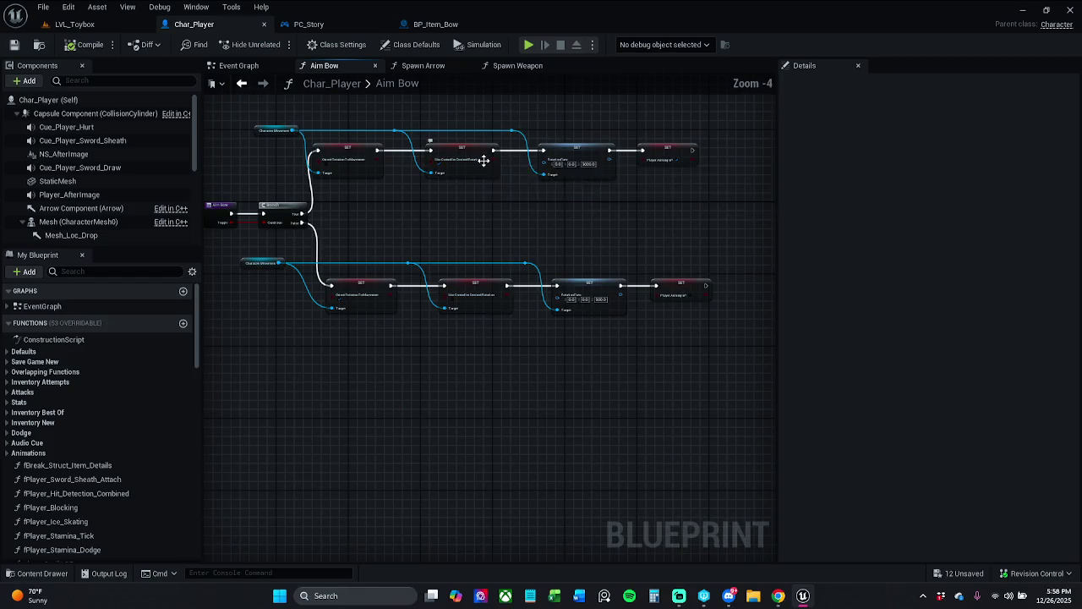
pyautogui.click(435, 65)
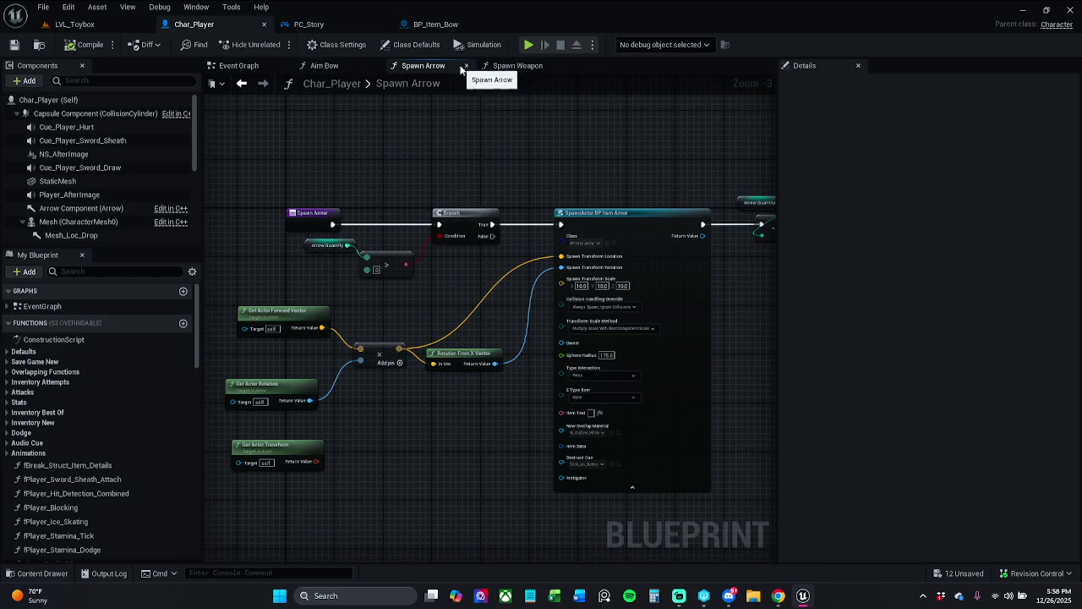
pyautogui.click(355, 66)
pyautogui.click(375, 65)
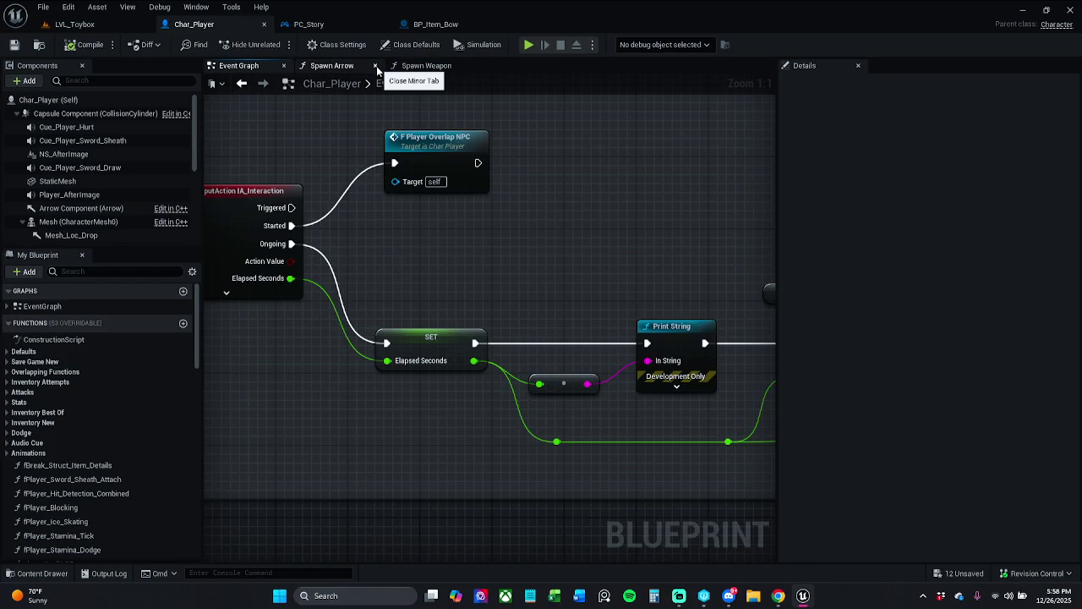
pyautogui.click(424, 66)
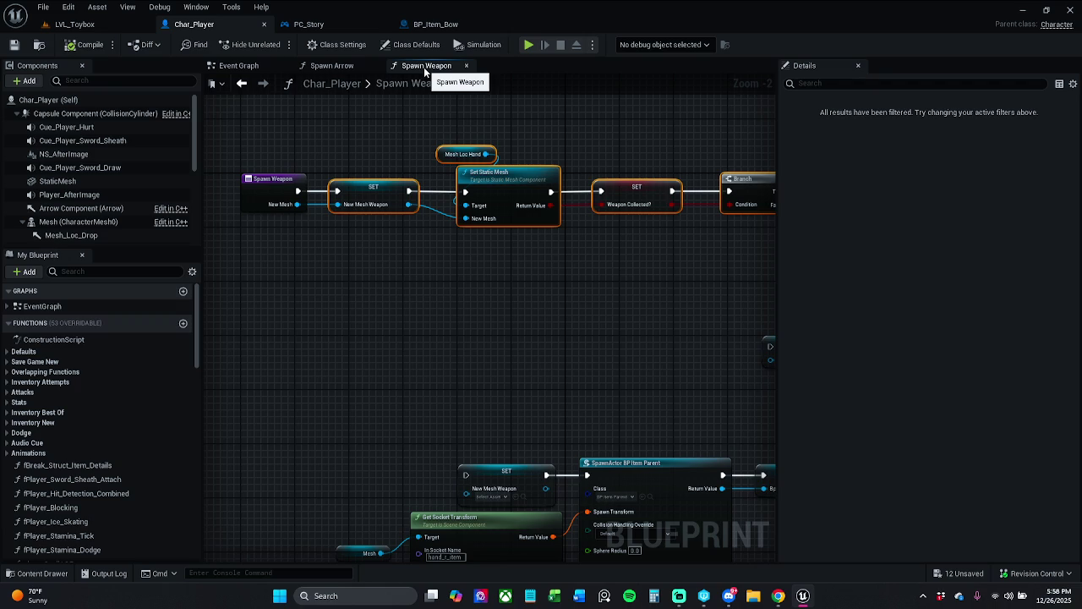
# Look over BP_Item_Bow's Event Graph, then close it to return to PC_Story's Combat Functionality graph
pyautogui.click(434, 26)
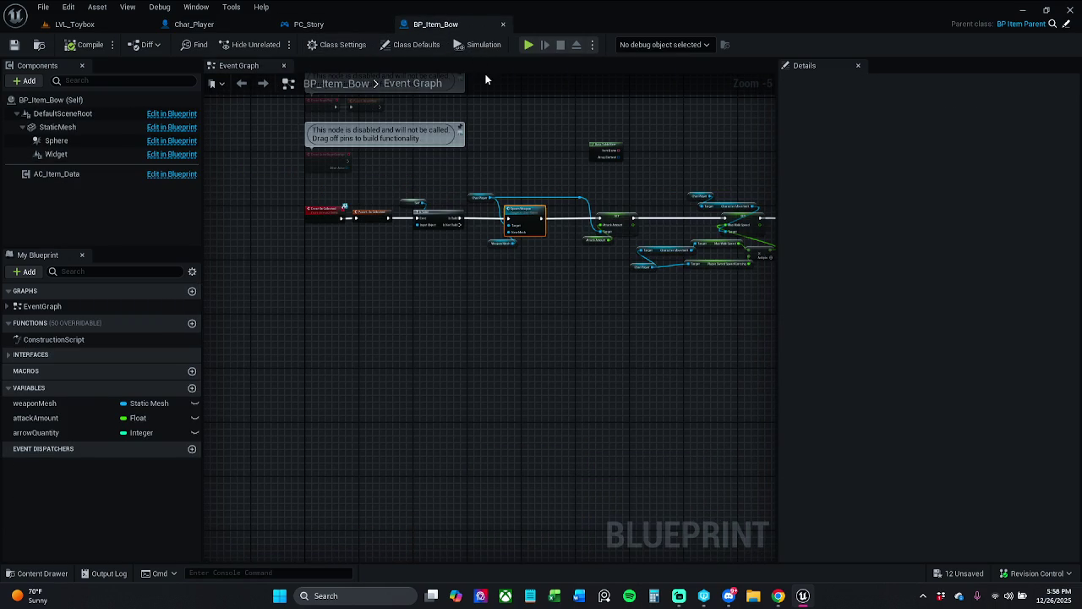
pyautogui.moveTo(535, 108); pyautogui.dragTo(360, 96)
pyautogui.moveTo(546, 151)
pyautogui.mouseDown()
pyautogui.moveTo(628, 150)
pyautogui.moveTo(637, 120)
pyautogui.mouseUp()
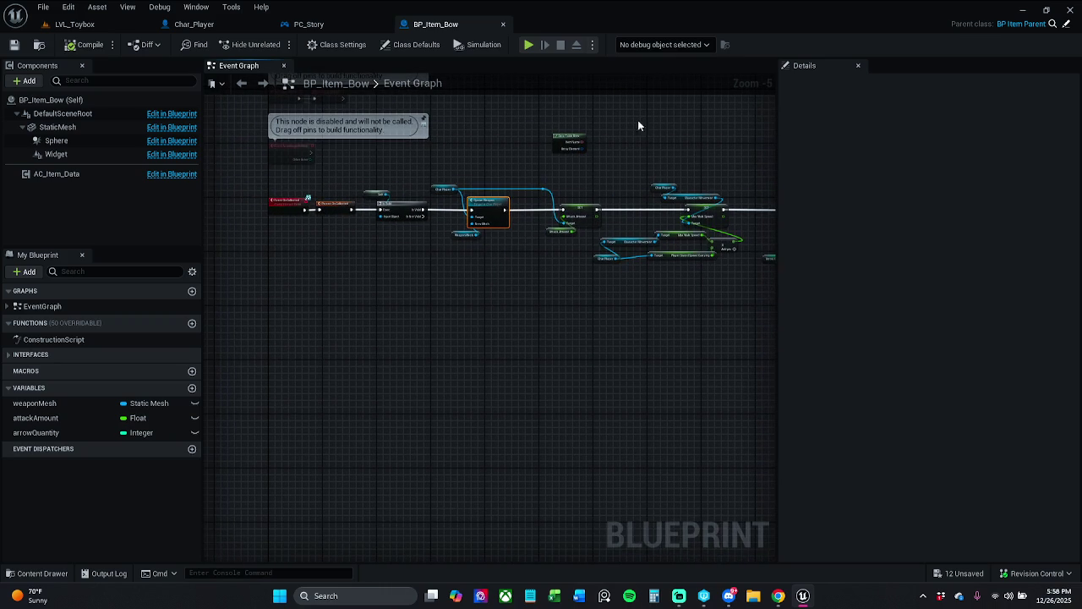
pyautogui.click(505, 26)
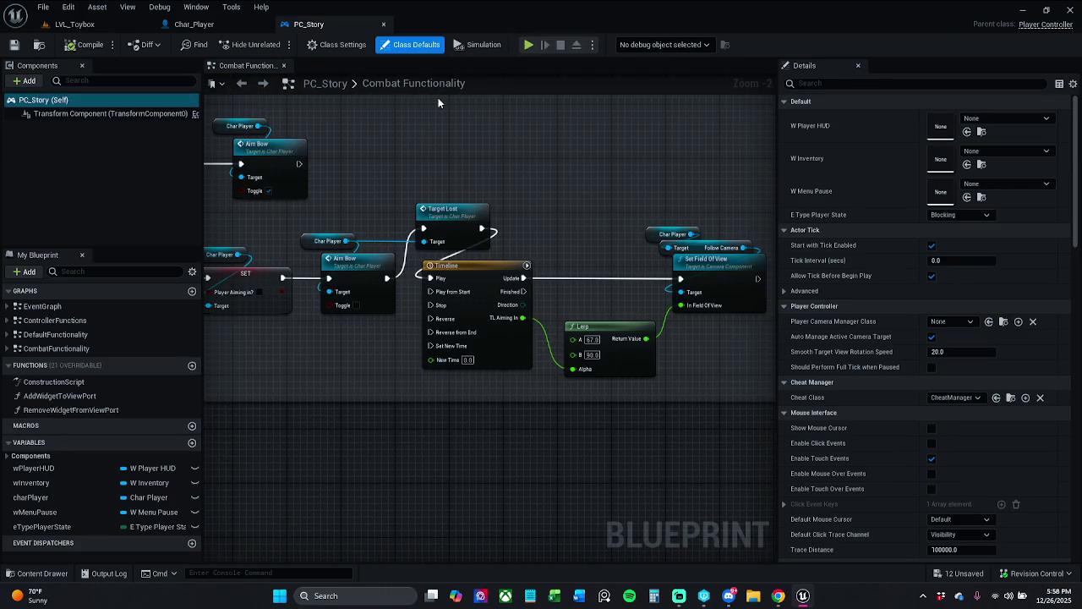
pyautogui.moveTo(475, 138); pyautogui.dragTo(643, 142)
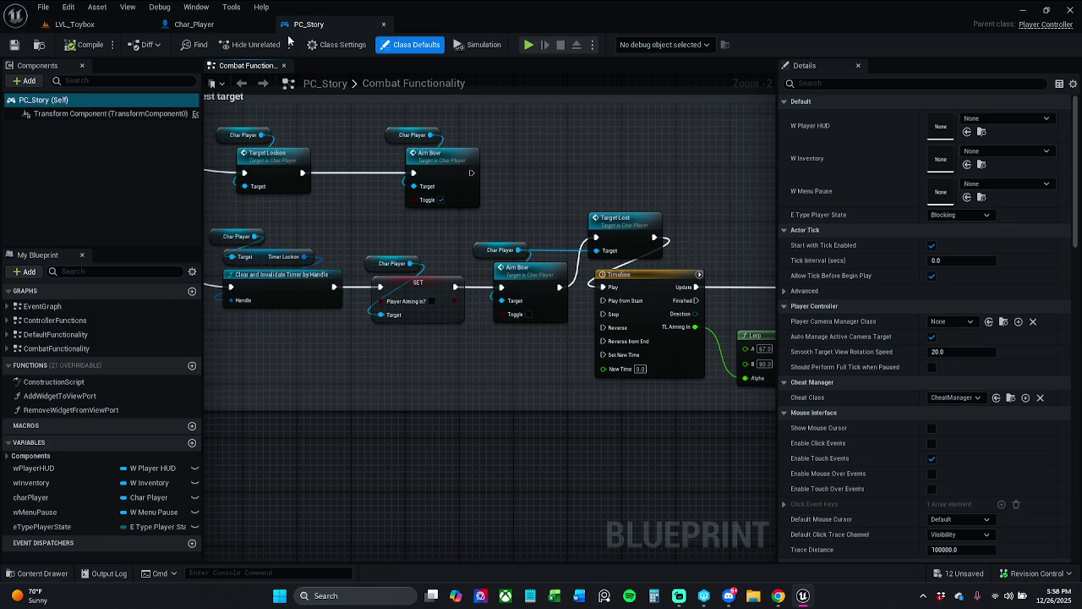
pyautogui.click(38, 573)
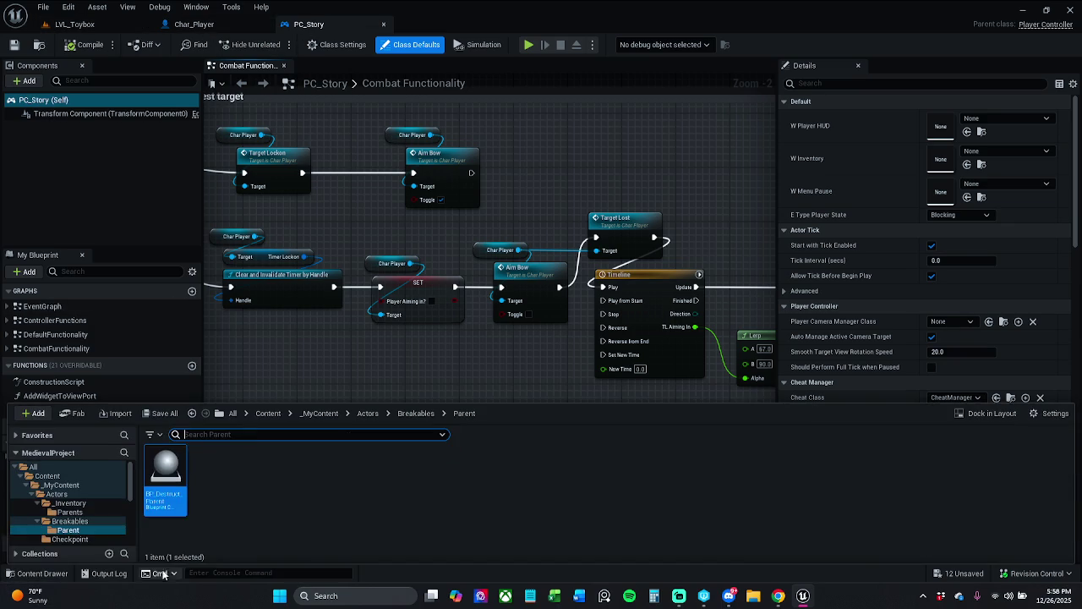
# Duplicate BP_Destruct_Crate in Breakables, naming the copy BP_Interact_Crate1
pyautogui.click(427, 417)
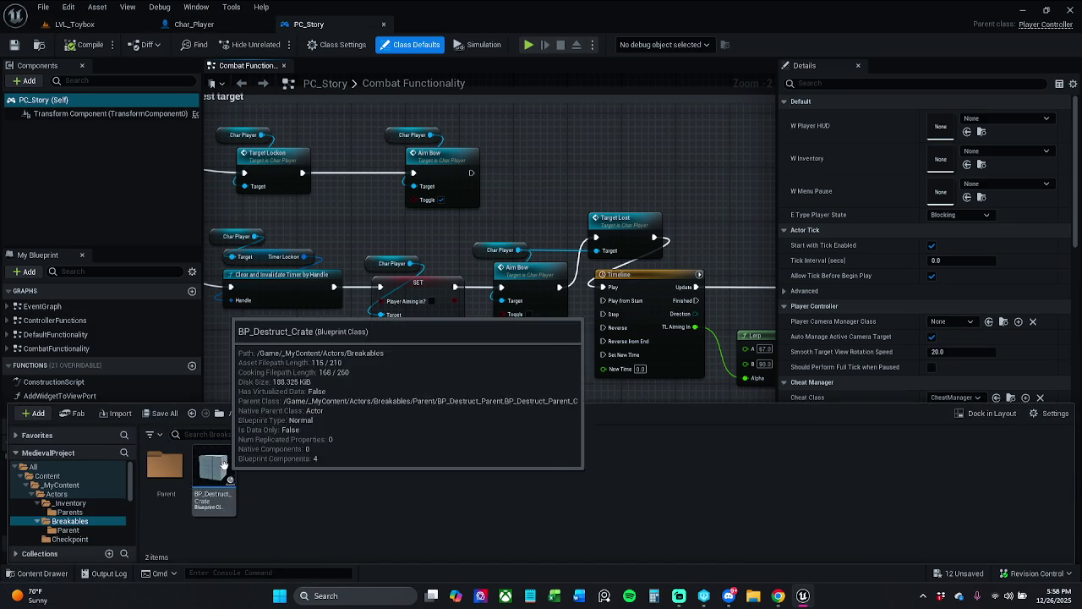
pyautogui.rightClick(214, 478)
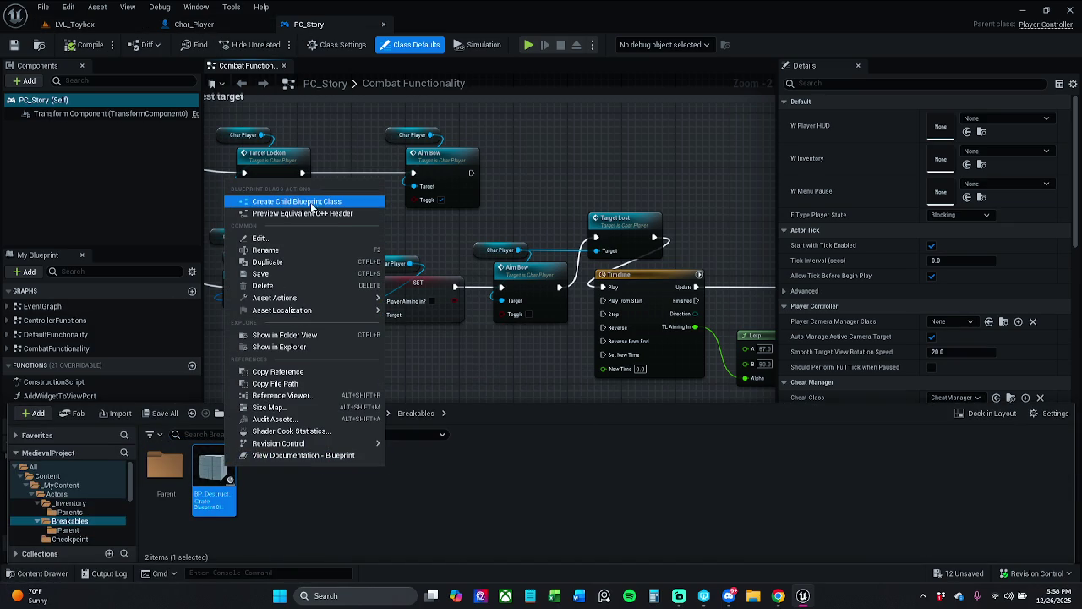
pyautogui.click(295, 264)
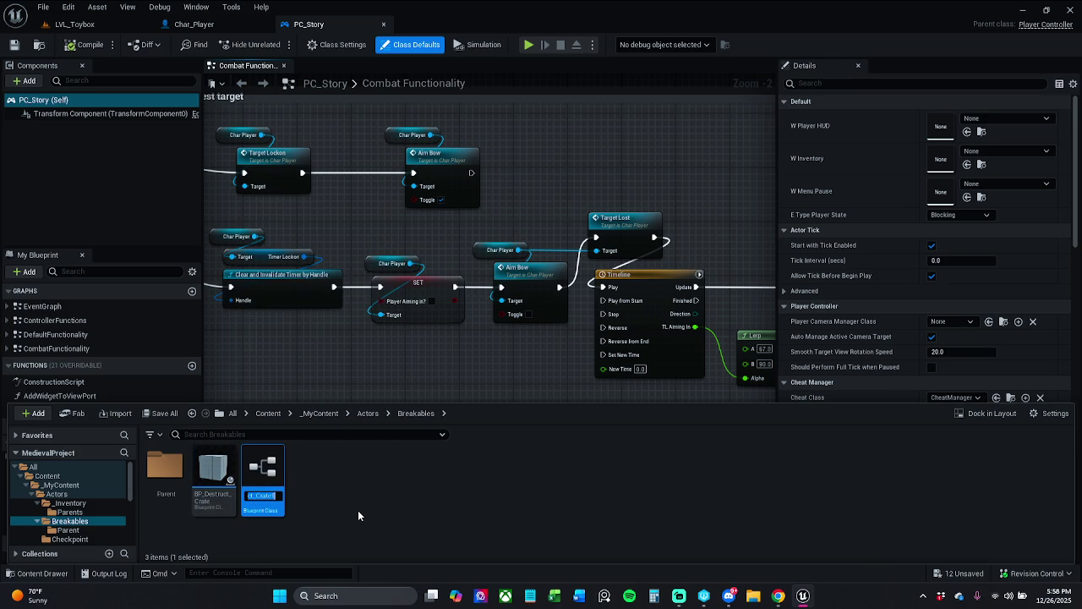
pyautogui.press('End')
pyautogui.press('Left')
pyautogui.press('Left')
pyautogui.press('Left')
pyautogui.press('Left')
pyautogui.press('Left')
pyautogui.press('Left')
pyautogui.press('Right')
pyautogui.write('Inte')
pyautogui.write('ract')
pyautogui.press('Return')
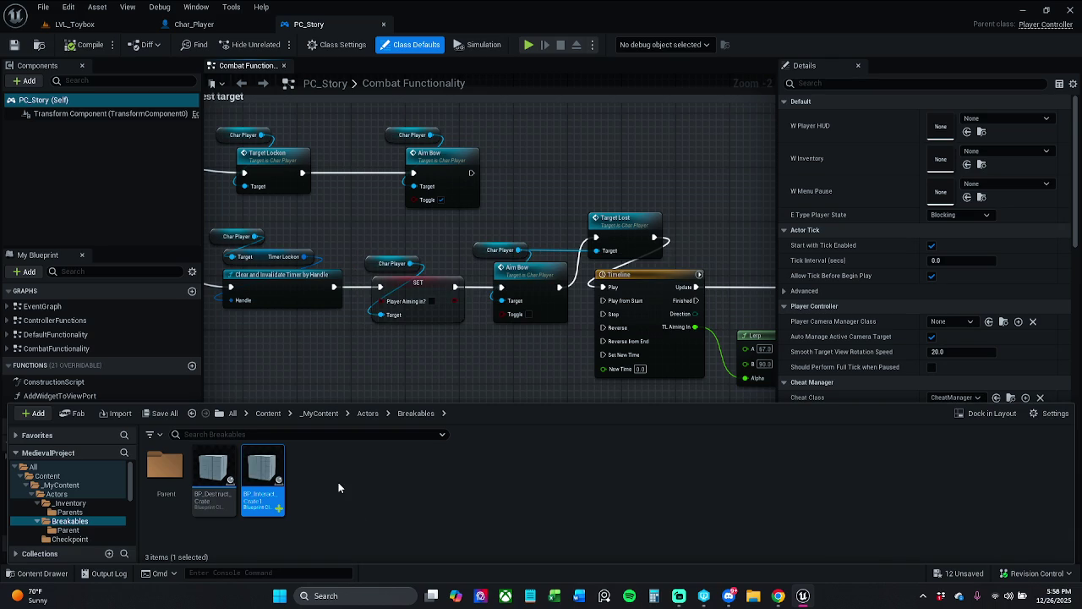
# Rename the copy to BP_Interact_Crate by dropping the trailing 1
pyautogui.press('F2')
pyautogui.press('End')
pyautogui.press('BackSpace')
pyautogui.press('Return')
pyautogui.click(367, 413)
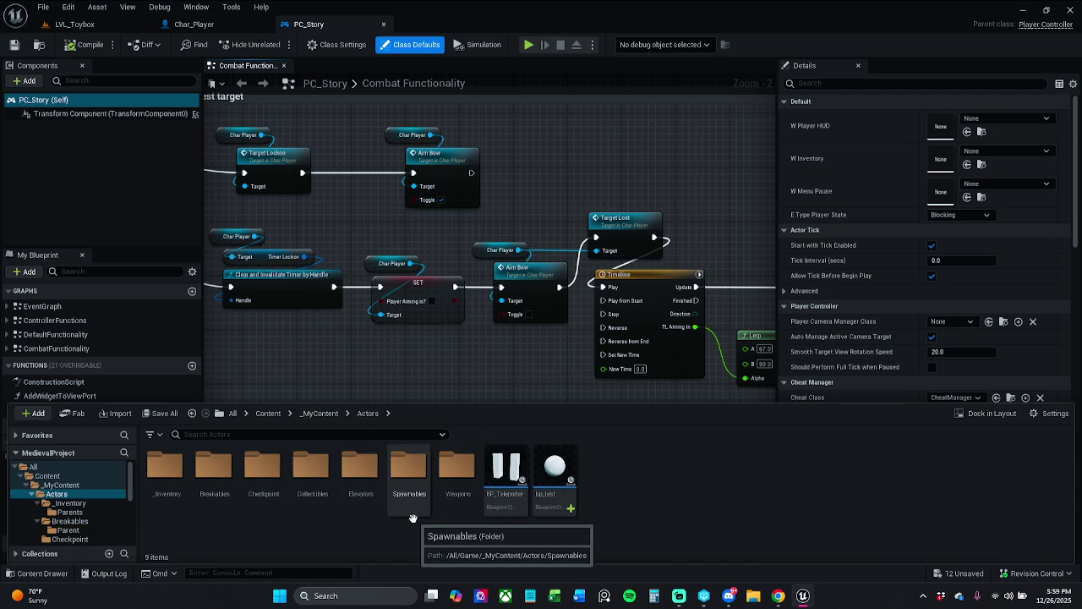
# Create a new folder named Interactables under Actors and open it
pyautogui.rightClick(600, 491)
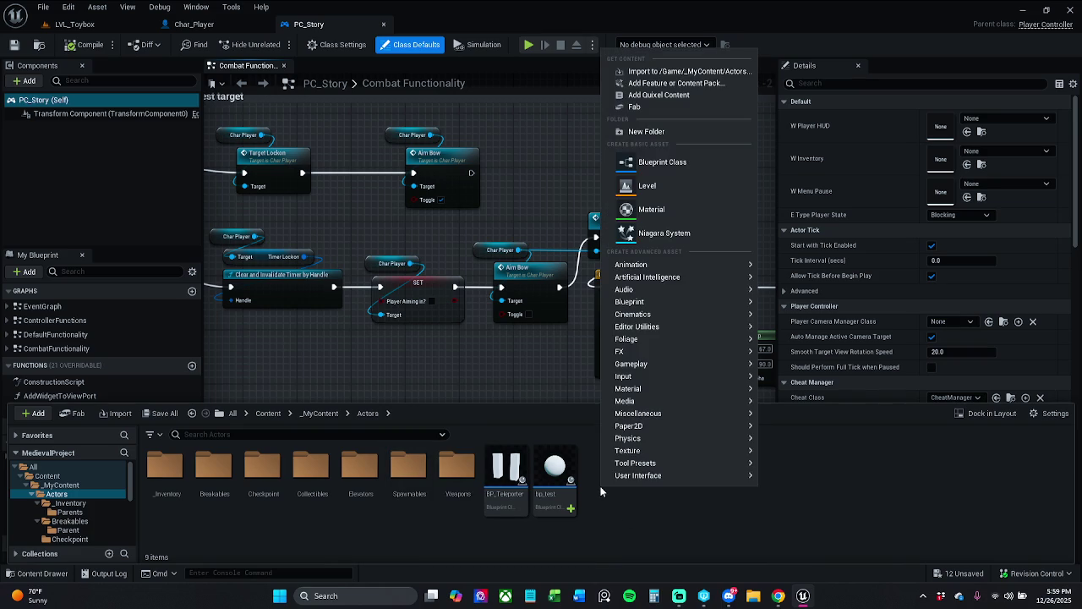
pyautogui.click(665, 131)
pyautogui.write('Interact')
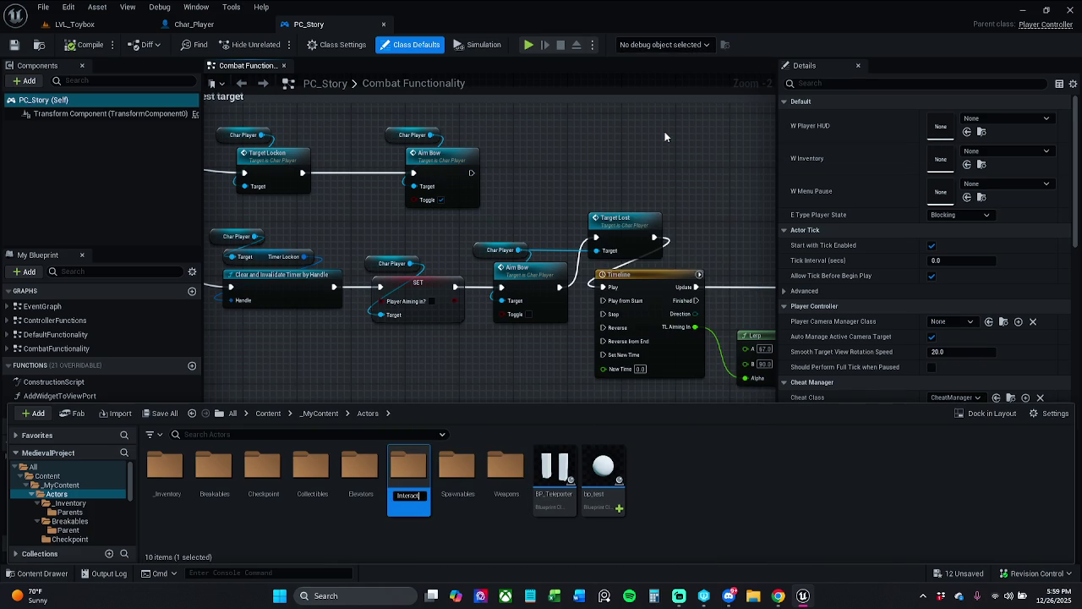
pyautogui.write('ibles')
pyautogui.press('BackSpace')
pyautogui.press('BackSpace')
pyautogui.press('BackSpace')
pyautogui.write('able')
pyautogui.press('Return')
pyautogui.doubleClick(410, 494)
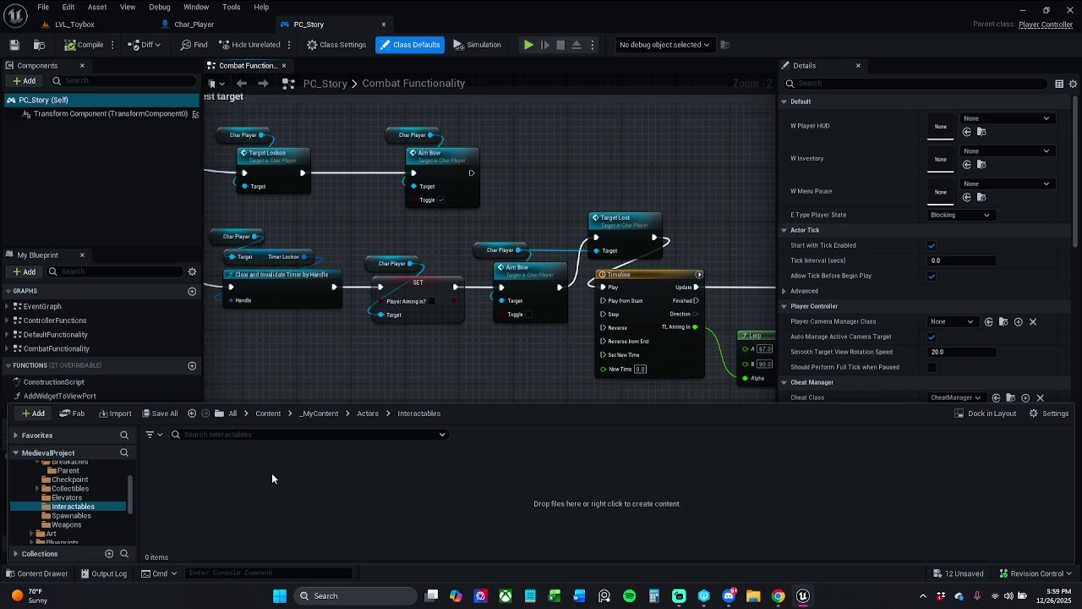
pyautogui.rightClick(263, 503)
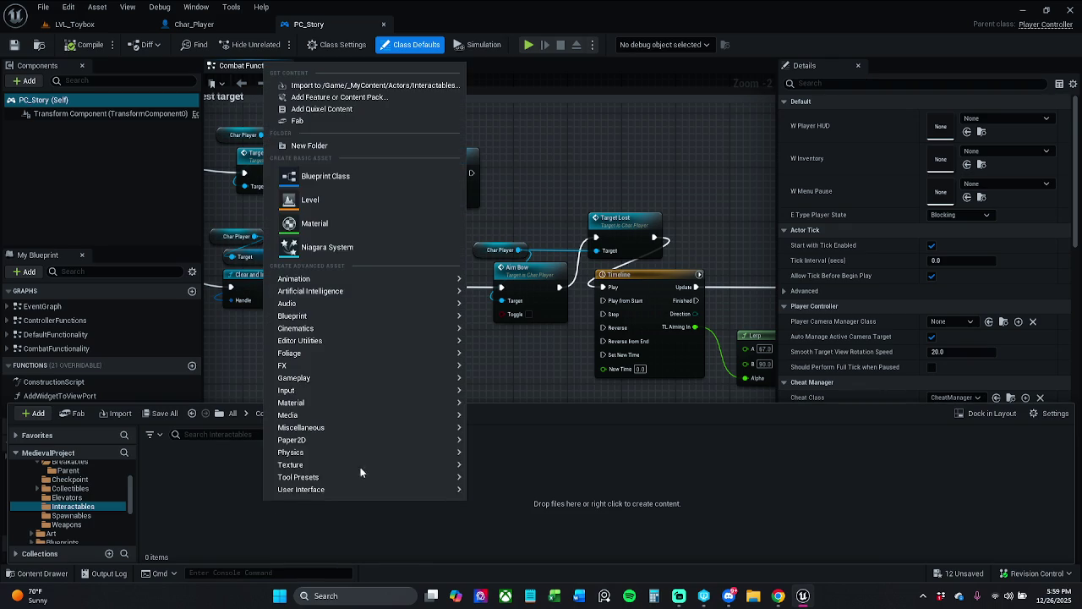
# Move BP_Interact_Crate from Breakables into the Interactables folder
pyautogui.click(73, 507)
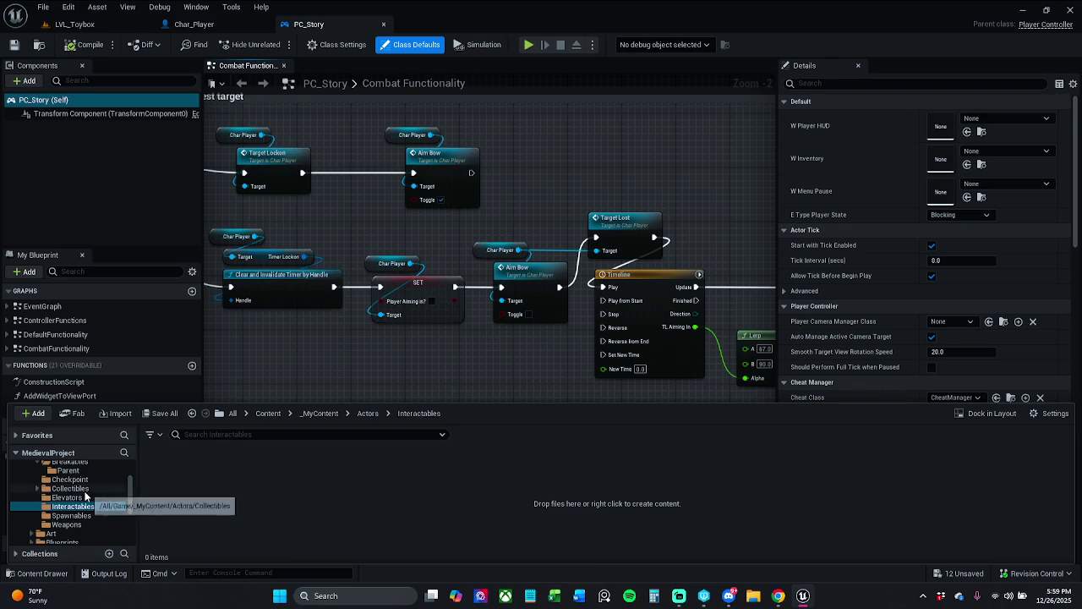
pyautogui.click(70, 489)
pyautogui.click(82, 465)
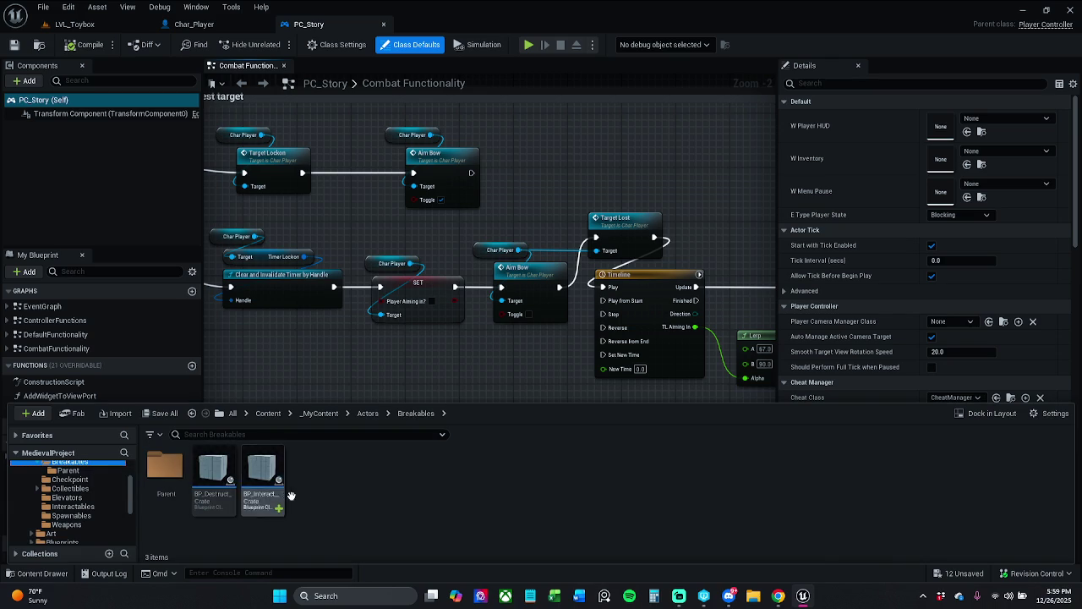
pyautogui.click(272, 478)
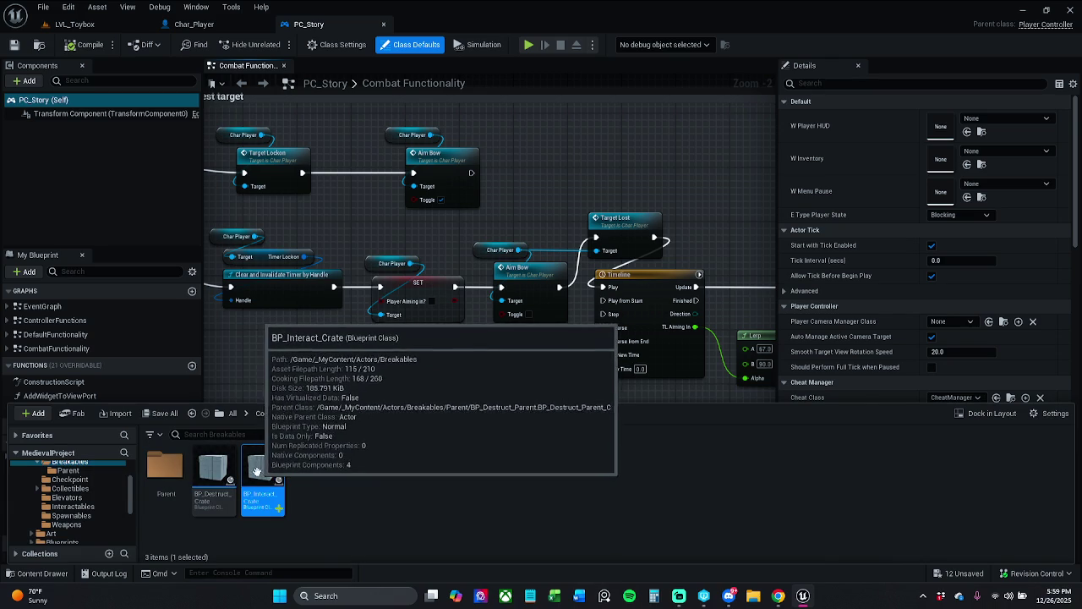
pyautogui.moveTo(266, 468)
pyautogui.mouseDown()
pyautogui.moveTo(216, 486)
pyautogui.moveTo(72, 486)
pyautogui.moveTo(182, 486)
pyautogui.moveTo(92, 498)
pyautogui.moveTo(93, 507)
pyautogui.mouseUp()
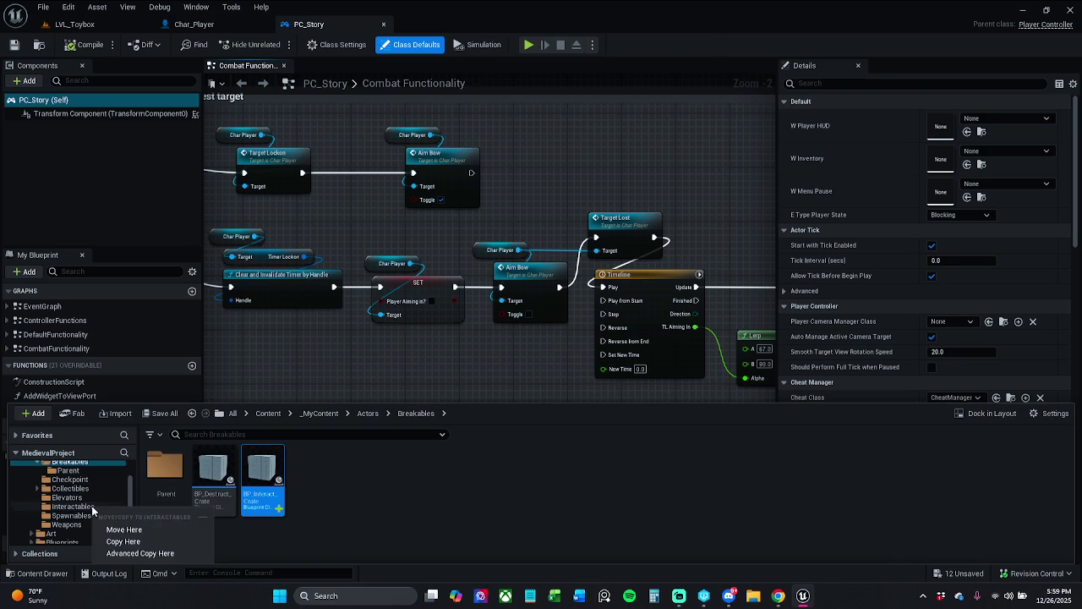
pyautogui.click(135, 529)
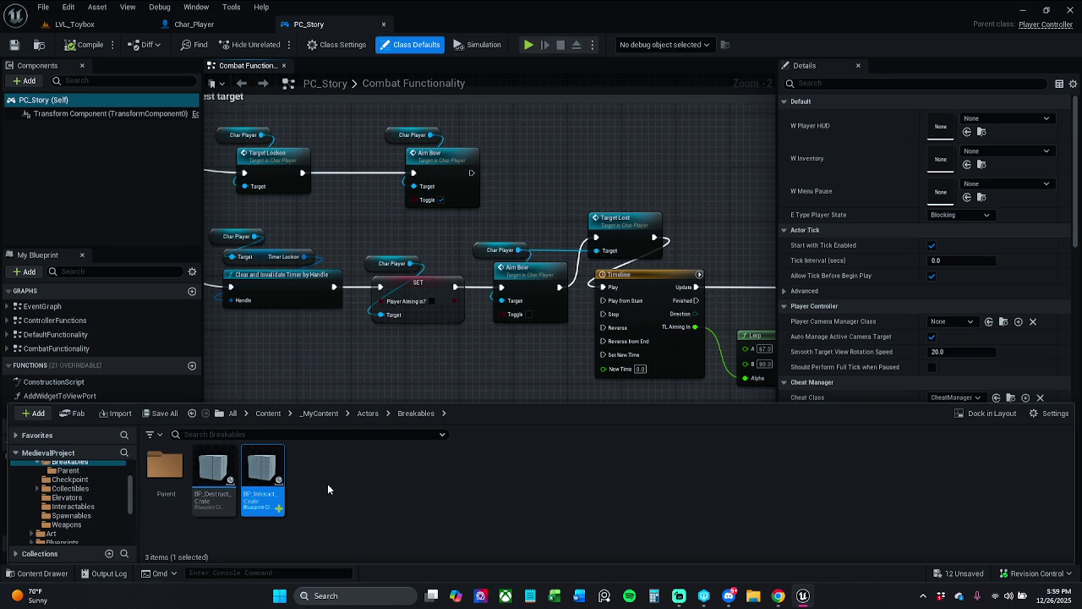
# Navigate the Content Drawer back up to the top-level Content folder
pyautogui.click(274, 413)
pyautogui.click(234, 414)
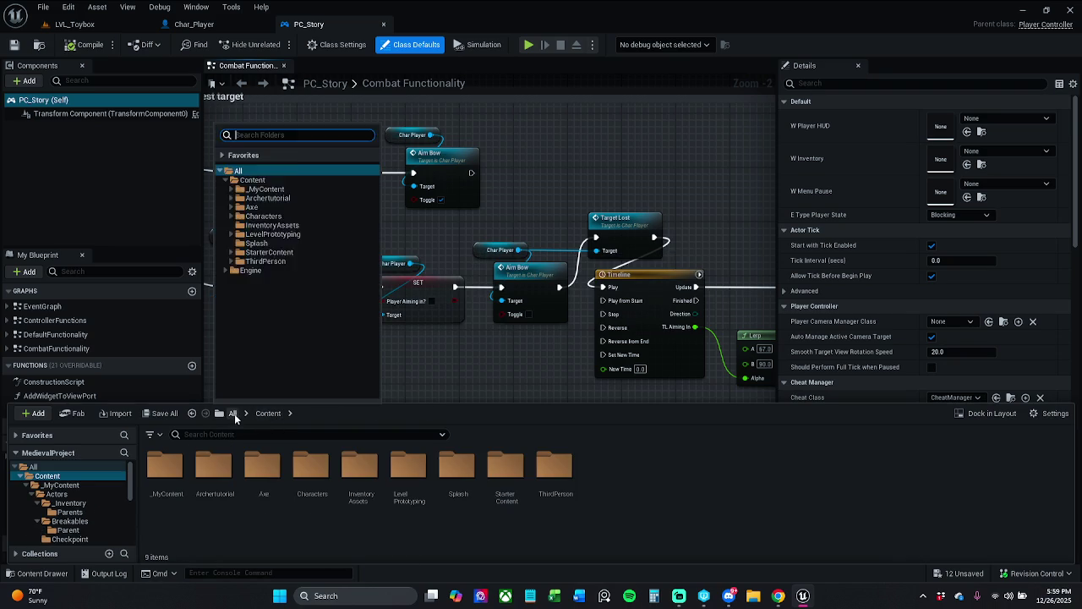
pyautogui.click(167, 489)
pyautogui.rightClick(168, 489)
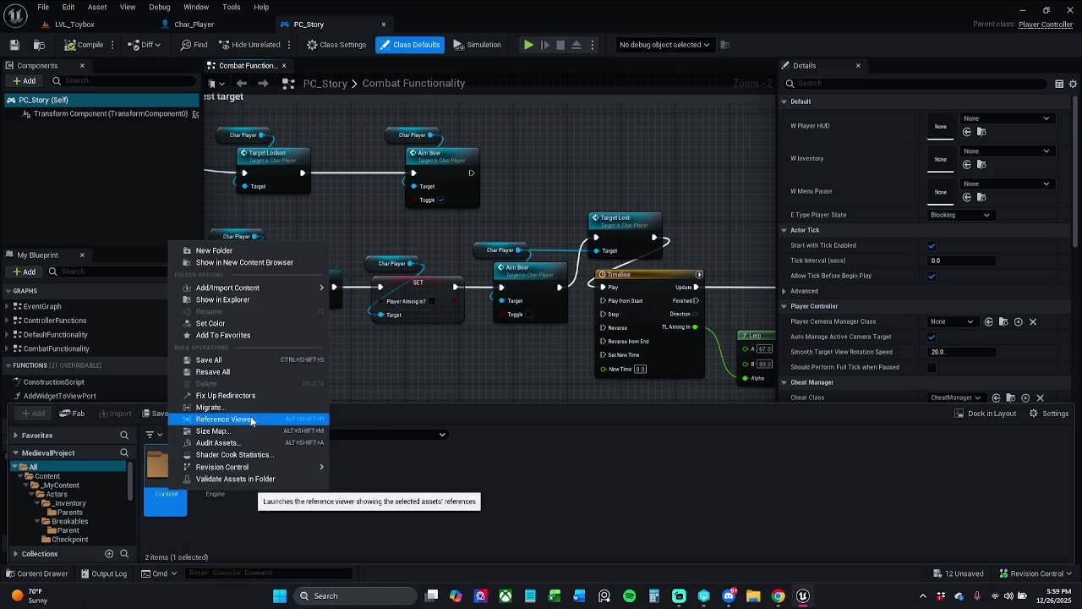
pyautogui.press('Escape')
pyautogui.click(270, 488)
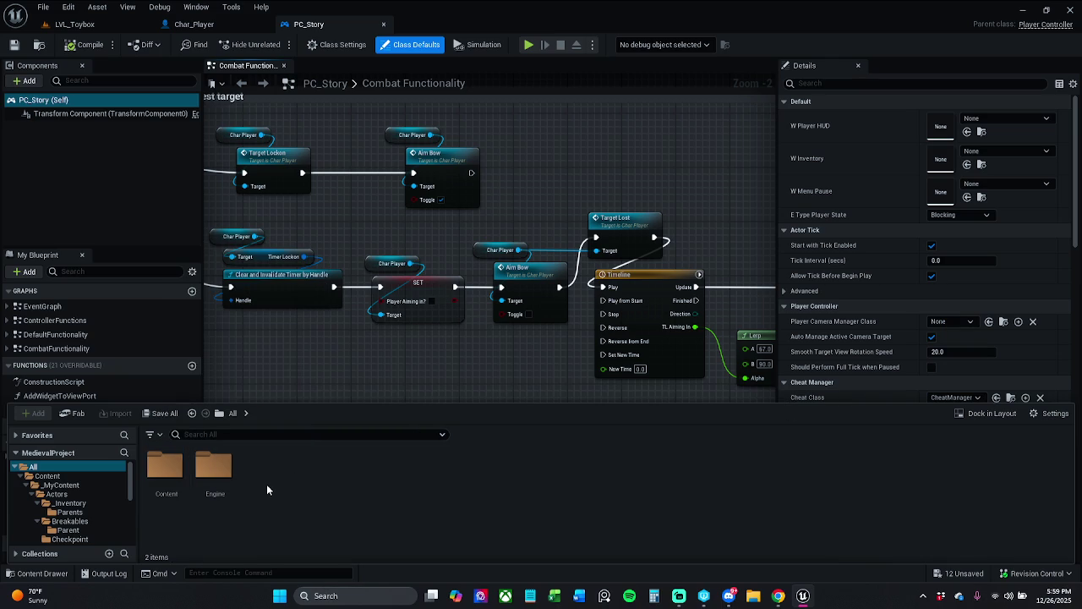
pyautogui.doubleClick(166, 478)
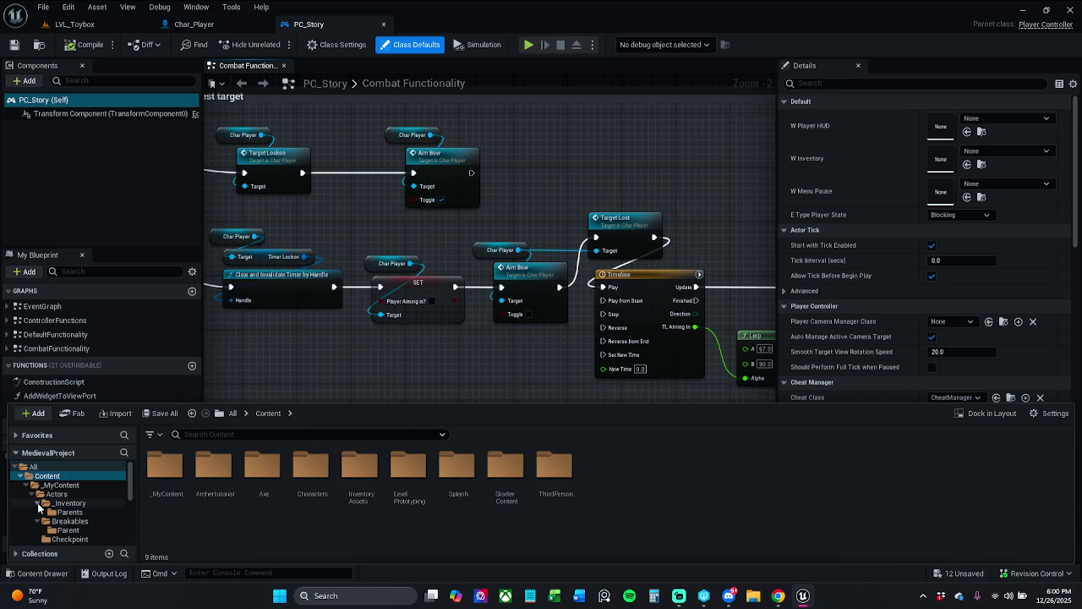
# Confirm BP_Interact_Crate now sits in Interactables and open it for editing
pyautogui.click(47, 503)
pyautogui.click(85, 530)
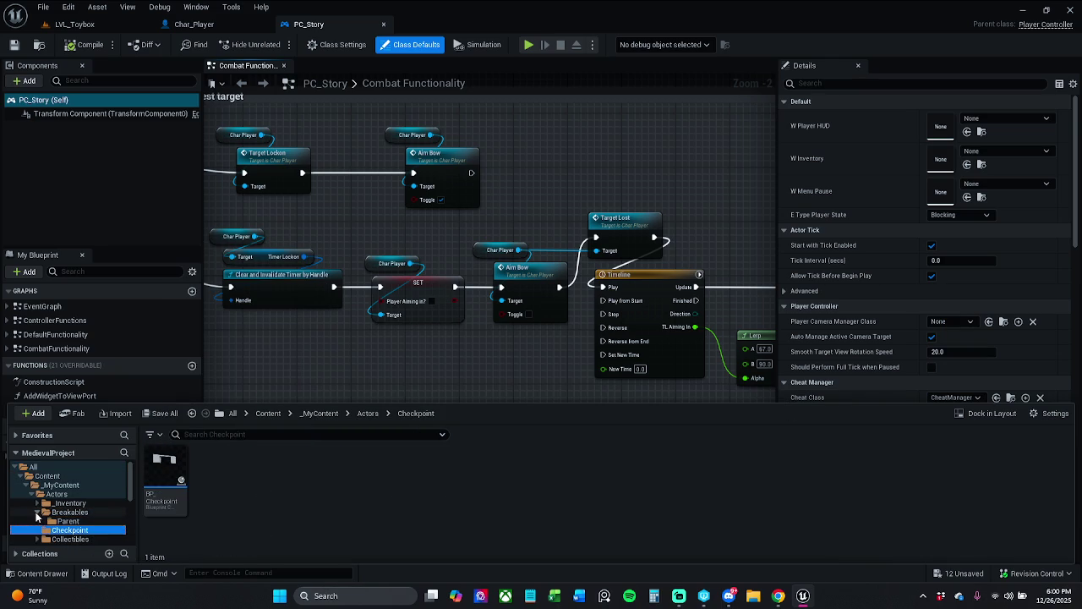
pyautogui.click(85, 530)
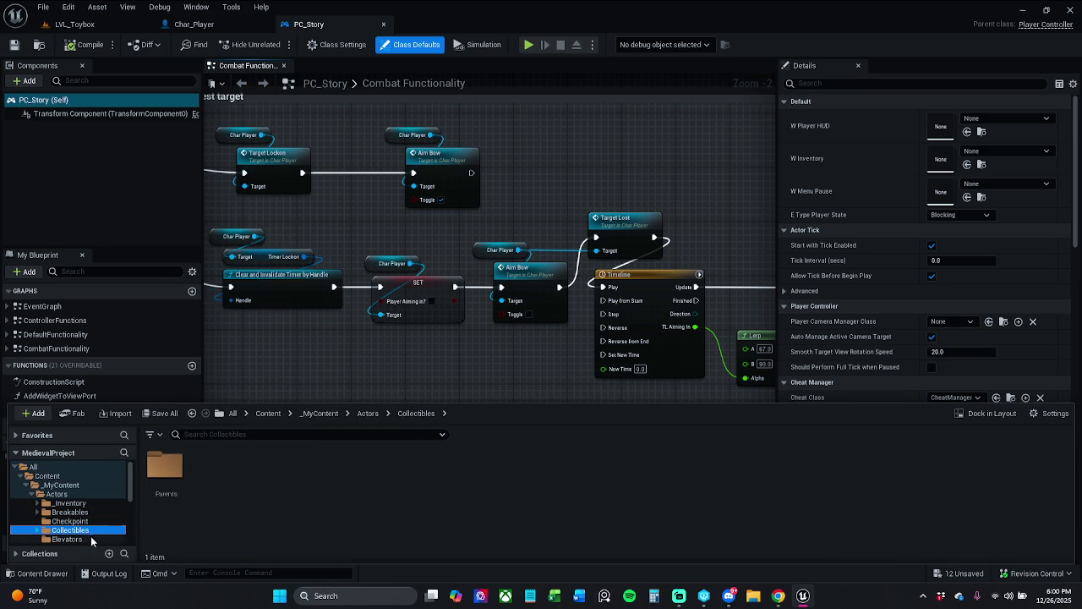
pyautogui.click(91, 539)
pyautogui.scroll(-1, 88, 526)
pyautogui.click(85, 530)
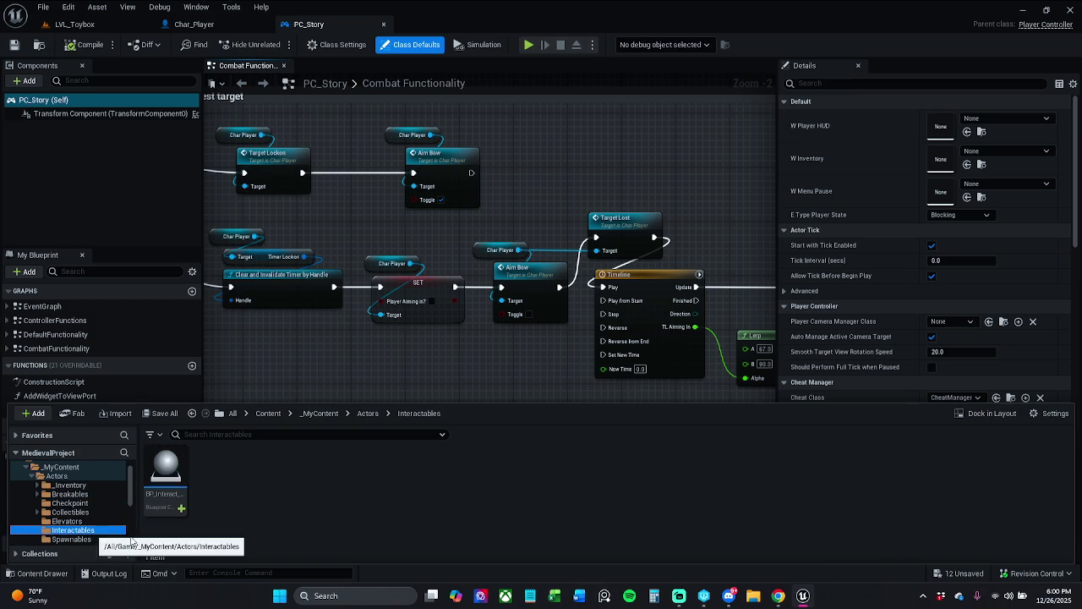
pyautogui.doubleClick(162, 477)
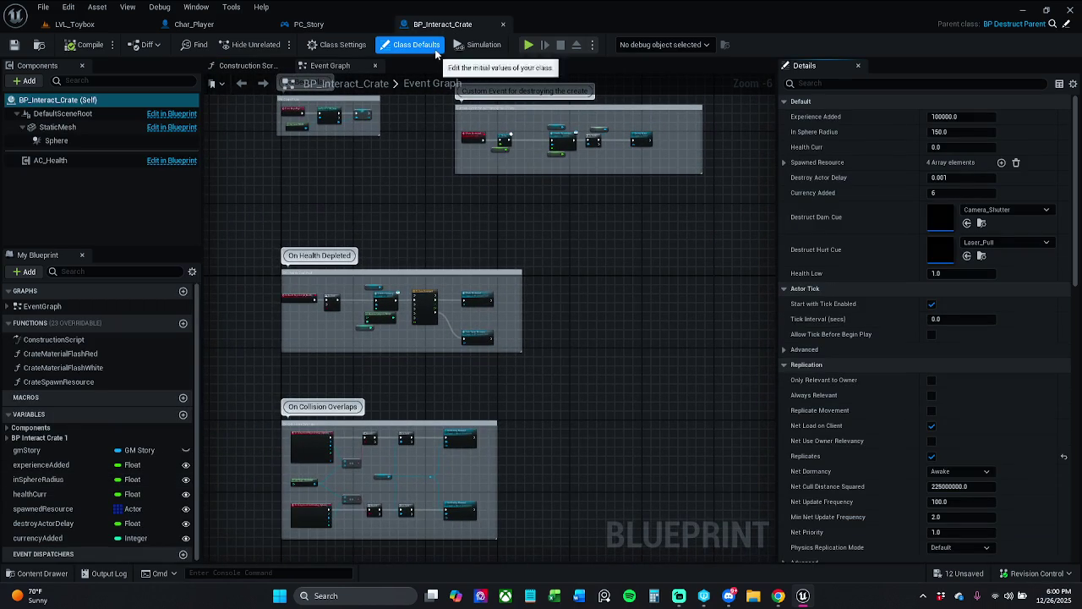
# Delete the crate's On Health Depleted event node
pyautogui.scroll(-2, 453, 246)
pyautogui.scroll(3, 453, 246)
pyautogui.scroll(3, 400, 272)
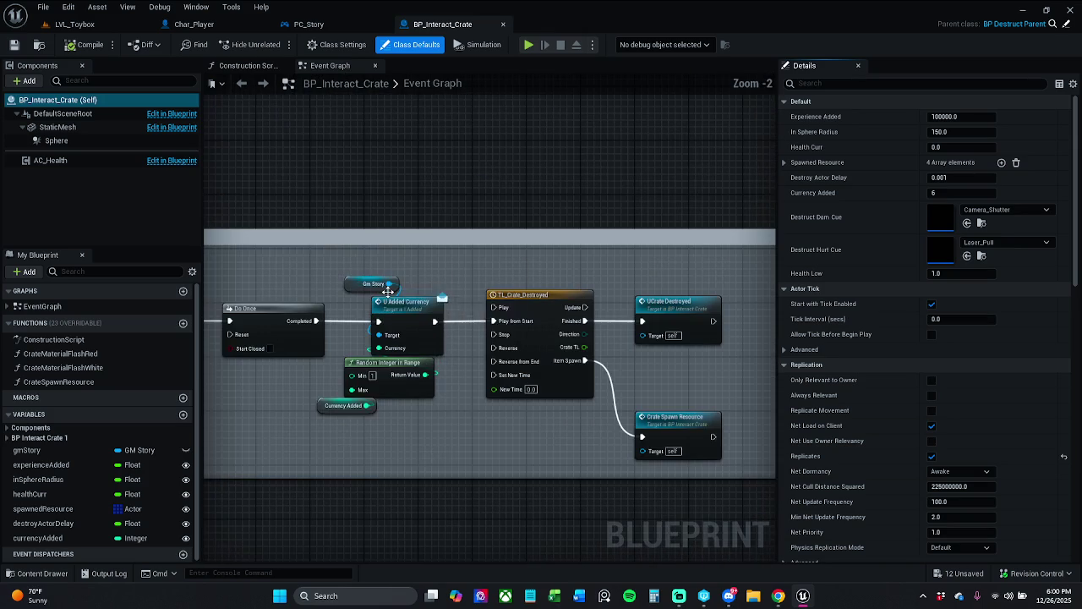
pyautogui.click(365, 280)
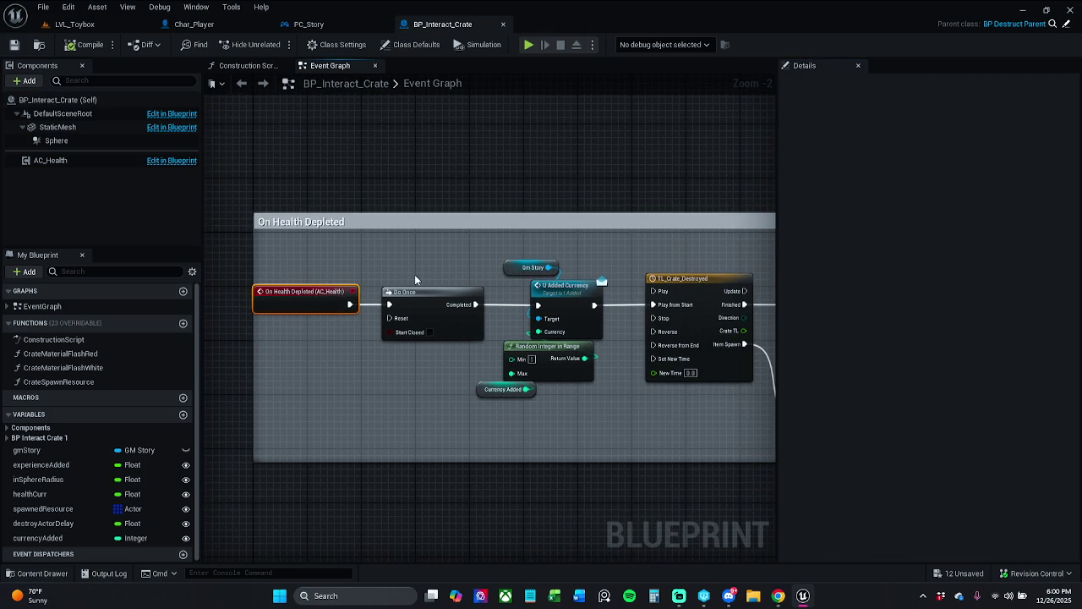
pyautogui.press('Delete')
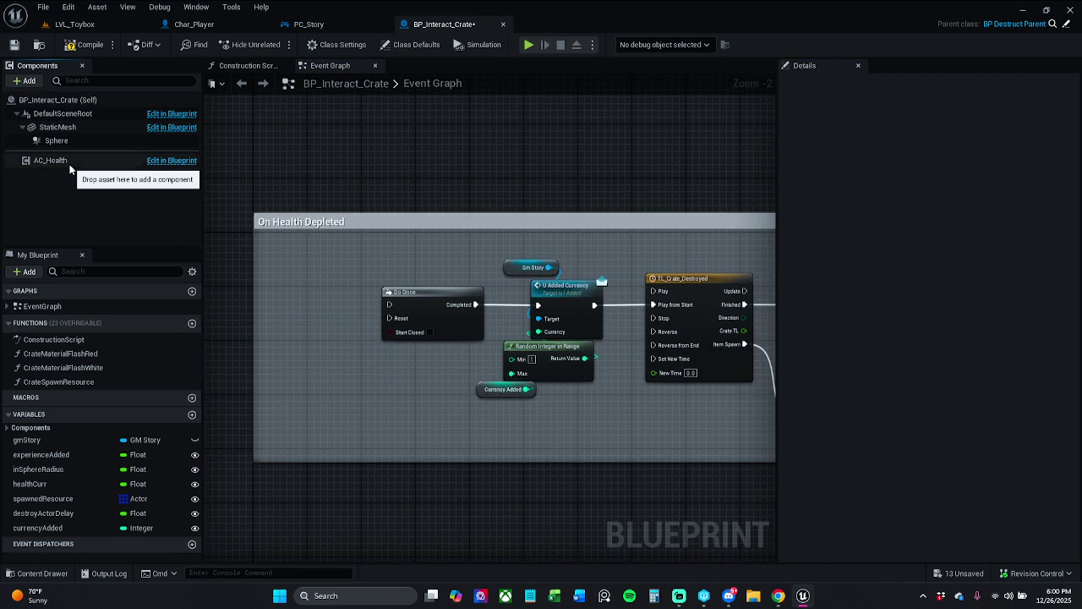
# Find AC_Health's references and delete the AC Health get and SET nodes in Construction Script
pyautogui.click(70, 162)
pyautogui.rightClick(70, 162)
pyautogui.click(131, 173)
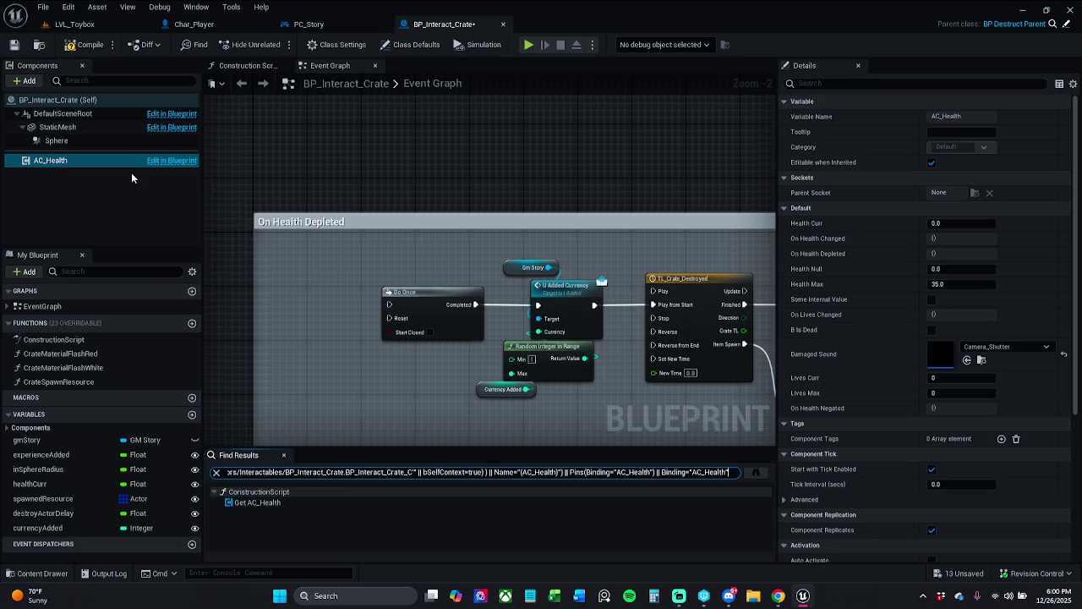
pyautogui.doubleClick(298, 504)
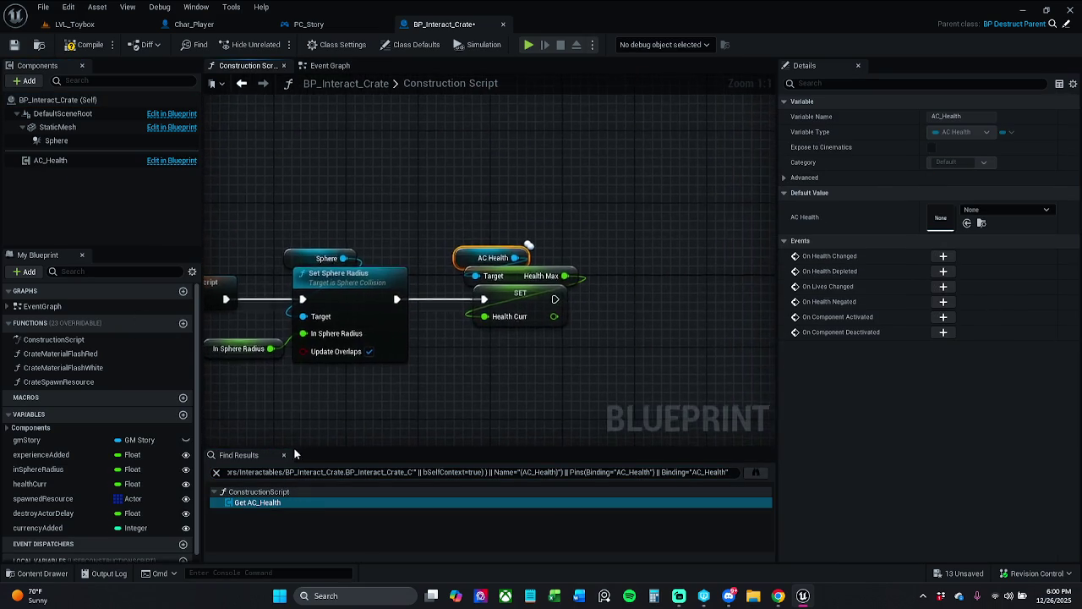
pyautogui.moveTo(313, 440); pyautogui.dragTo(508, 406)
pyautogui.click(283, 455)
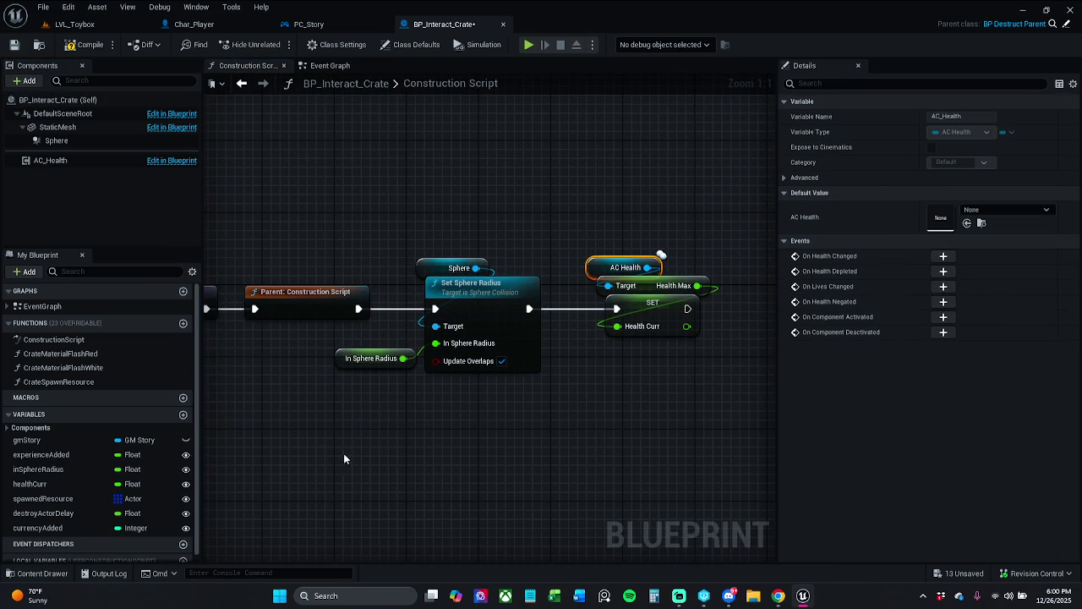
pyautogui.moveTo(625, 342); pyautogui.dragTo(700, 188)
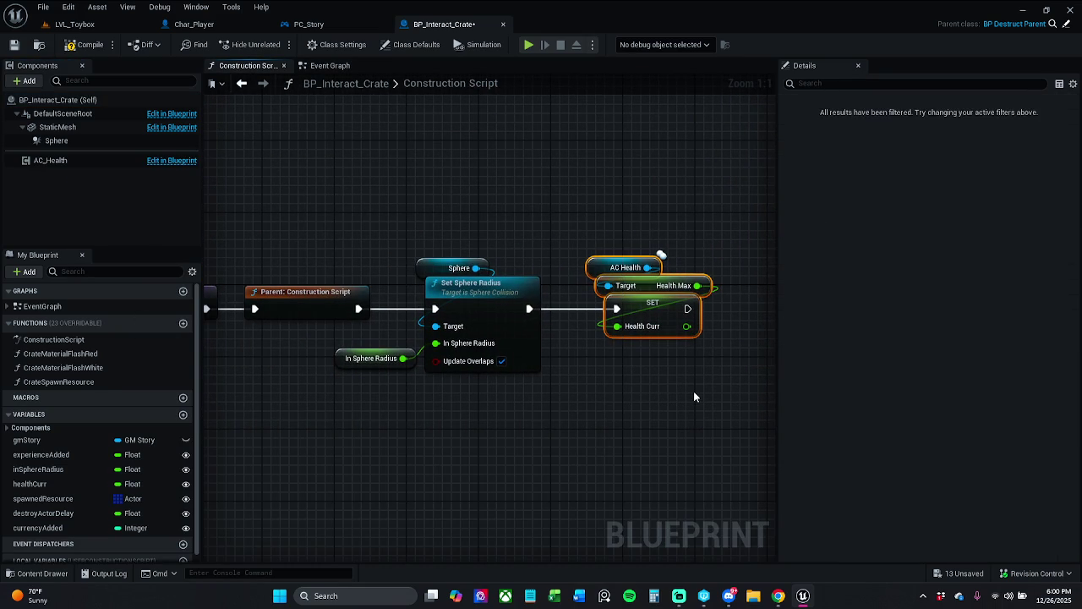
pyautogui.press('Delete')
pyautogui.moveTo(599, 434); pyautogui.dragTo(707, 416)
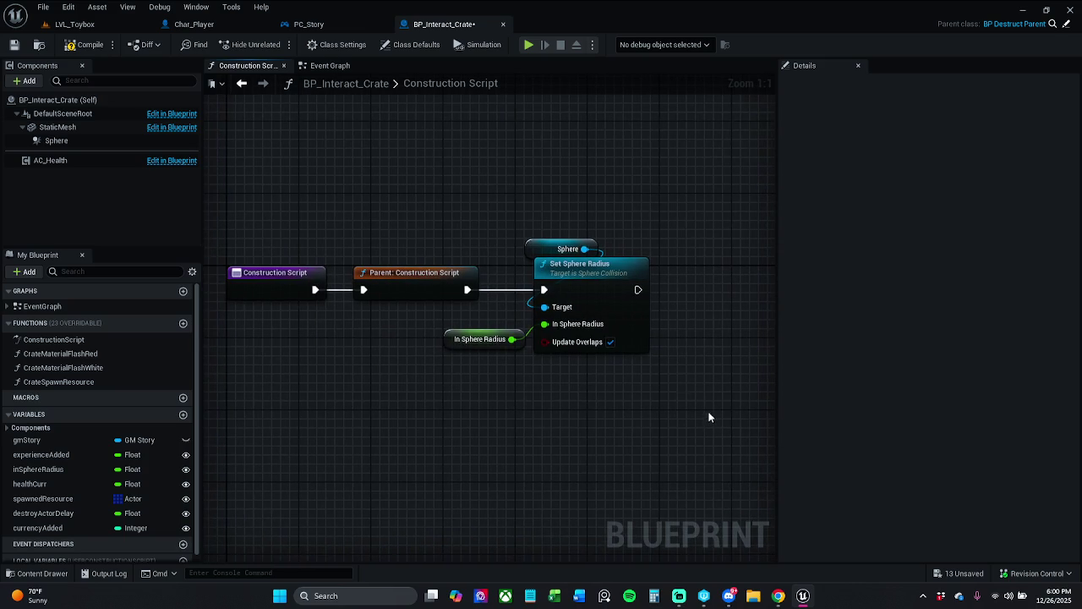
# Change the Event Graph comment from 'On Health Depleted' to 'On Opened' and save the crate
pyautogui.click(14, 44)
pyautogui.click(334, 66)
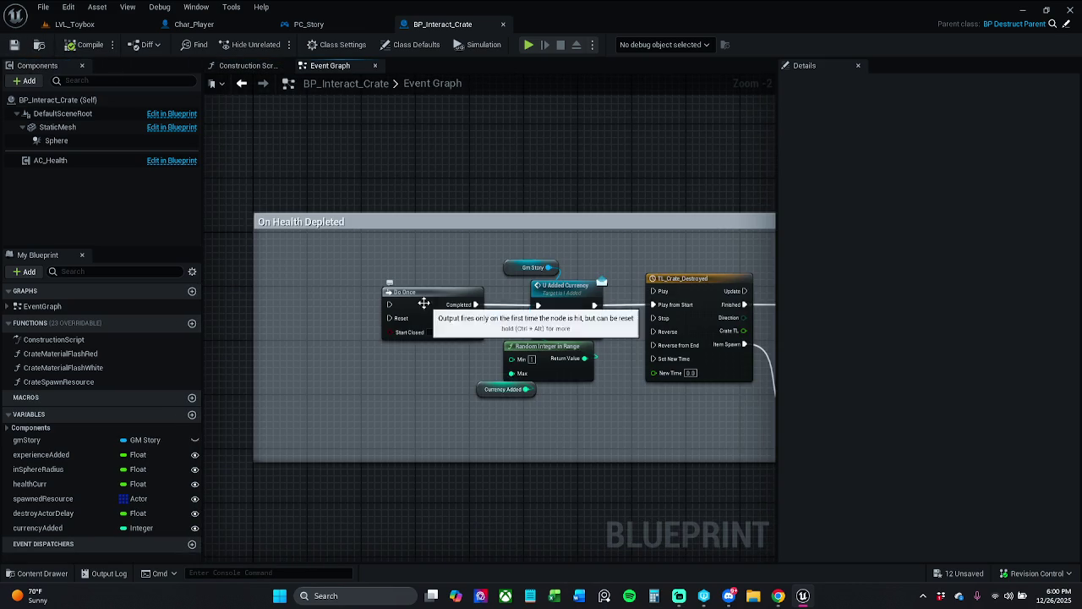
pyautogui.click(334, 223)
pyautogui.click(960, 116)
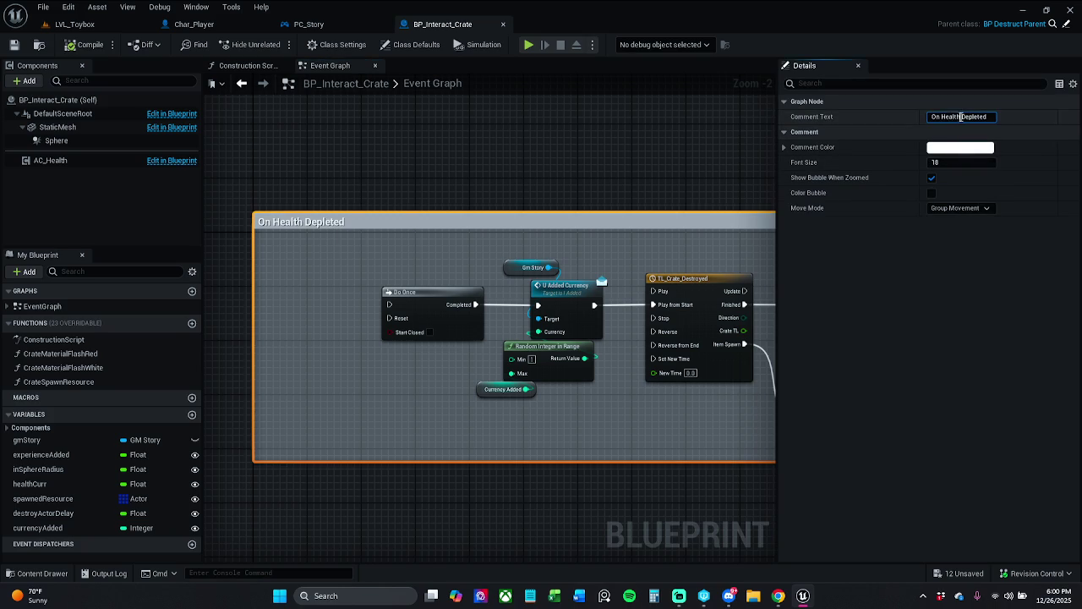
pyautogui.moveTo(942, 117); pyautogui.dragTo(1034, 124)
pyautogui.write('Opened')
pyautogui.press('Return')
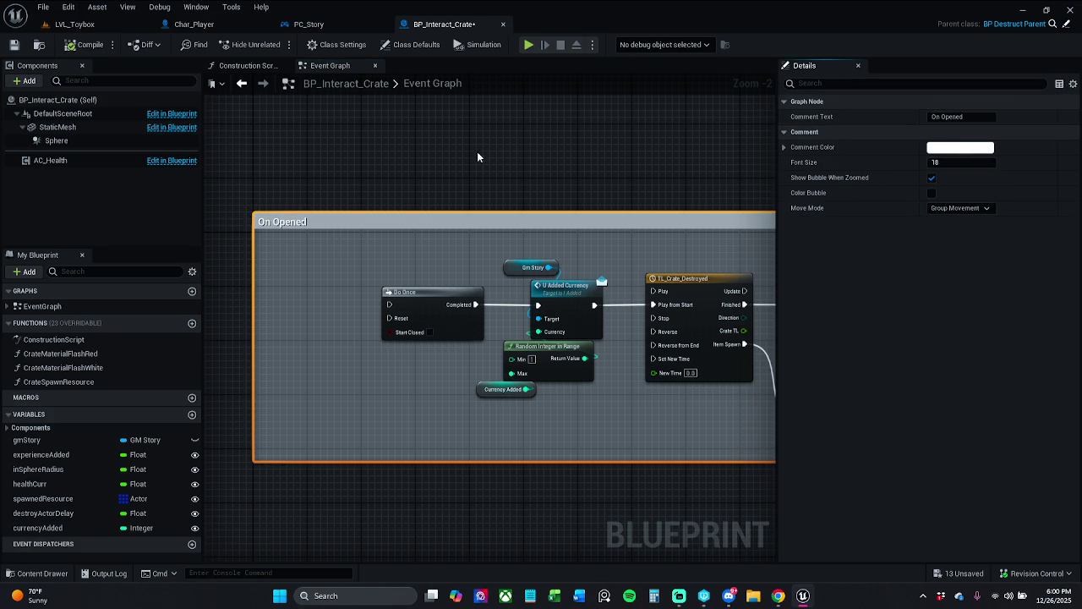
pyautogui.click(370, 251)
pyautogui.click(14, 45)
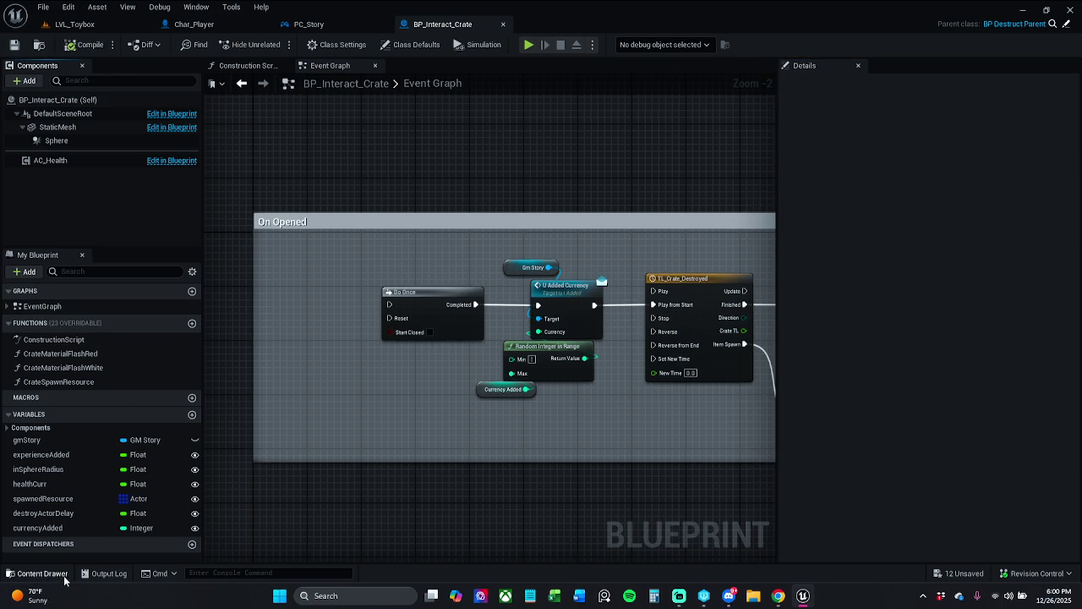
# Go from Actors up to _MyContent, into Blueprints > Interfaces, and open I_Interact_Items
pyautogui.click(35, 573)
pyautogui.click(368, 413)
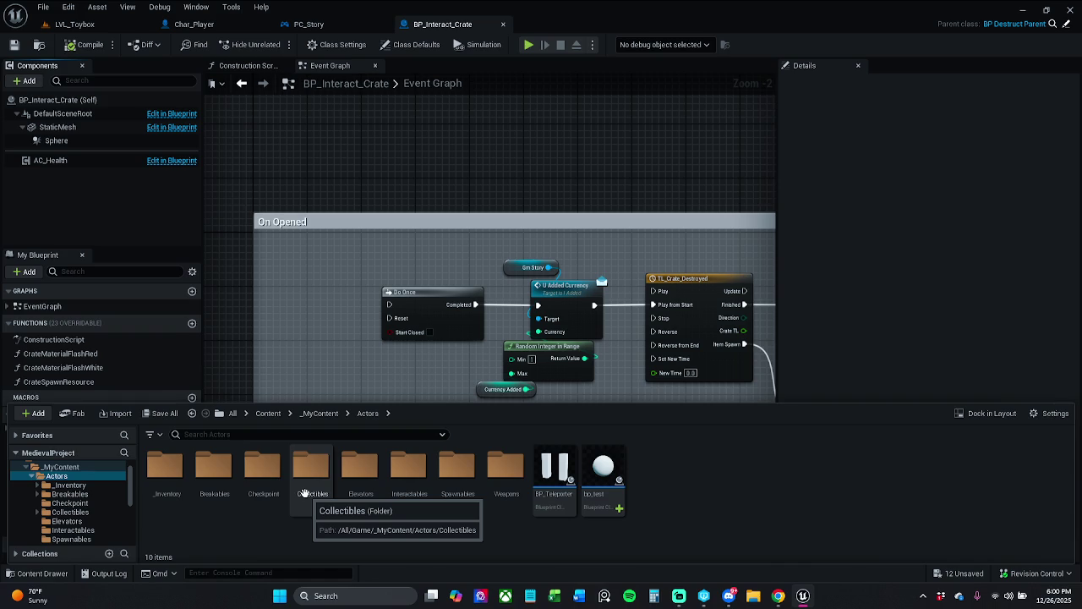
pyautogui.click(319, 413)
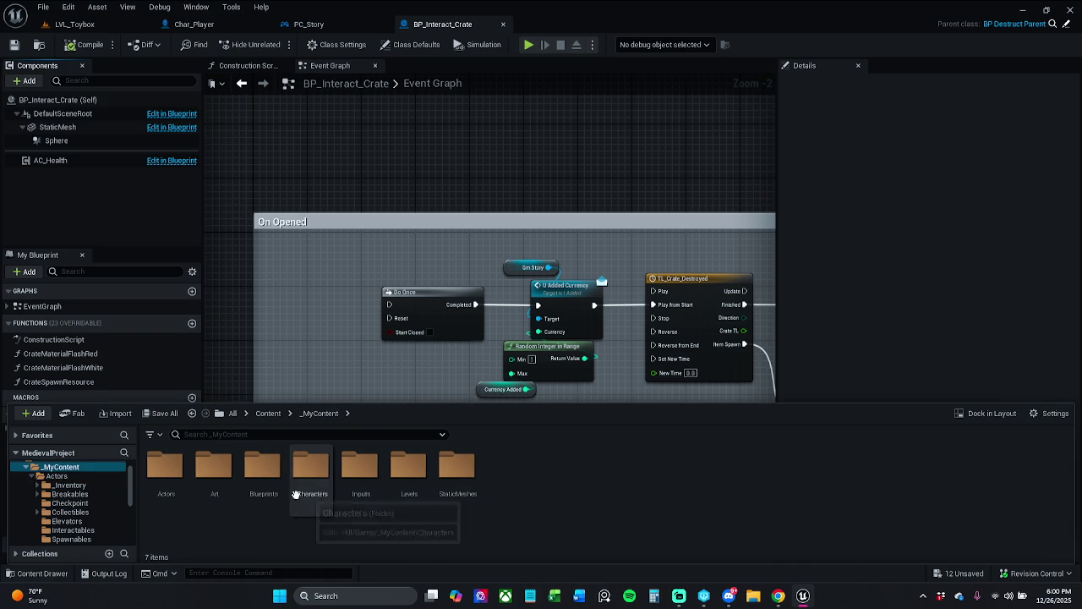
pyautogui.doubleClick(265, 488)
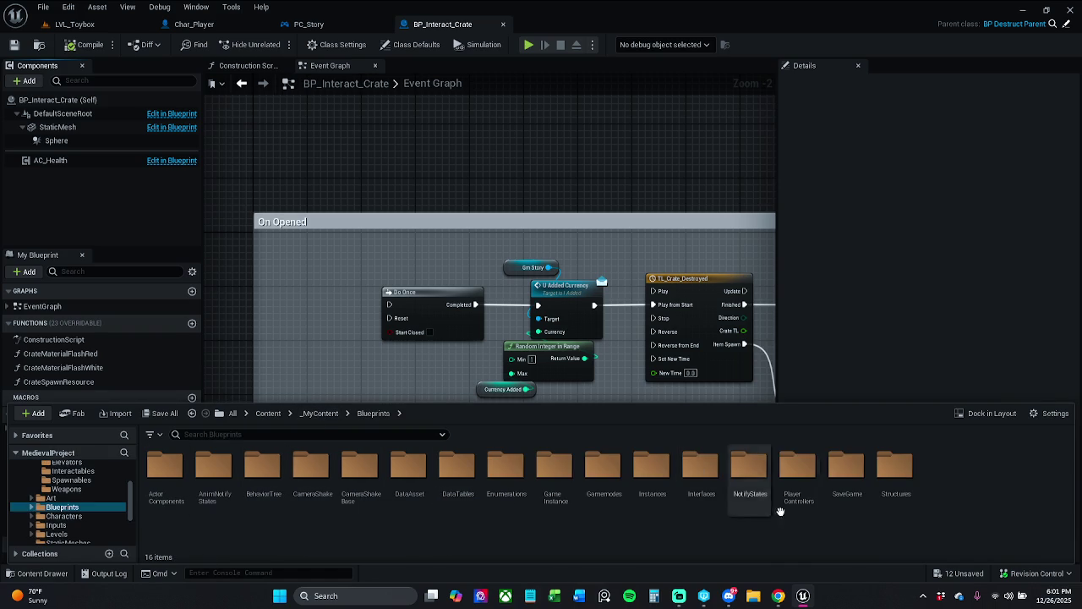
pyautogui.doubleClick(701, 482)
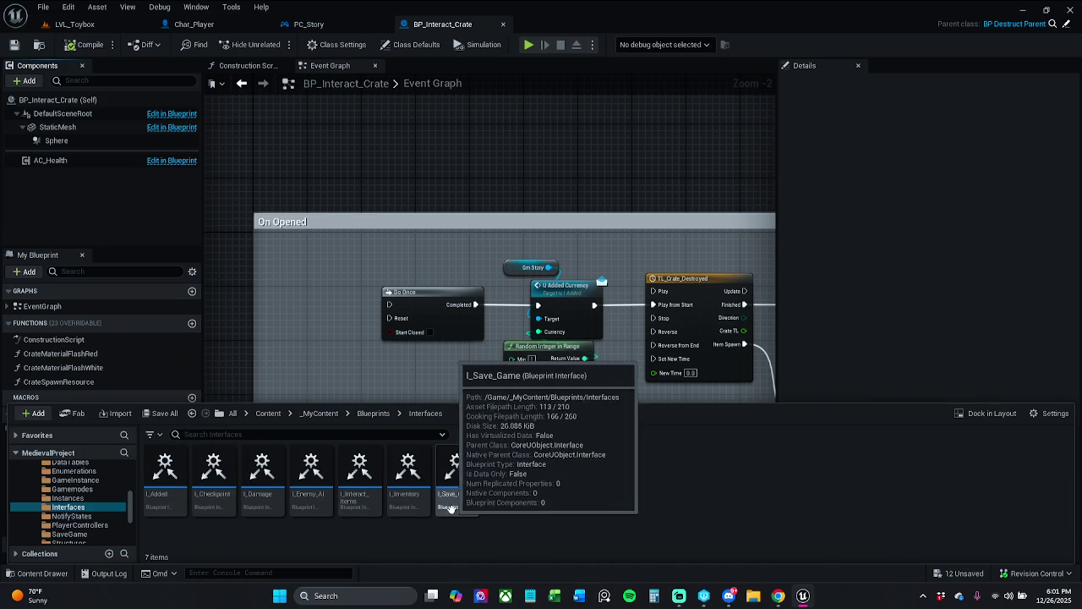
pyautogui.doubleClick(358, 507)
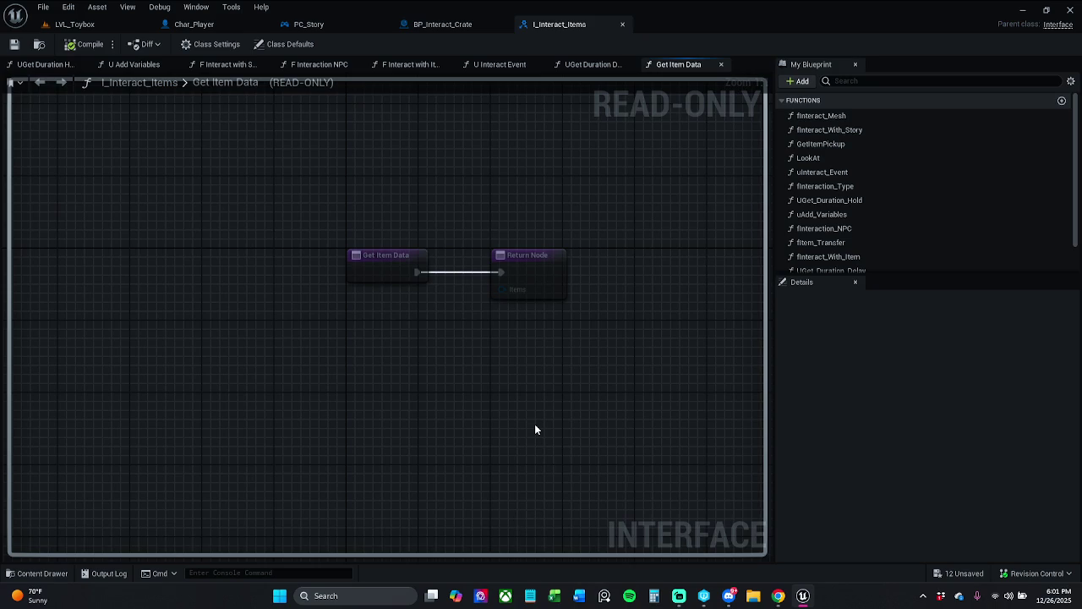
# Add a new function named InteractedWith to the I_Interact_Items interface
pyautogui.moveTo(705, 426); pyautogui.dragTo(634, 406)
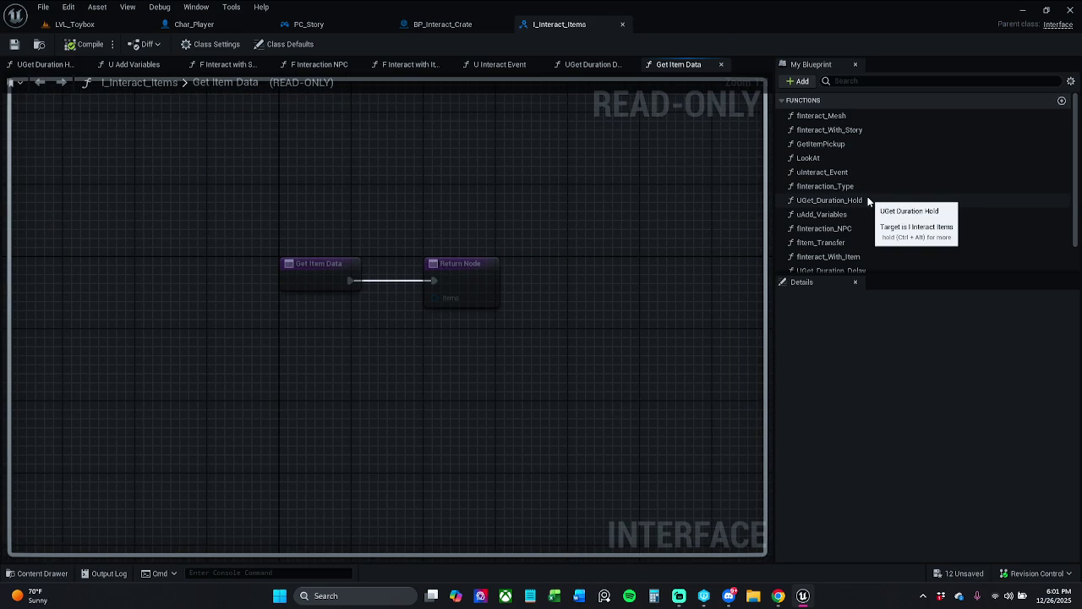
pyautogui.scroll(-2, 867, 203)
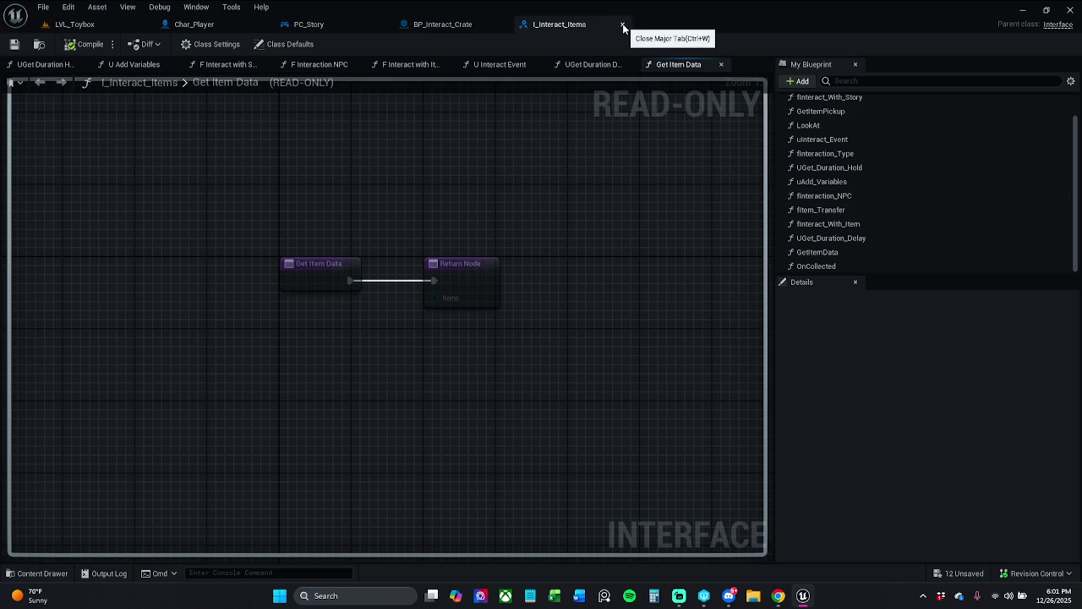
pyautogui.click(799, 81)
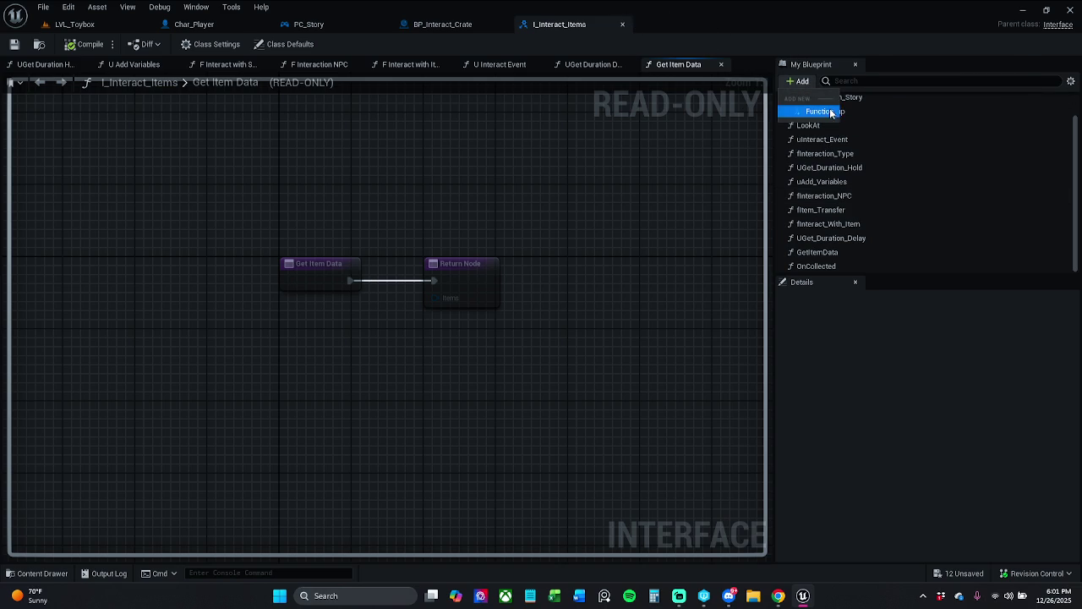
pyautogui.click(826, 112)
pyautogui.write('I')
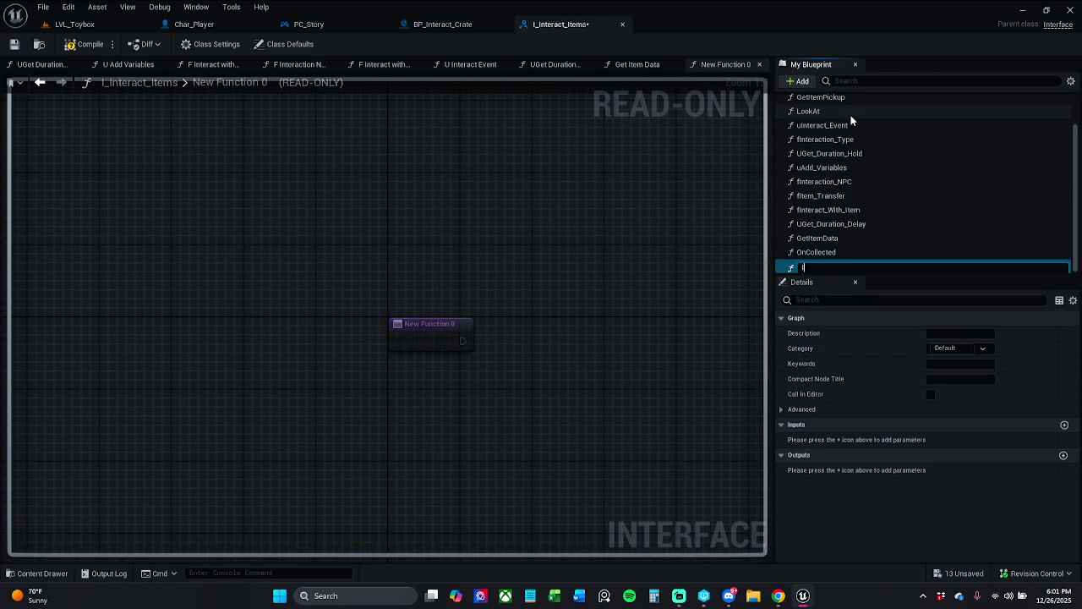
pyautogui.write('nteracted')
pyautogui.write('With')
pyautogui.press('Return')
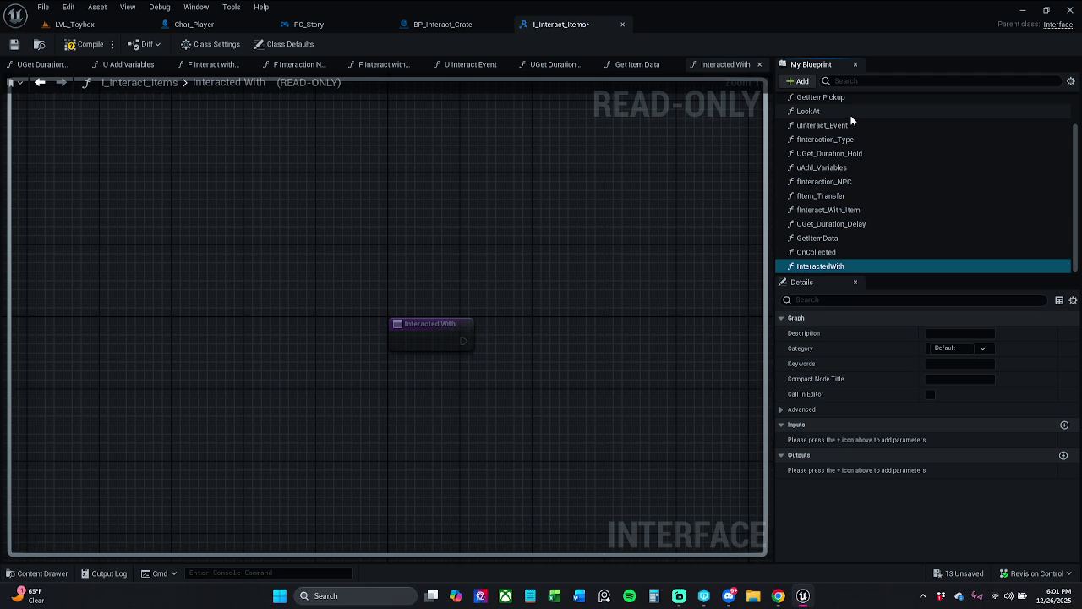
# Save and check out I_Interact_Items, then return to BP_Interact_Crate
pyautogui.click(15, 45)
pyautogui.click(579, 422)
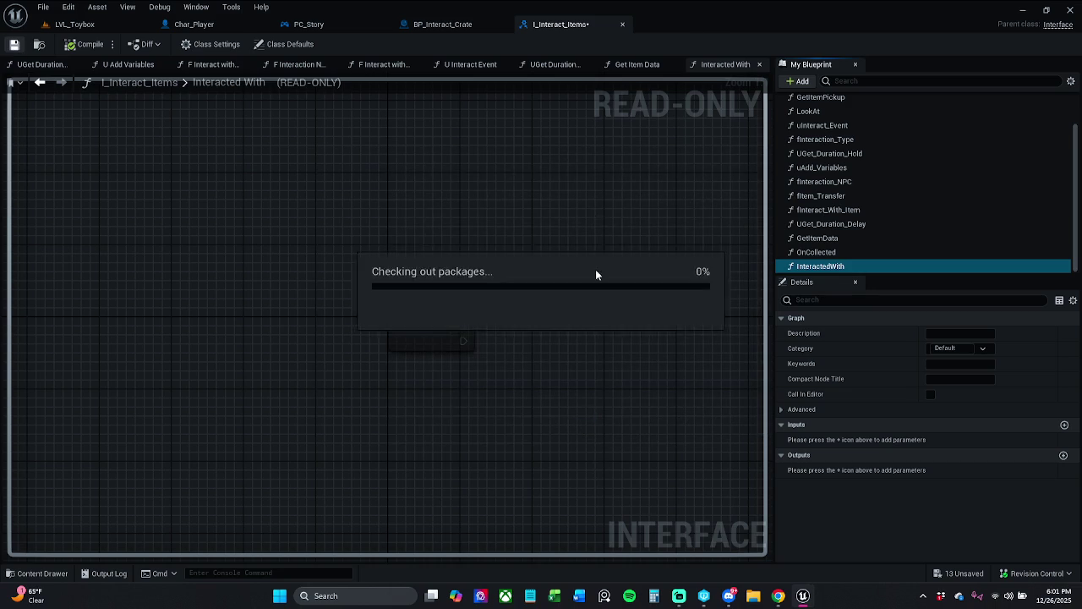
pyautogui.click(451, 25)
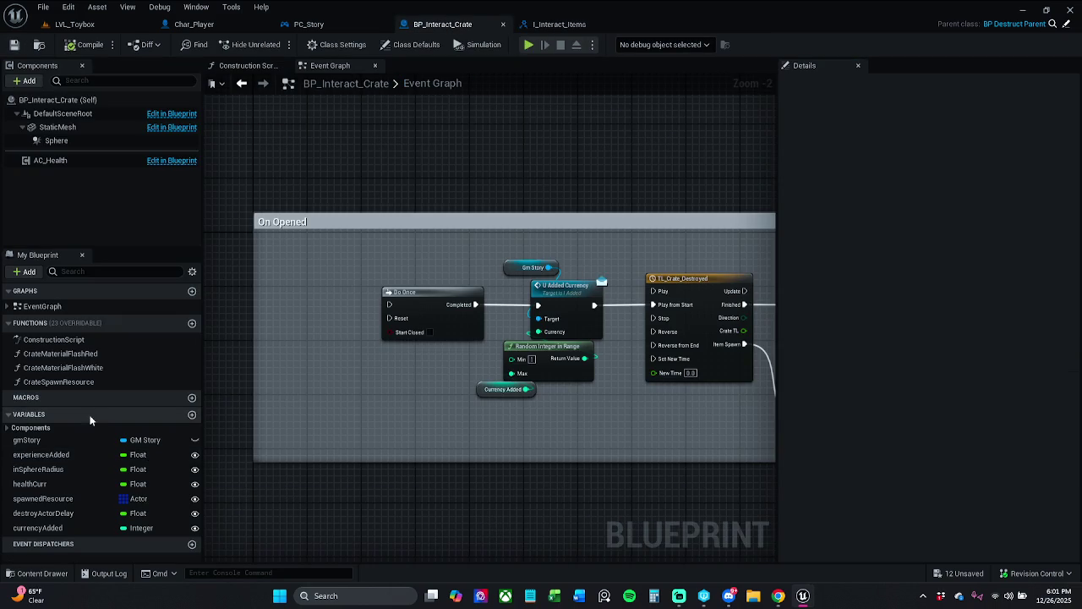
# Add I_Interact_Items to the crate's implemented interfaces and place an Event Interacted With node
pyautogui.click(337, 44)
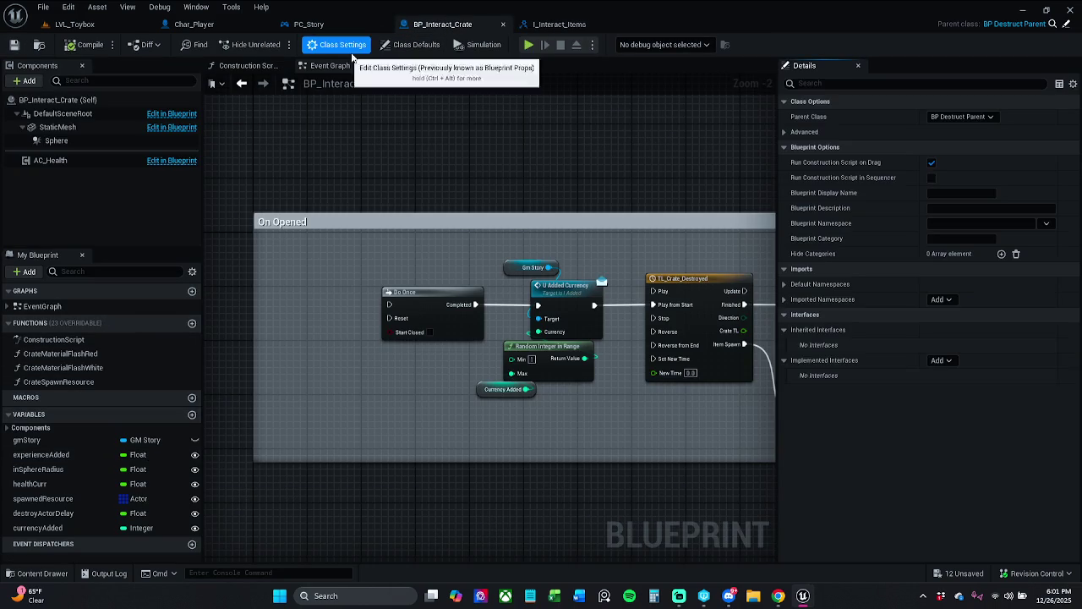
pyautogui.click(945, 361)
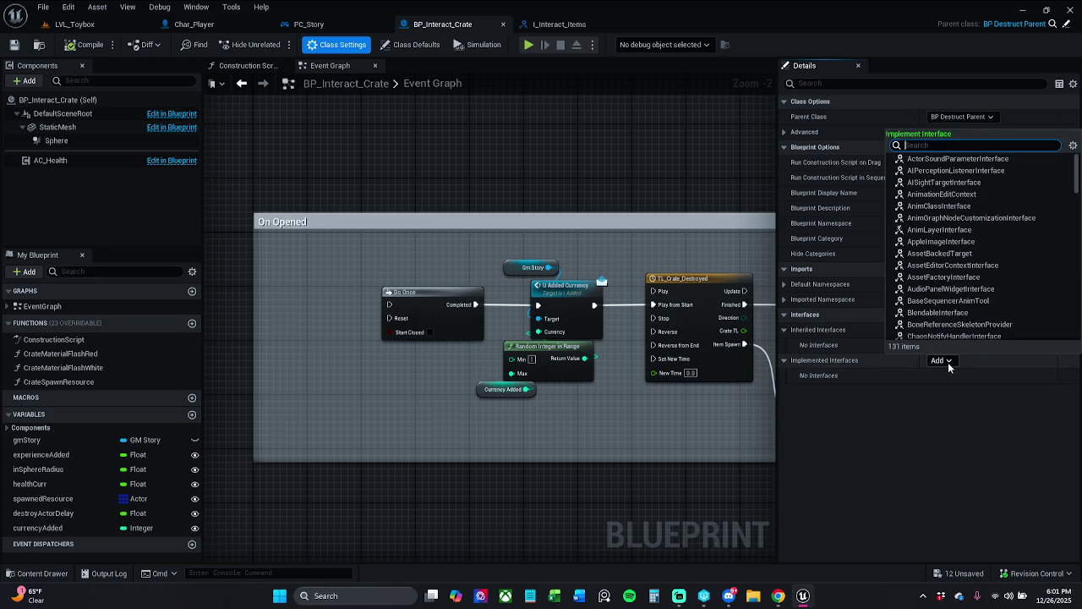
pyautogui.write('I_I')
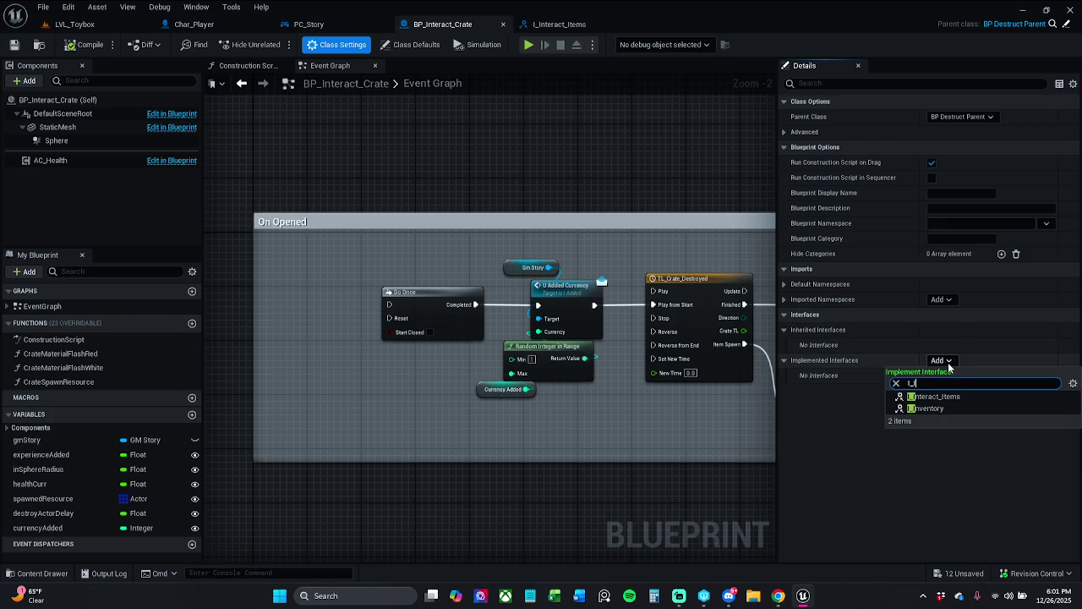
pyautogui.click(958, 397)
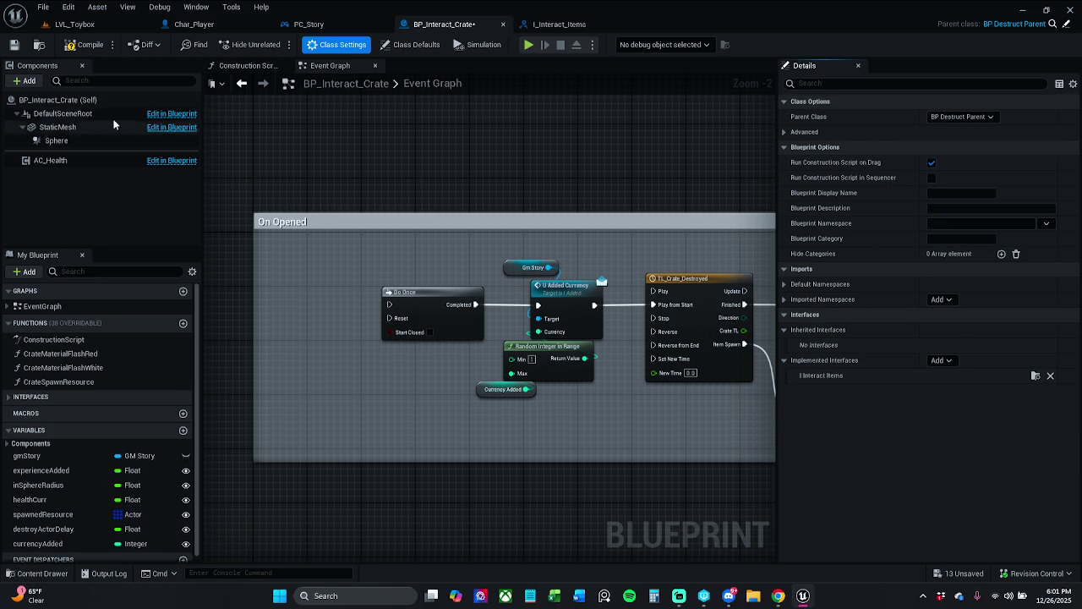
pyautogui.click(13, 399)
pyautogui.doubleClick(79, 414)
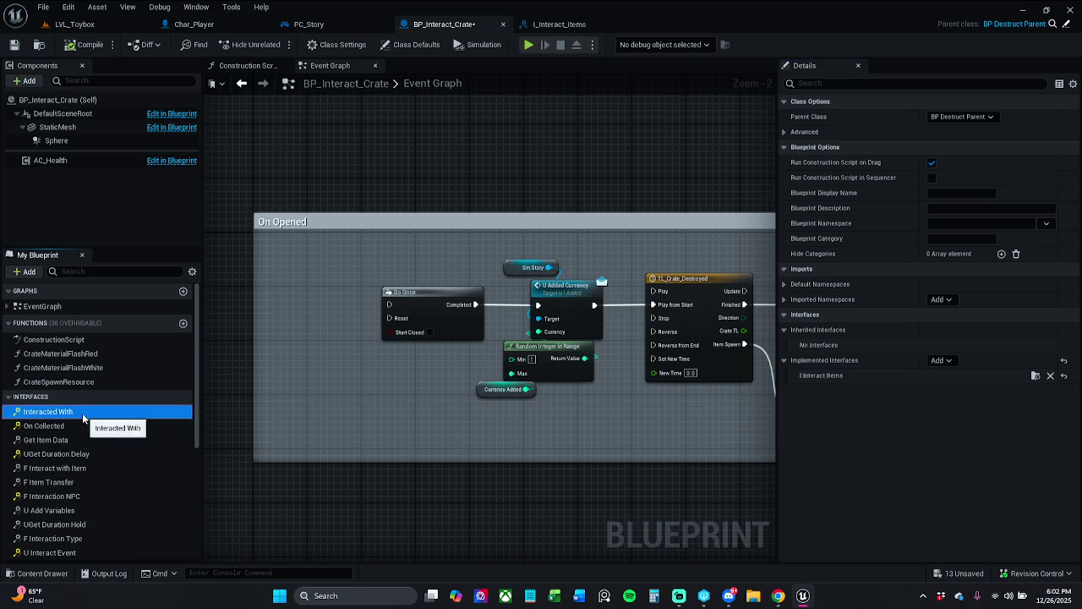
pyautogui.click(9, 397)
# Move Event Interacted With into the On Opened comment and wire it to Do Once
pyautogui.scroll(-3, 526, 385)
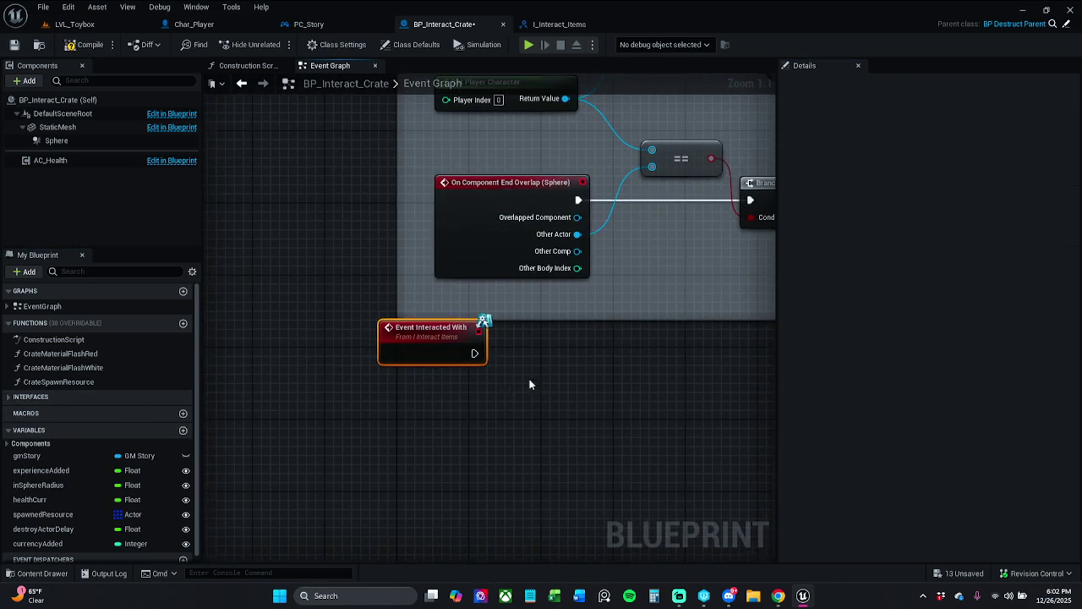
pyautogui.moveTo(470, 361); pyautogui.dragTo(519, 470)
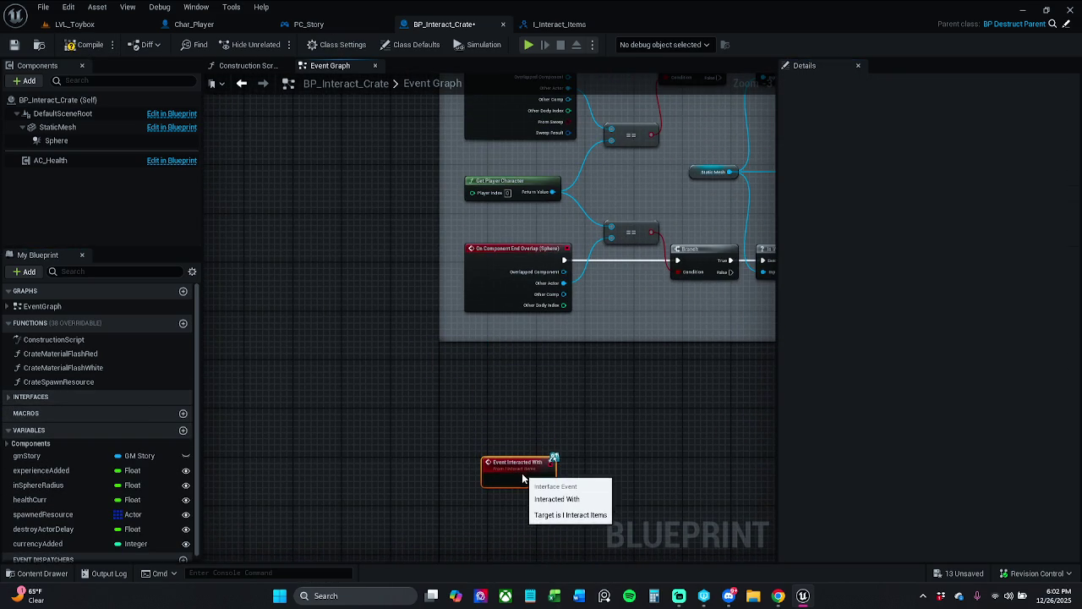
pyautogui.moveTo(650, 451)
pyautogui.mouseDown()
pyautogui.moveTo(578, 353)
pyautogui.moveTo(560, 500)
pyautogui.moveTo(645, 442)
pyautogui.moveTo(558, 415)
pyautogui.mouseUp()
pyautogui.scroll(-5, 558, 385)
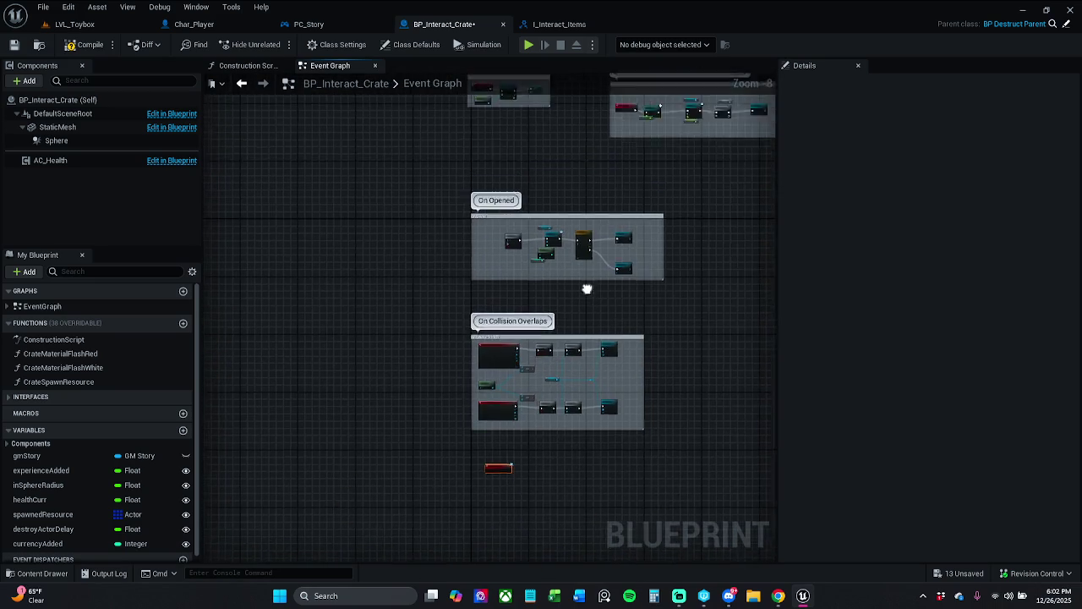
pyautogui.moveTo(491, 438); pyautogui.dragTo(495, 220)
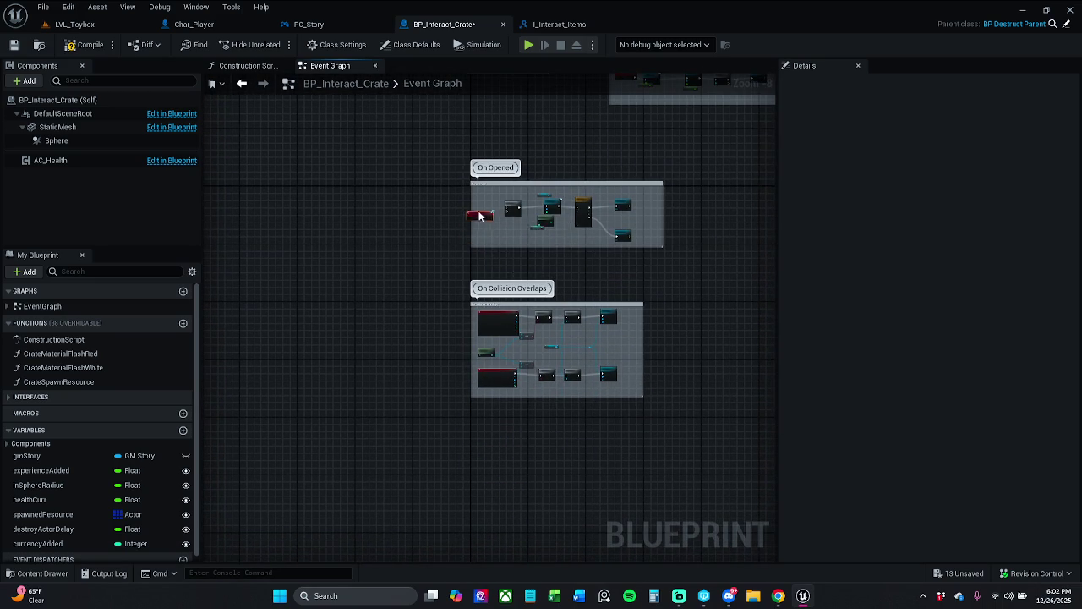
pyautogui.scroll(5, 499, 217)
pyautogui.scroll(3, 499, 222)
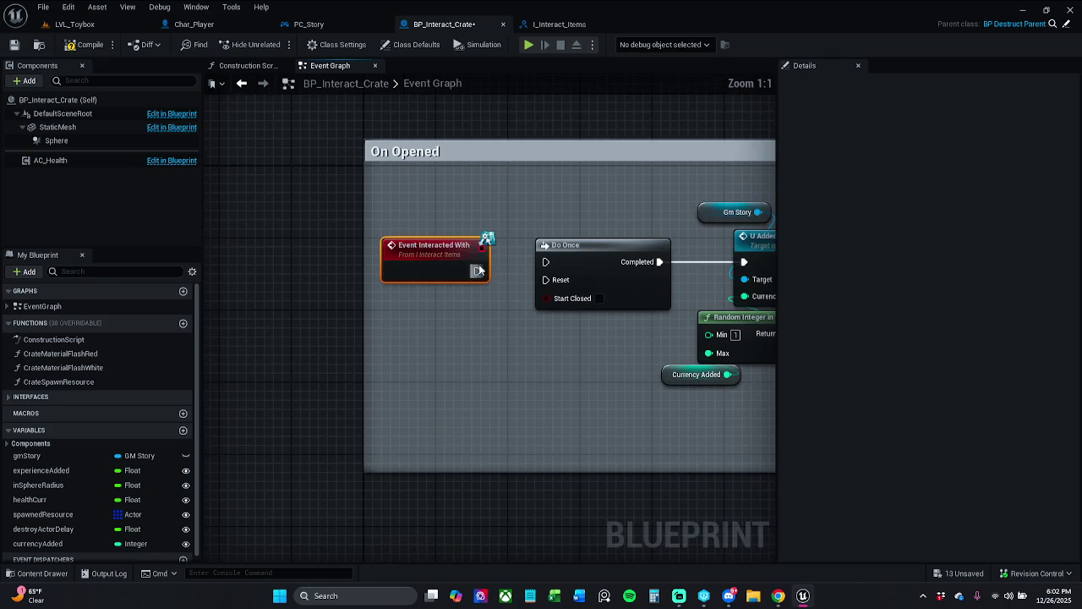
pyautogui.moveTo(478, 271); pyautogui.dragTo(547, 263)
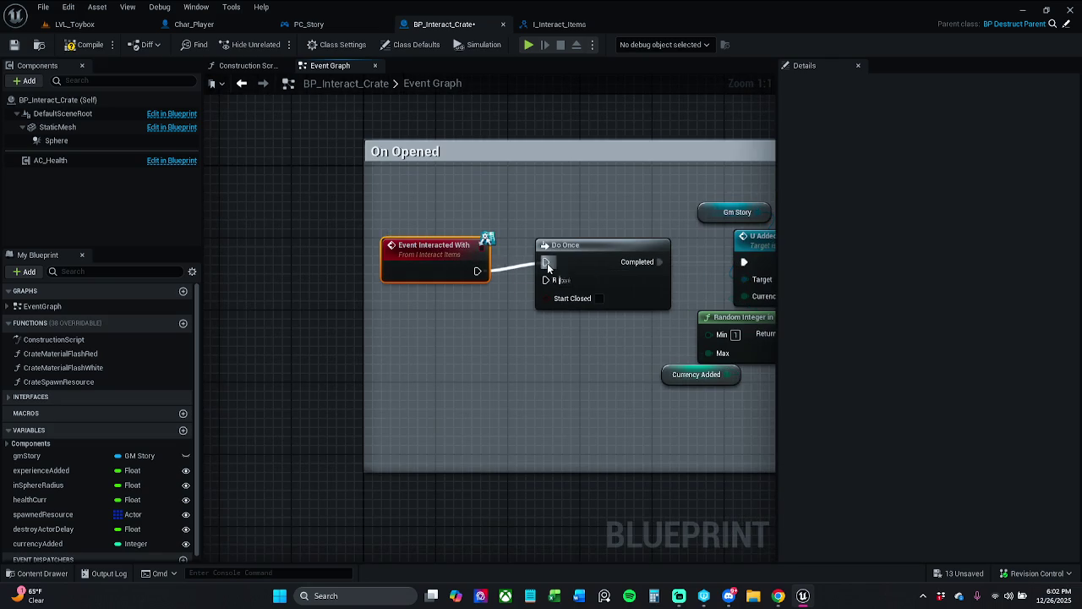
pyautogui.click(600, 273)
pyautogui.click(561, 203)
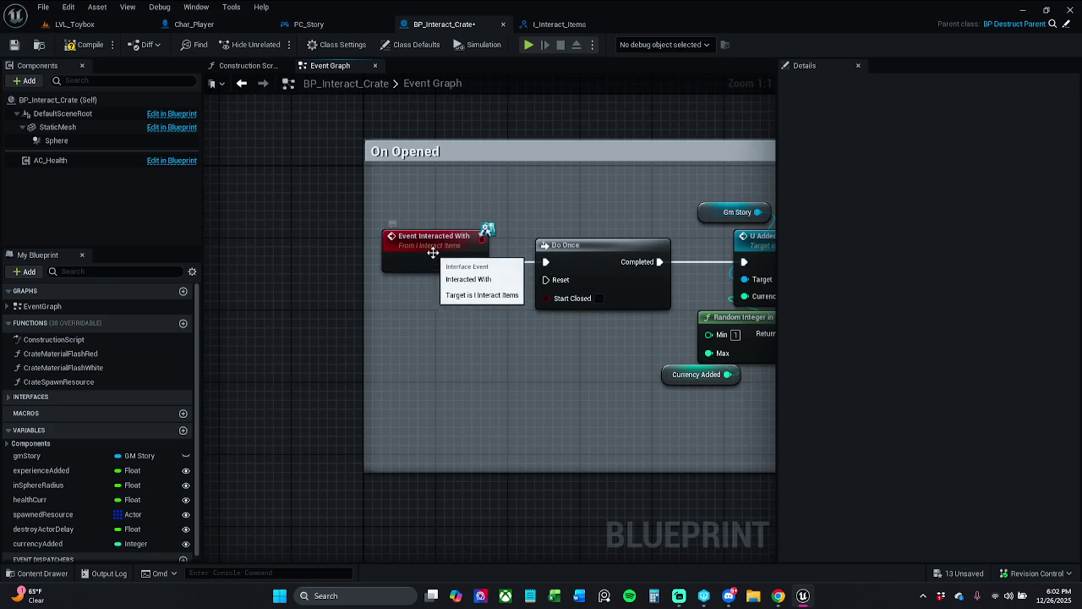
# Delete the Gm Story and currency-award nodes from the On Opened chain
pyautogui.moveTo(631, 203); pyautogui.dragTo(459, 197)
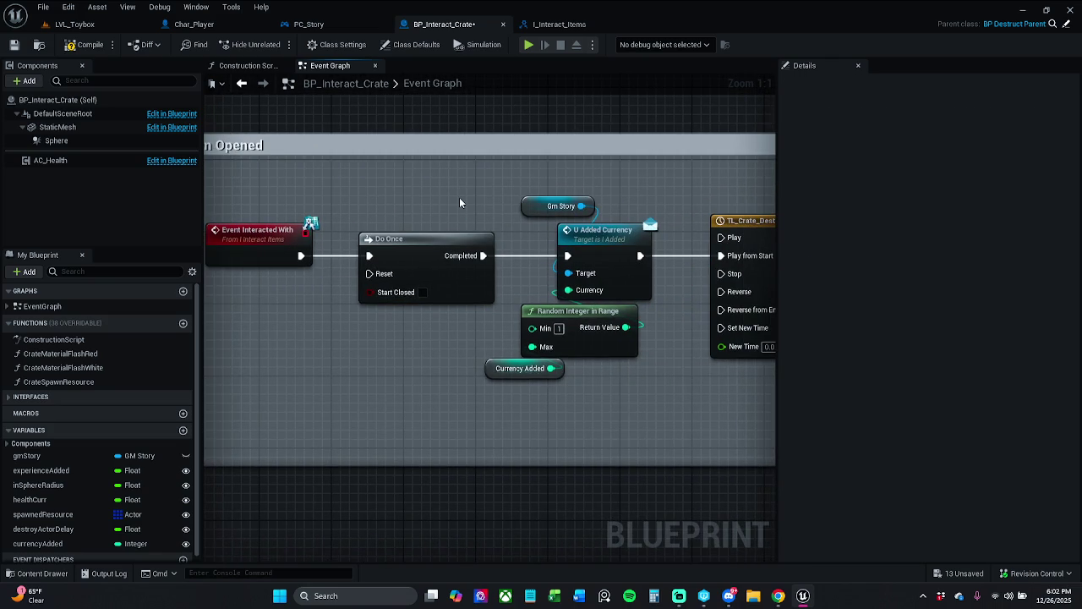
pyautogui.moveTo(512, 158)
pyautogui.mouseDown()
pyautogui.moveTo(580, 385)
pyautogui.moveTo(613, 431)
pyautogui.moveTo(394, 379)
pyautogui.mouseUp()
pyautogui.press('Delete')
# Open the Crate Spawn Resource function graph
pyautogui.moveTo(497, 372); pyautogui.dragTo(570, 369)
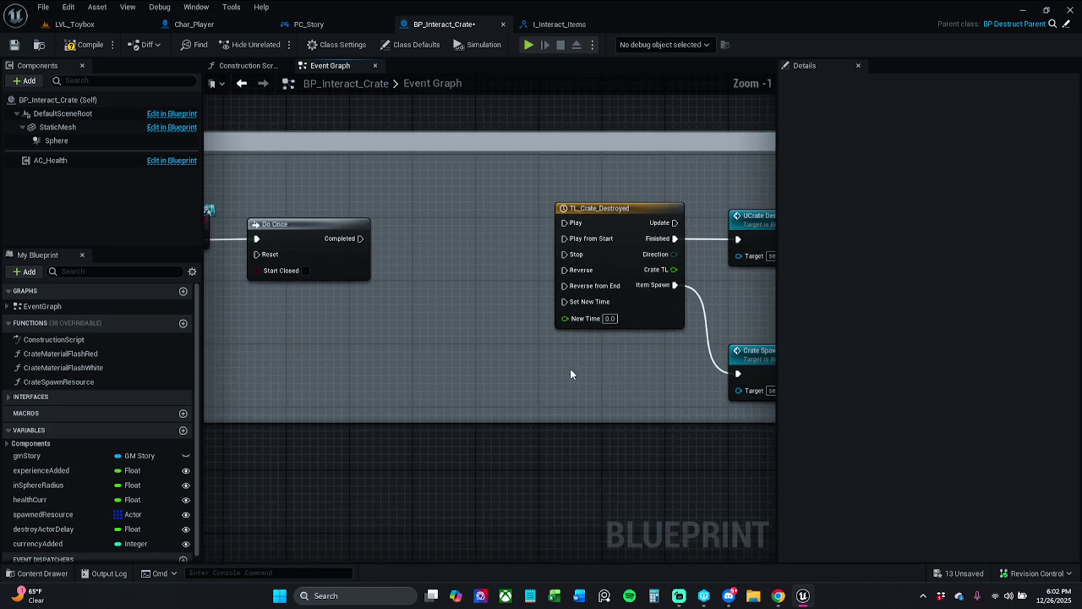
pyautogui.scroll(-1, 488, 367)
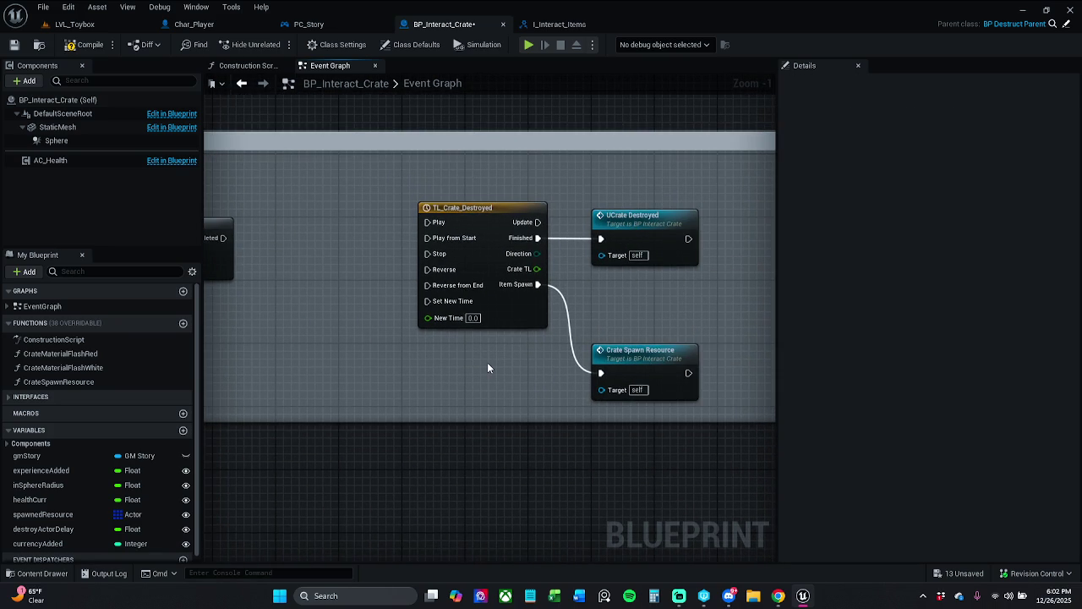
pyautogui.doubleClick(89, 383)
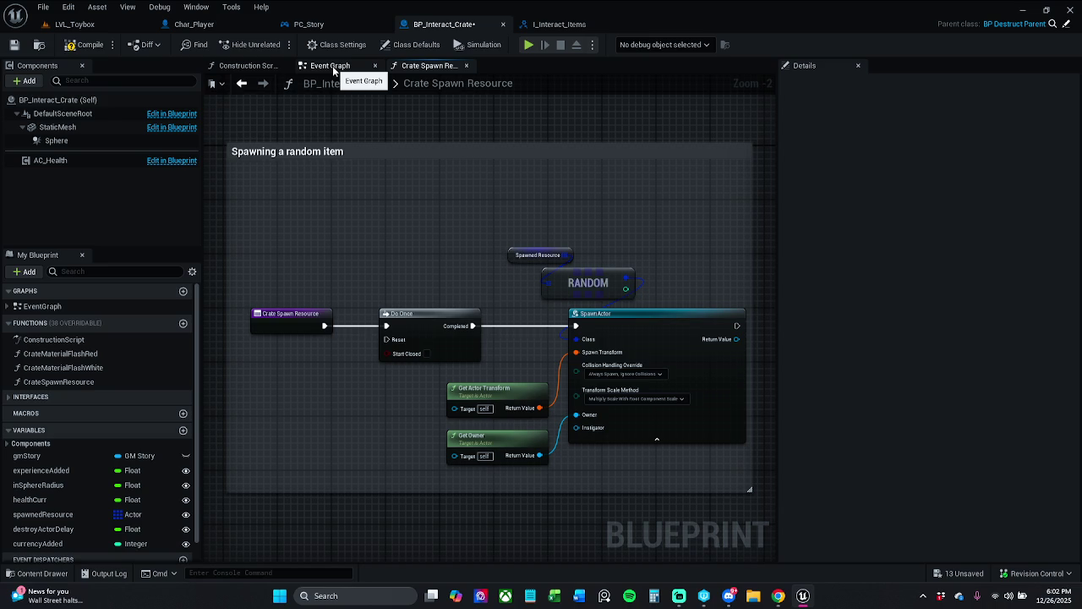
# In the Event Graph, jump to the UCrate_Destroyed custom event from its call
pyautogui.click(332, 66)
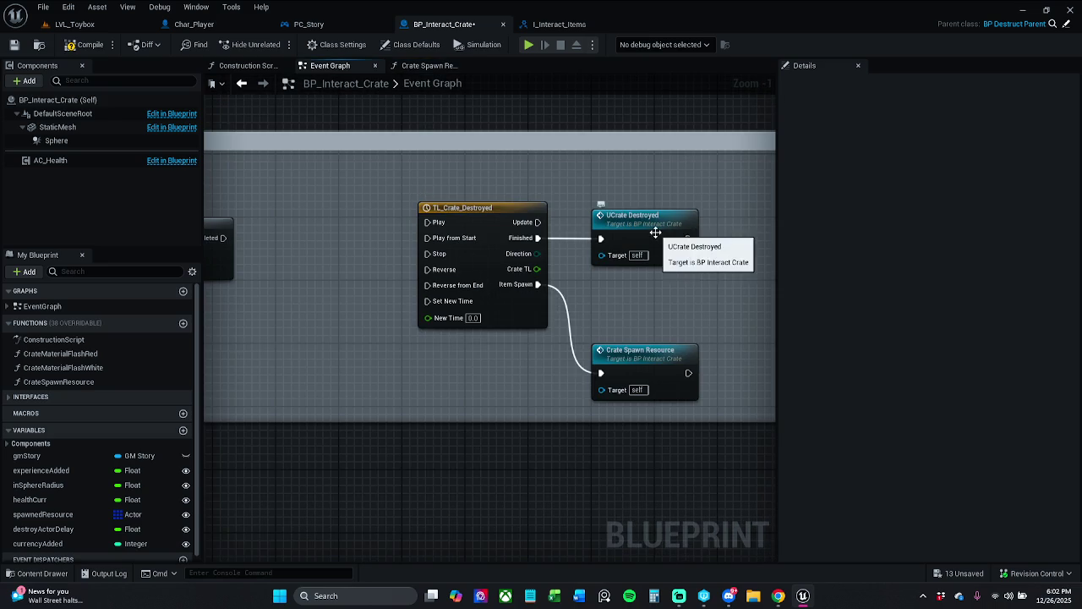
pyautogui.doubleClick(655, 232)
pyautogui.moveTo(572, 284)
pyautogui.mouseDown()
pyautogui.moveTo(527, 250)
pyautogui.moveTo(496, 248)
pyautogui.moveTo(616, 237)
pyautogui.mouseUp()
pyautogui.scroll(-3, 615, 239)
pyautogui.moveTo(381, 241)
pyautogui.mouseDown()
pyautogui.moveTo(529, 131)
pyautogui.moveTo(558, 33)
pyautogui.moveTo(655, 33)
pyautogui.mouseUp()
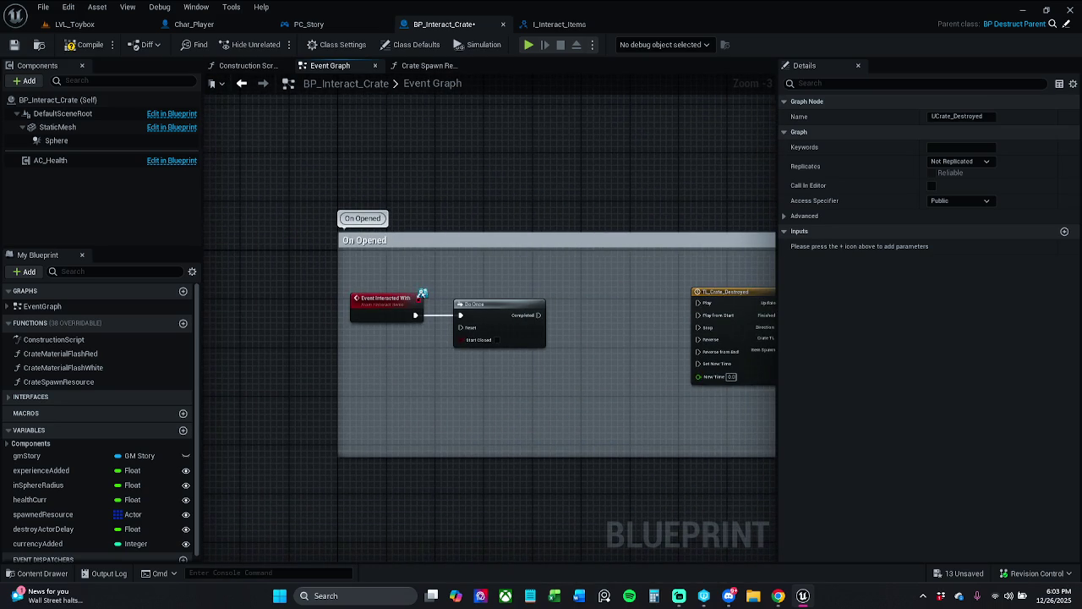
pyautogui.moveTo(422, 293)
pyautogui.mouseDown()
pyautogui.moveTo(470, 340)
pyautogui.moveTo(335, 478)
pyautogui.moveTo(492, 423)
pyautogui.moveTo(508, 372)
pyautogui.moveTo(377, 435)
pyautogui.mouseUp()
pyautogui.doubleClick(490, 433)
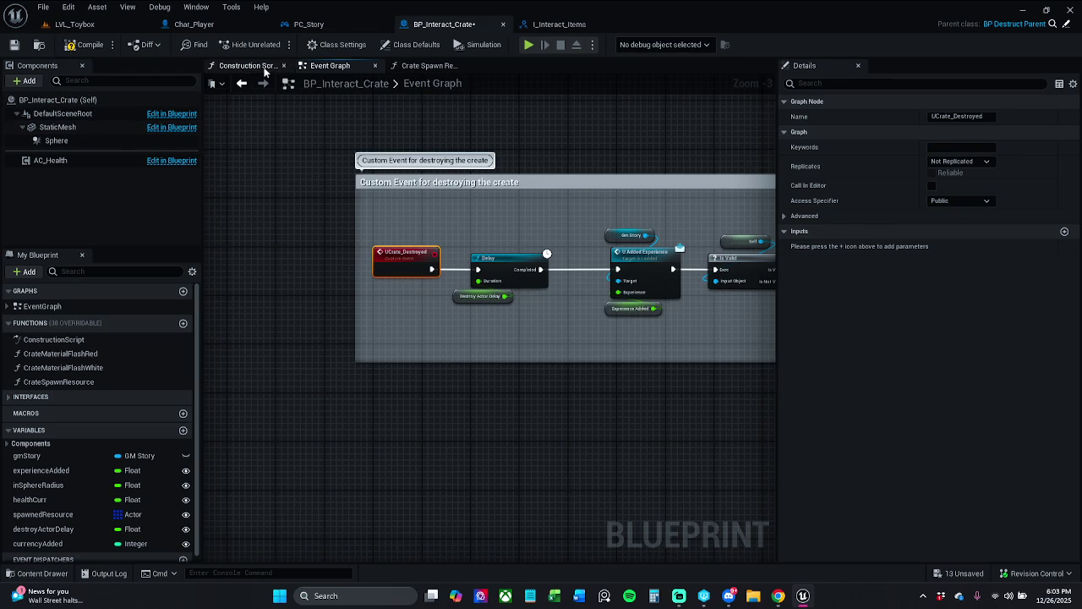
# Close the Construction Script graph tab, keeping the Event Graph open
pyautogui.click(424, 65)
pyautogui.click(338, 66)
pyautogui.click(245, 66)
pyautogui.click(334, 70)
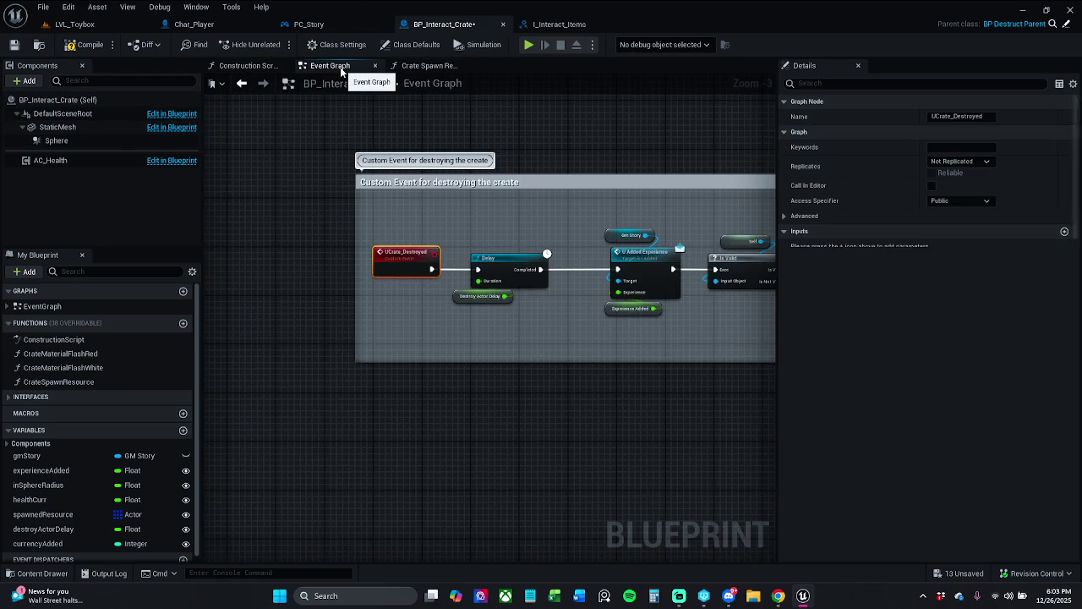
pyautogui.click(283, 66)
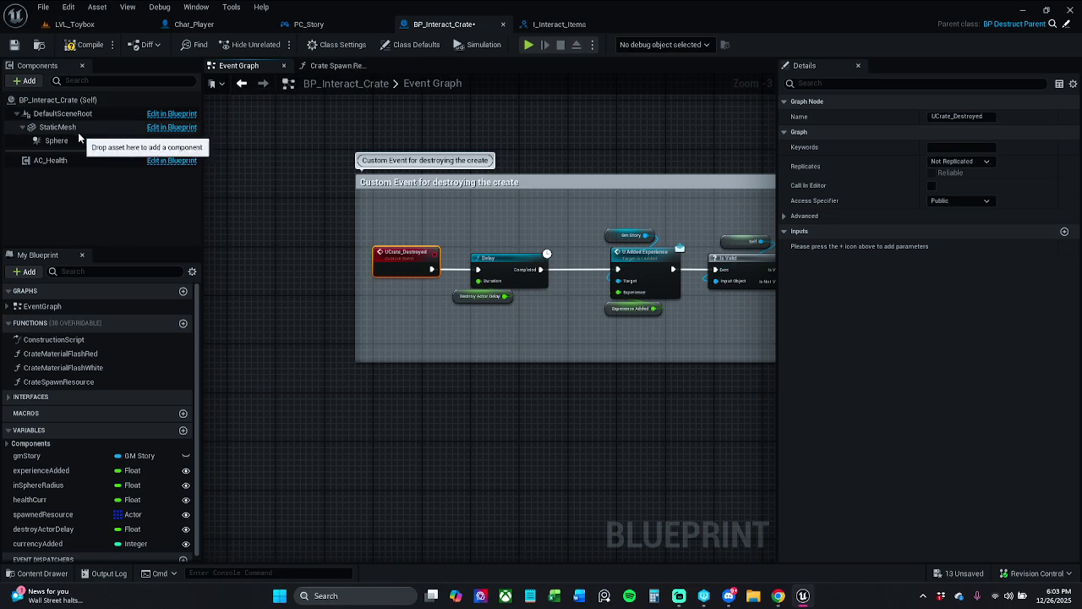
# Frame the crate cube and add a second static mesh component, StaticMesh1
pyautogui.click(78, 131)
pyautogui.press('f')
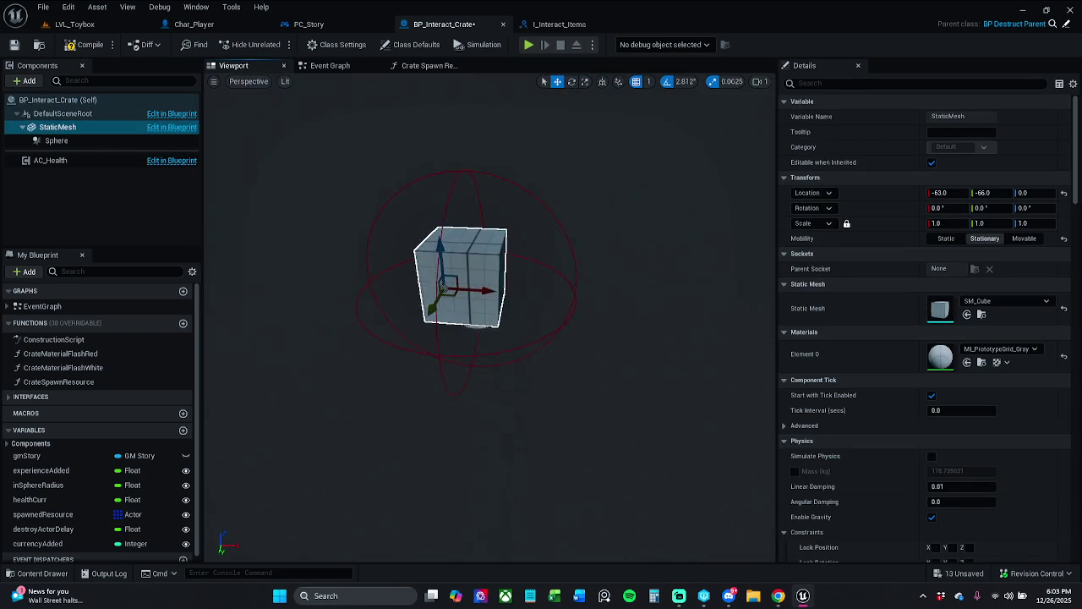
pyautogui.moveTo(406, 311); pyautogui.dragTo(427, 336)
pyautogui.press('f')
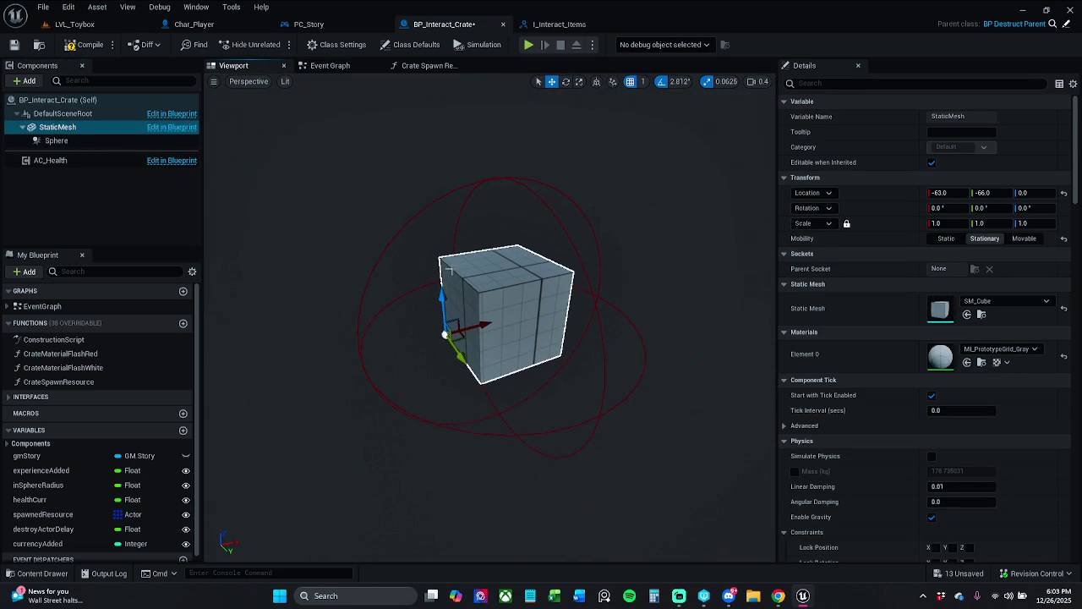
pyautogui.hotkey('ctrl', 'd')
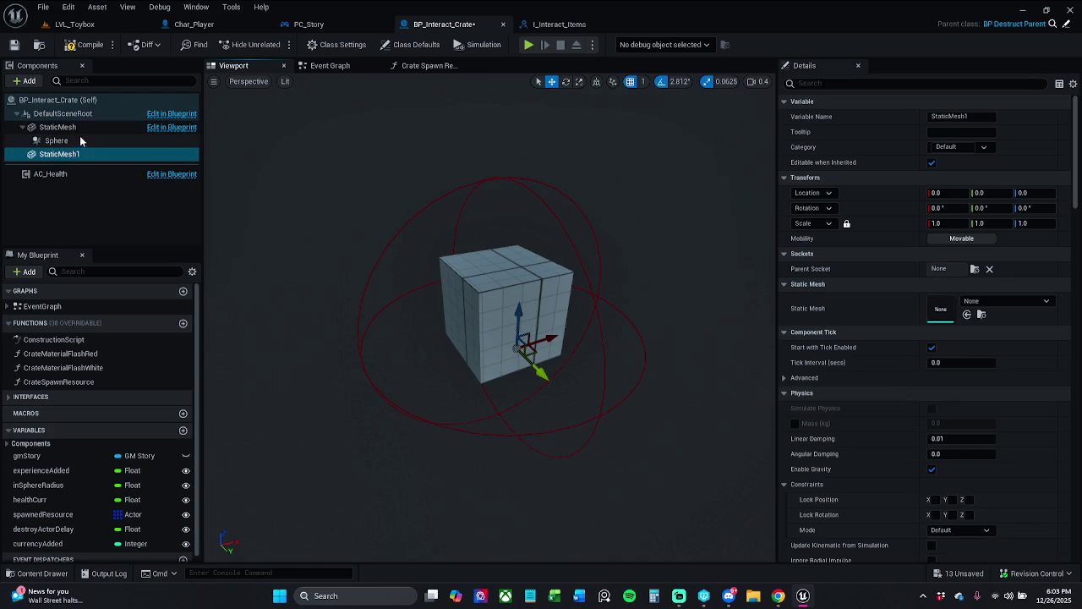
pyautogui.moveTo(517, 318); pyautogui.dragTo(525, 212)
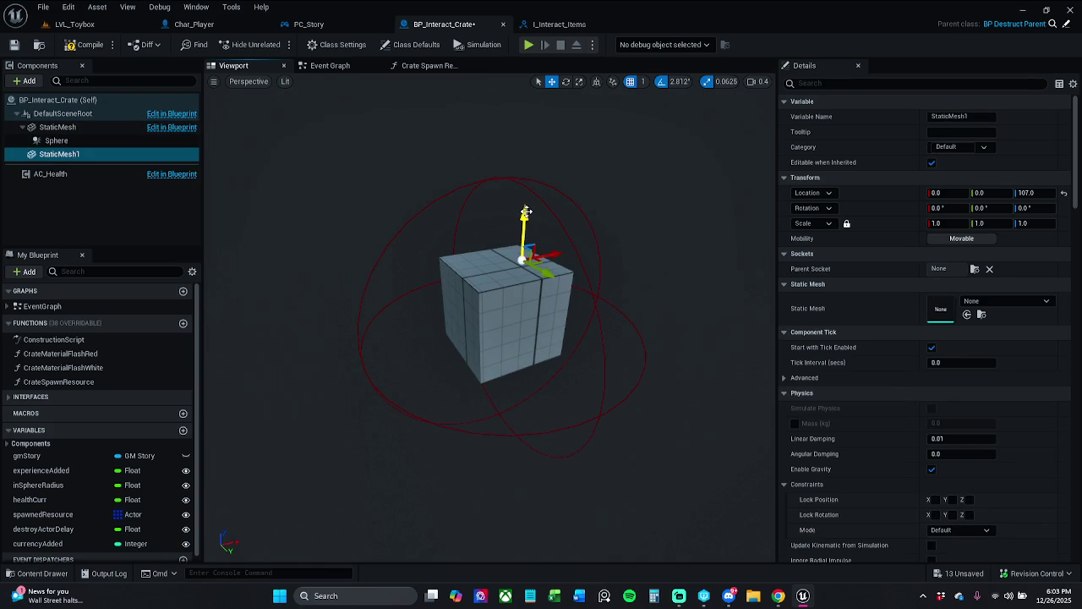
pyautogui.press('Delete')
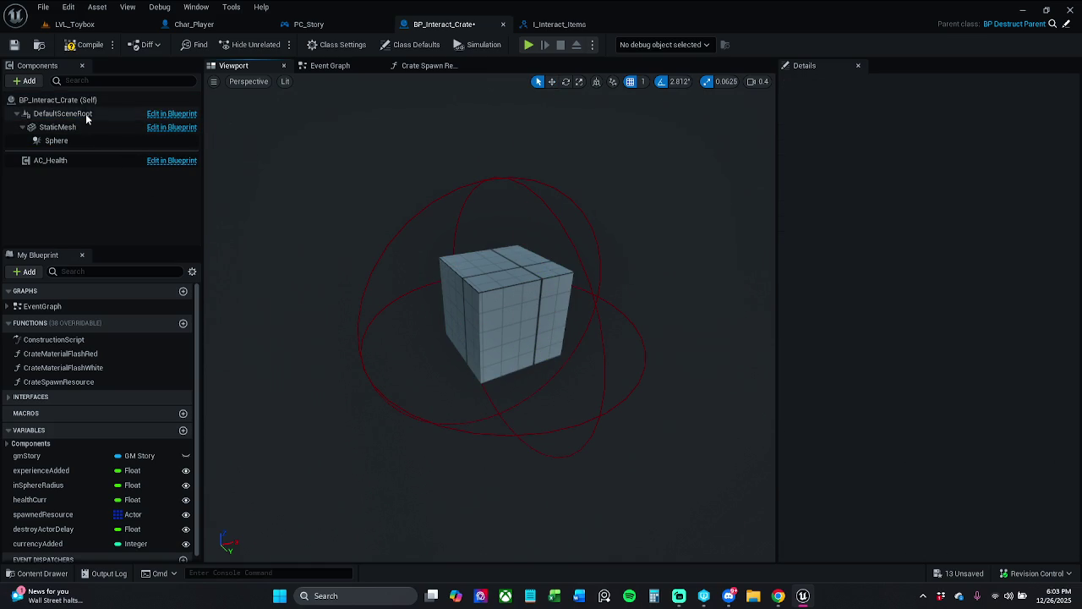
pyautogui.click(87, 128)
pyautogui.hotkey('ctrl', 'z')
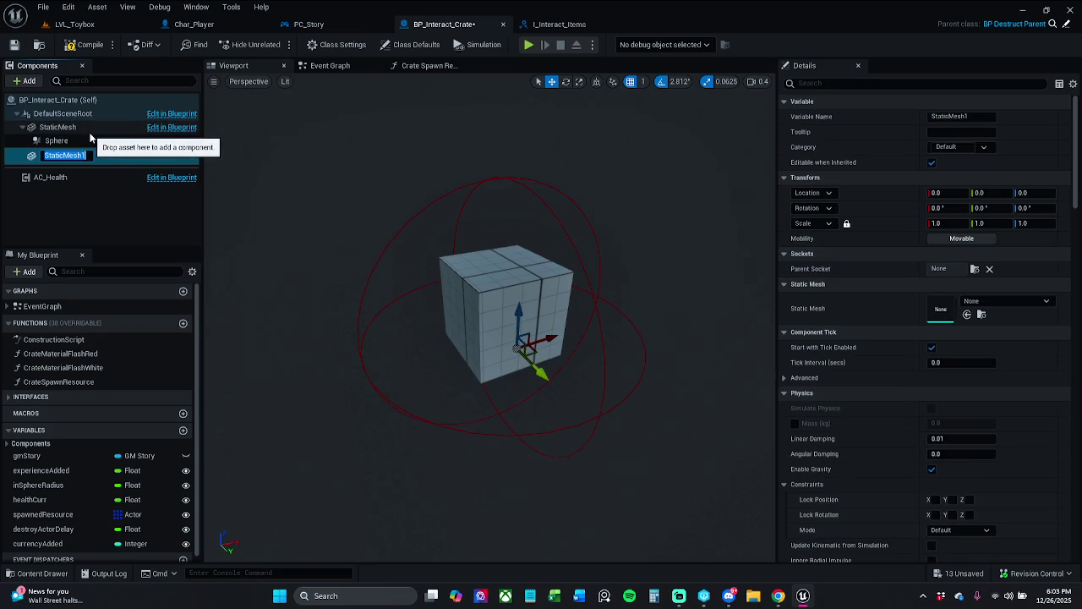
pyautogui.click(89, 141)
pyautogui.click(92, 154)
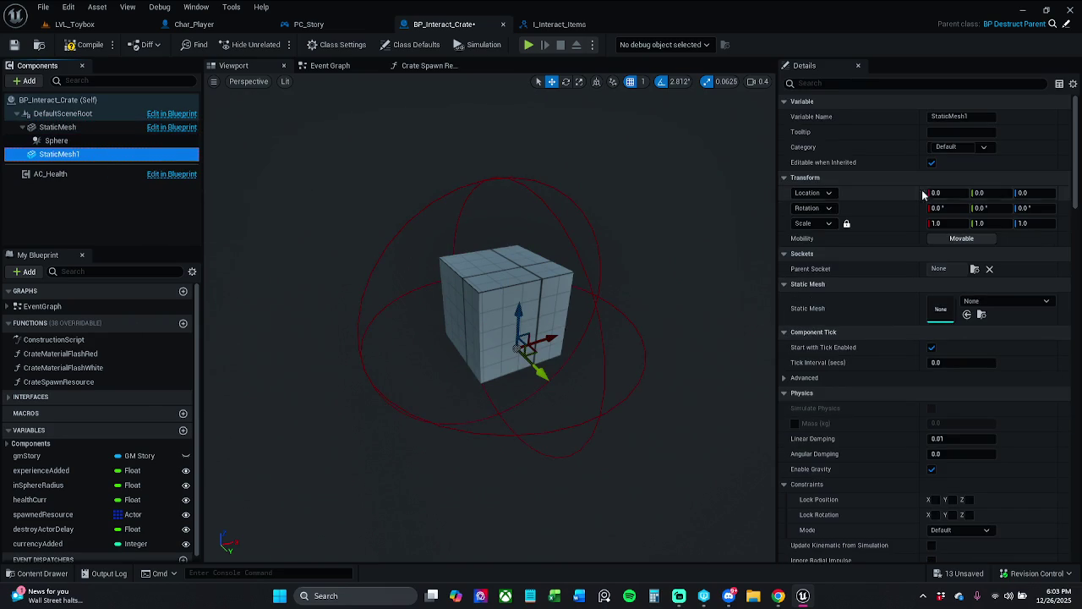
# Assign the SM_Cube mesh to StaticMesh1 and move it onto the crate cube
pyautogui.click(1004, 301)
pyautogui.write('cube')
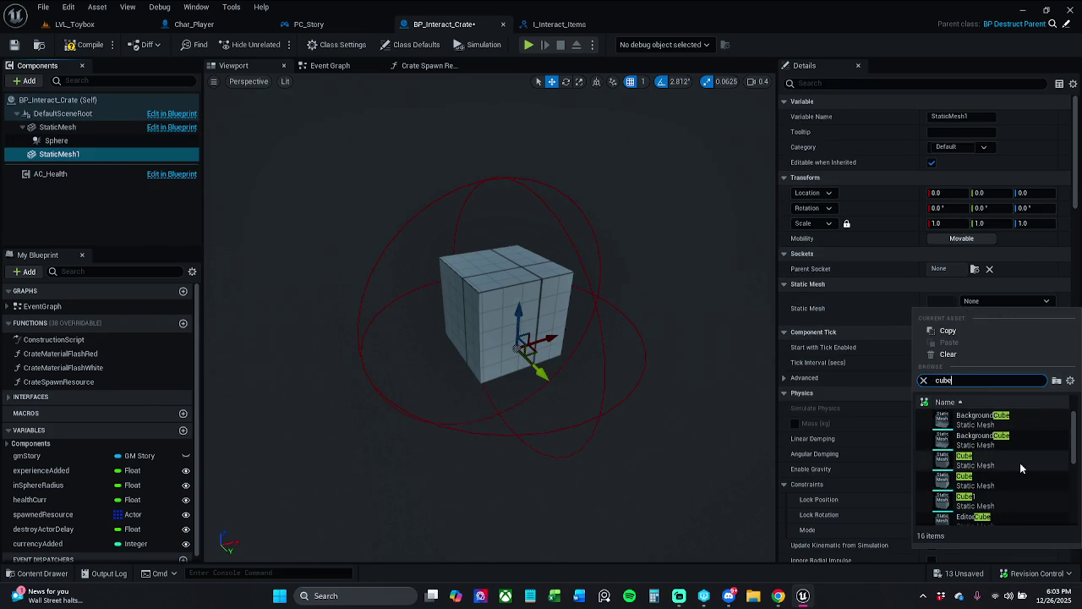
pyautogui.click(1020, 465)
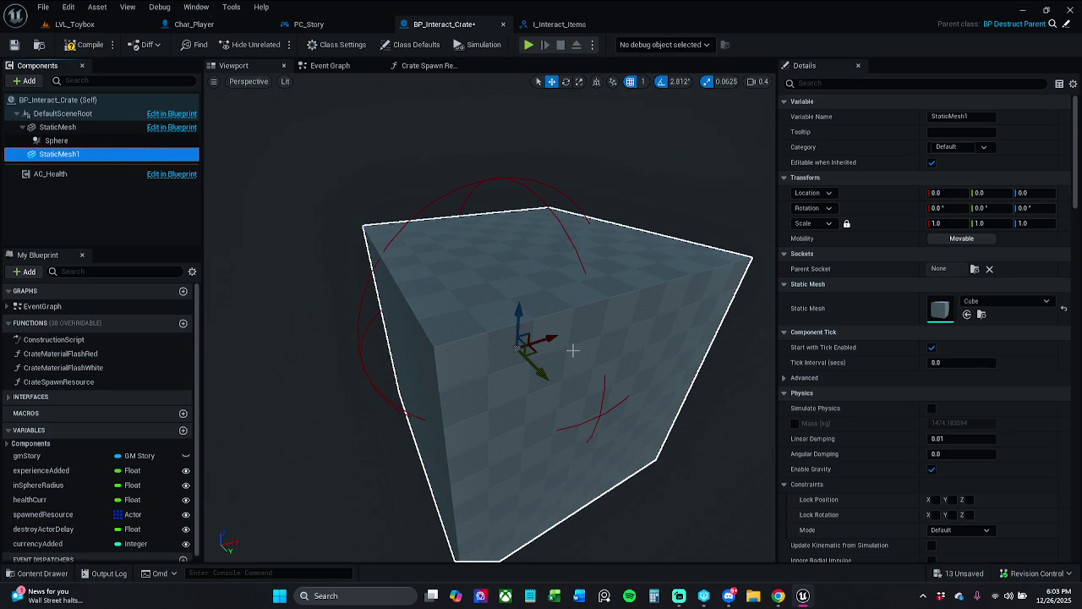
pyautogui.moveTo(528, 355); pyautogui.dragTo(262, 279)
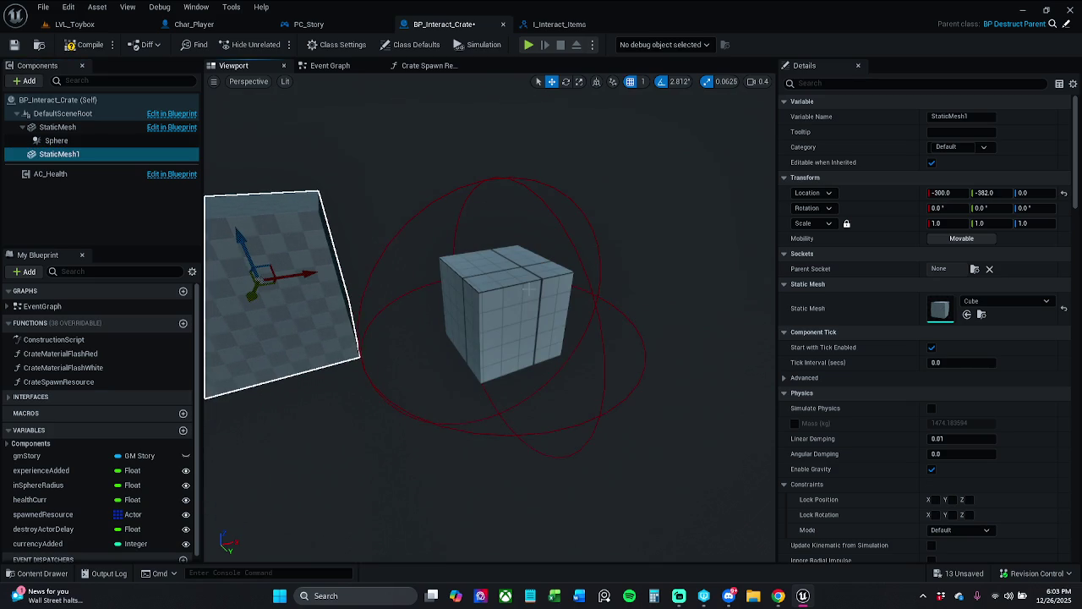
pyautogui.click(524, 301)
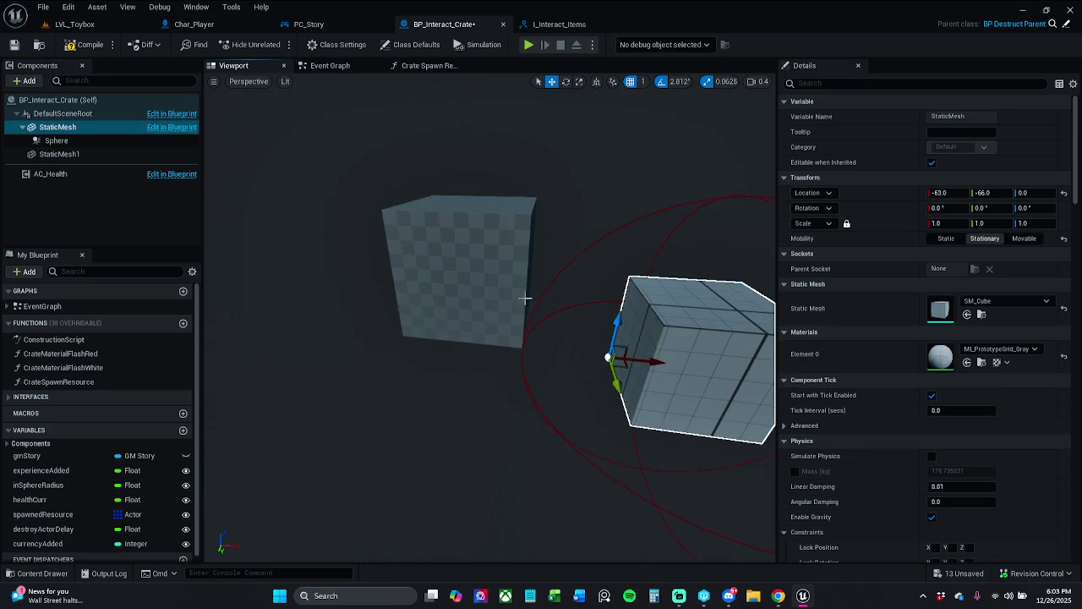
pyautogui.click(495, 252)
pyautogui.click(984, 302)
pyautogui.write('sm cube')
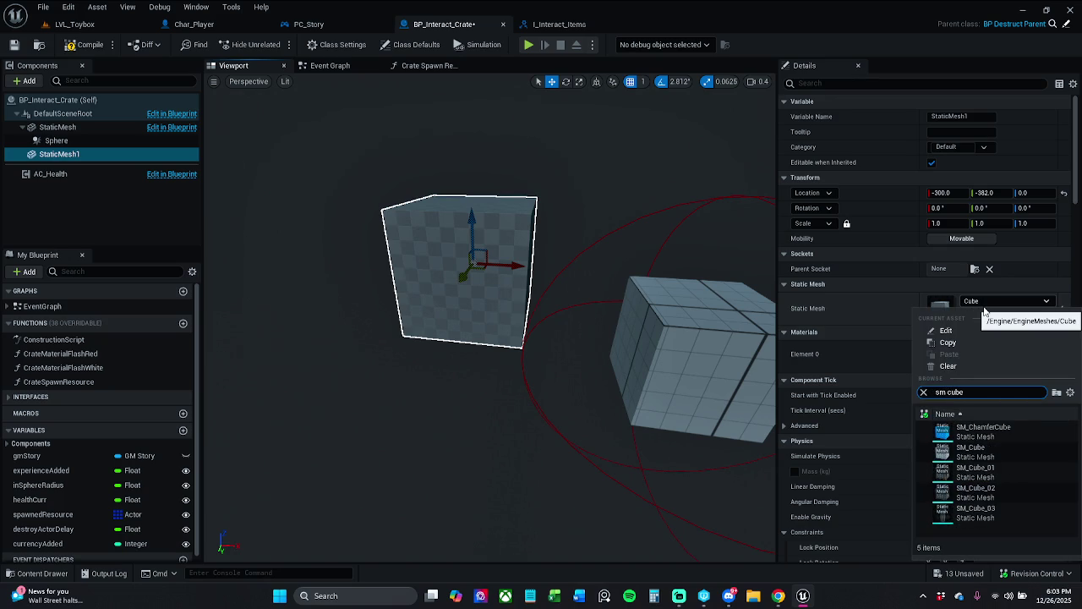
pyautogui.click(1010, 453)
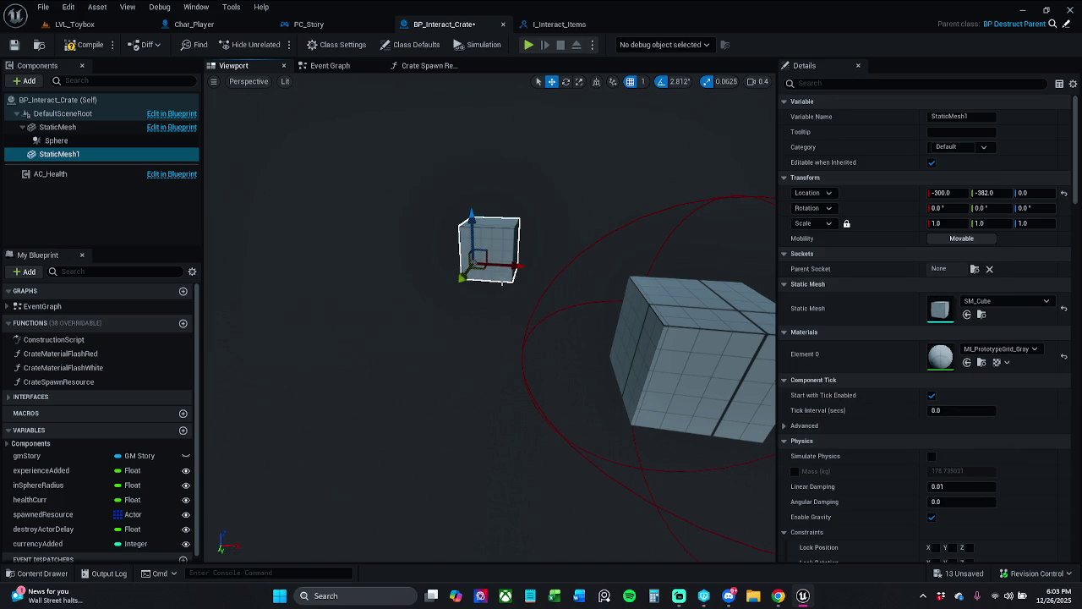
pyautogui.moveTo(492, 281)
pyautogui.mouseDown()
pyautogui.moveTo(640, 338)
pyautogui.moveTo(634, 367)
pyautogui.moveTo(596, 372)
pyautogui.moveTo(575, 358)
pyautogui.mouseUp()
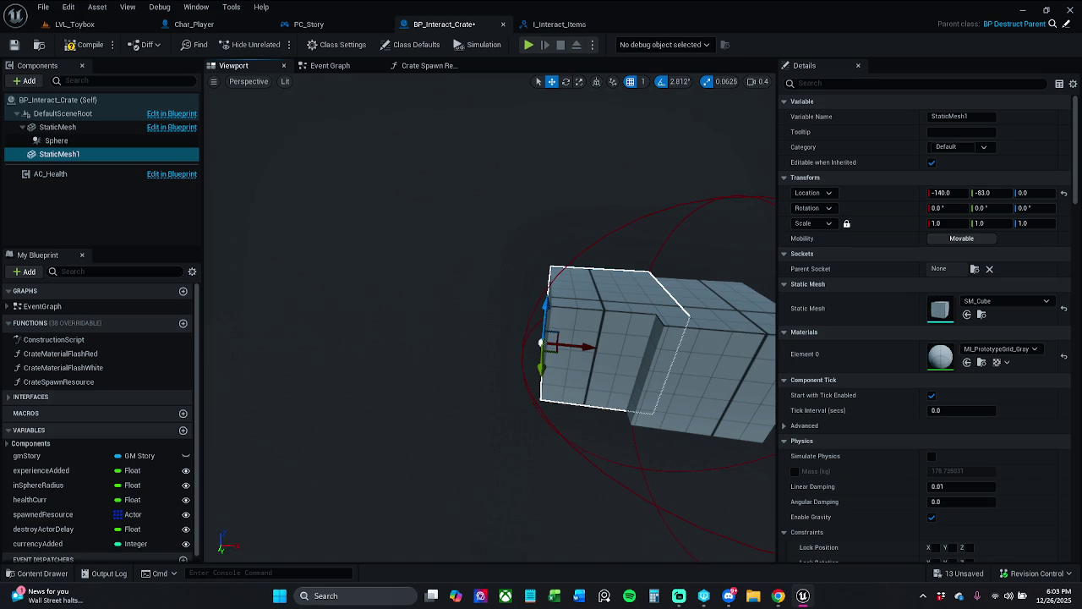
# Copy the crate cube's location onto StaticMesh1 and raise it 100 units
pyautogui.click(702, 355)
pyautogui.rightClick(842, 195)
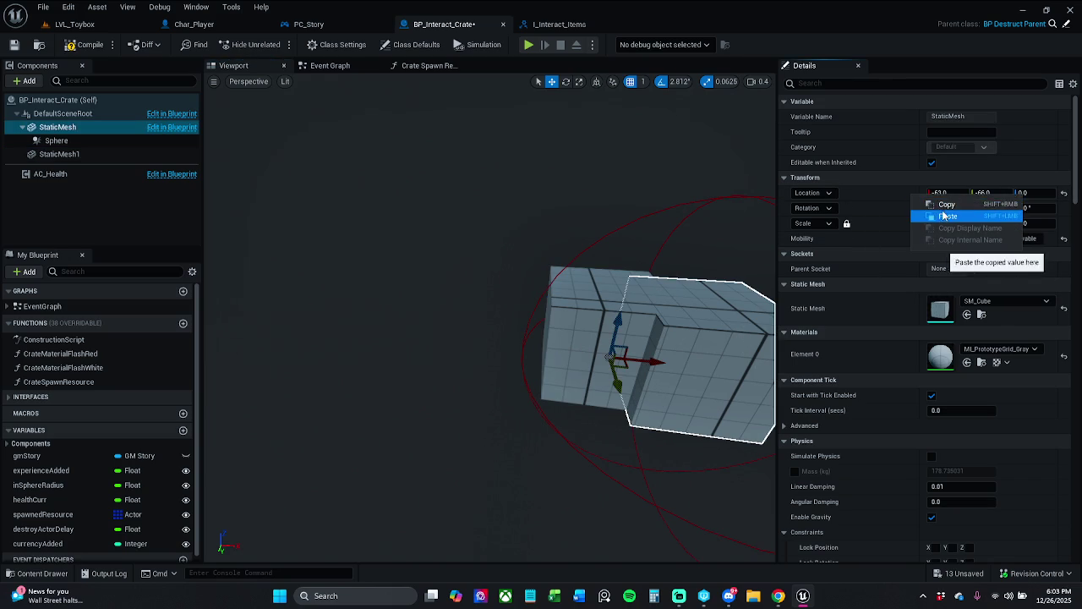
pyautogui.click(879, 213)
pyautogui.rightClick(905, 200)
pyautogui.click(926, 212)
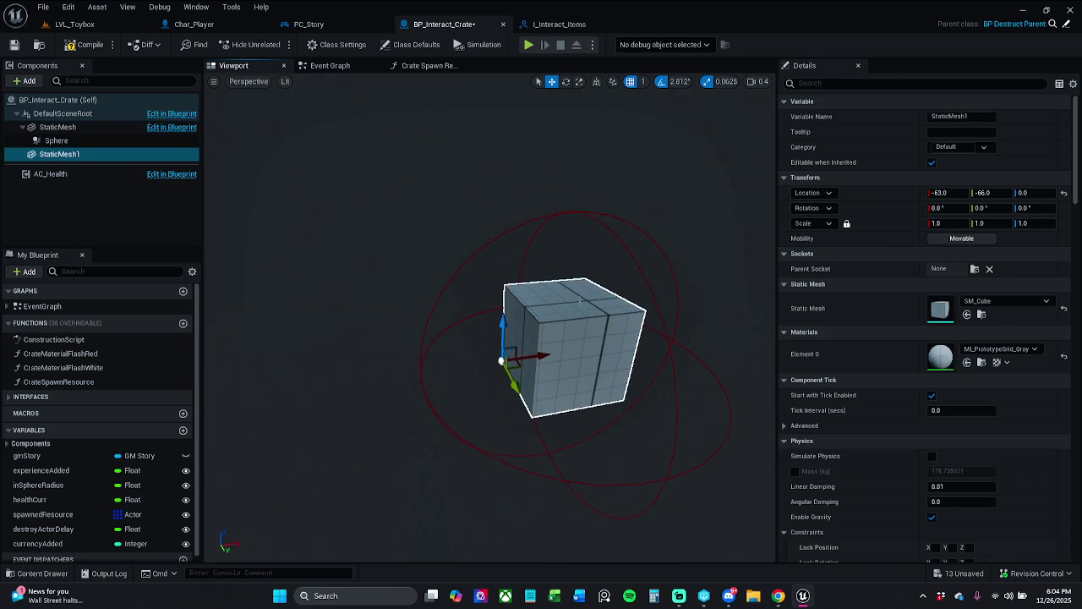
pyautogui.moveTo(498, 329)
pyautogui.mouseDown()
pyautogui.moveTo(527, 249)
pyautogui.moveTo(553, 225)
pyautogui.moveTo(551, 240)
pyautogui.mouseUp()
# Unlock the scale lock and flatten StaticMesh1 along Z to 0.21
pyautogui.moveTo(947, 223); pyautogui.dragTo(917, 223)
pyautogui.hotkey('ctrl', 'z')
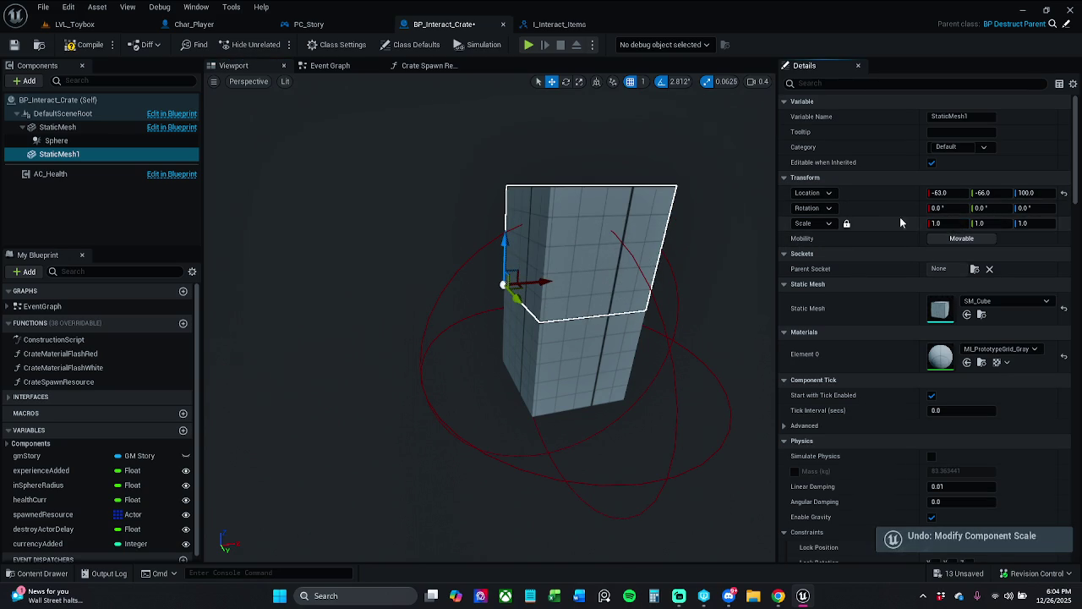
pyautogui.click(847, 223)
pyautogui.moveTo(955, 224)
pyautogui.mouseDown()
pyautogui.moveTo(940, 225)
pyautogui.moveTo(974, 224)
pyautogui.mouseUp()
pyautogui.hotkey('ctrl', 'z')
pyautogui.hotkey('ctrl', 'z')
pyautogui.moveTo(1048, 225); pyautogui.dragTo(1025, 225)
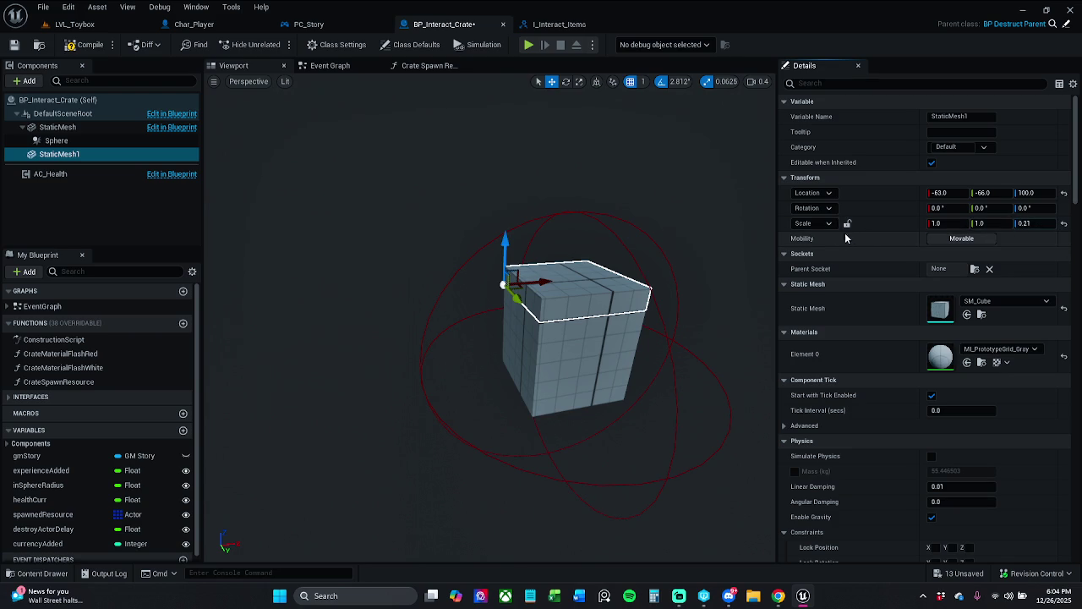
pyautogui.moveTo(592, 212)
pyautogui.mouseDown()
pyautogui.moveTo(596, 271)
pyautogui.moveTo(624, 296)
pyautogui.mouseUp()
# Try widening the lid slightly on X and Y, then undo it
pyautogui.press('e')
pyautogui.press('r')
pyautogui.moveTo(433, 265)
pyautogui.mouseDown()
pyautogui.moveTo(452, 252)
pyautogui.moveTo(410, 263)
pyautogui.mouseUp()
pyautogui.press('space')
pyautogui.press('space')
pyautogui.press('space')
pyautogui.moveTo(490, 321); pyautogui.dragTo(490, 279)
pyautogui.scroll(-6, 490, 321)
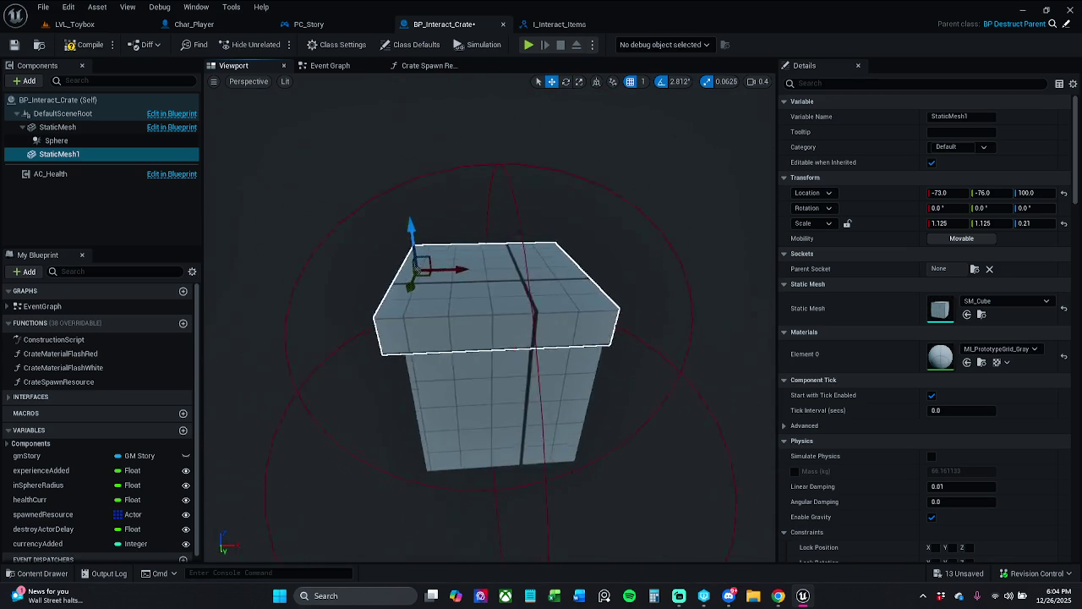
pyautogui.hotkey('ctrl', 'z')
pyautogui.hotkey('ctrl', 'z')
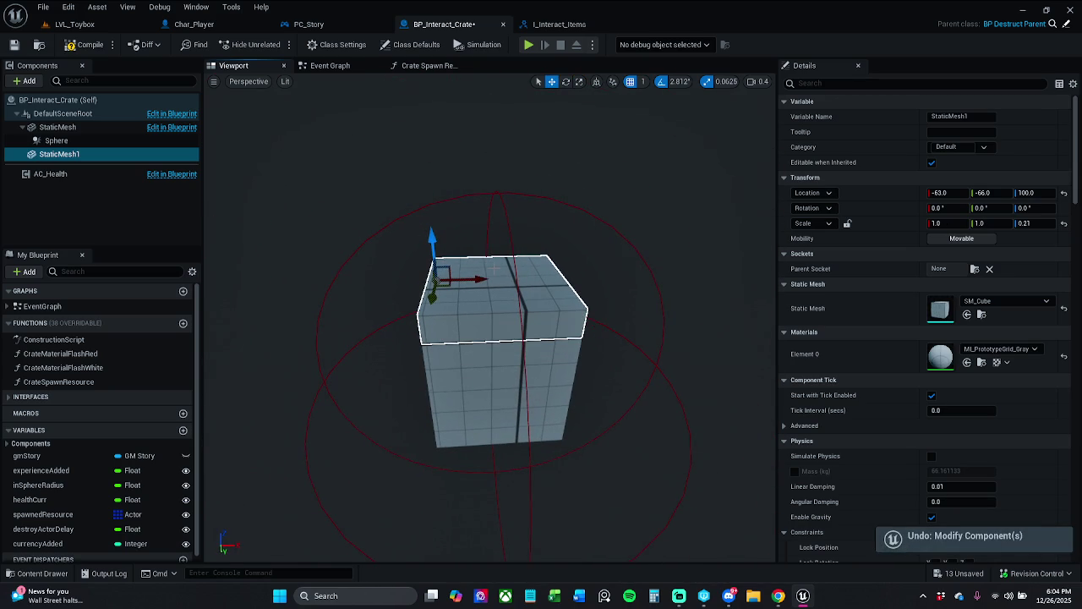
# Squash the crate cube, lower the lid onto it at Z 94, then compile and save
pyautogui.click(460, 372)
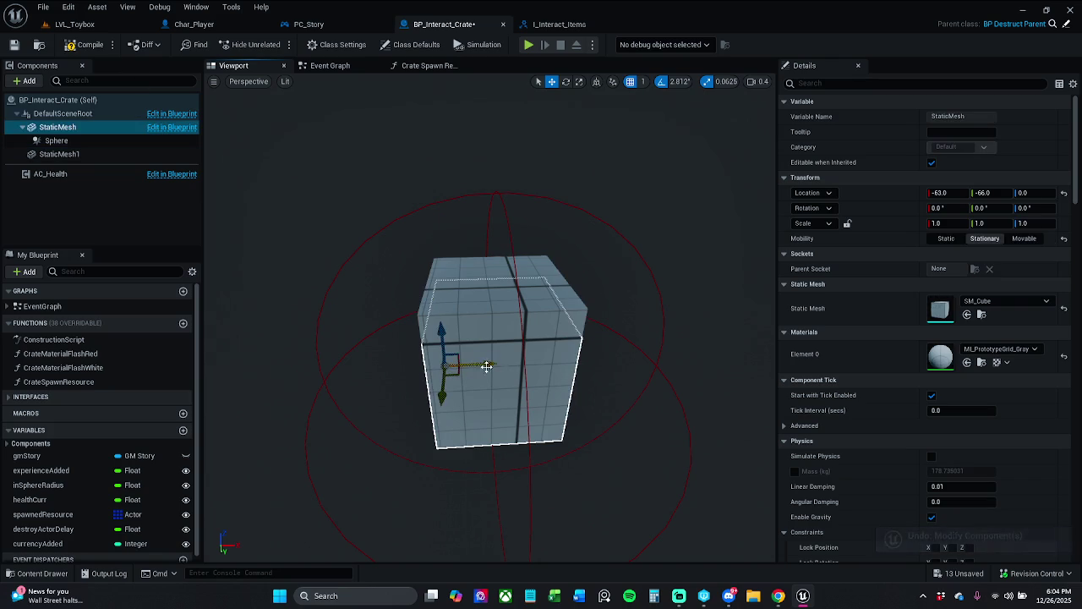
pyautogui.press('r')
pyautogui.moveTo(441, 337)
pyautogui.mouseDown()
pyautogui.moveTo(442, 372)
pyautogui.moveTo(441, 345)
pyautogui.mouseUp()
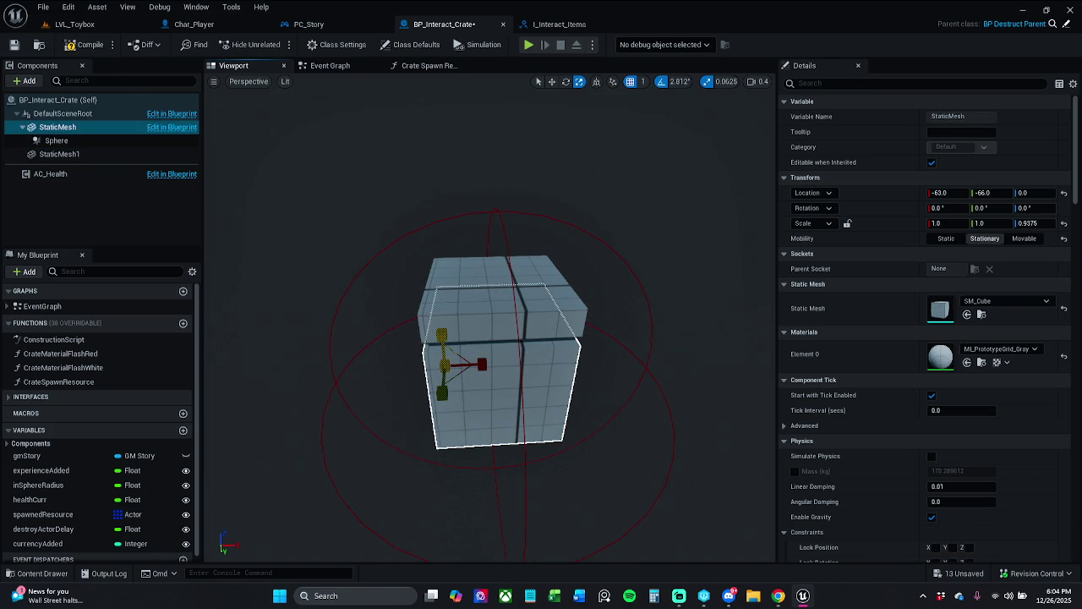
pyautogui.click(496, 325)
pyautogui.press('w')
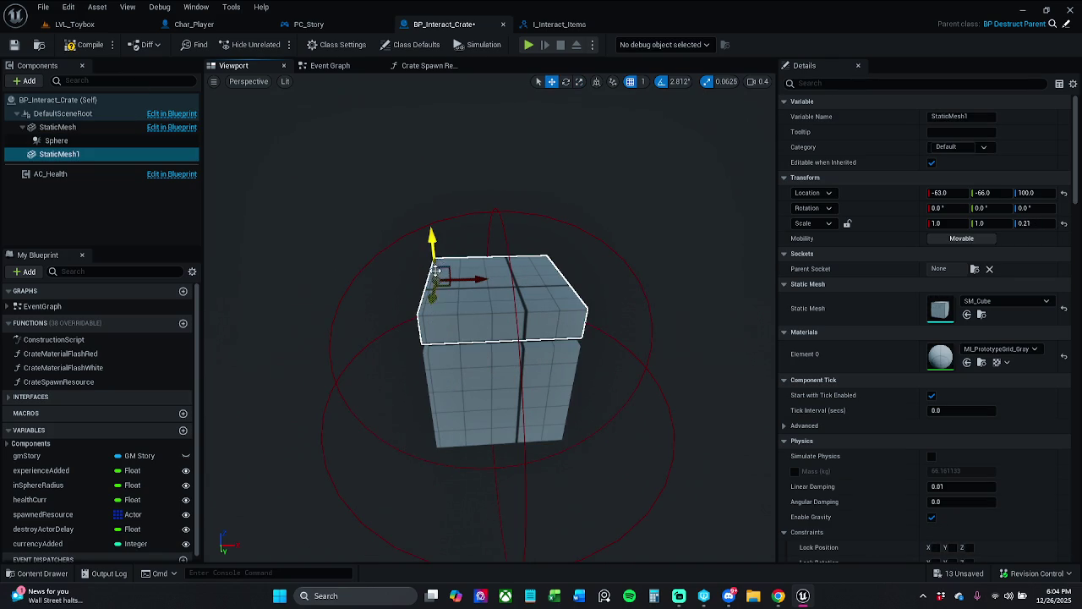
pyautogui.moveTo(433, 245); pyautogui.dragTo(432, 254)
pyautogui.scroll(3, 433, 254)
pyautogui.moveTo(427, 315)
pyautogui.mouseDown()
pyautogui.moveTo(451, 277)
pyautogui.moveTo(426, 314)
pyautogui.moveTo(438, 287)
pyautogui.moveTo(447, 310)
pyautogui.mouseUp()
pyautogui.click(71, 45)
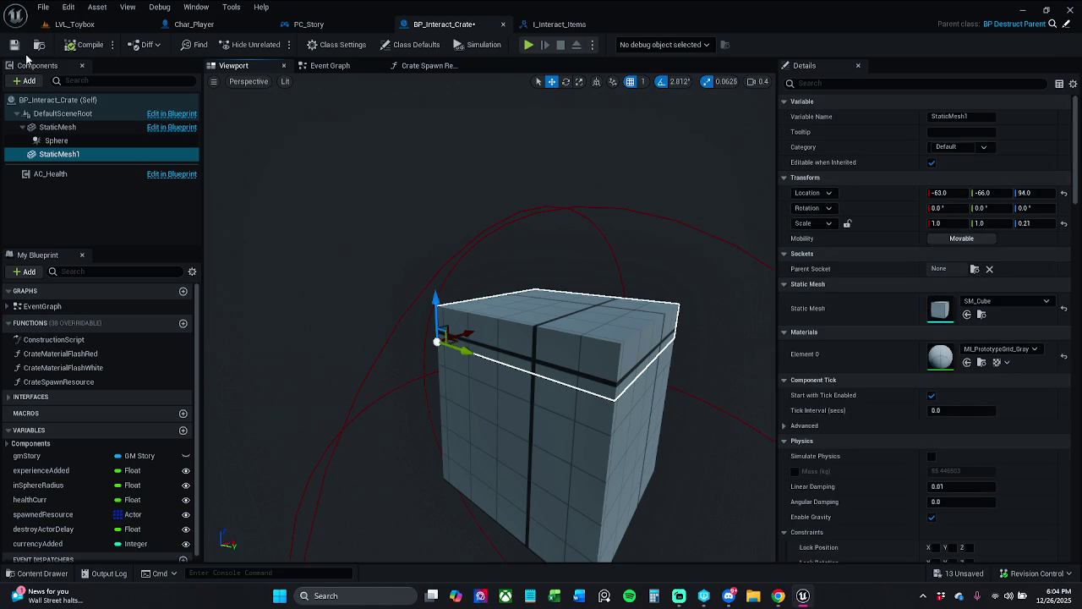
pyautogui.click(14, 44)
# Tilt the lid open to -50.625° around X, then show the Crate Spawn Resource graph
pyautogui.moveTo(654, 347); pyautogui.dragTo(585, 358)
pyautogui.press('e')
pyautogui.press('r')
pyautogui.press('e')
pyautogui.moveTo(414, 317)
pyautogui.mouseDown()
pyautogui.moveTo(372, 270)
pyautogui.moveTo(334, 291)
pyautogui.mouseUp()
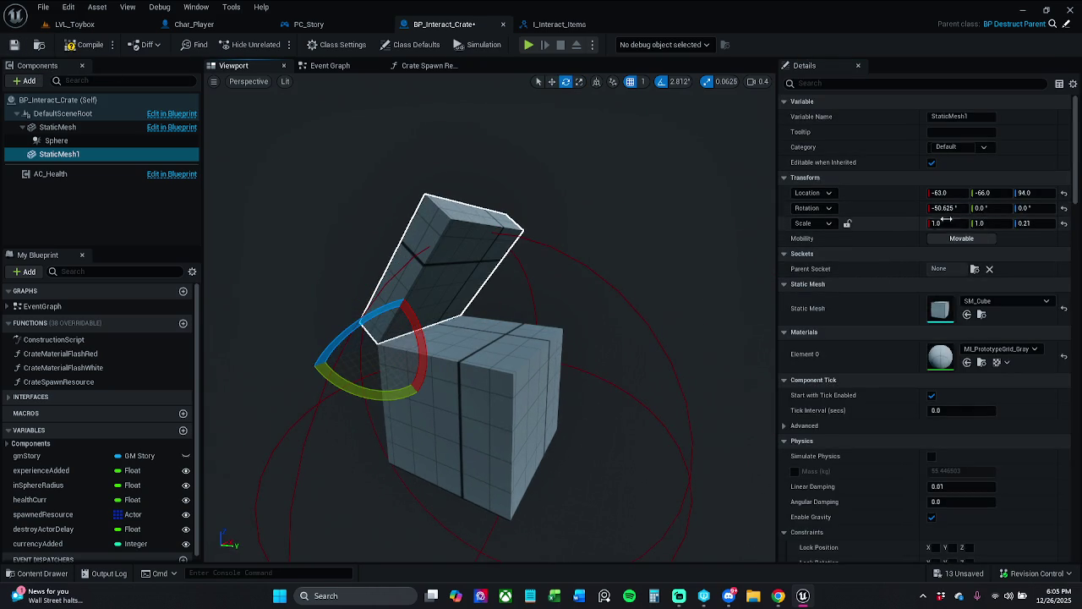
pyautogui.click(953, 210)
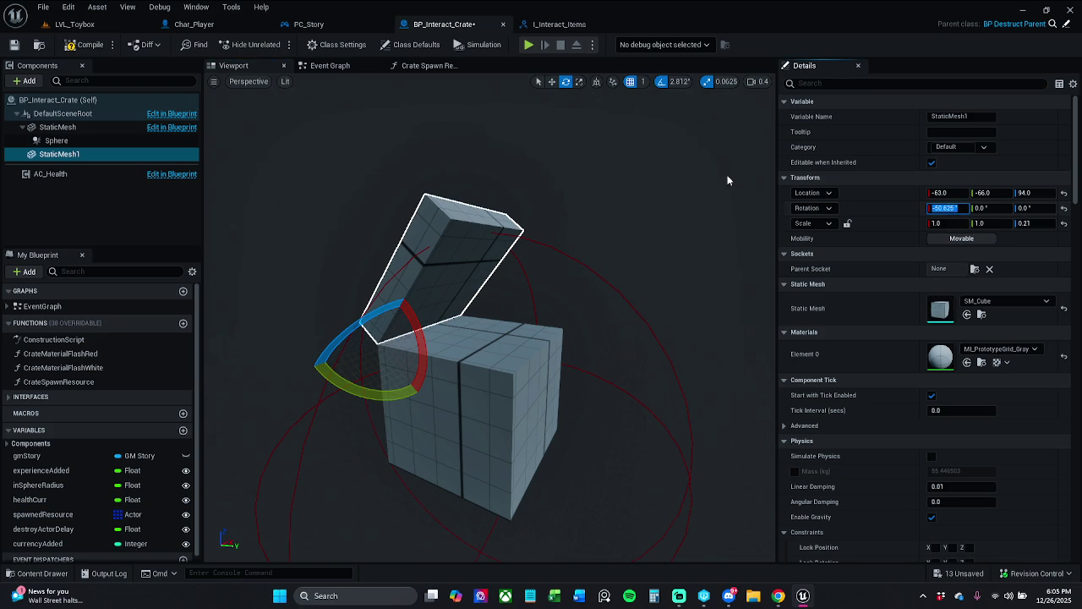
pyautogui.click(446, 69)
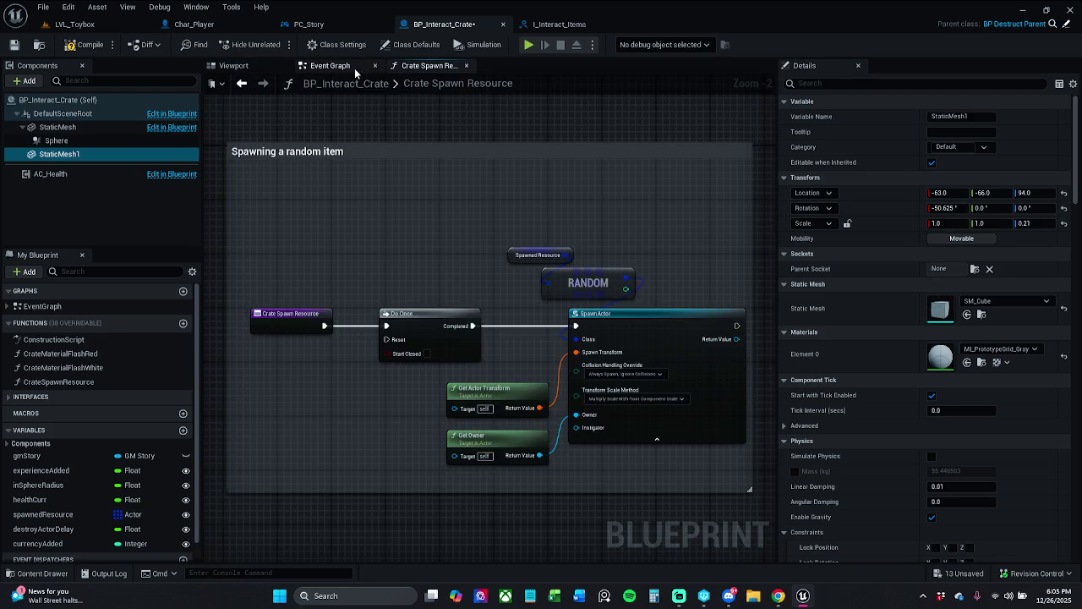
# In the Event Graph, rename the UCrate_Destroyed custom event to UCrate_Opened
pyautogui.click(343, 71)
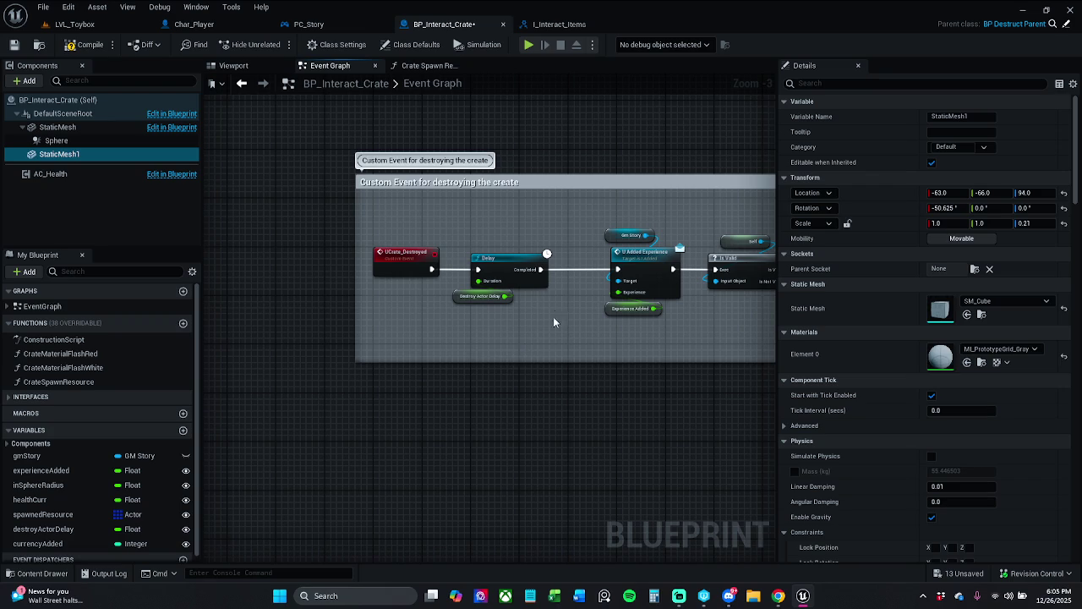
pyautogui.moveTo(565, 221)
pyautogui.mouseDown()
pyautogui.moveTo(647, 375)
pyautogui.moveTo(645, 362)
pyautogui.mouseUp()
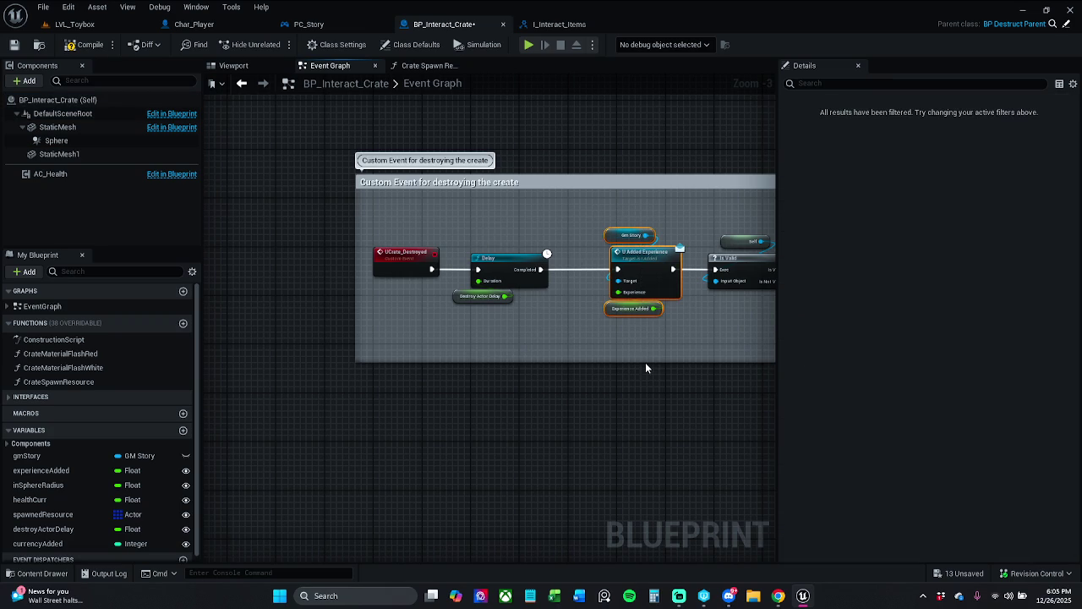
pyautogui.click(637, 327)
pyautogui.moveTo(637, 327); pyautogui.dragTo(587, 329)
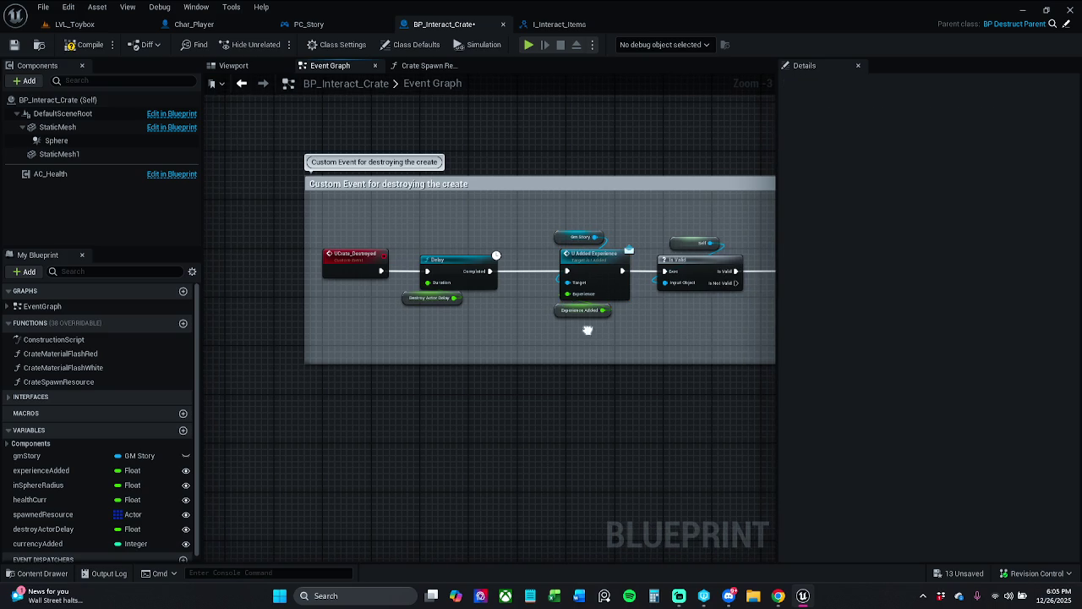
pyautogui.click(373, 252)
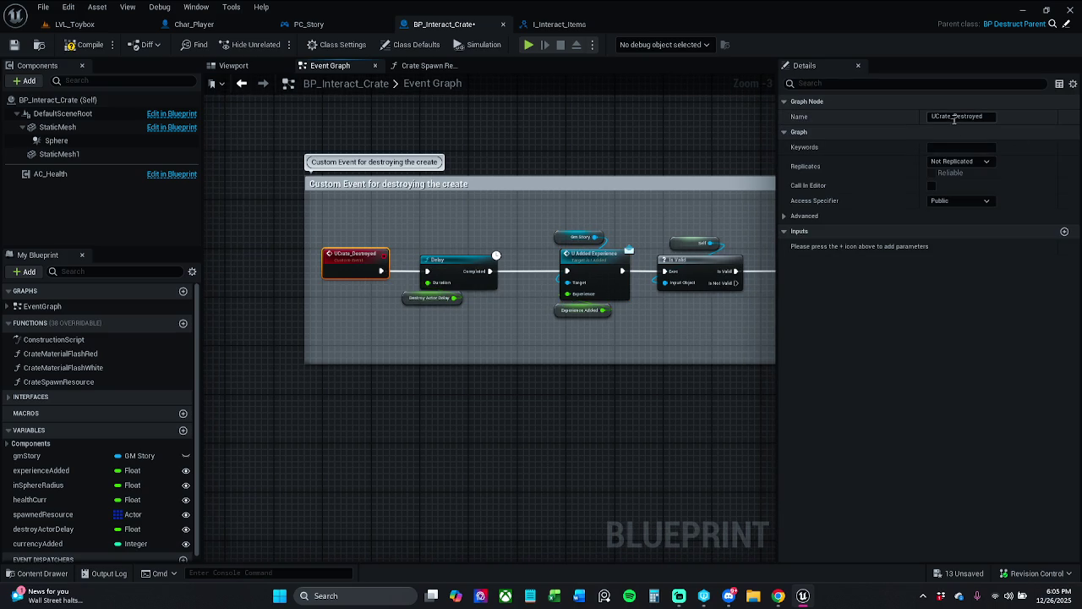
pyautogui.moveTo(955, 117); pyautogui.dragTo(1001, 116)
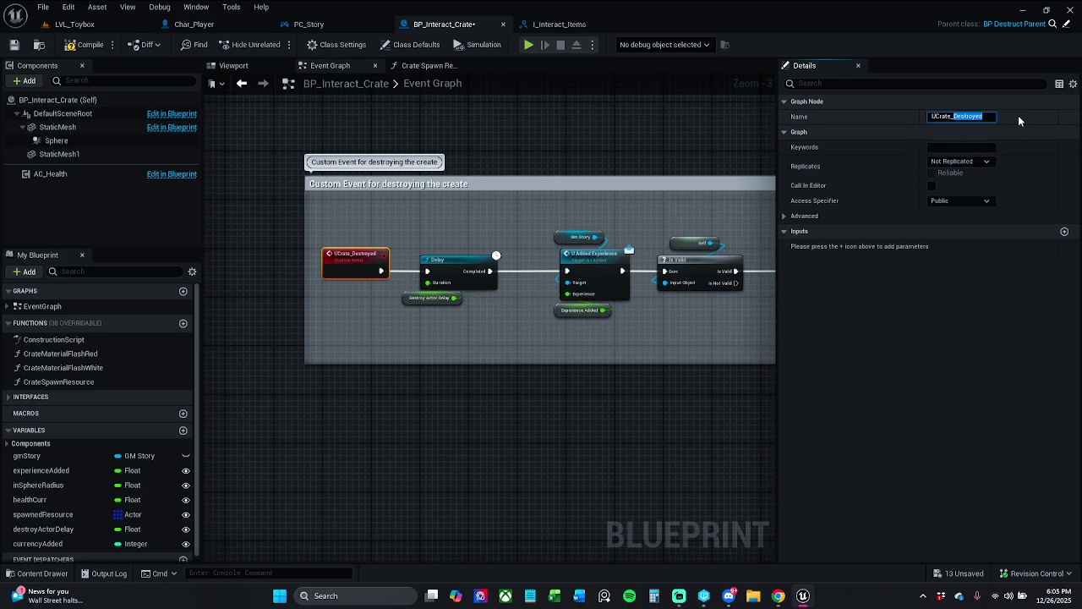
pyautogui.write('D')
pyautogui.write('ed')
pyautogui.press('Return')
# Change the experienceAdded variable's default value from 100000.0 to 50.0
pyautogui.moveTo(531, 235); pyautogui.dragTo(443, 229)
pyautogui.moveTo(545, 217)
pyautogui.mouseDown()
pyautogui.moveTo(573, 214)
pyautogui.moveTo(566, 199)
pyautogui.moveTo(616, 301)
pyautogui.mouseUp()
pyautogui.moveTo(673, 238); pyautogui.dragTo(539, 301)
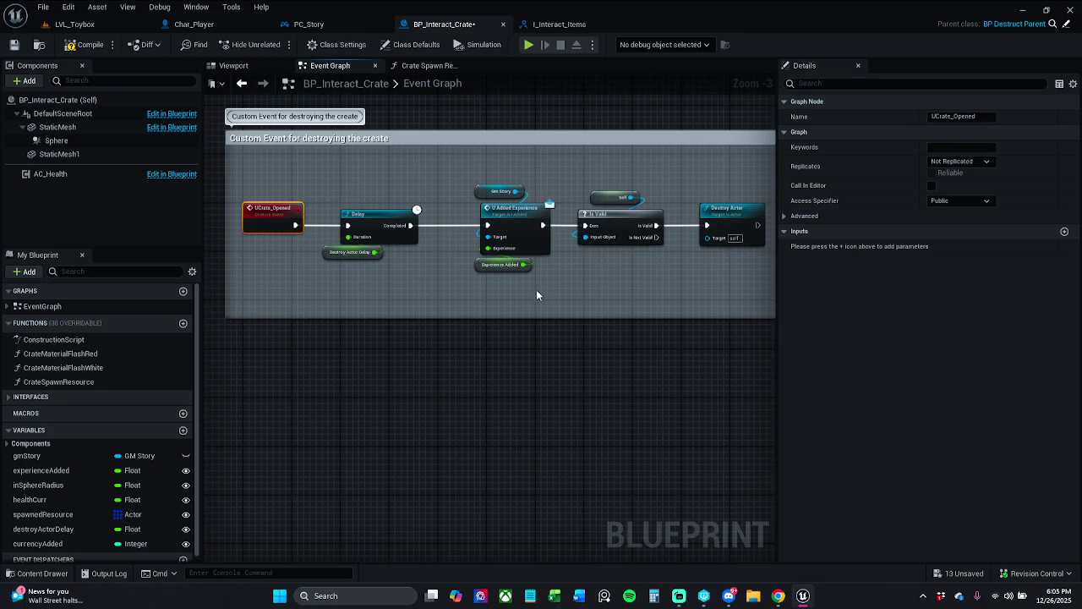
pyautogui.click(505, 265)
pyautogui.click(951, 345)
pyautogui.press('Return')
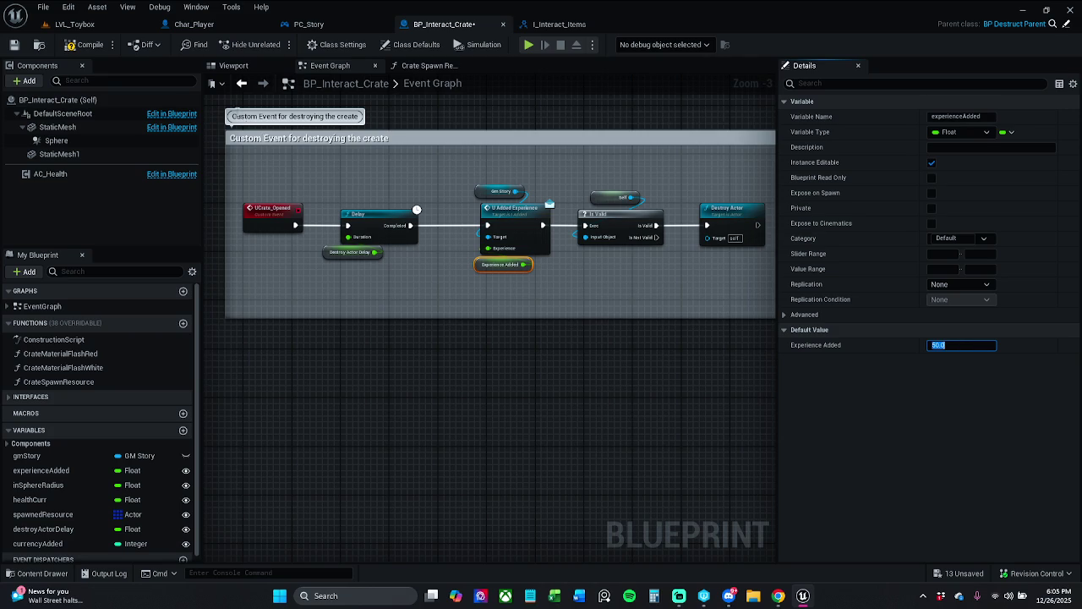
pyautogui.click(84, 44)
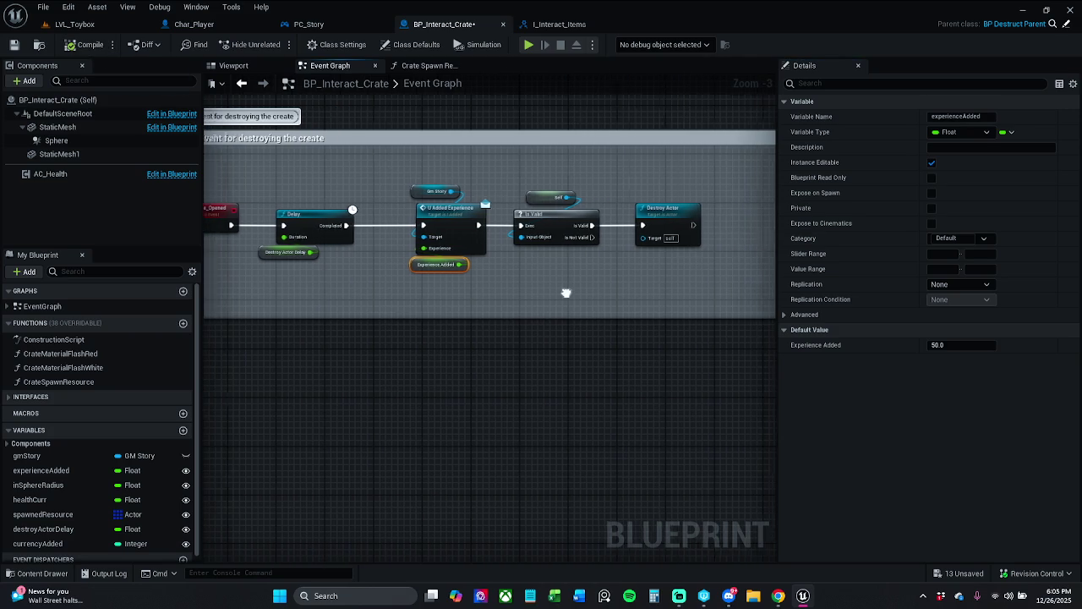
pyautogui.moveTo(558, 376)
pyautogui.mouseDown()
pyautogui.moveTo(671, 142)
pyautogui.moveTo(640, 280)
pyautogui.moveTo(695, 262)
pyautogui.moveTo(718, 320)
pyautogui.mouseUp()
pyautogui.click(366, 402)
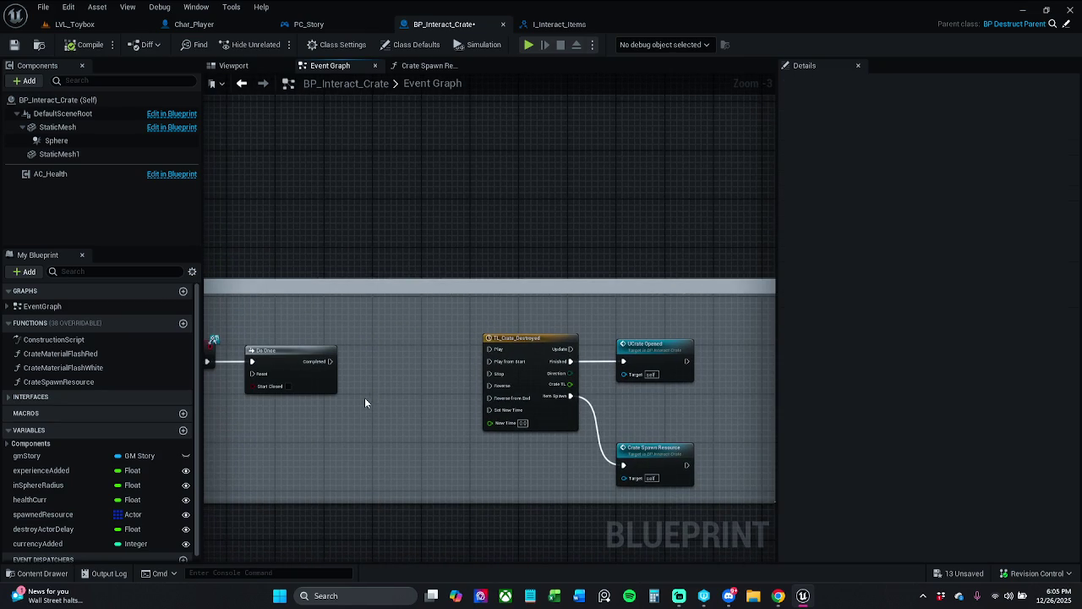
# Add a comment titled -50.625 ° in the On Opened section of the graph
pyautogui.moveTo(369, 398); pyautogui.dragTo(437, 359)
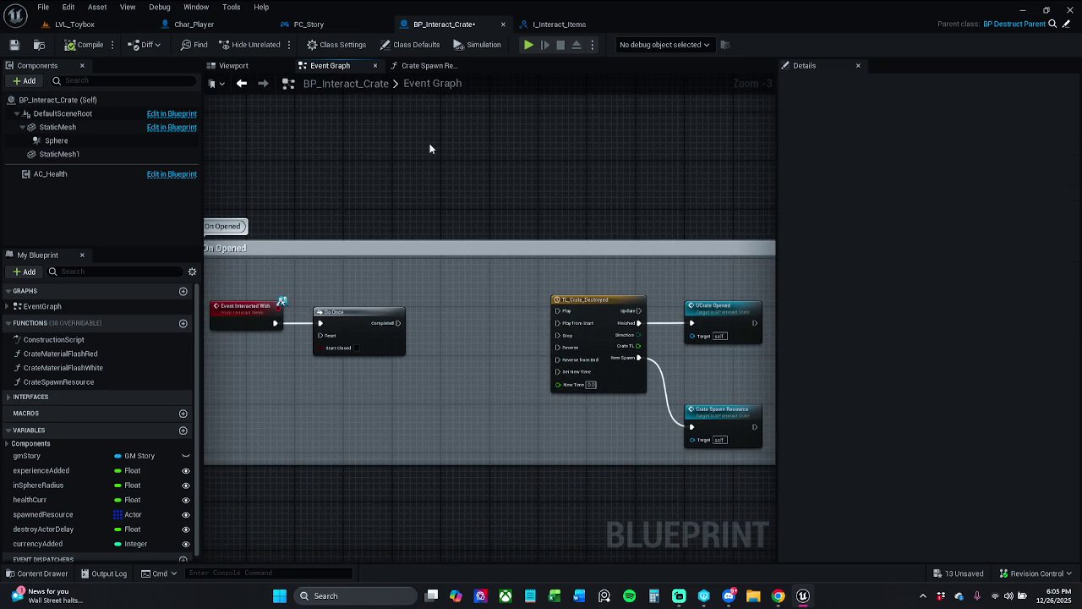
pyautogui.write('c')
pyautogui.write('-50.625')
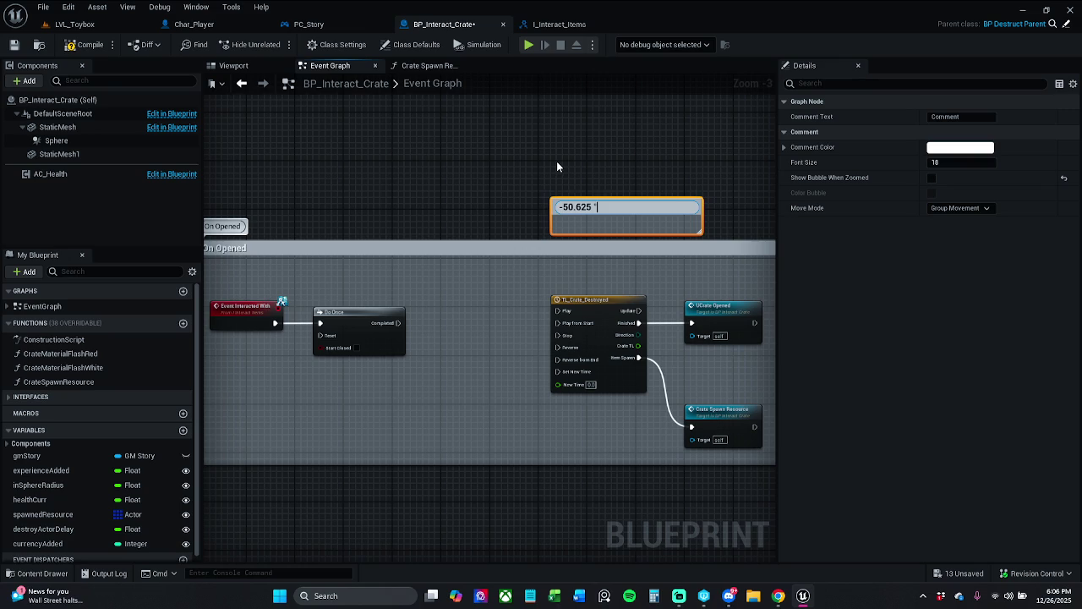
pyautogui.press('Return')
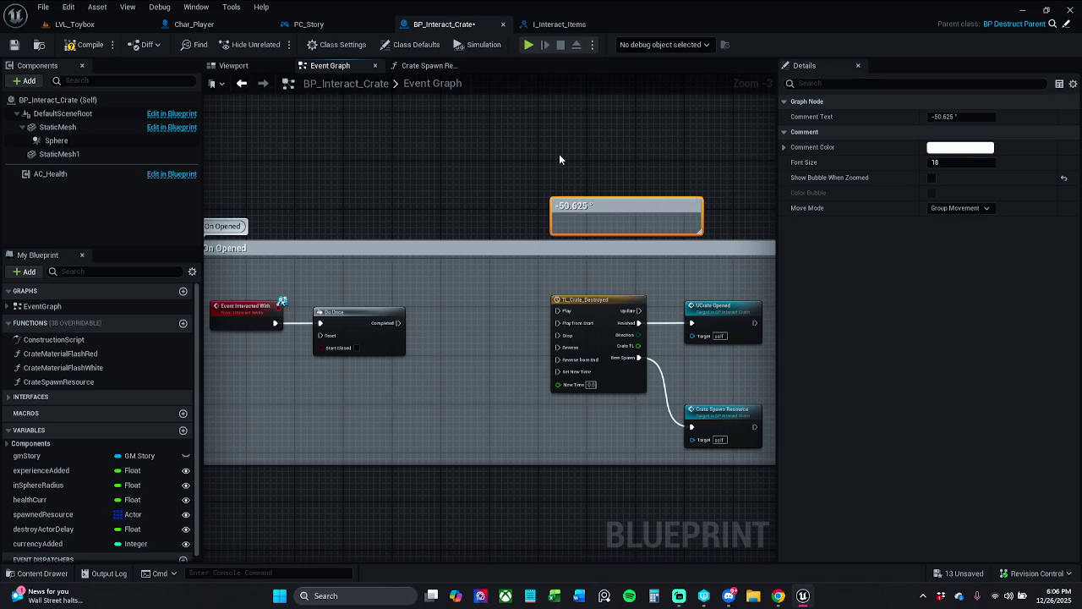
pyautogui.click(632, 172)
pyautogui.moveTo(621, 202); pyautogui.dragTo(567, 179)
pyautogui.click(558, 156)
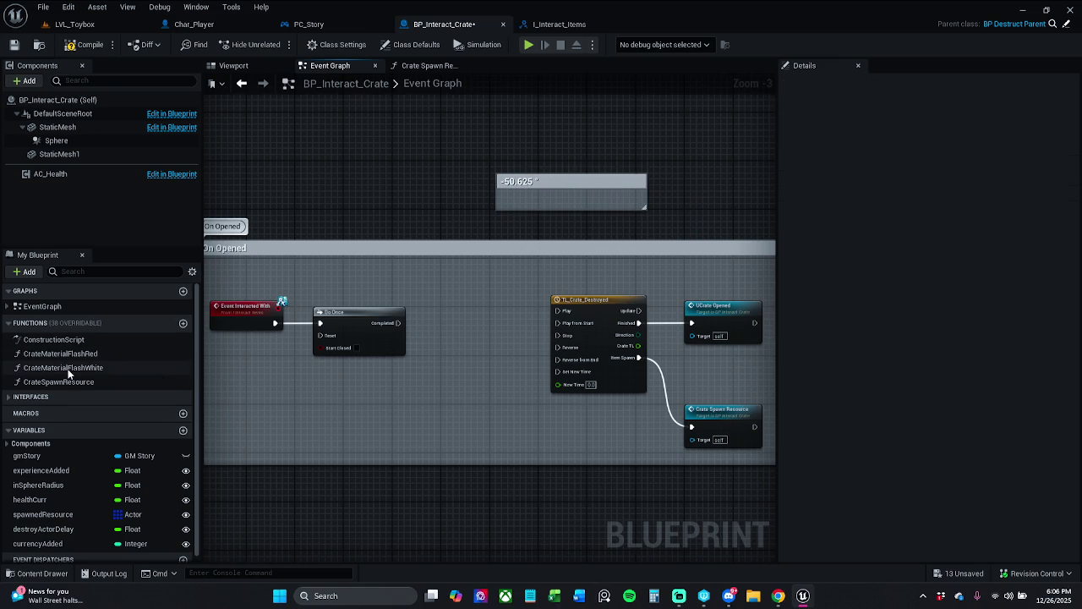
# Place a Static Mesh 1 reference in the graph and parent StaticMesh1 under StaticMesh
pyautogui.moveTo(72, 154)
pyautogui.mouseDown()
pyautogui.moveTo(370, 301)
pyautogui.moveTo(389, 279)
pyautogui.mouseUp()
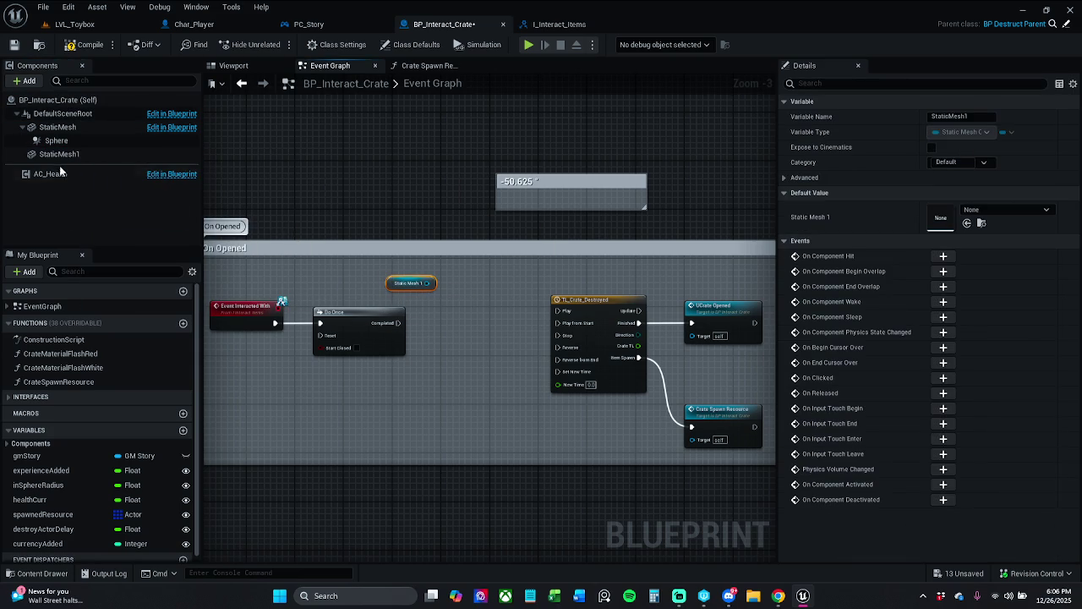
pyautogui.moveTo(68, 141); pyautogui.dragTo(67, 127)
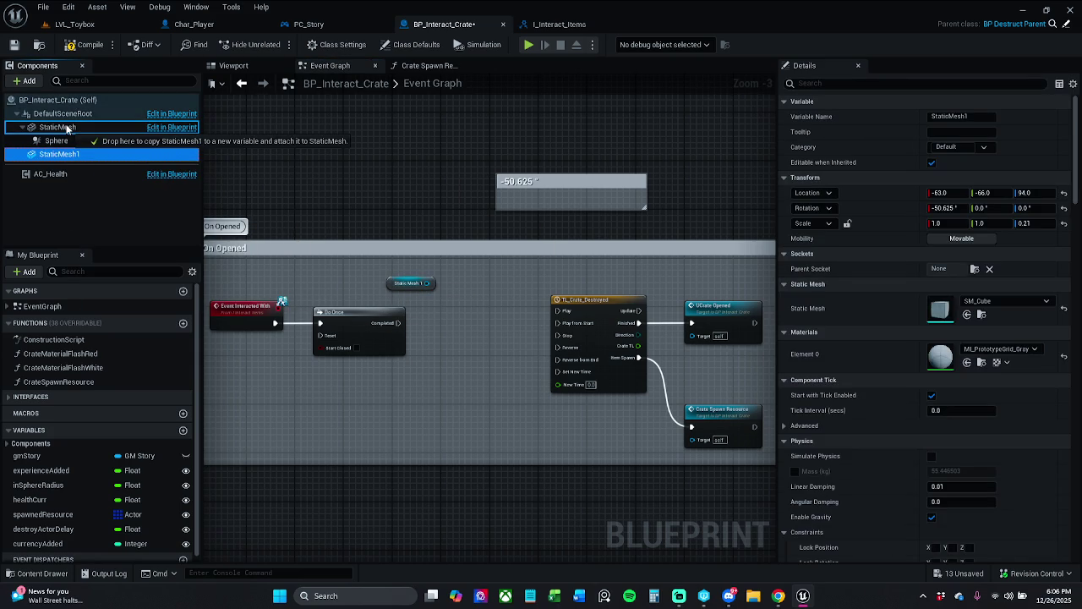
pyautogui.moveTo(68, 128); pyautogui.dragTo(68, 128)
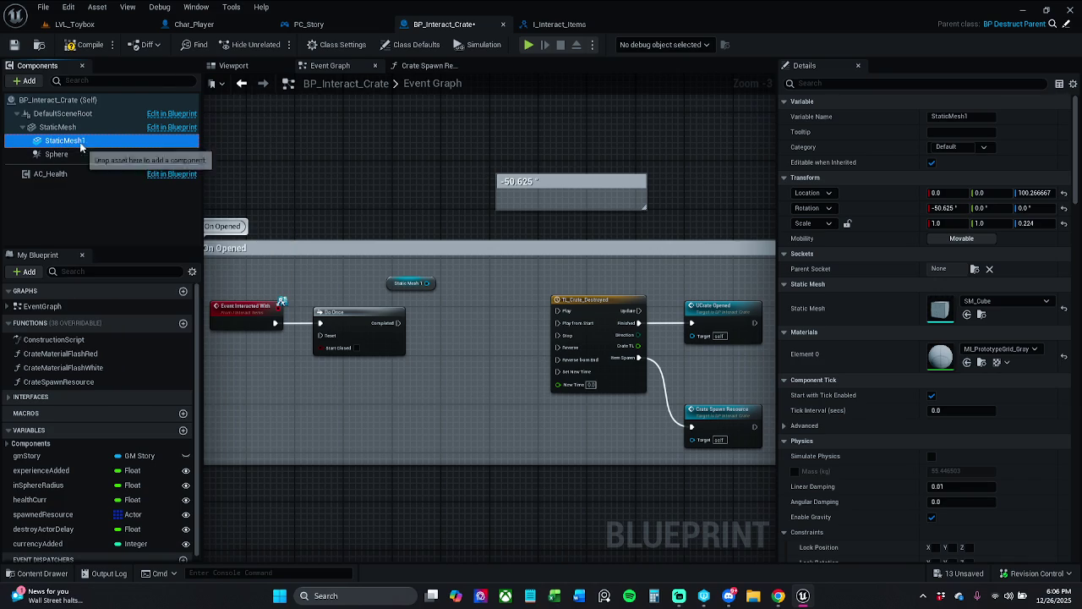
pyautogui.click(233, 66)
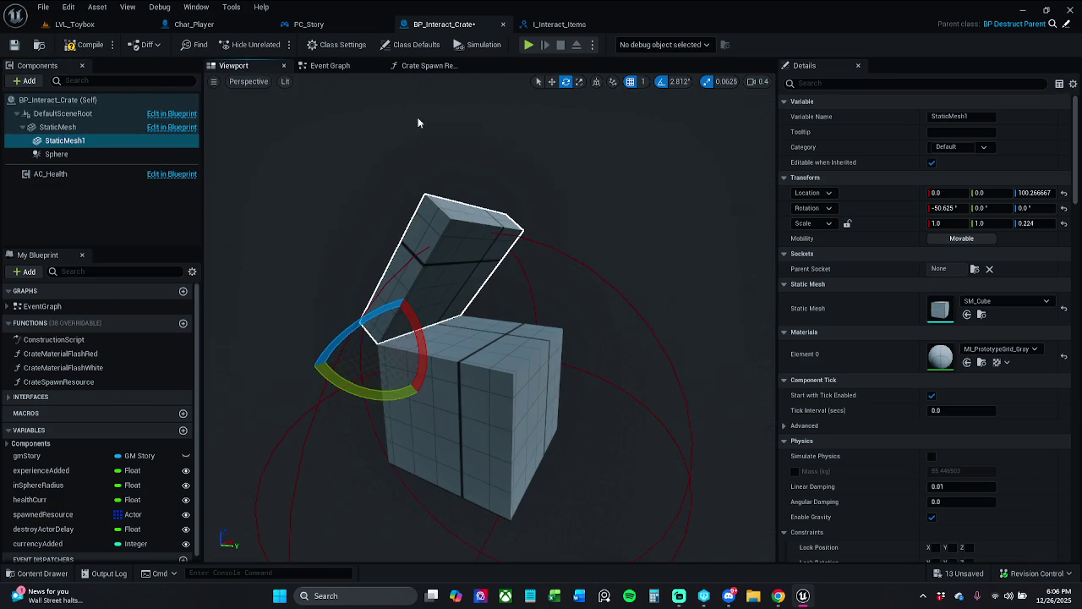
pyautogui.click(330, 66)
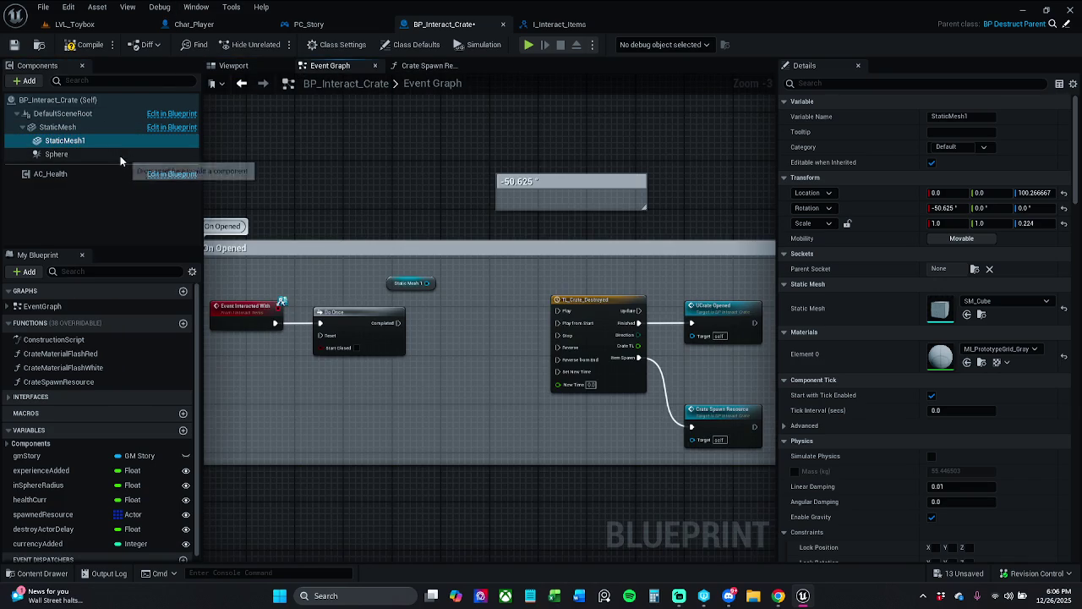
# Add a Set Relative Rotation node for Static Mesh 1 with Z rotation -50.625
pyautogui.moveTo(428, 283)
pyautogui.mouseDown()
pyautogui.moveTo(443, 293)
pyautogui.moveTo(419, 302)
pyautogui.mouseUp()
pyautogui.write('set rotat')
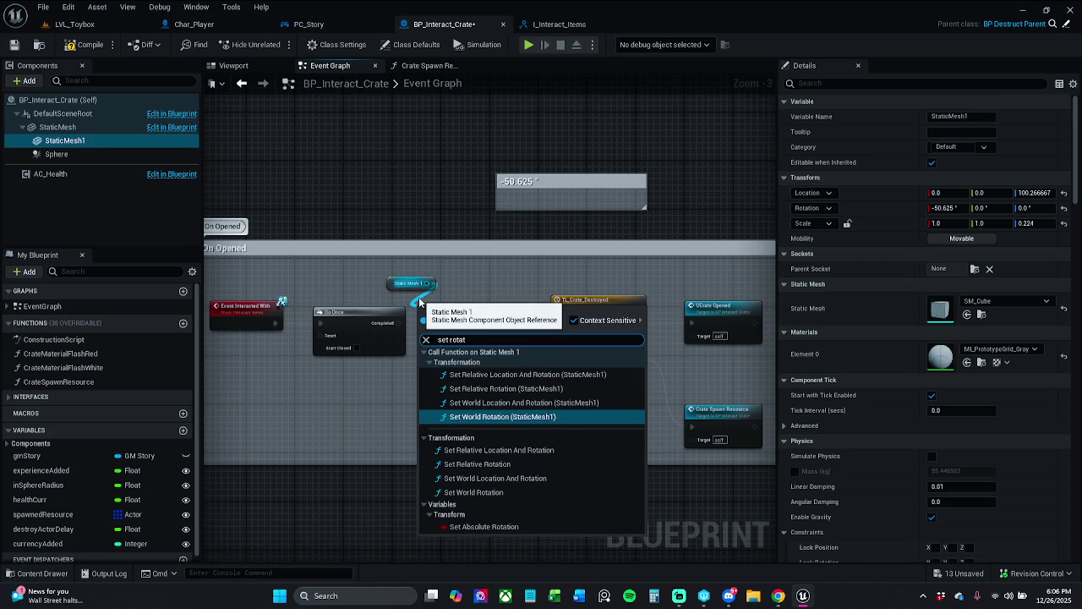
pyautogui.press('Up')
pyautogui.press('Up')
pyautogui.press('Return')
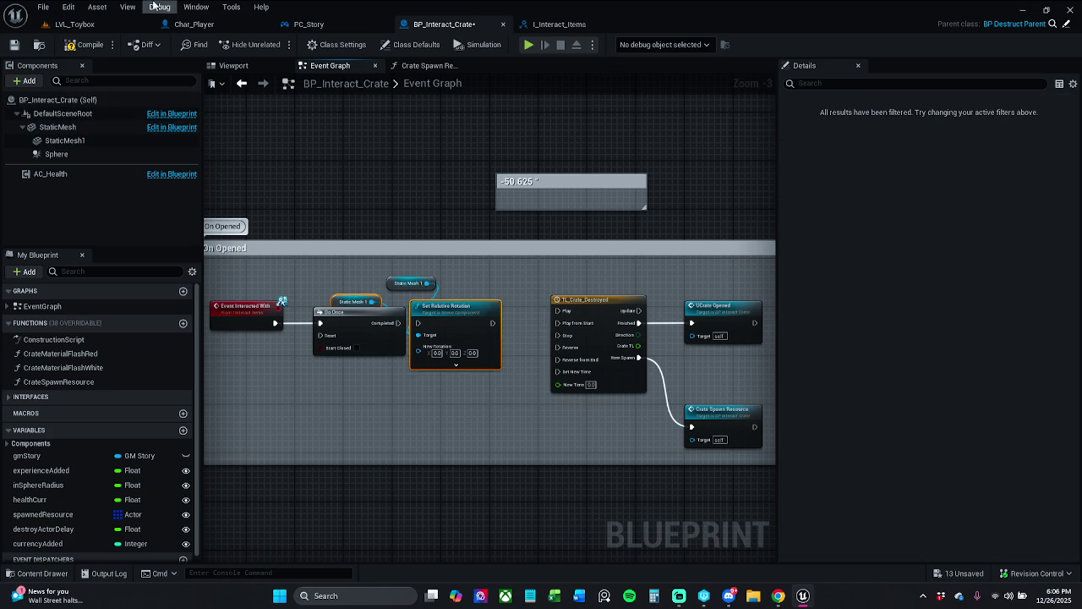
pyautogui.moveTo(455, 308); pyautogui.dragTo(485, 308)
pyautogui.click(464, 284)
pyautogui.click(397, 302)
pyautogui.press('Delete')
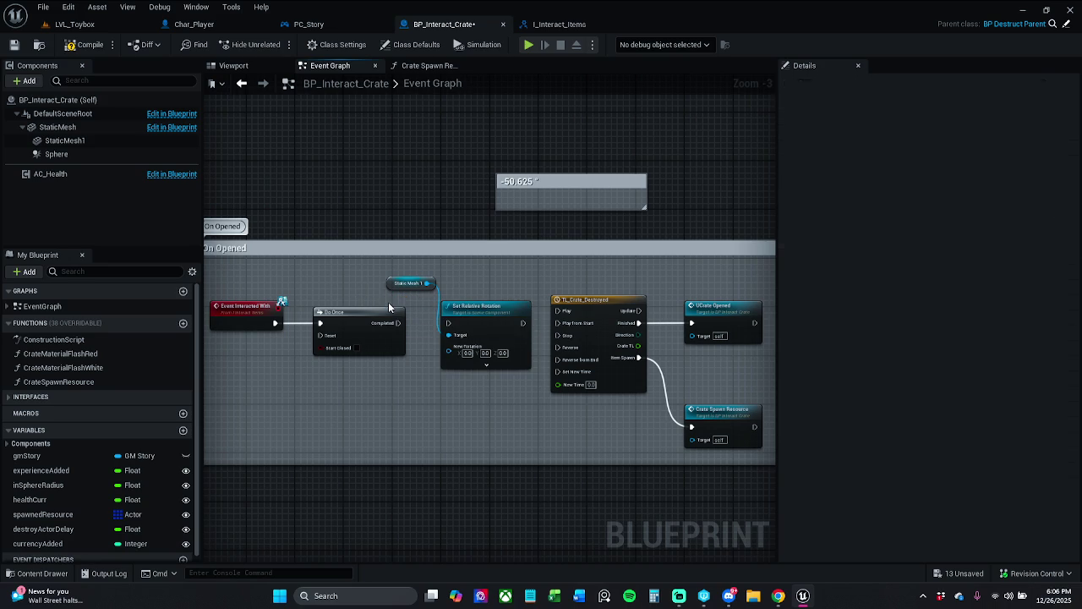
pyautogui.click(503, 352)
pyautogui.write('-50.625')
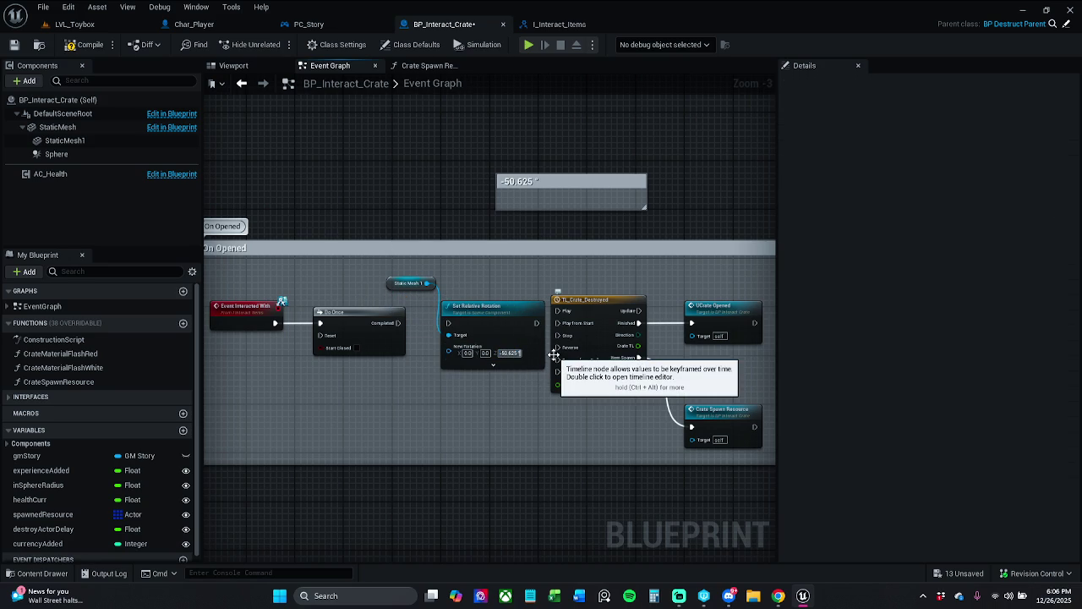
pyautogui.hotkey('ctrl', 'z')
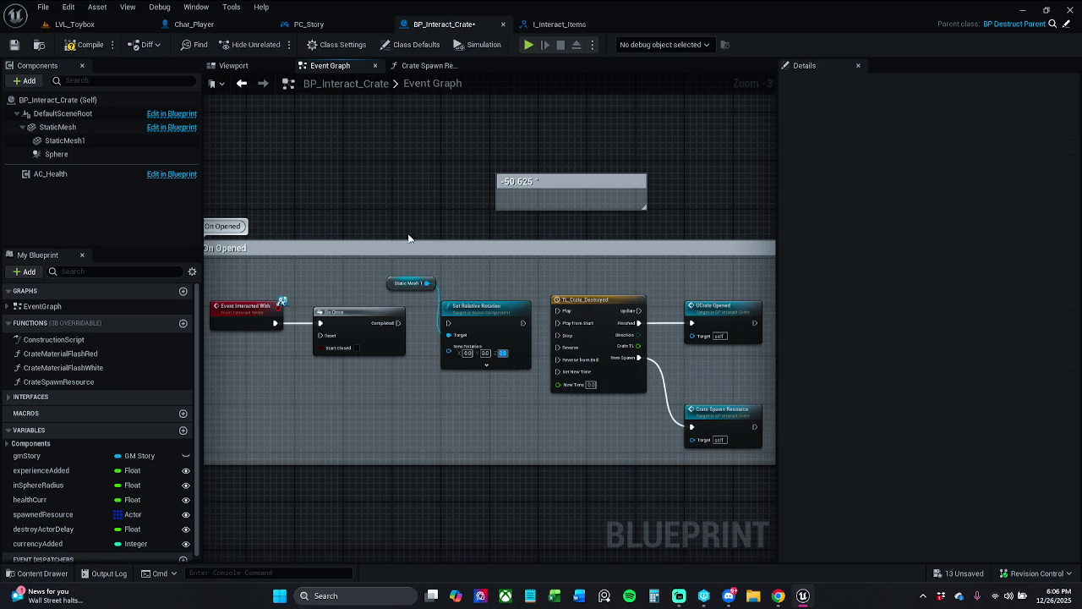
pyautogui.scroll(3, 464, 322)
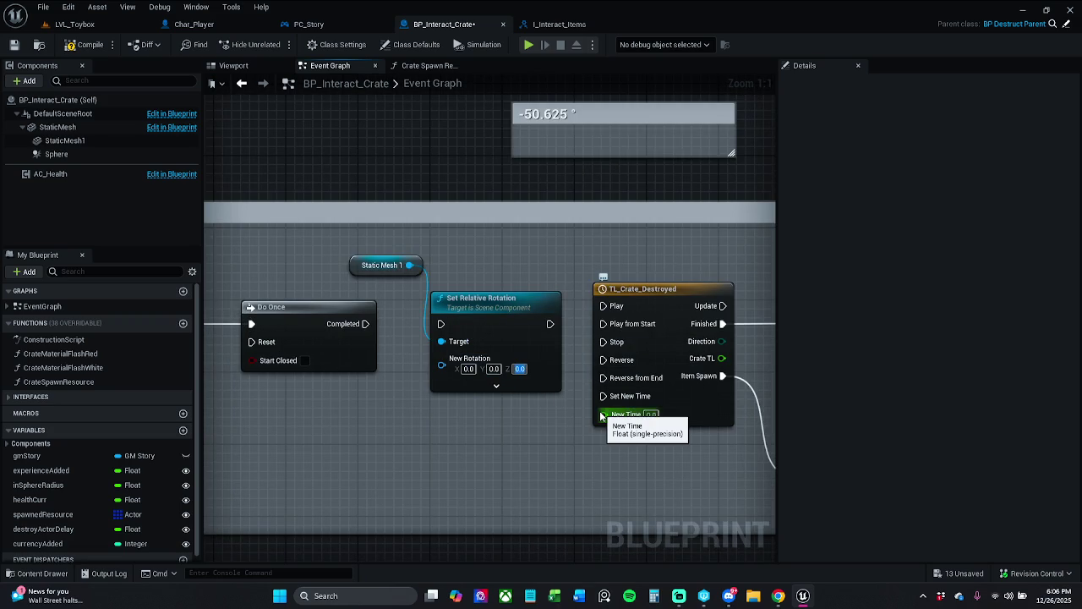
pyautogui.write('-50.625')
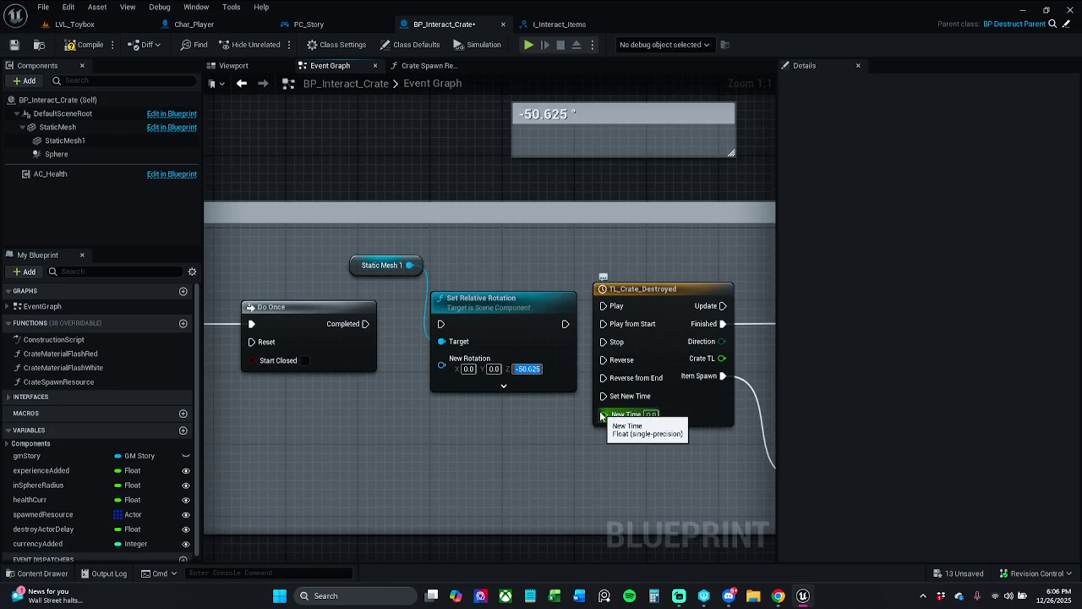
# Wire Do Once Completed through Set Relative Rotation into TL_Crate_Destroyed Play, tidying the On Opened comment
pyautogui.moveTo(365, 324)
pyautogui.mouseDown()
pyautogui.moveTo(452, 336)
pyautogui.moveTo(440, 324)
pyautogui.moveTo(465, 302)
pyautogui.mouseUp()
pyautogui.keyDown('ctrl'); pyautogui.click(402, 267); pyautogui.keyUp('ctrl')
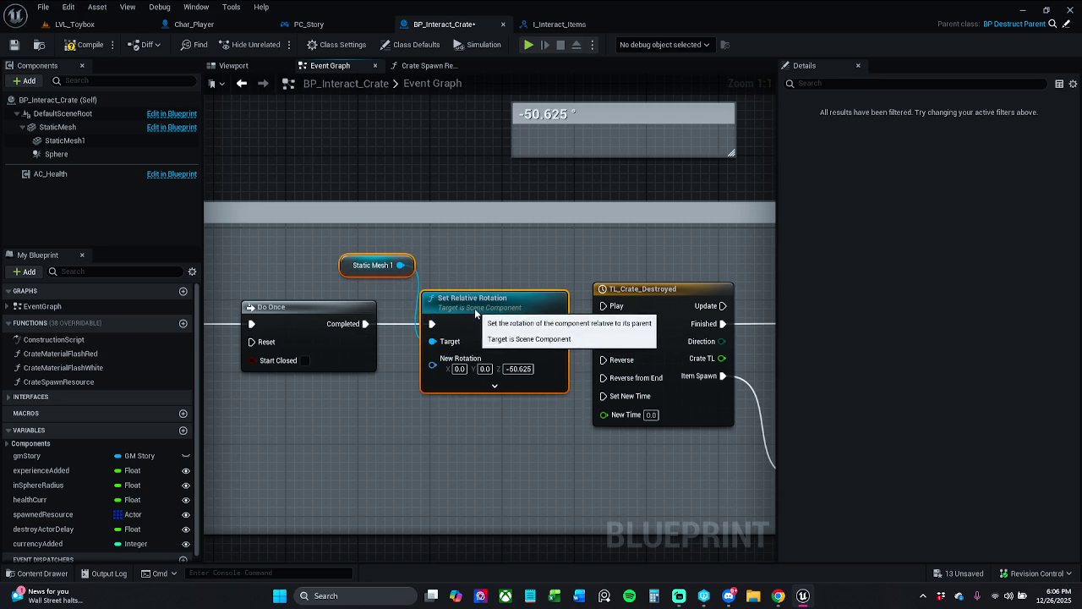
pyautogui.moveTo(556, 325); pyautogui.dragTo(602, 306)
pyautogui.moveTo(655, 263)
pyautogui.mouseDown()
pyautogui.moveTo(483, 270)
pyautogui.moveTo(751, 418)
pyautogui.moveTo(748, 457)
pyautogui.mouseUp()
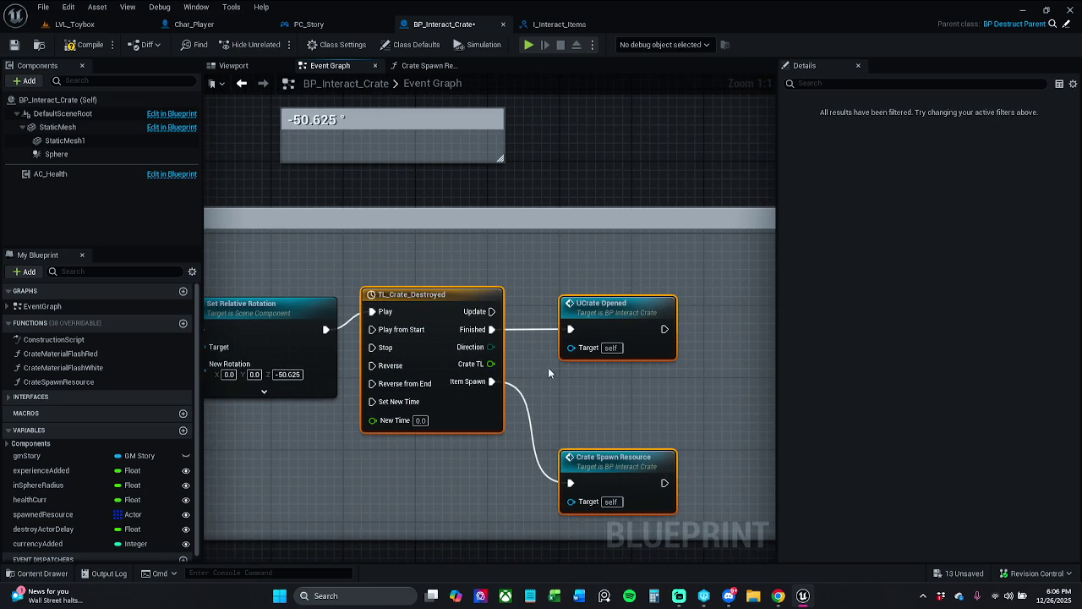
pyautogui.moveTo(449, 312); pyautogui.dragTo(457, 332)
pyautogui.click(499, 291)
pyautogui.moveTo(669, 519); pyautogui.dragTo(614, 364)
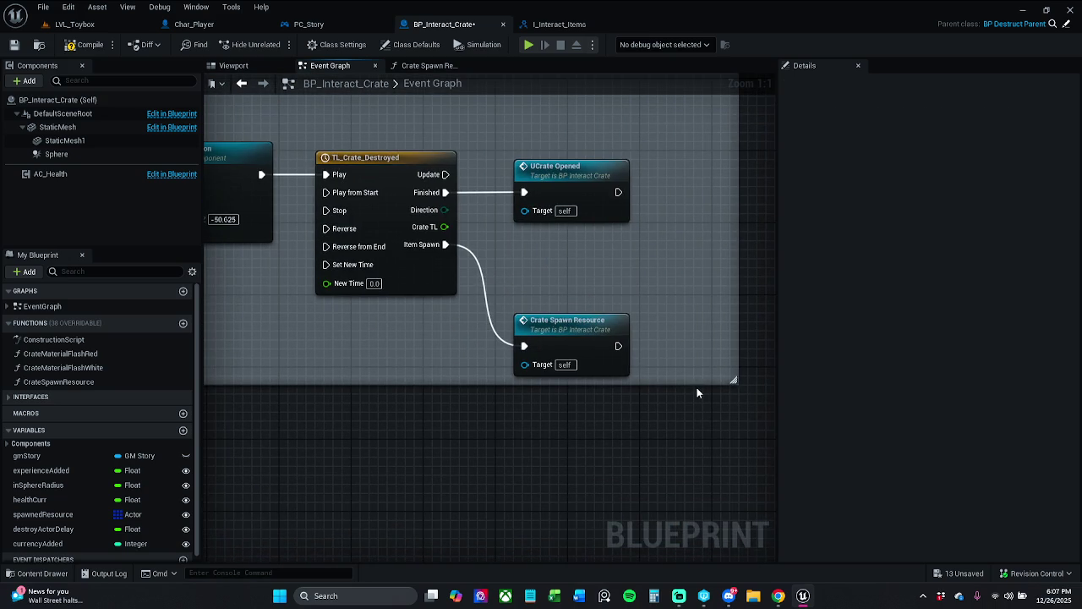
pyautogui.moveTo(732, 379); pyautogui.dragTo(733, 407)
pyautogui.moveTo(650, 336)
pyautogui.mouseDown()
pyautogui.moveTo(645, 277)
pyautogui.moveTo(657, 342)
pyautogui.mouseUp()
pyautogui.scroll(-2, 646, 277)
# Compile and save BP_Interact_Crate
pyautogui.click(77, 46)
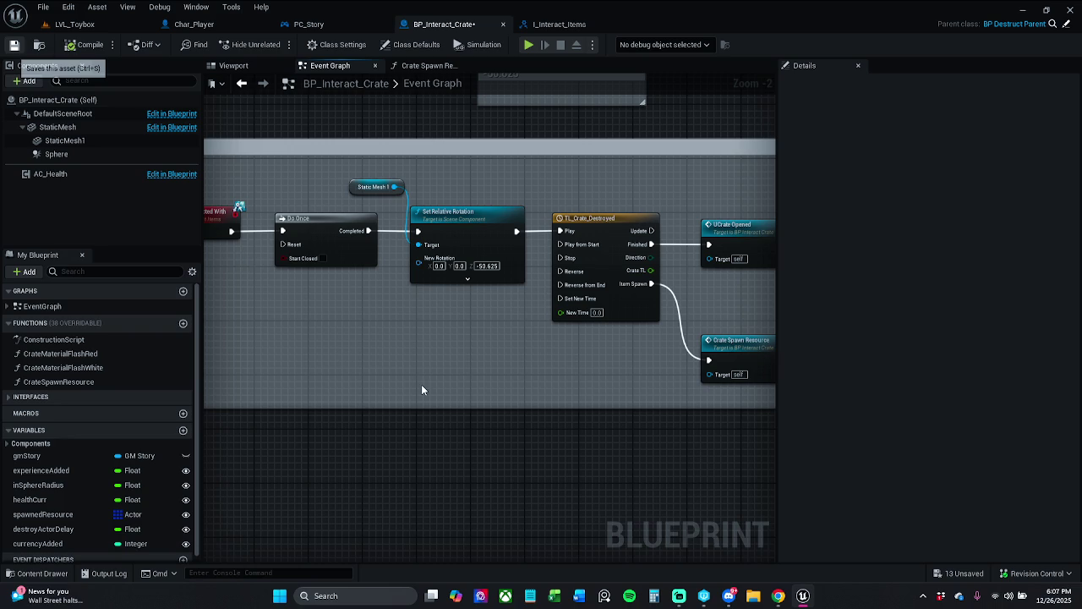
pyautogui.hotkey('ctrl', 's')
pyautogui.doubleClick(646, 347)
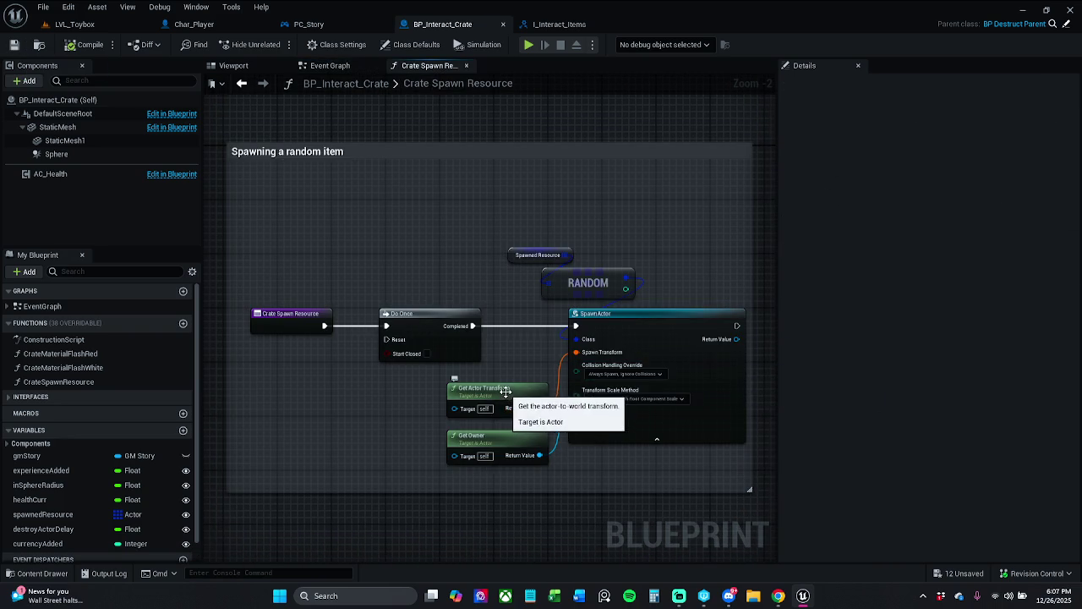
# Split Get Actor Transform's output and the Spawn Transform input into location, rotation and scale
pyautogui.moveTo(541, 390); pyautogui.dragTo(380, 394)
pyautogui.click(383, 397)
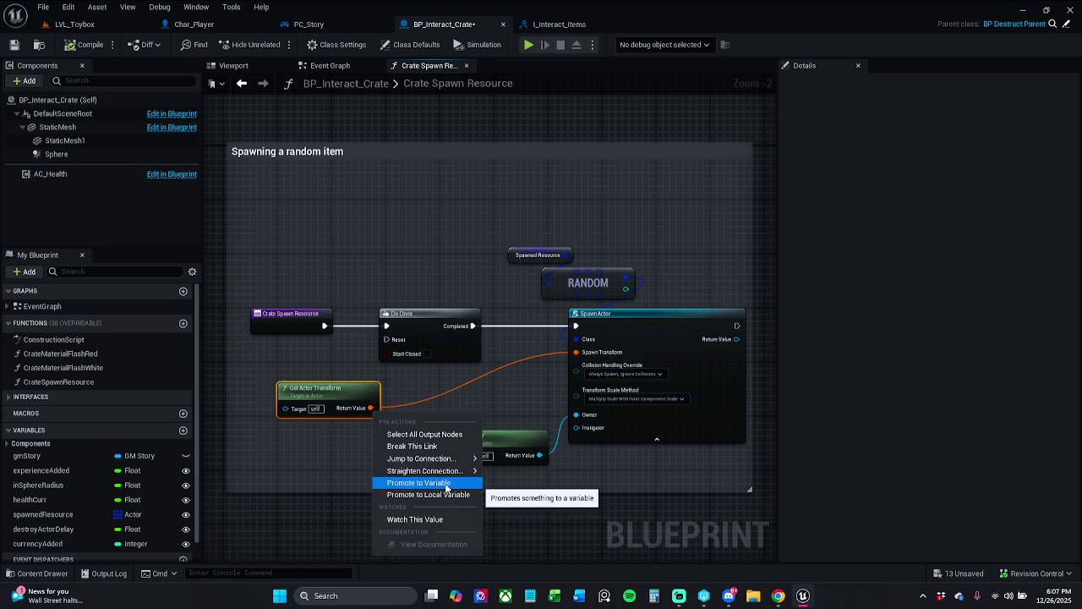
pyautogui.click(416, 406)
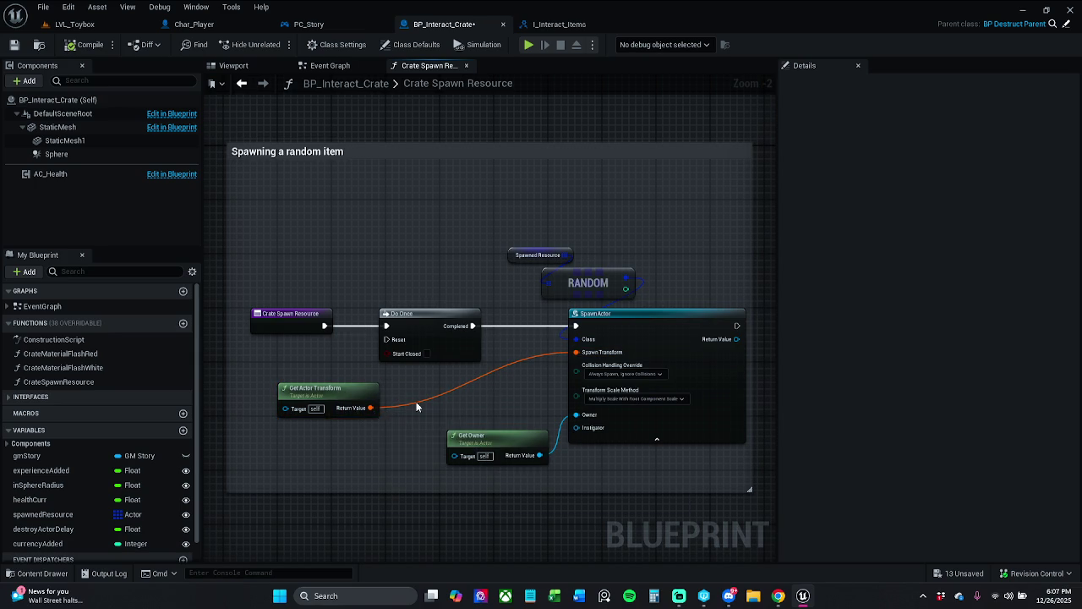
pyautogui.rightClick(369, 409)
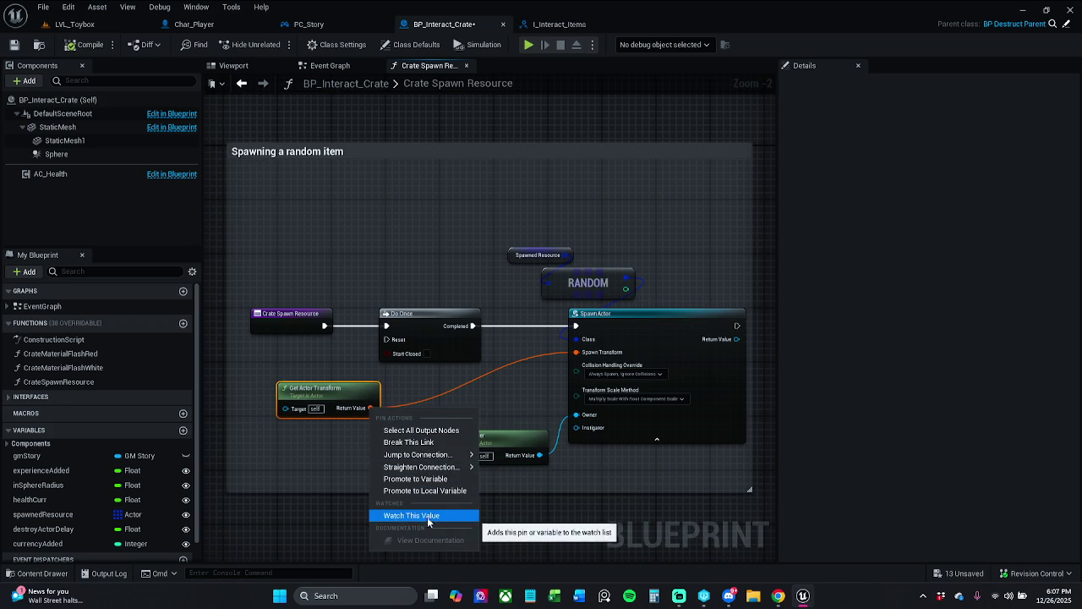
pyautogui.click(355, 446)
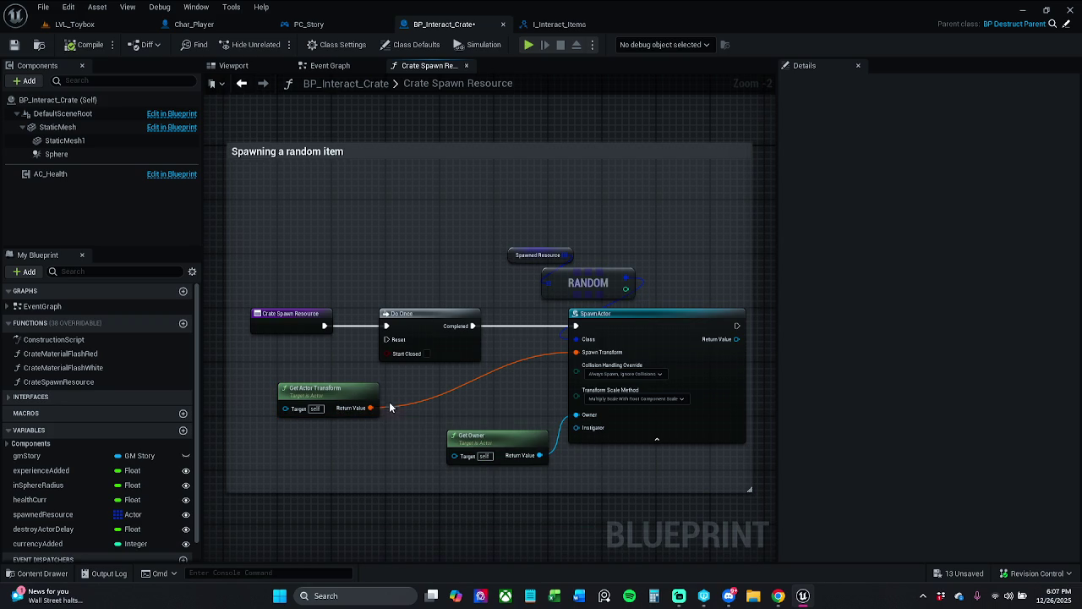
pyautogui.rightClick(372, 408)
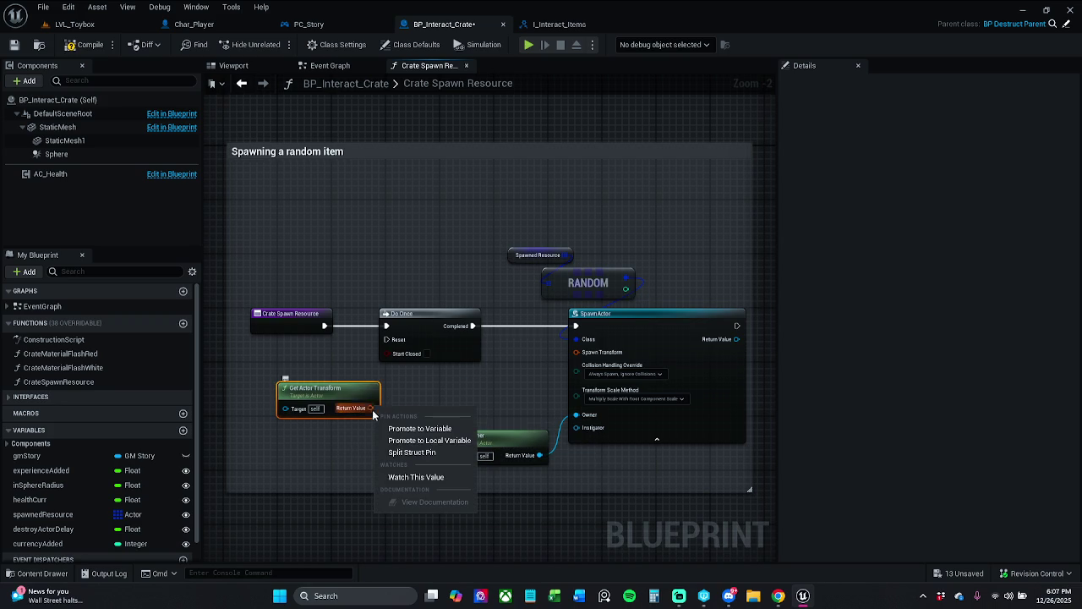
pyautogui.click(438, 452)
pyautogui.rightClick(587, 355)
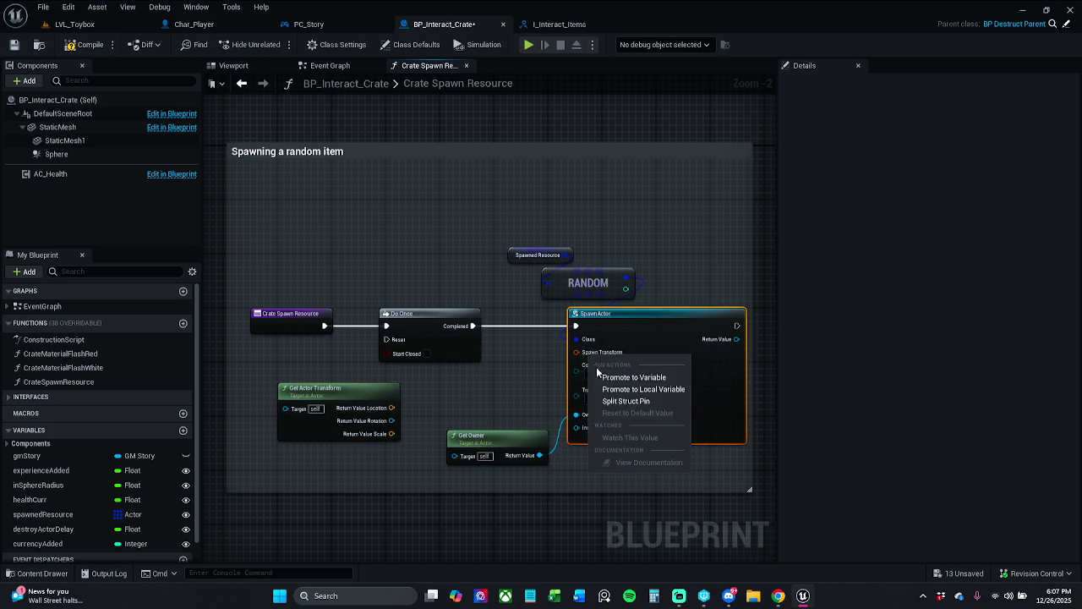
pyautogui.click(627, 401)
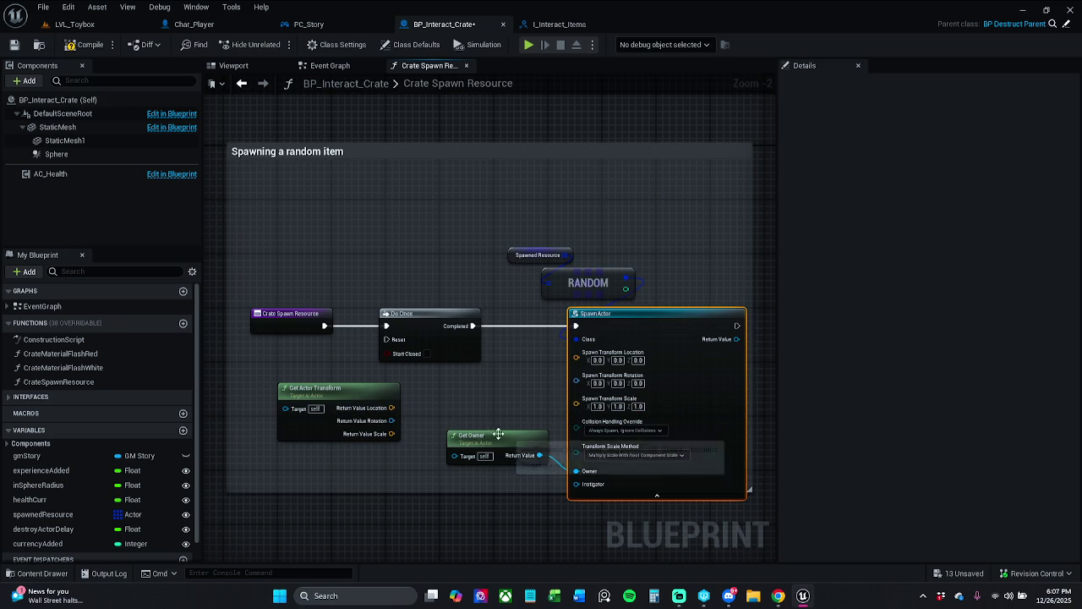
pyautogui.moveTo(498, 433); pyautogui.dragTo(458, 494)
# Add 20.0 to the actor's location and feed the result into Spawn Transform Location
pyautogui.moveTo(391, 407); pyautogui.dragTo(431, 418)
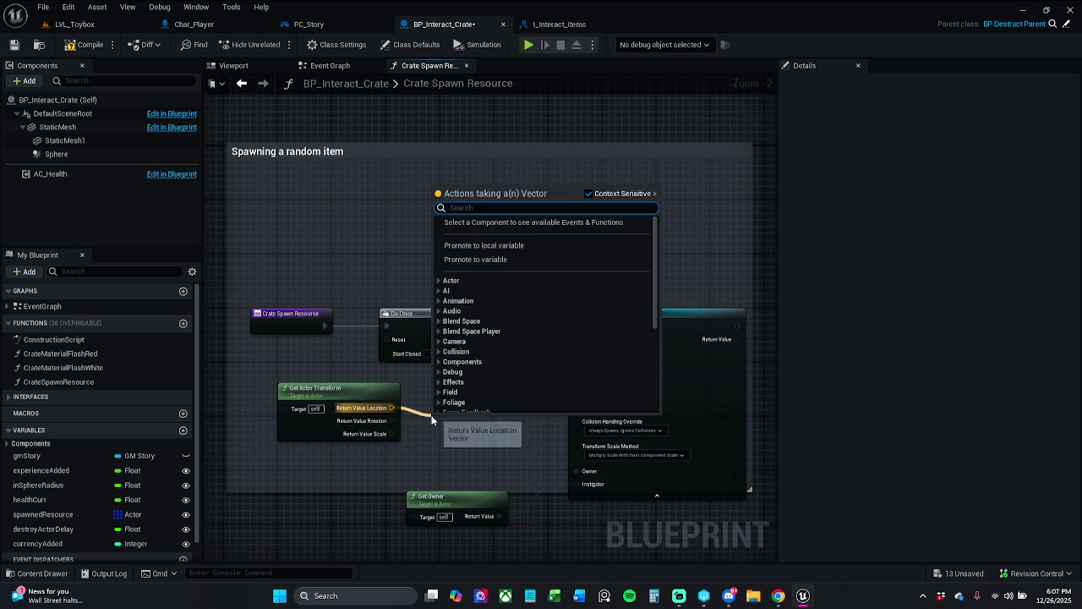
pyautogui.write('+')
pyautogui.press('Return')
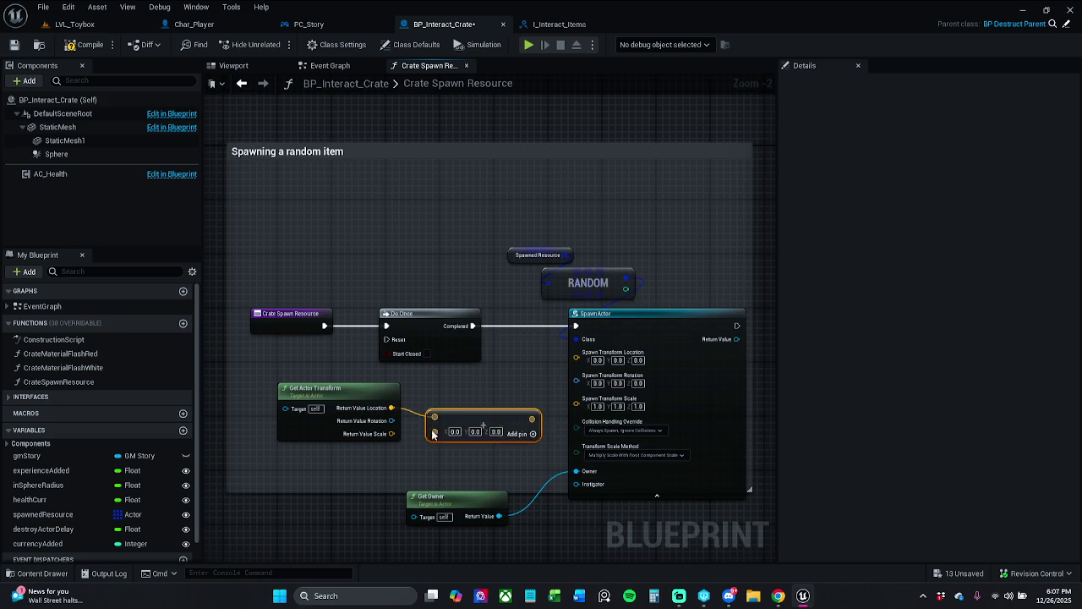
pyautogui.rightClick(434, 434)
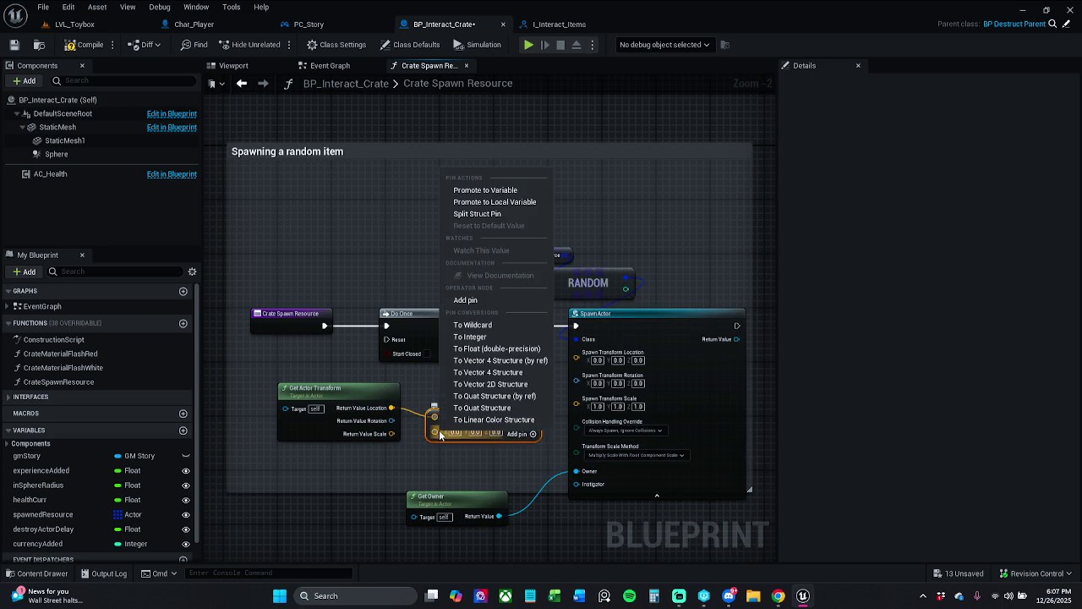
pyautogui.click(499, 348)
pyautogui.write('20')
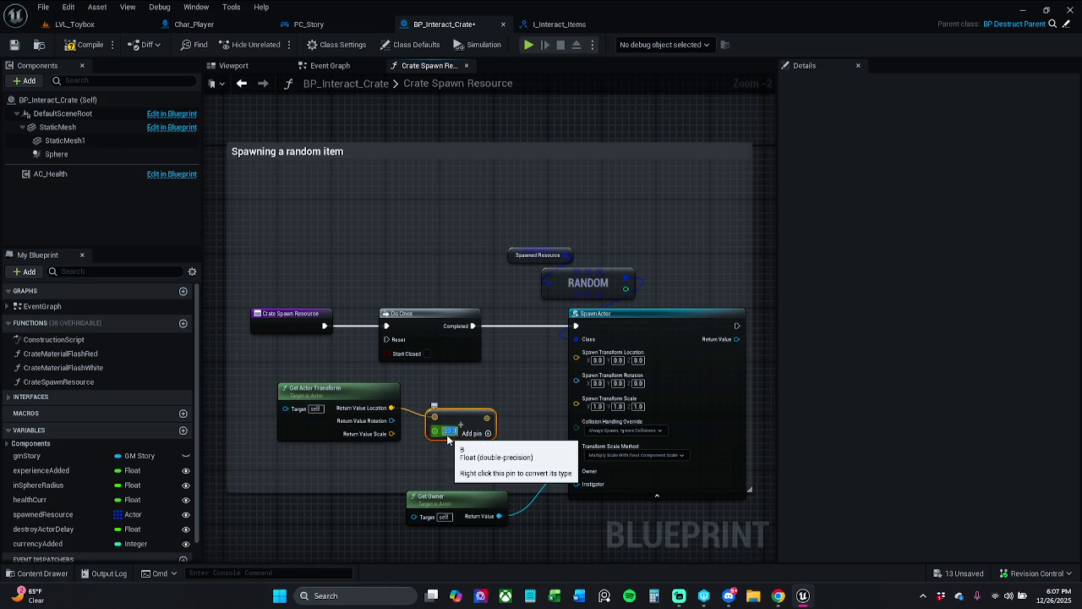
pyautogui.moveTo(487, 417)
pyautogui.mouseDown()
pyautogui.moveTo(596, 402)
pyautogui.moveTo(599, 361)
pyautogui.mouseUp()
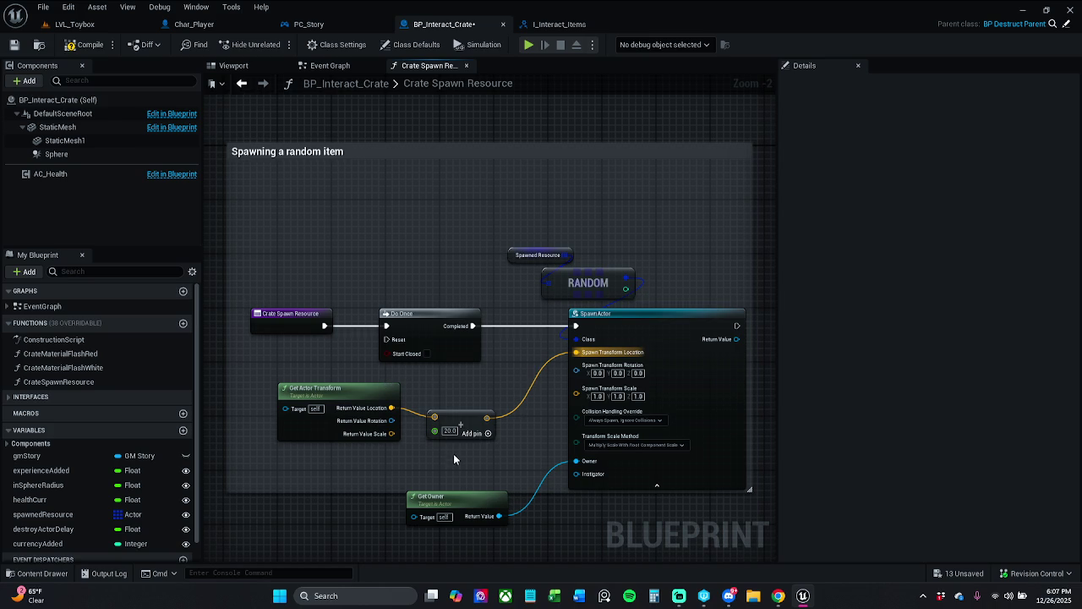
# Tidy the Get Actor Transform and addition nodes, then compile and save the blueprint
pyautogui.moveTo(459, 425); pyautogui.dragTo(473, 425)
pyautogui.keyDown('ctrl'); pyautogui.click(346, 396); pyautogui.keyUp('ctrl')
pyautogui.moveTo(346, 396); pyautogui.dragTo(395, 388)
pyautogui.moveTo(486, 423); pyautogui.dragTo(513, 427)
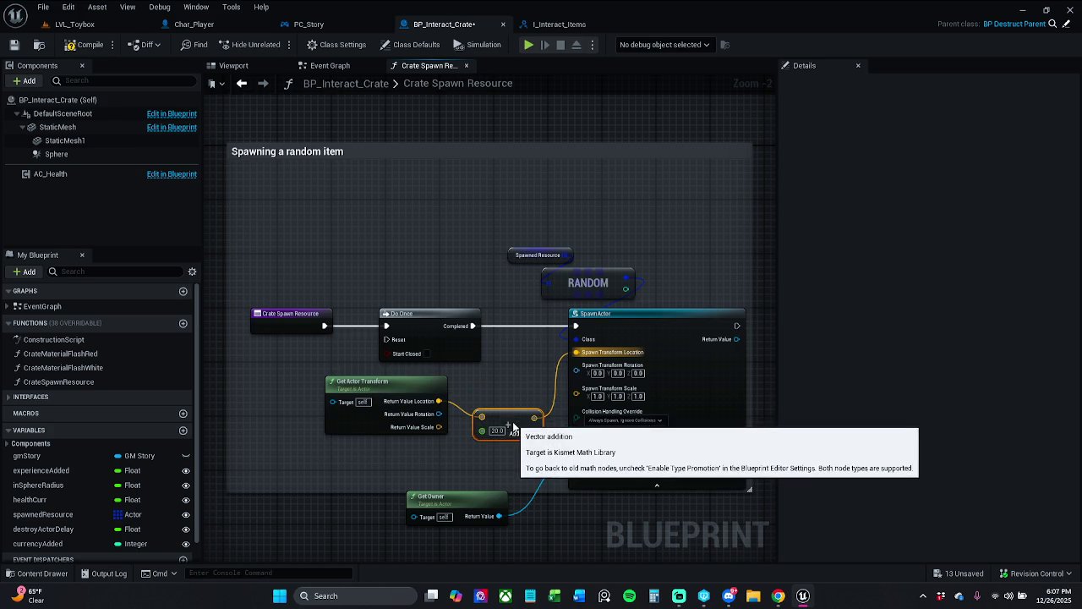
pyautogui.moveTo(321, 373); pyautogui.dragTo(548, 461)
pyautogui.moveTo(510, 421); pyautogui.dragTo(503, 414)
pyautogui.click(507, 389)
pyautogui.click(71, 42)
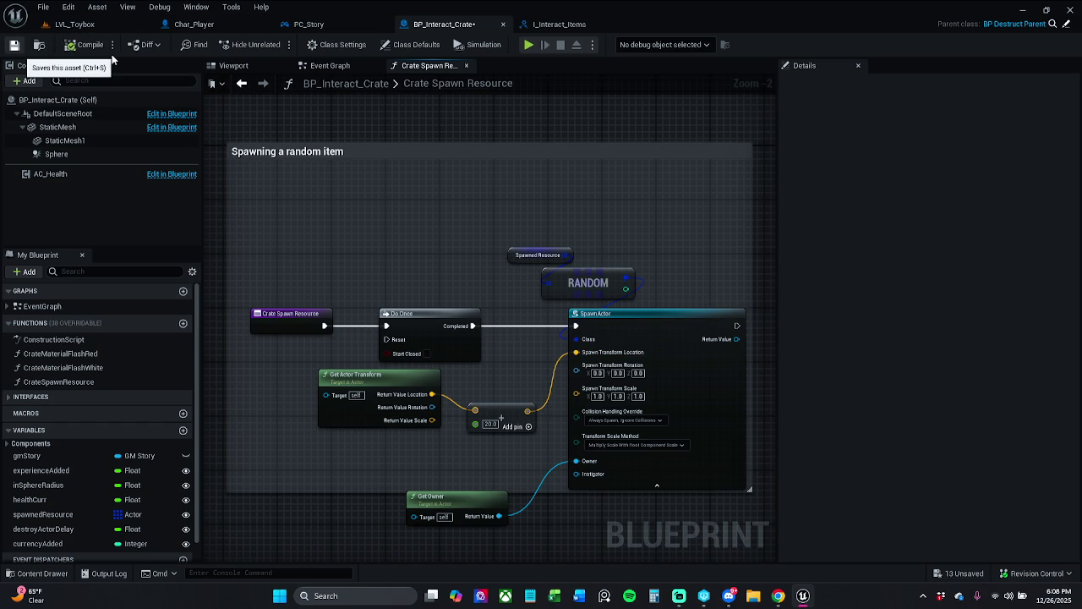
pyautogui.hotkey('ctrl', 's')
# Return to LVL_Toybox and run a quick play test
pyautogui.click(75, 25)
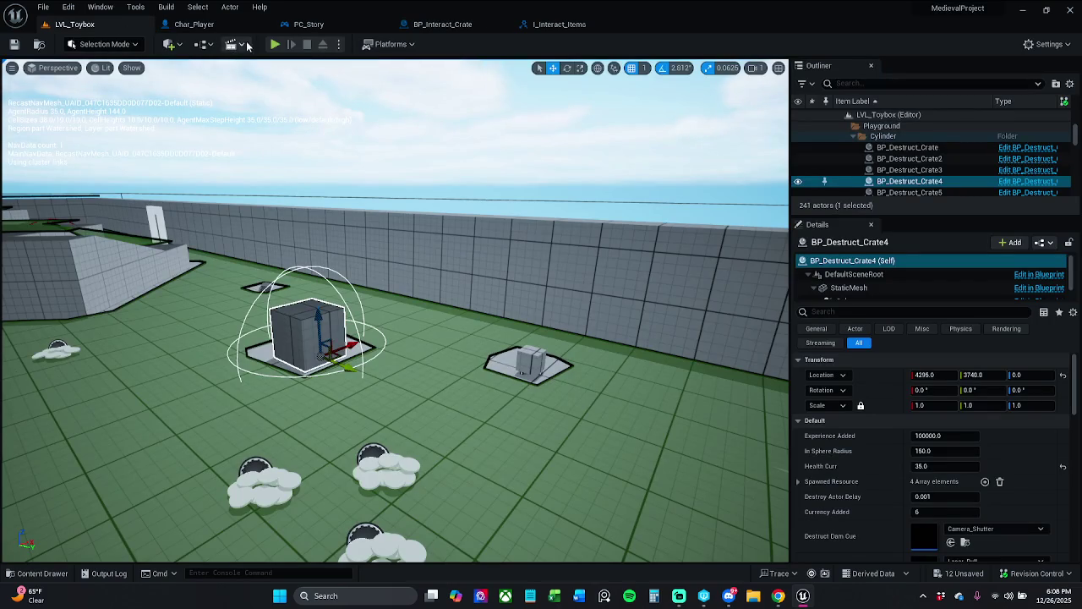
pyautogui.click(275, 44)
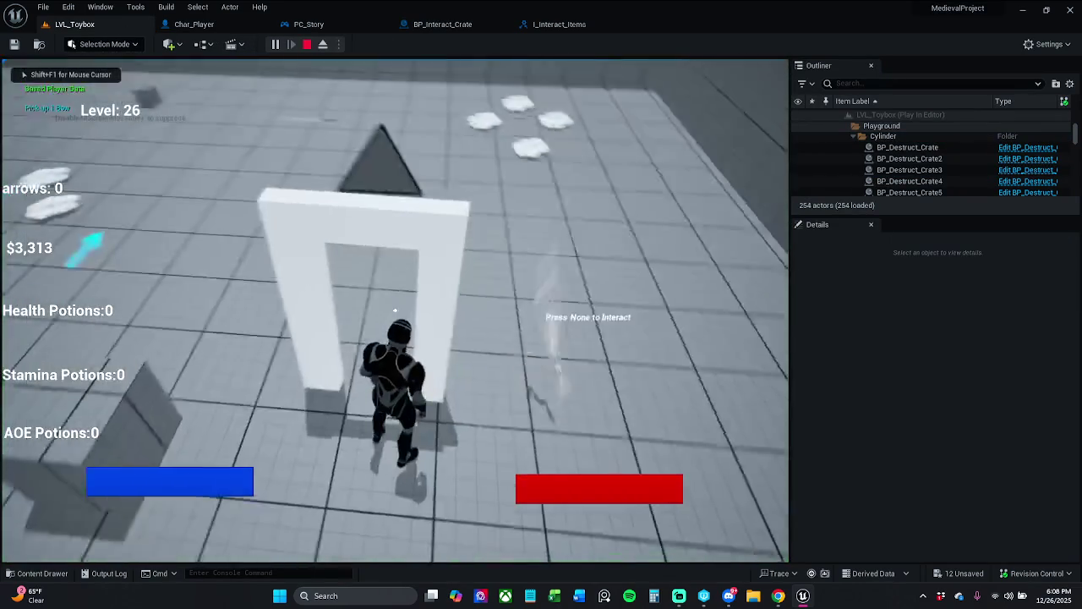
pyautogui.press('Escape')
# Drag BP_Interact_Crate from _MyContent > Actors > Interactables into the level beside the archway
pyautogui.click(37, 574)
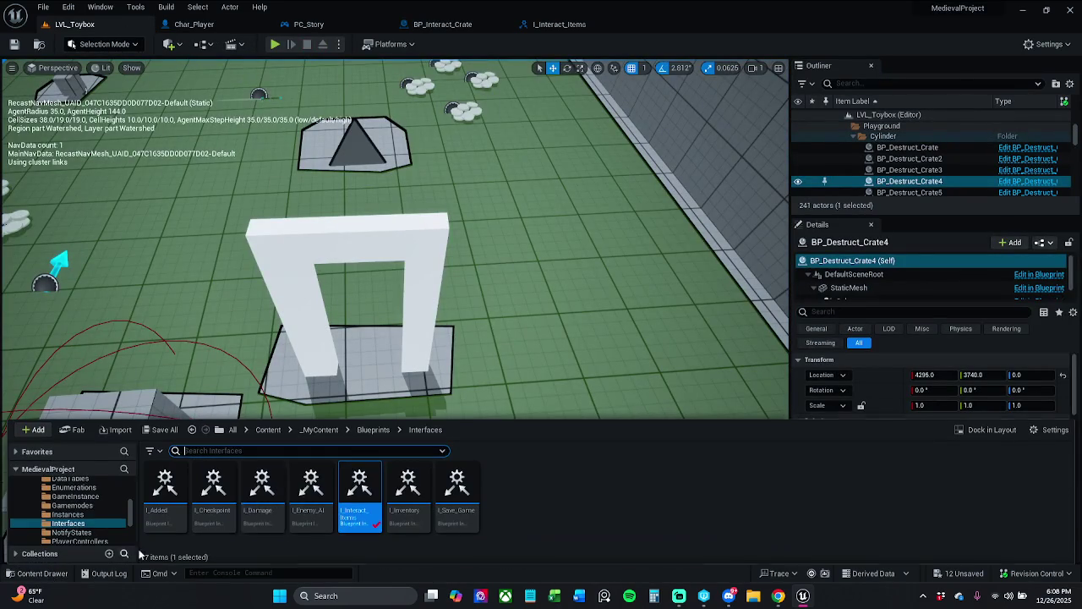
pyautogui.click(322, 431)
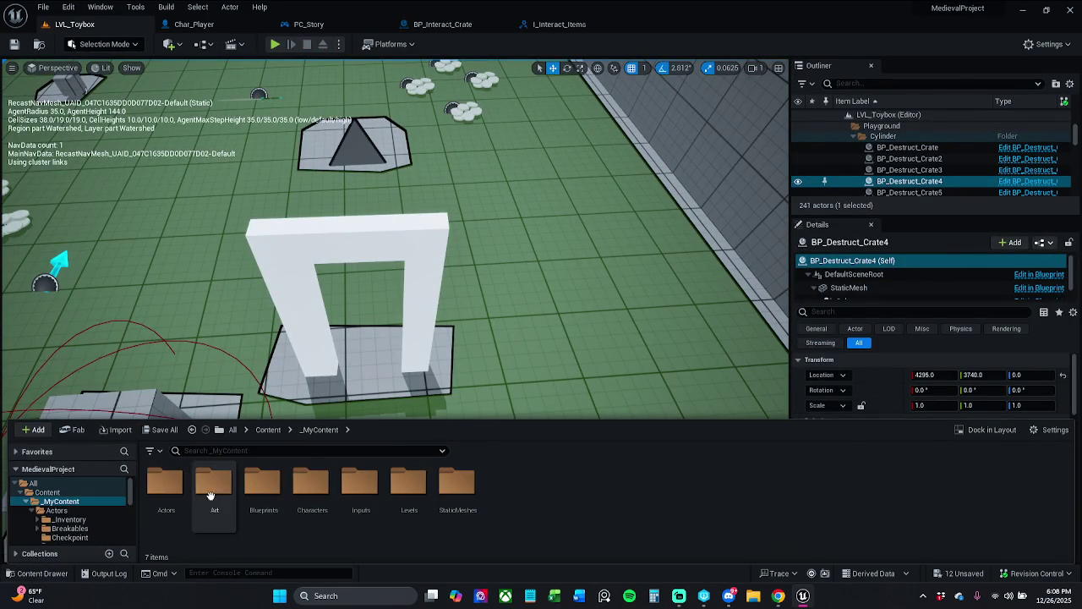
pyautogui.doubleClick(166, 486)
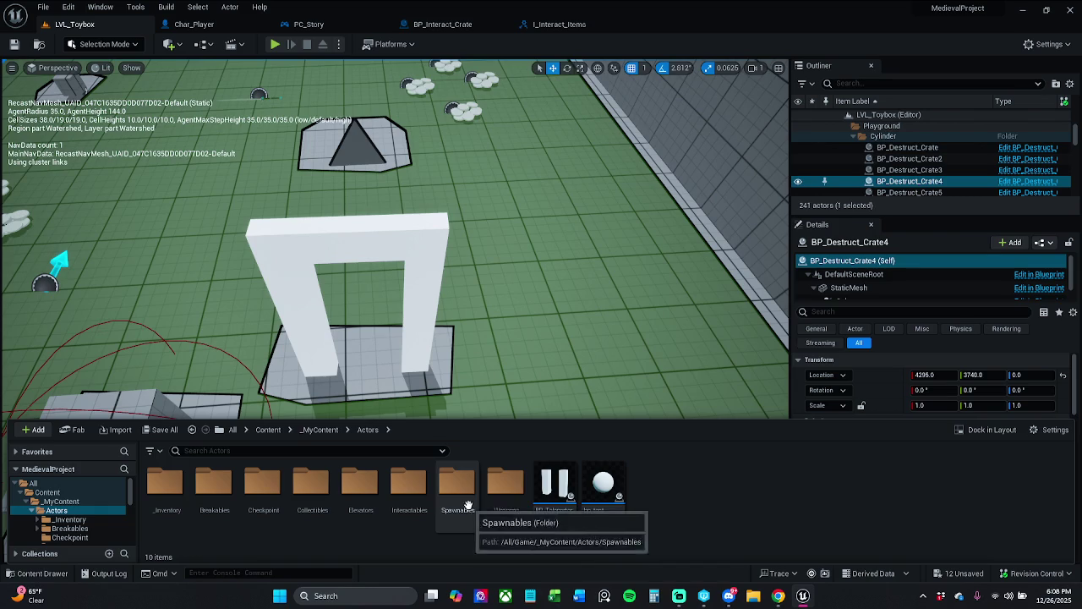
pyautogui.doubleClick(410, 490)
pyautogui.moveTo(164, 495)
pyautogui.mouseDown()
pyautogui.moveTo(167, 506)
pyautogui.moveTo(498, 199)
pyautogui.moveTo(551, 190)
pyautogui.moveTo(538, 183)
pyautogui.mouseUp()
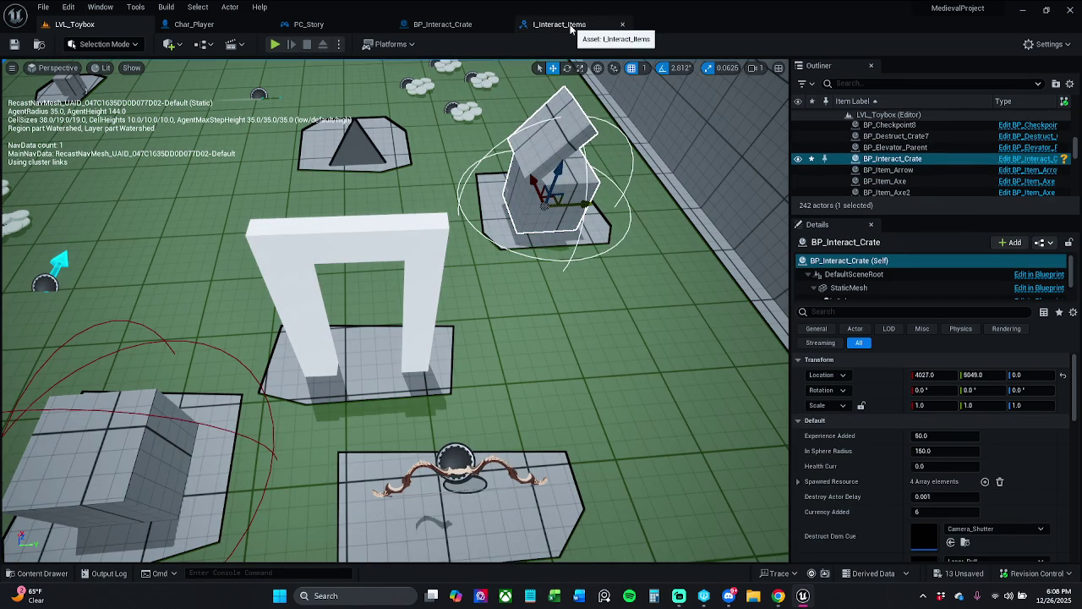
pyautogui.click(457, 24)
# Lay the crate lid StaticMesh1 flat by setting its X rotation to 0
pyautogui.click(241, 66)
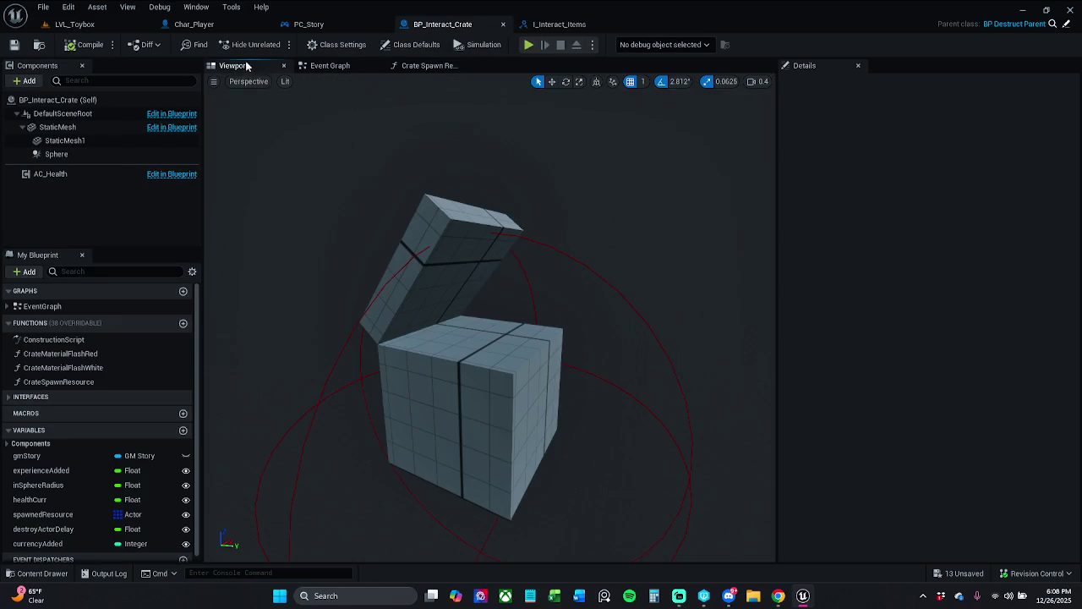
pyautogui.click(411, 263)
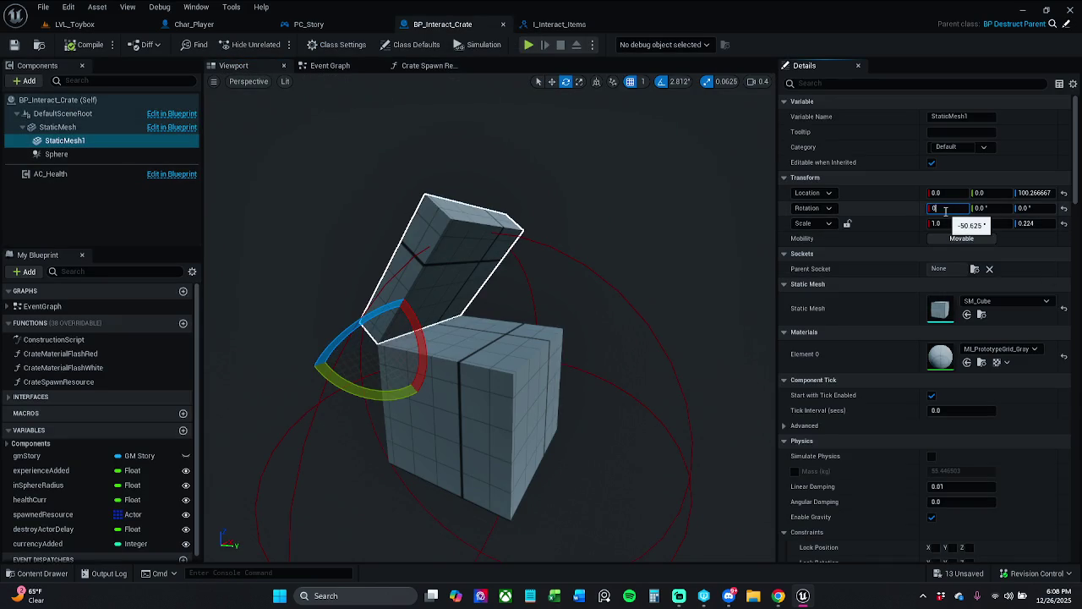
pyautogui.press('Return')
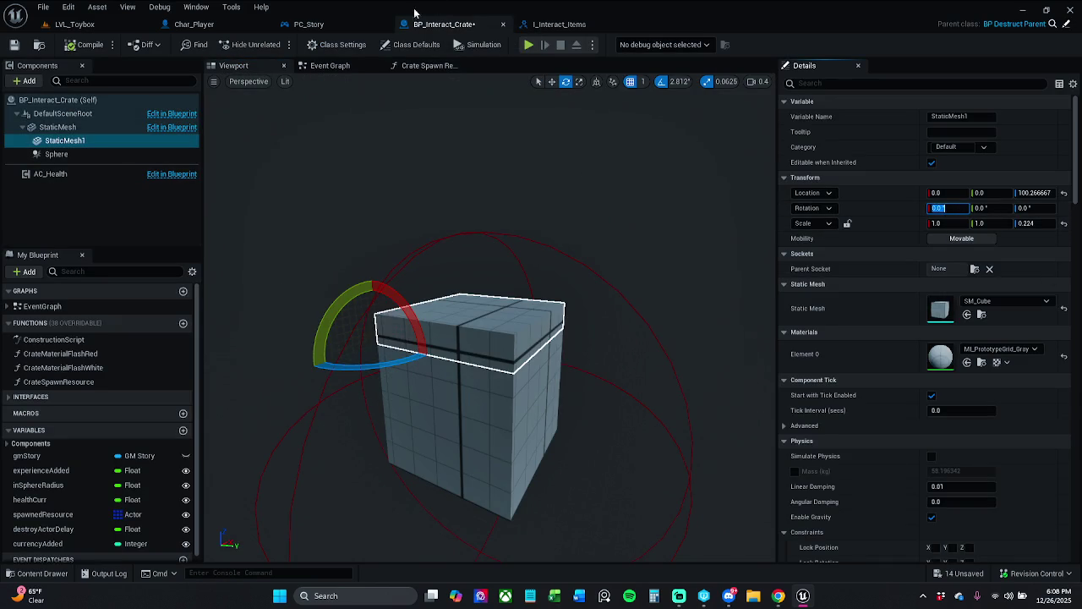
# Change Set Relative Rotation's New Rotation to X -50.625, Z 0.0, and save
pyautogui.click(455, 67)
pyautogui.click(342, 68)
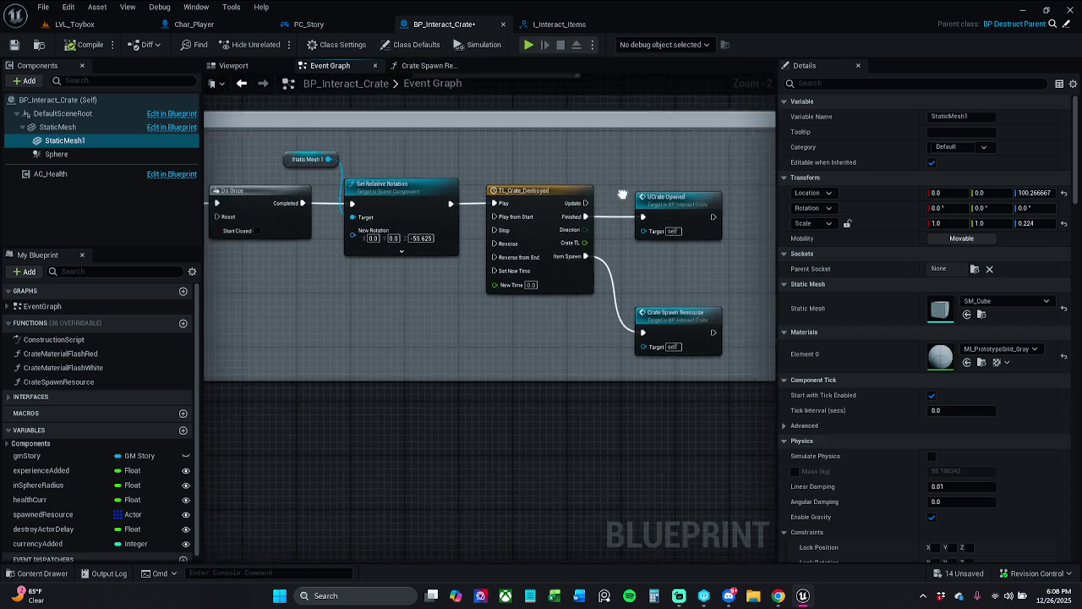
pyautogui.click(504, 243)
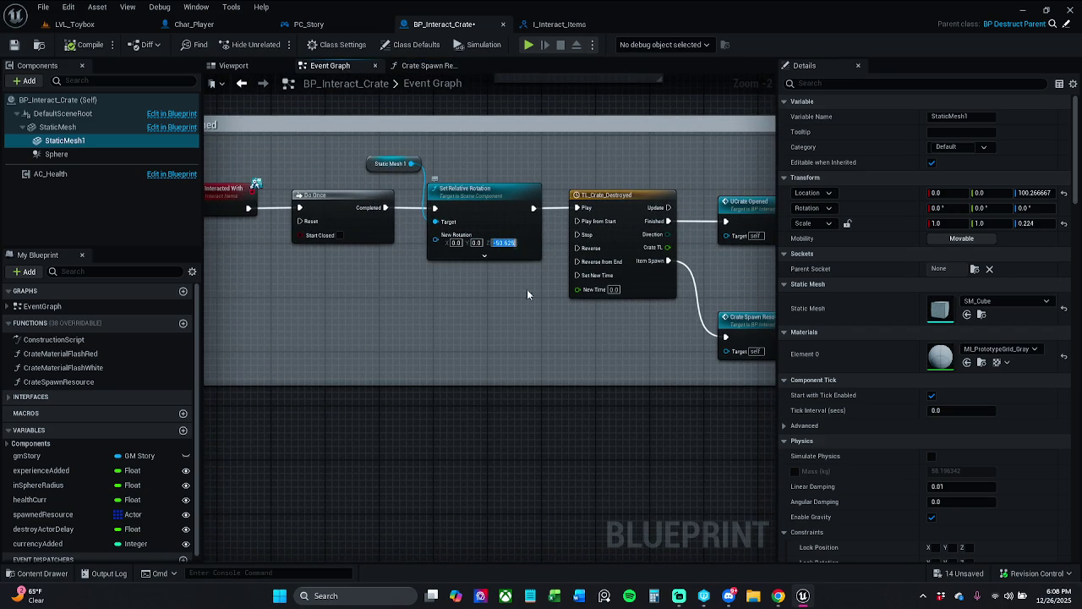
pyautogui.press('BackSpace')
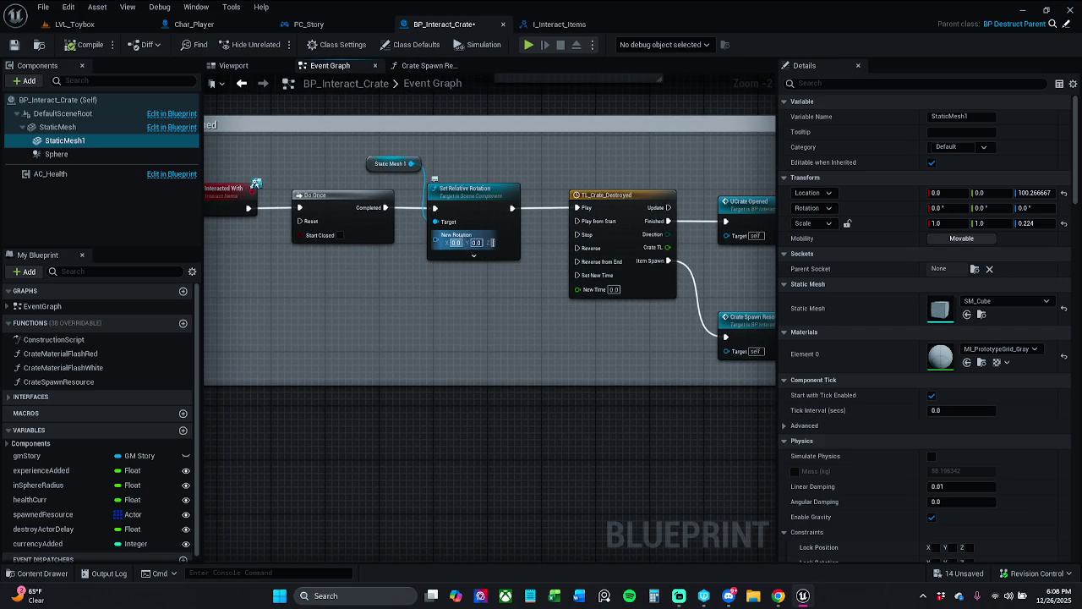
pyautogui.hotkey('ctrl', 'z')
pyautogui.hotkey('ctrl', 'z')
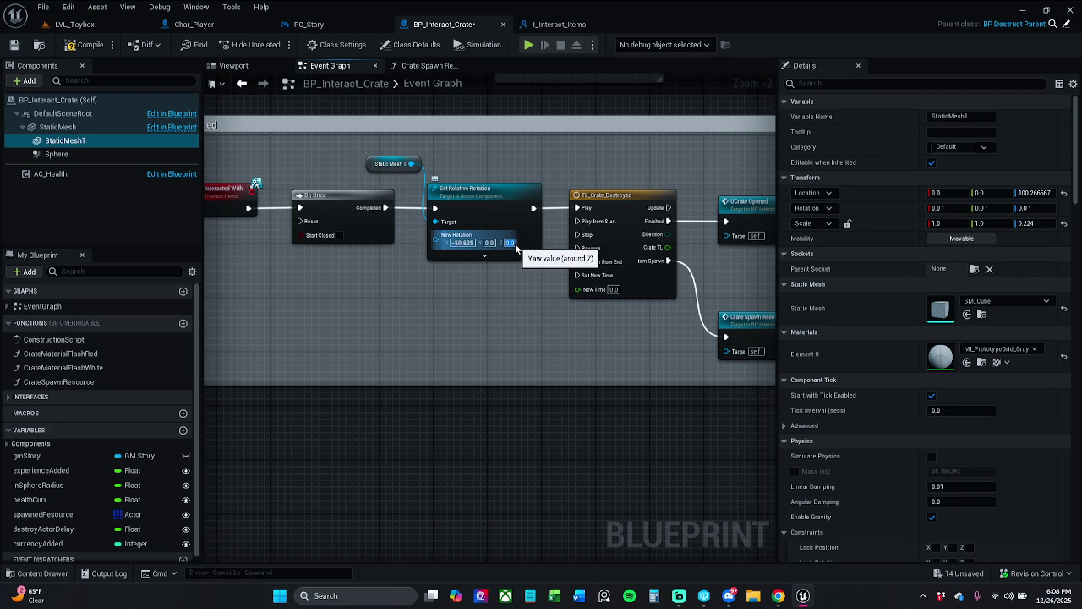
pyautogui.write('0')
pyautogui.press('Return')
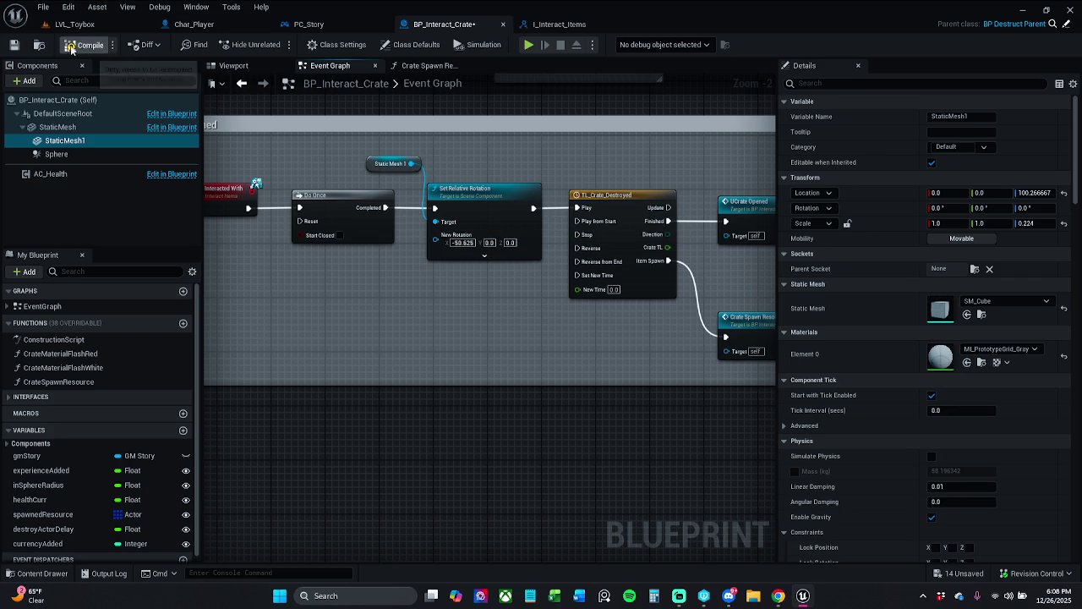
pyautogui.click(14, 44)
# Play-test LVL_Toybox by running the character onto the crate
pyautogui.click(93, 24)
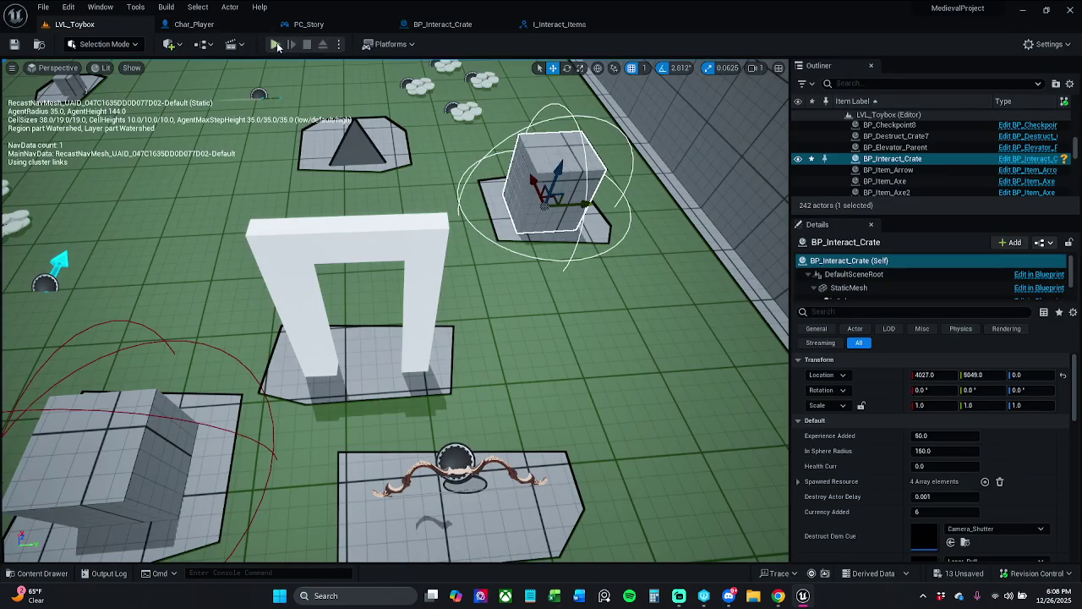
pyautogui.click(275, 44)
pyautogui.press('w')
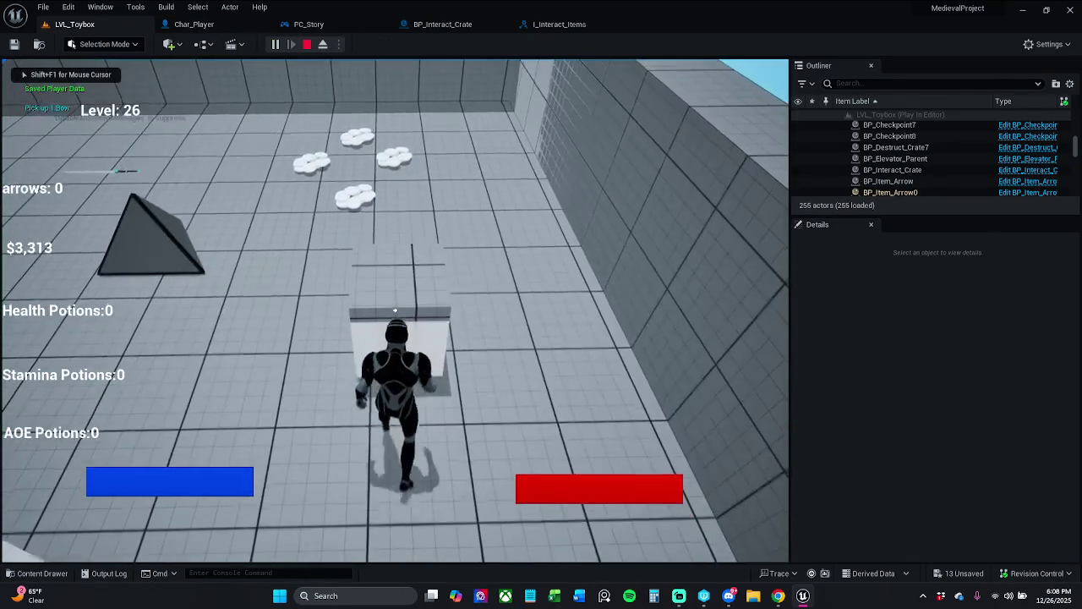
pyautogui.press('w')
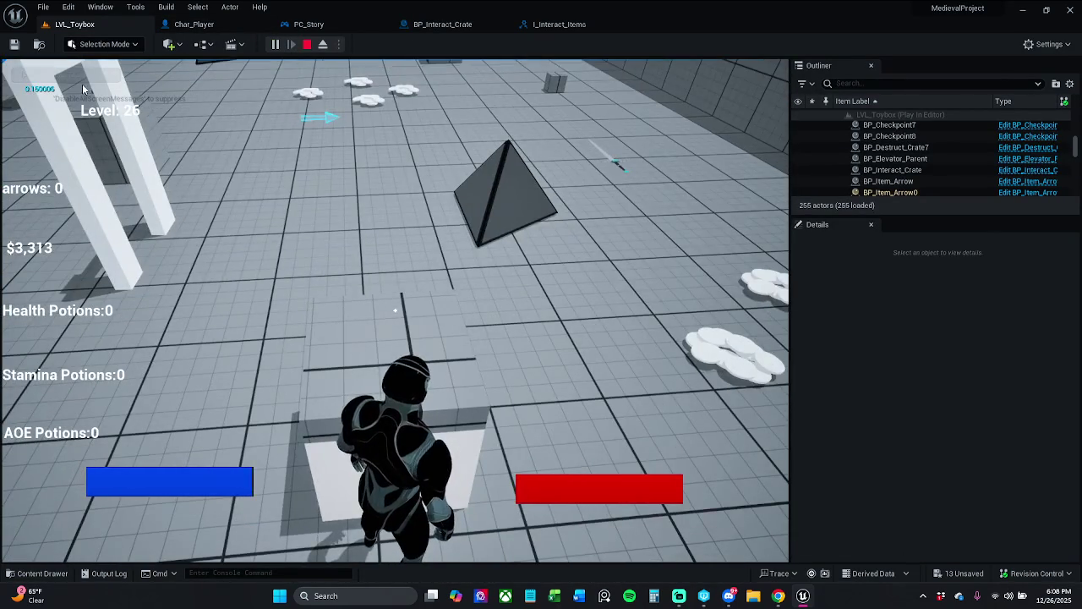
pyautogui.press('Escape')
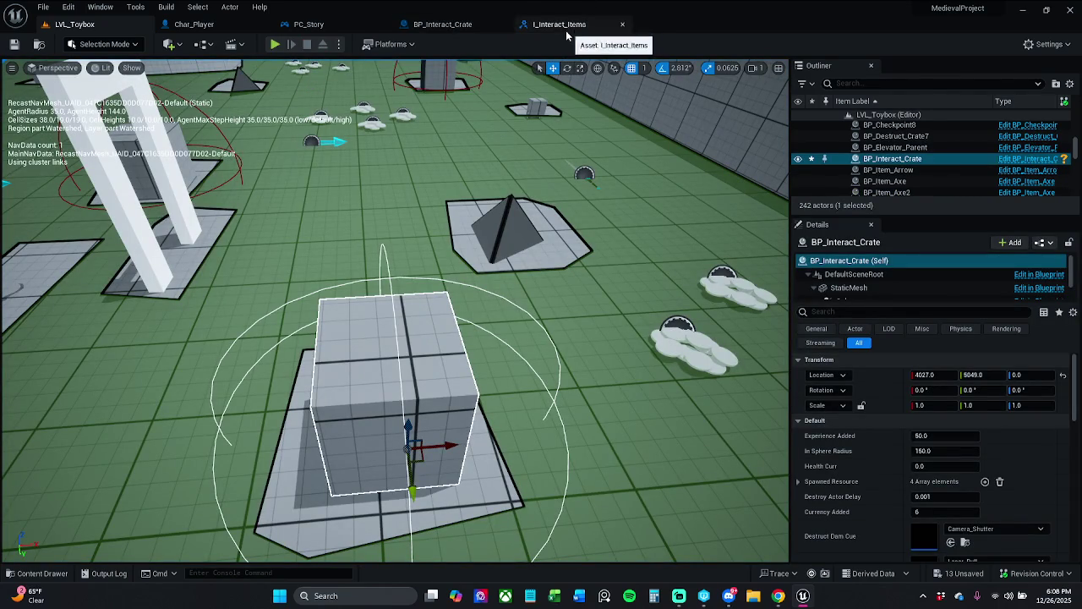
# Trigger UCrate Opened from the crate timeline's update and finish outputs, and compile
pyautogui.click(207, 28)
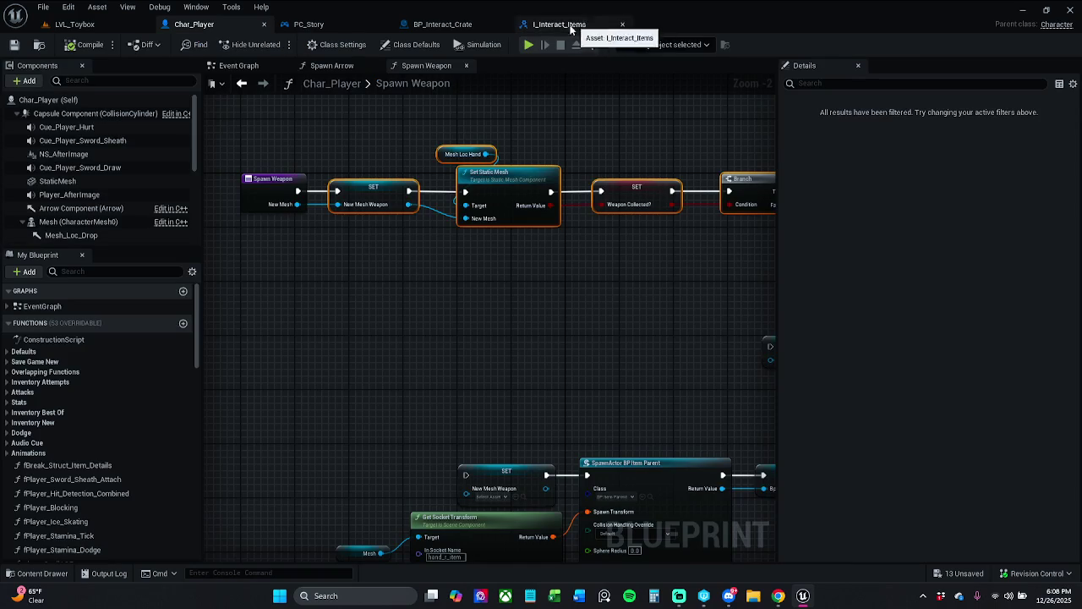
pyautogui.click(448, 23)
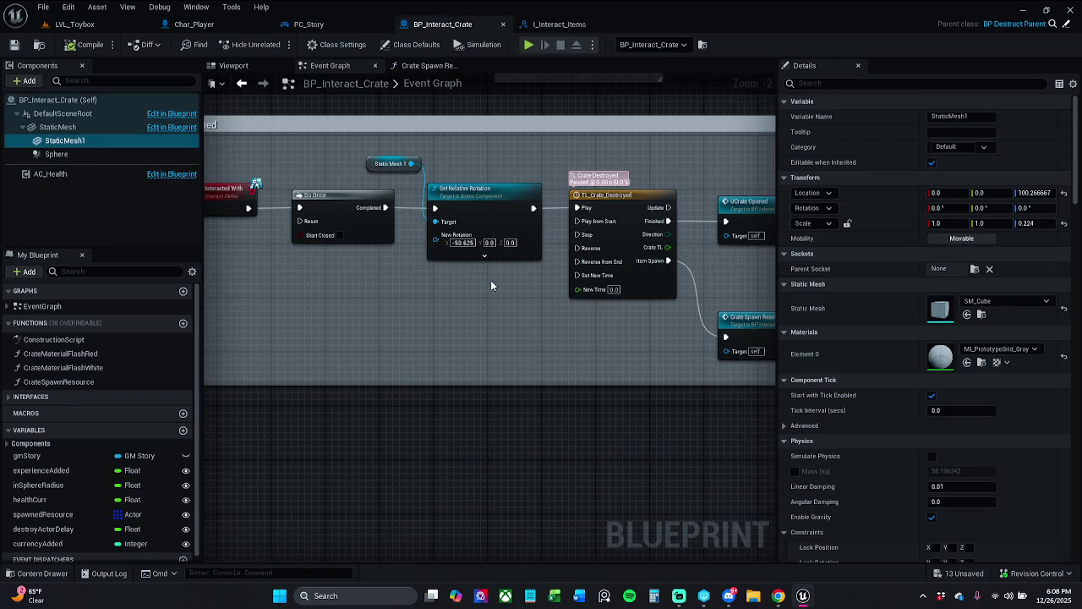
pyautogui.scroll(-2, 482, 290)
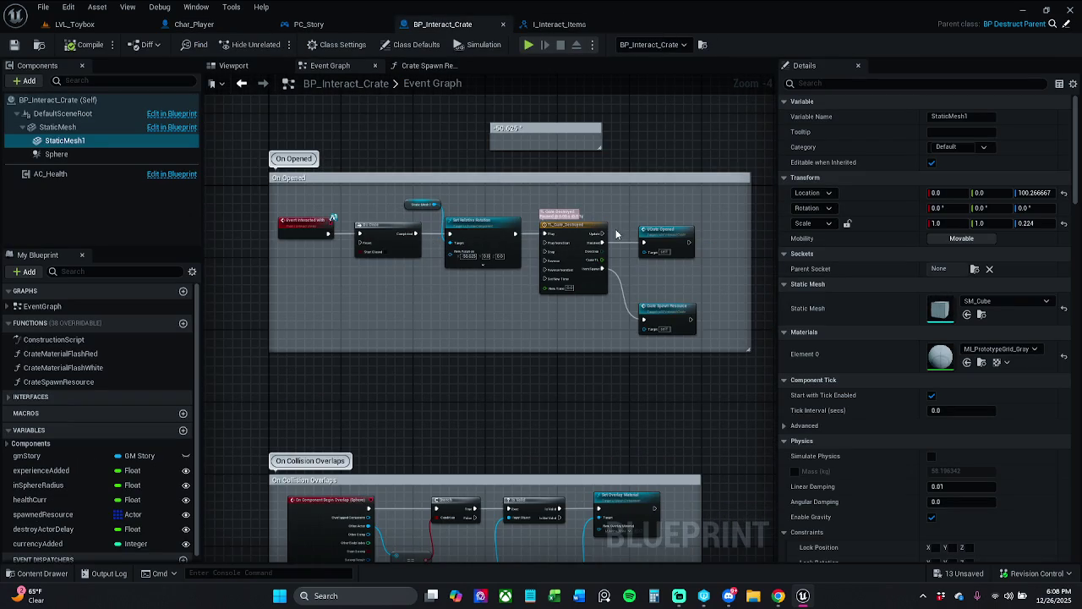
pyautogui.scroll(2, 617, 235)
pyautogui.moveTo(603, 247); pyautogui.dragTo(660, 248)
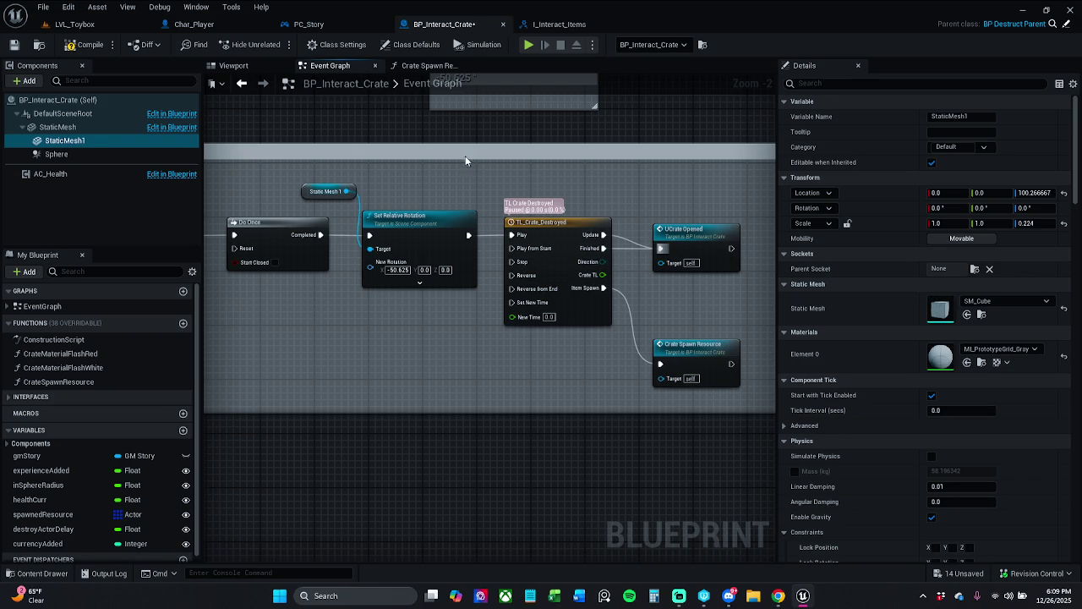
pyautogui.click(85, 44)
# Play-test the level again to check the crate
pyautogui.click(75, 24)
pyautogui.click(275, 44)
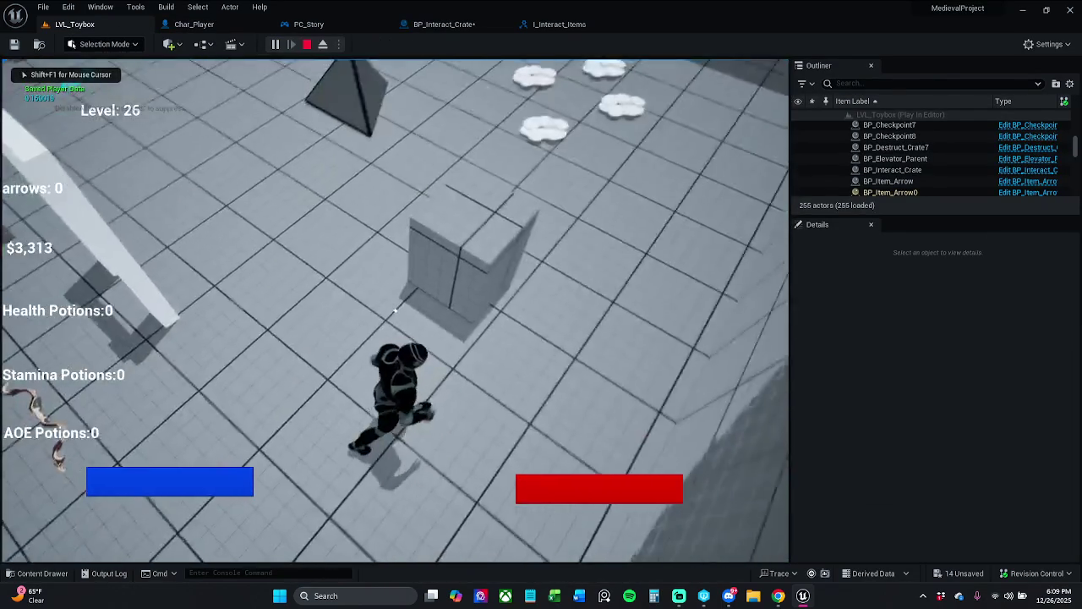
pyautogui.press('w')
pyautogui.press('Escape')
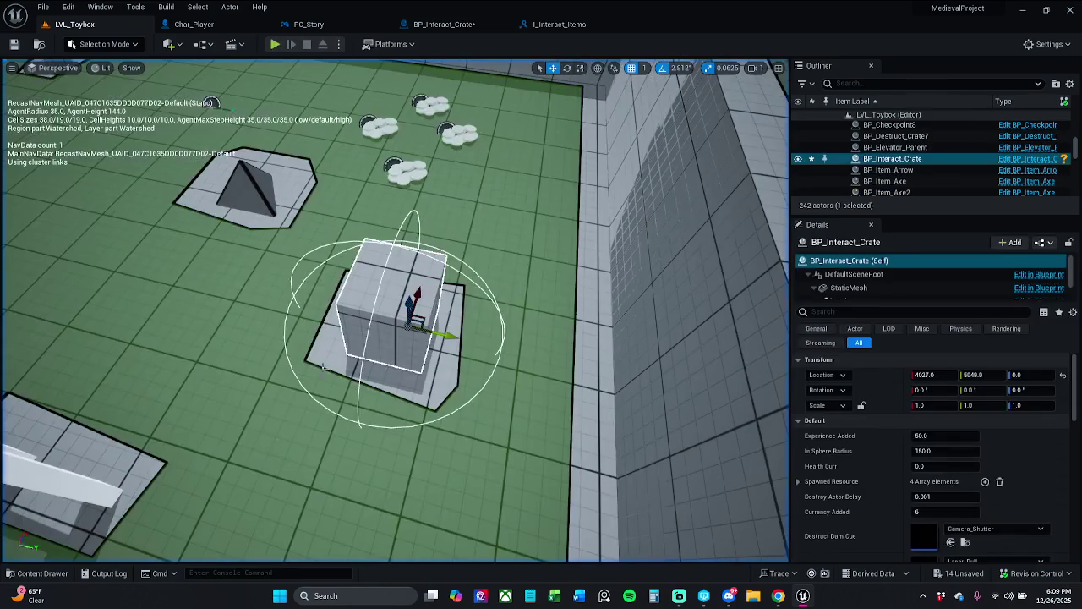
# Bring BP_Interact_Crate's On Opened group, starting at Event Interacted With, into view
pyautogui.click(553, 24)
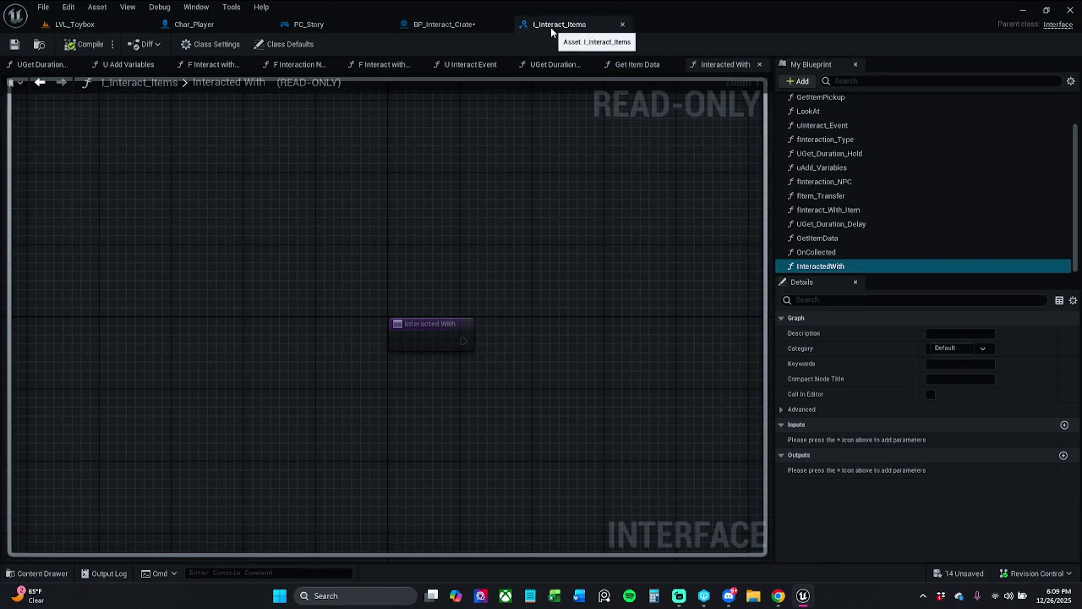
pyautogui.click(463, 25)
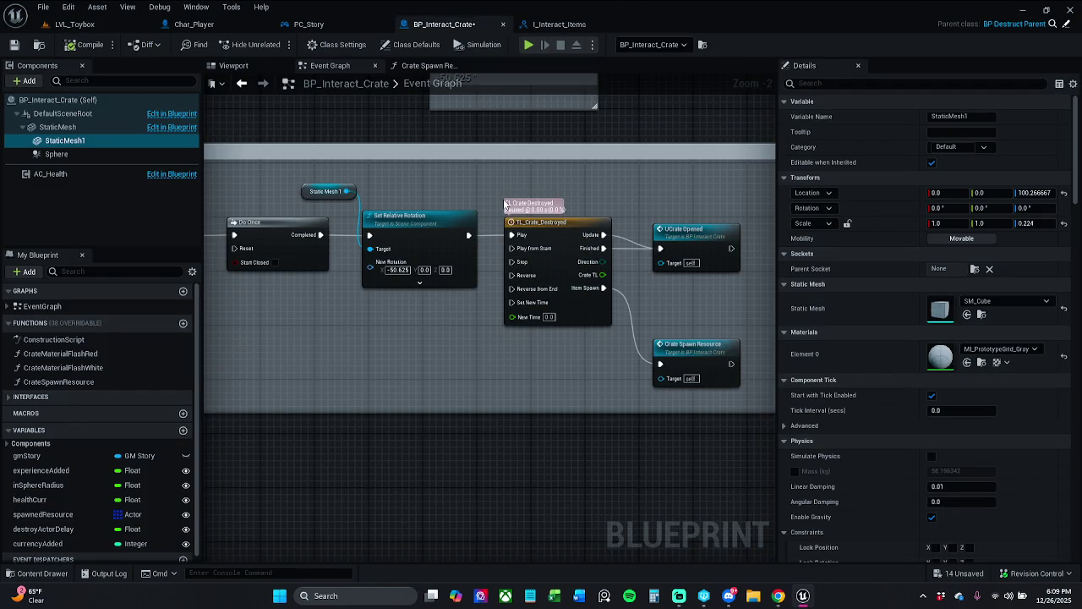
pyautogui.scroll(-1, 505, 203)
pyautogui.hotkey('ctrl', 'a')
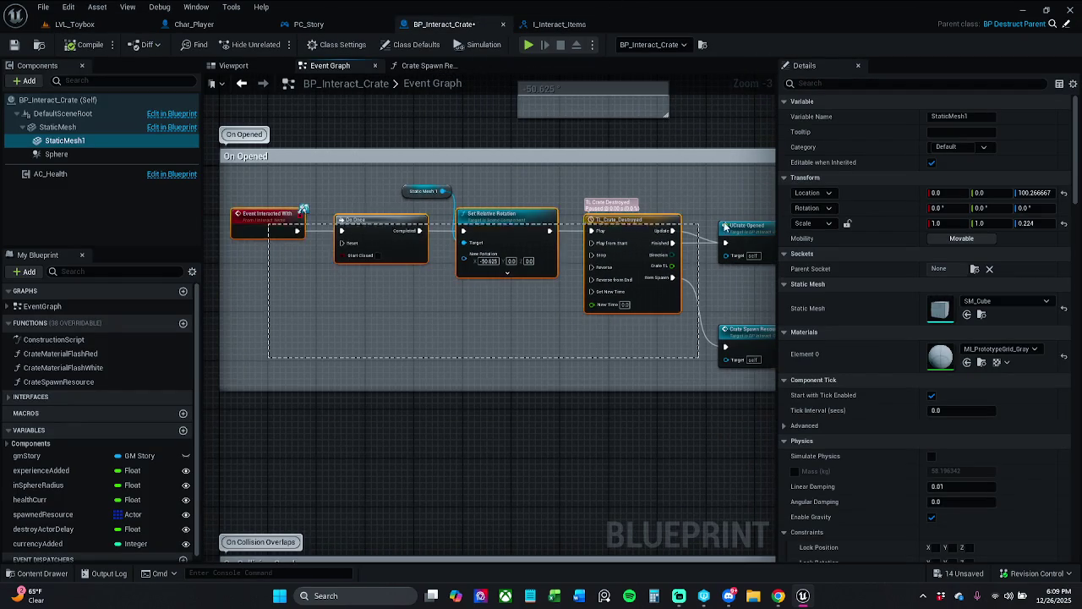
pyautogui.moveTo(380, 241); pyautogui.dragTo(246, 241)
pyautogui.moveTo(417, 252)
pyautogui.mouseDown()
pyautogui.moveTo(705, 252)
pyautogui.moveTo(625, 247)
pyautogui.mouseUp()
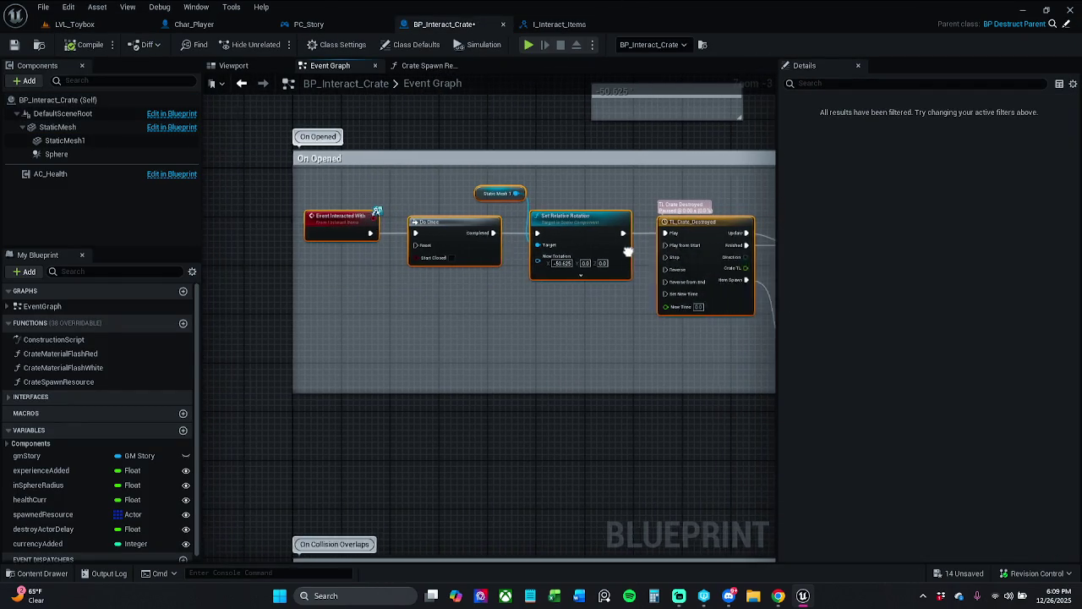
pyautogui.click(194, 24)
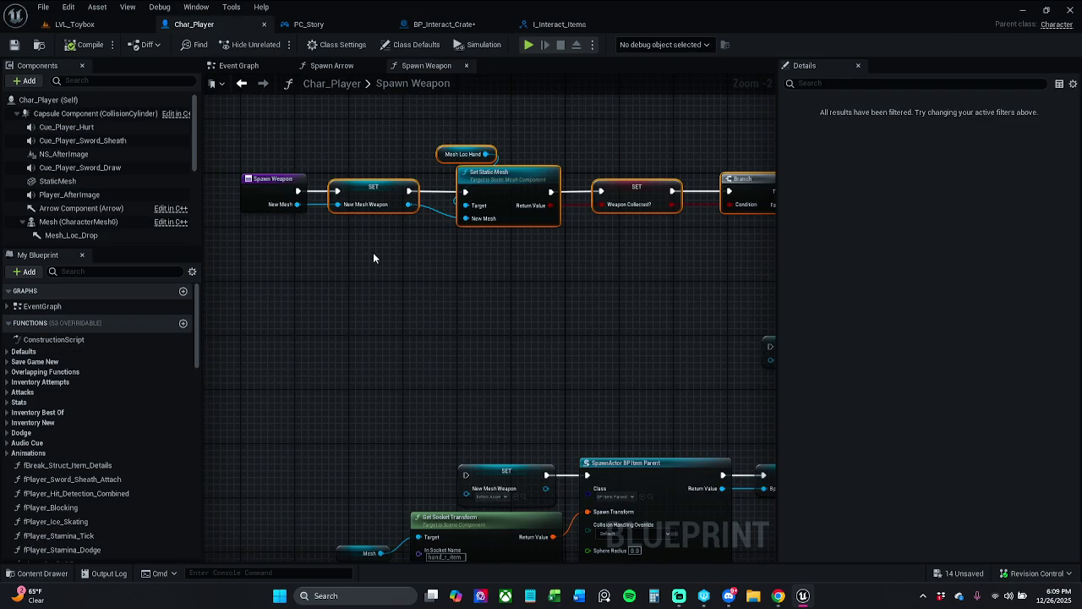
# In F Player Overlap NPC, add an Interacted With (Message) call after U Interact Event
pyautogui.click(245, 66)
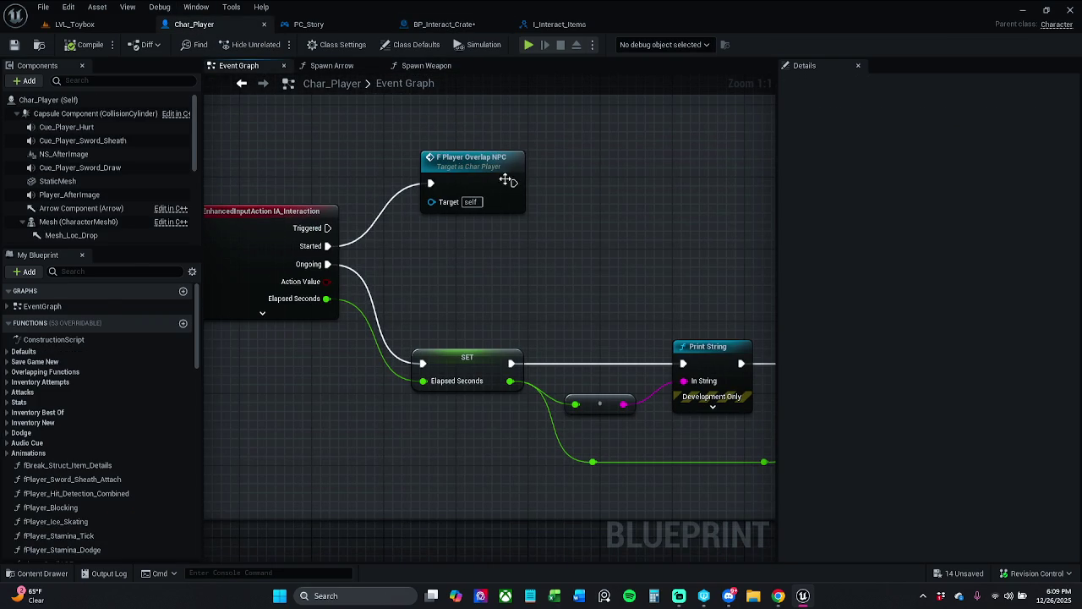
pyautogui.click(476, 169)
pyautogui.doubleClick(476, 169)
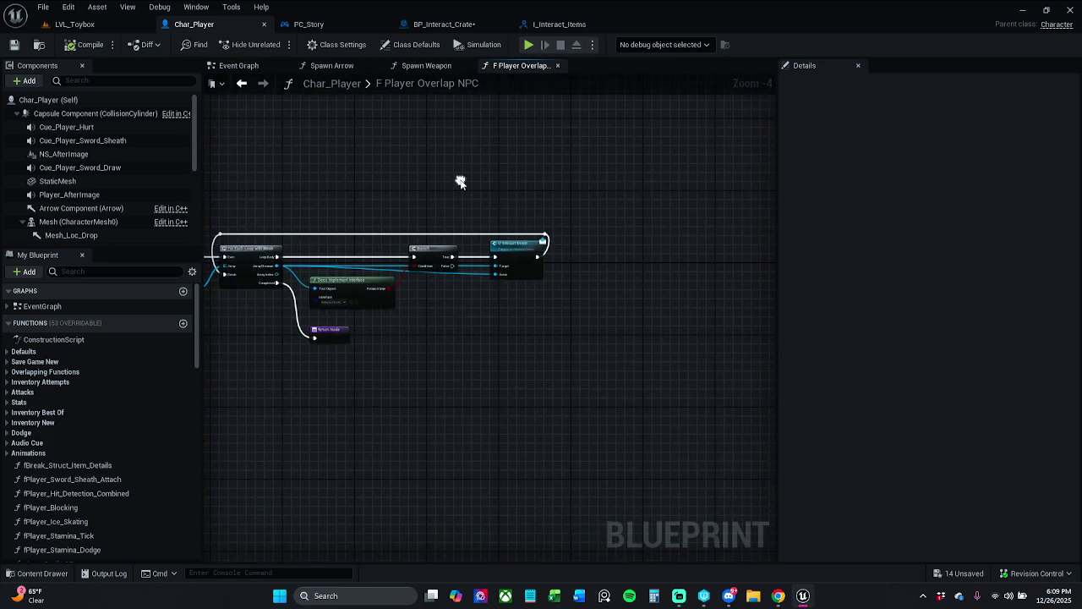
pyautogui.scroll(3, 528, 214)
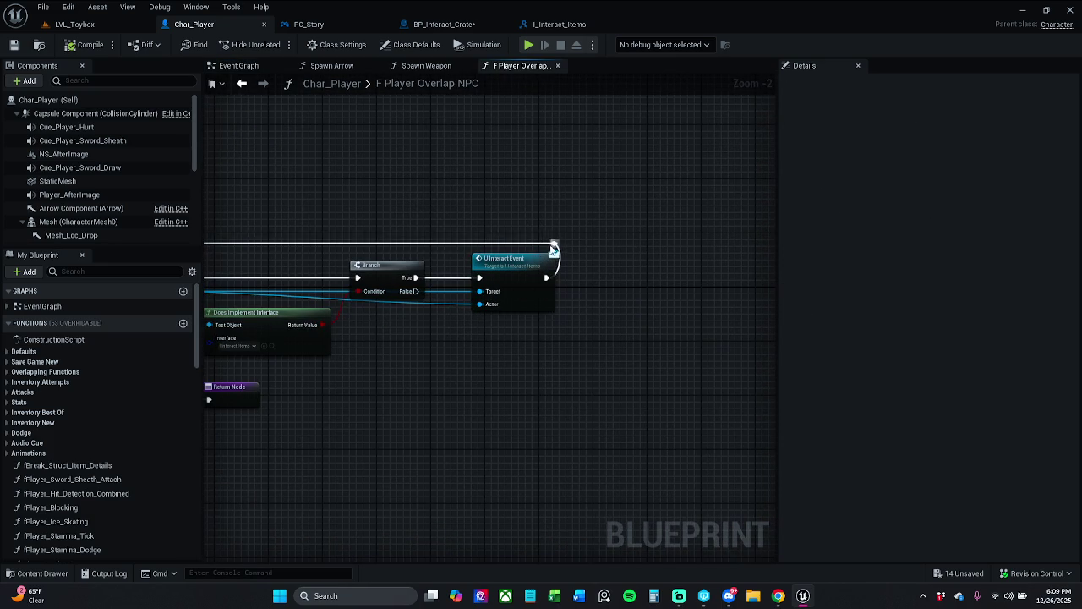
pyautogui.moveTo(546, 278); pyautogui.dragTo(602, 279)
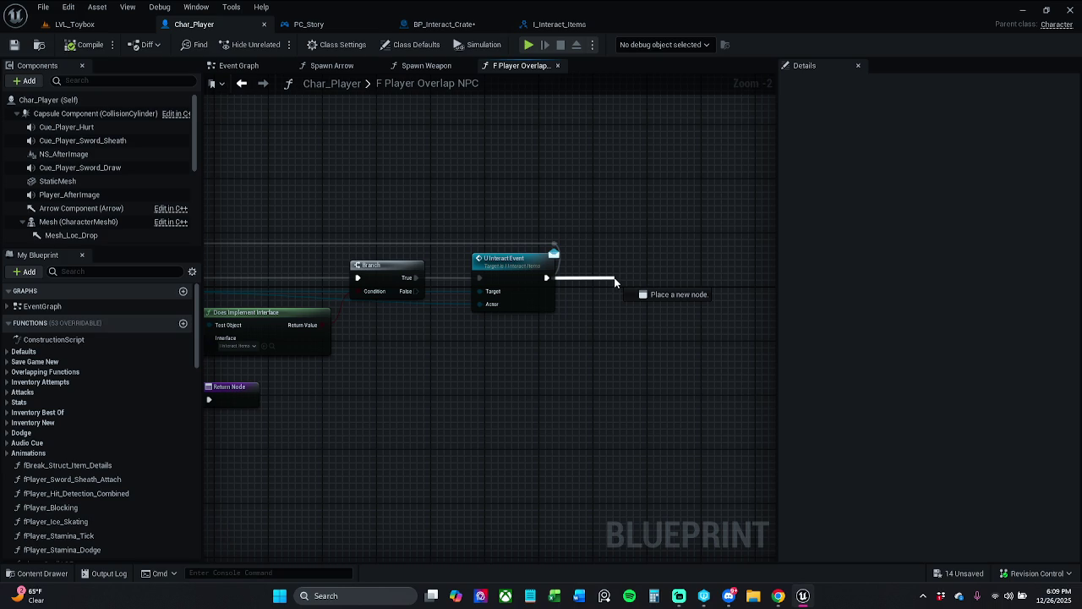
pyautogui.moveTo(616, 283); pyautogui.dragTo(614, 280)
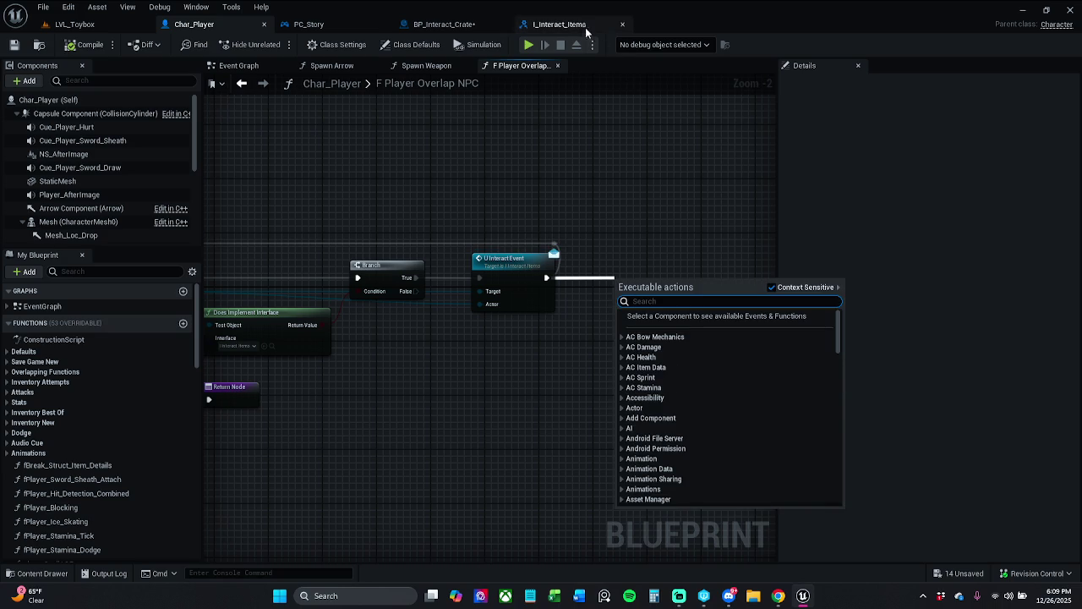
pyautogui.write('Inter')
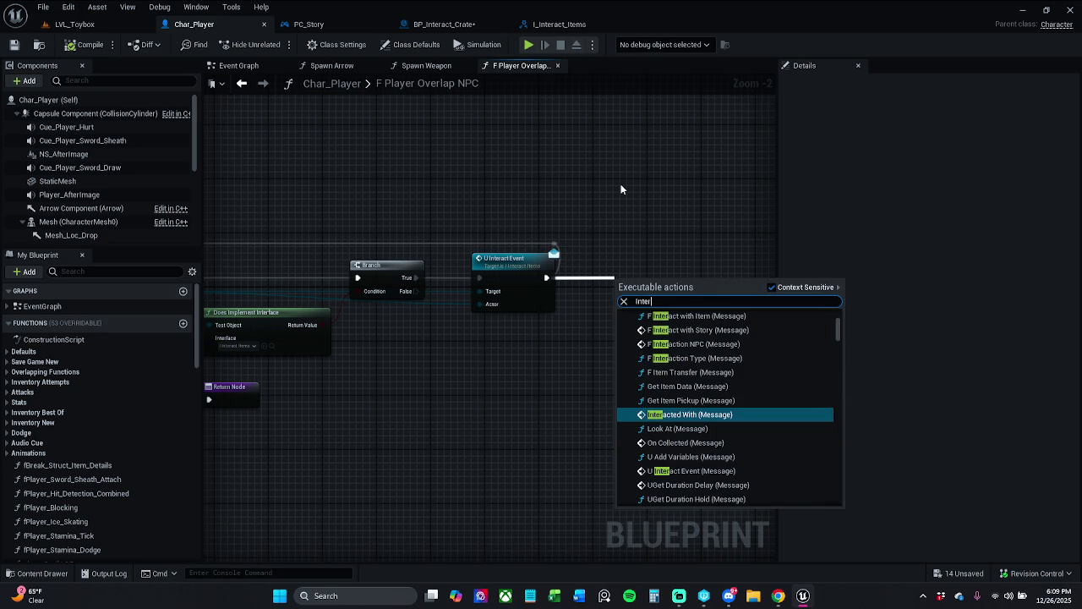
pyautogui.press('Return')
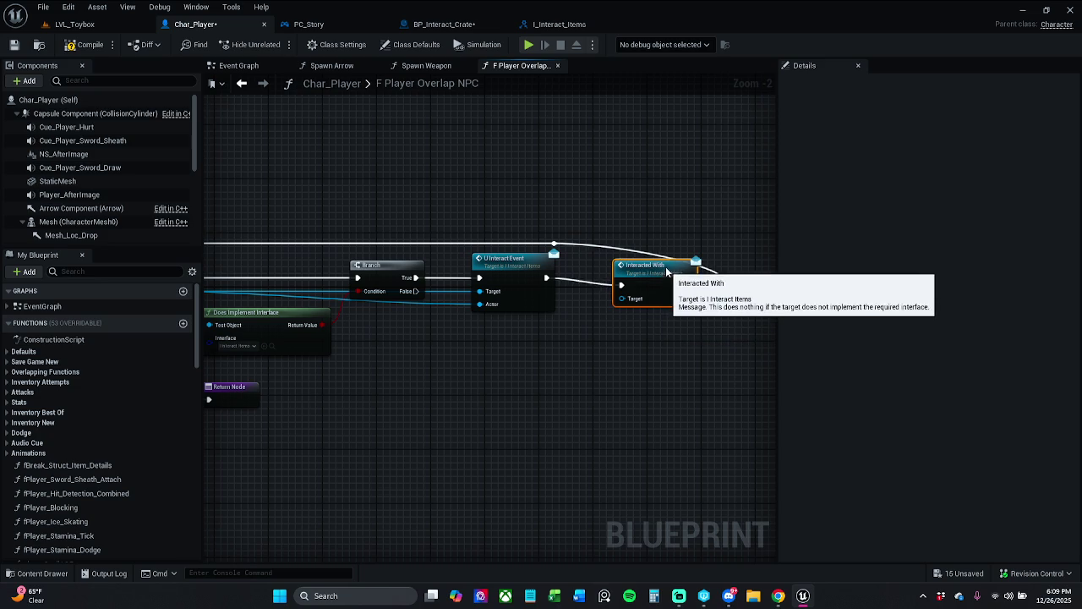
pyautogui.click(628, 209)
# Add a reroute point on the loop's return wire beside Interacted With and tidy the nodes
pyautogui.doubleClick(551, 245)
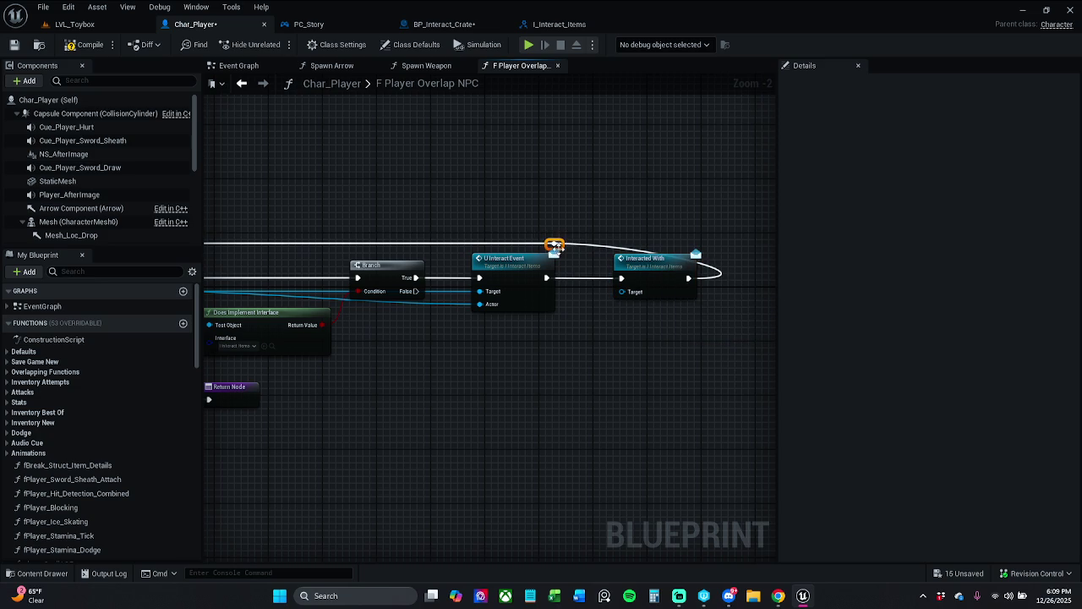
pyautogui.moveTo(562, 245)
pyautogui.mouseDown()
pyautogui.moveTo(984, 242)
pyautogui.moveTo(537, 234)
pyautogui.mouseUp()
pyautogui.rightClick(538, 234)
pyautogui.click(487, 219)
pyautogui.moveTo(498, 255)
pyautogui.mouseDown()
pyautogui.moveTo(486, 257)
pyautogui.moveTo(489, 274)
pyautogui.mouseUp()
pyautogui.click(510, 228)
pyautogui.click(522, 236)
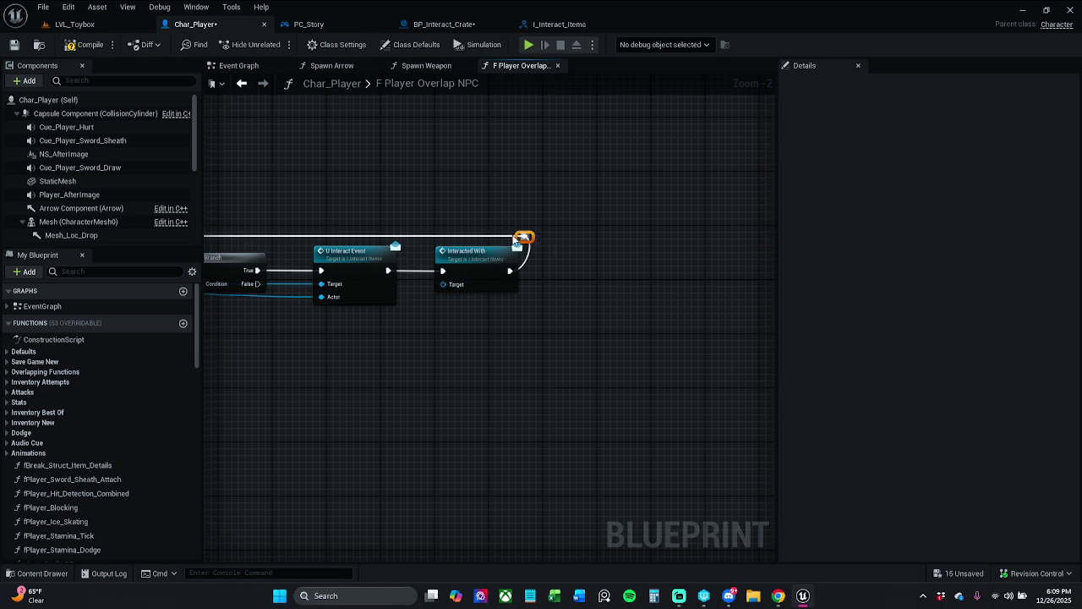
# Compile Char_Player until it has no errors, then save it
pyautogui.click(85, 44)
pyautogui.click(41, 9)
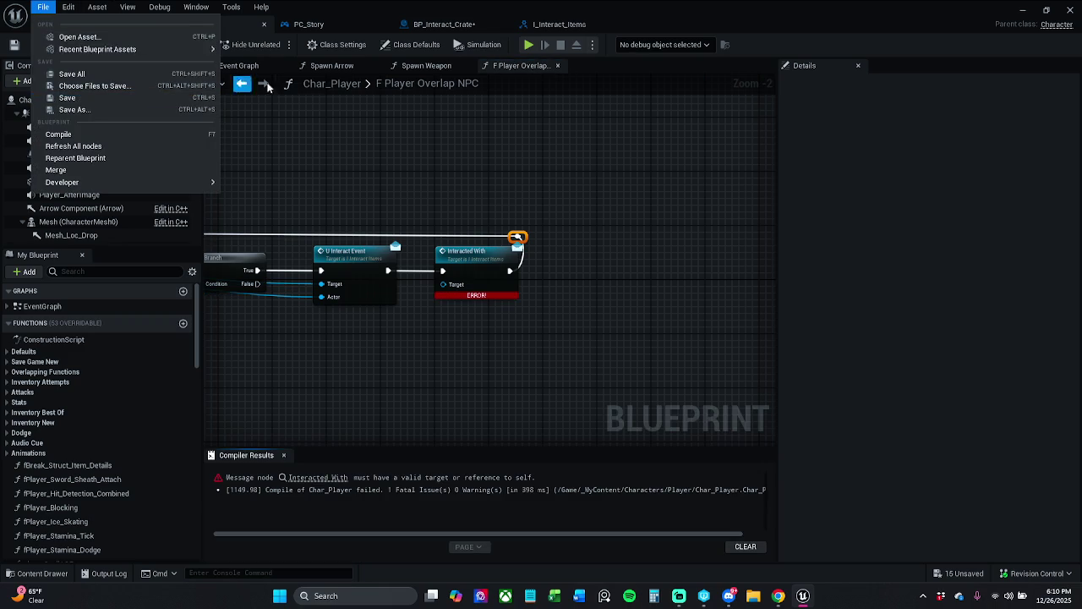
pyautogui.click(464, 169)
pyautogui.moveTo(464, 175)
pyautogui.mouseDown()
pyautogui.moveTo(631, 176)
pyautogui.moveTo(778, 157)
pyautogui.moveTo(434, 205)
pyautogui.moveTo(507, 232)
pyautogui.moveTo(723, 240)
pyautogui.mouseUp()
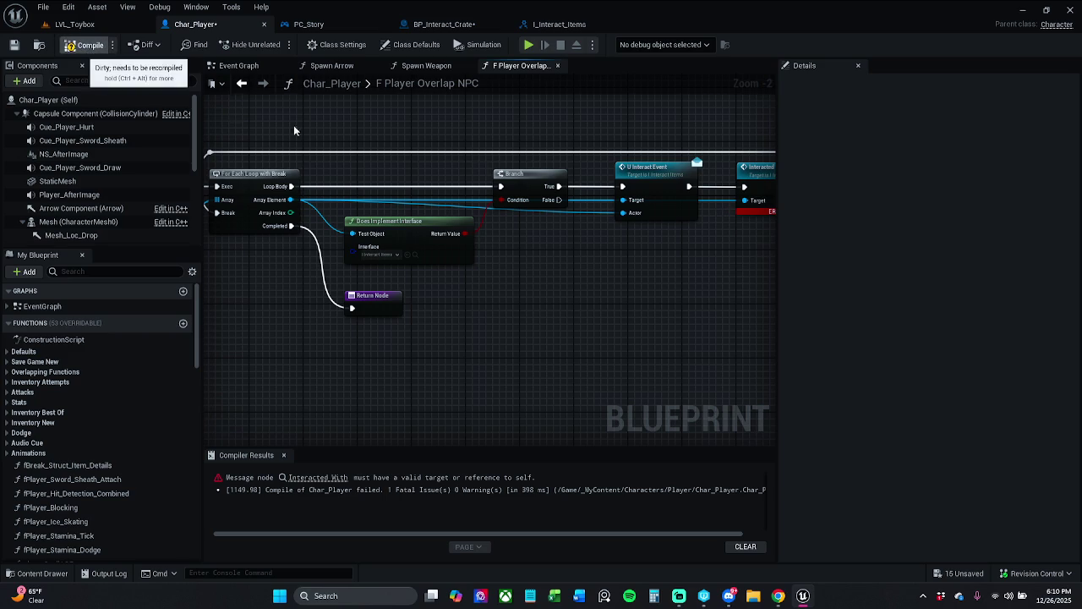
pyautogui.click(67, 44)
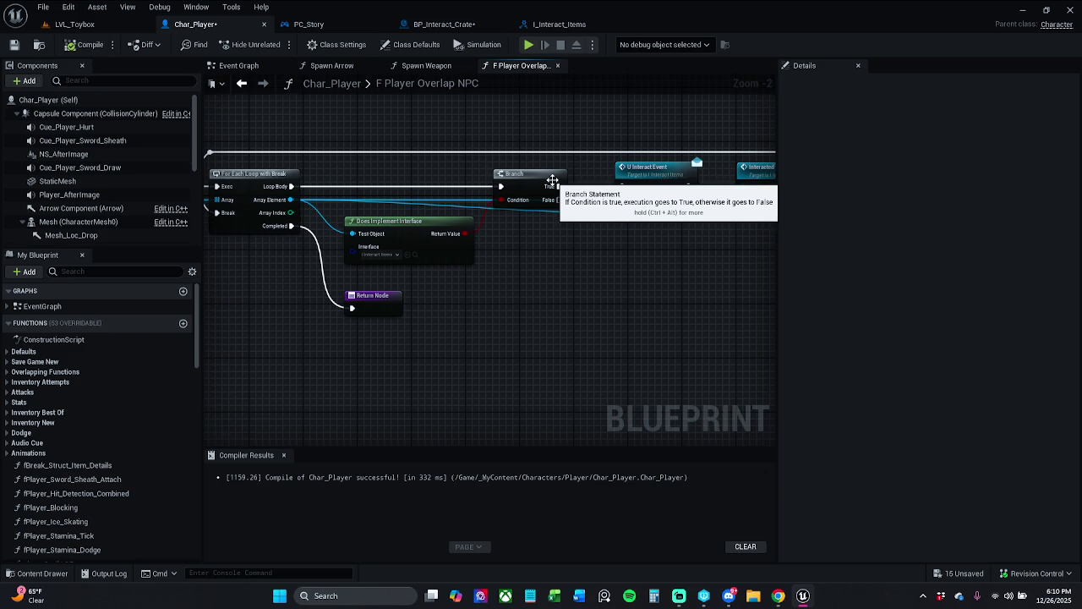
pyautogui.click(285, 455)
pyautogui.click(15, 45)
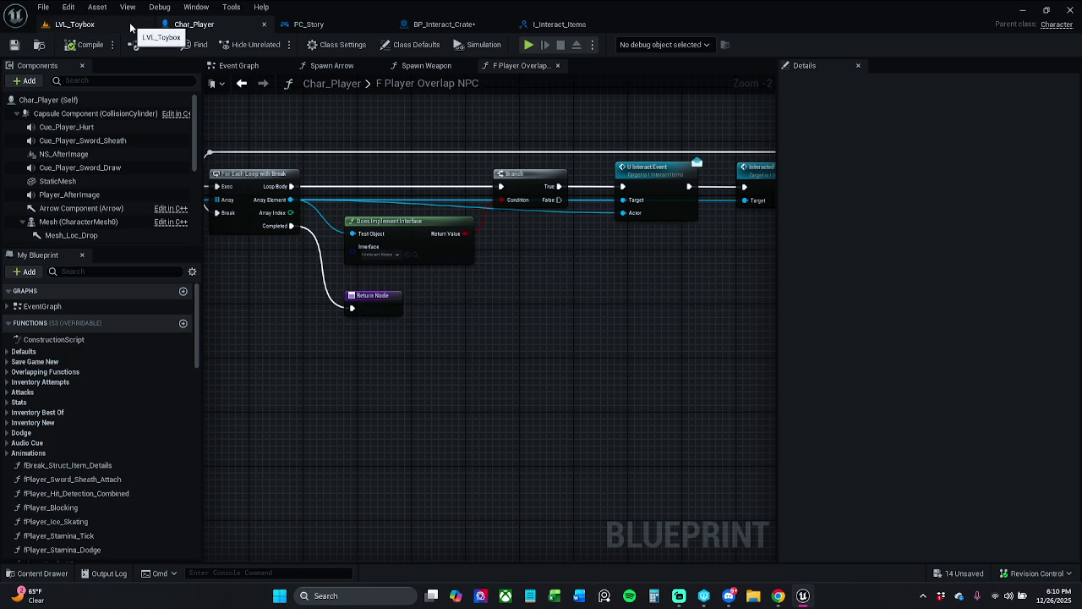
pyautogui.click(129, 22)
pyautogui.click(274, 44)
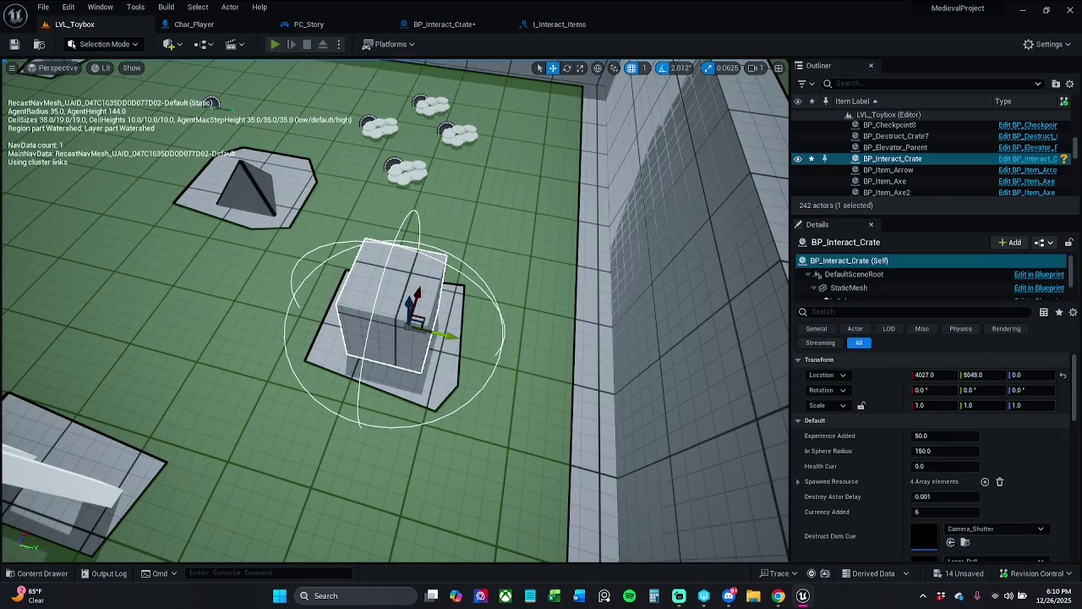
pyautogui.press('s')
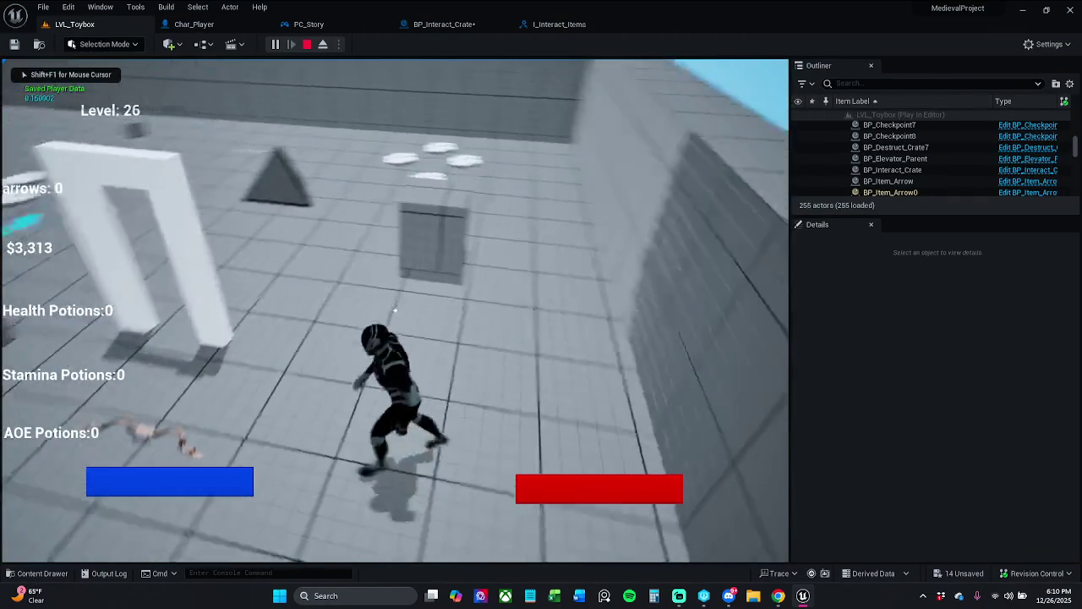
pyautogui.press('w')
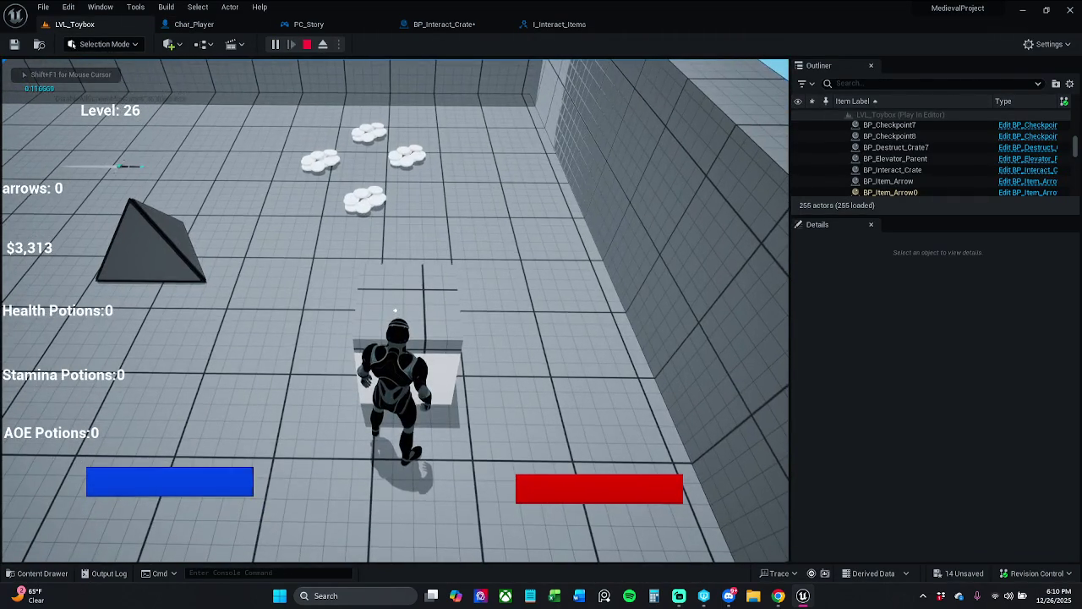
pyautogui.press('Escape')
pyautogui.click(433, 24)
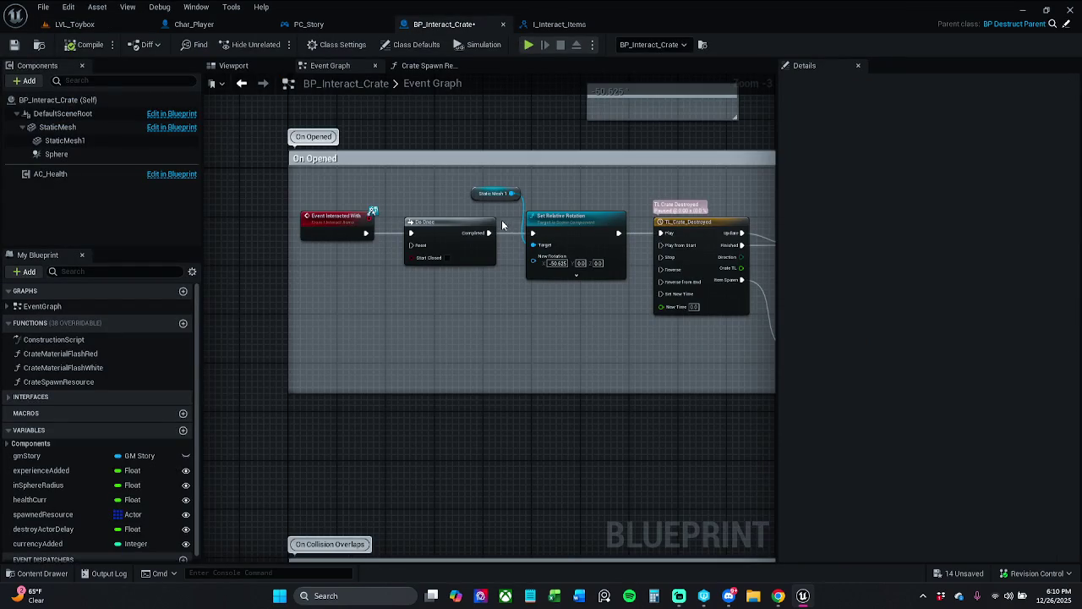
pyautogui.click(221, 27)
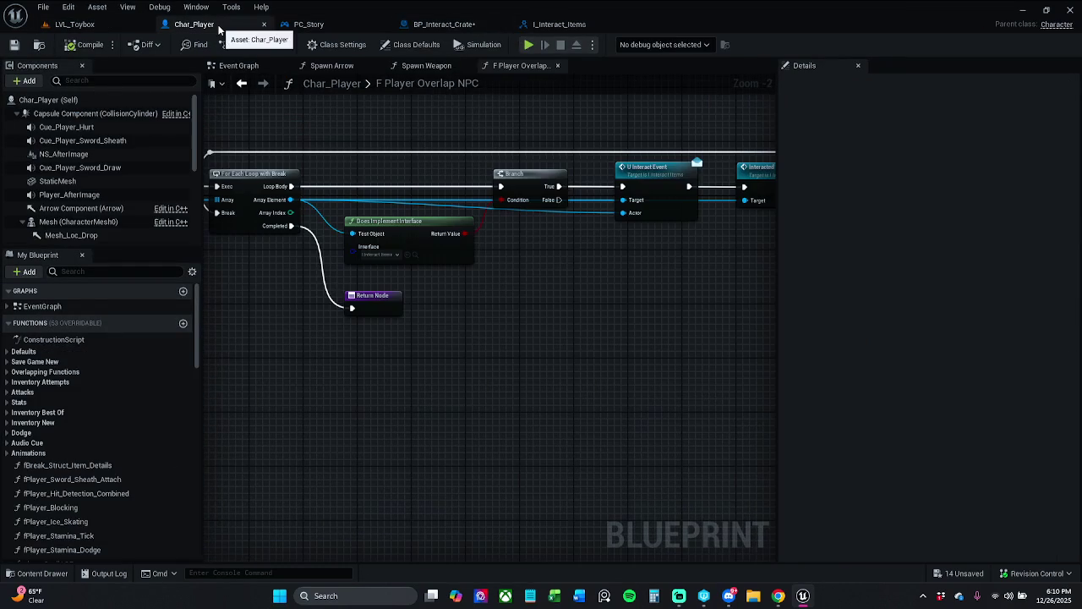
# Delete the Interacted With node and reconnect U Interact Event to the reroute point
pyautogui.moveTo(490, 262)
pyautogui.mouseDown()
pyautogui.moveTo(763, 241)
pyautogui.moveTo(789, 251)
pyautogui.mouseUp()
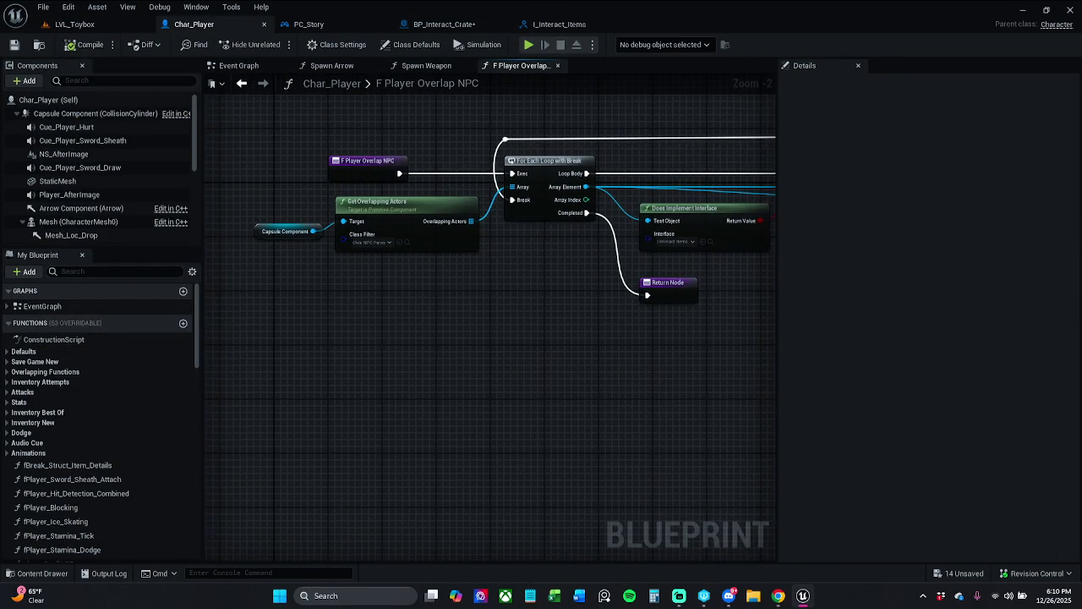
pyautogui.moveTo(744, 355); pyautogui.dragTo(143, 346)
pyautogui.moveTo(448, 129); pyautogui.dragTo(583, 295)
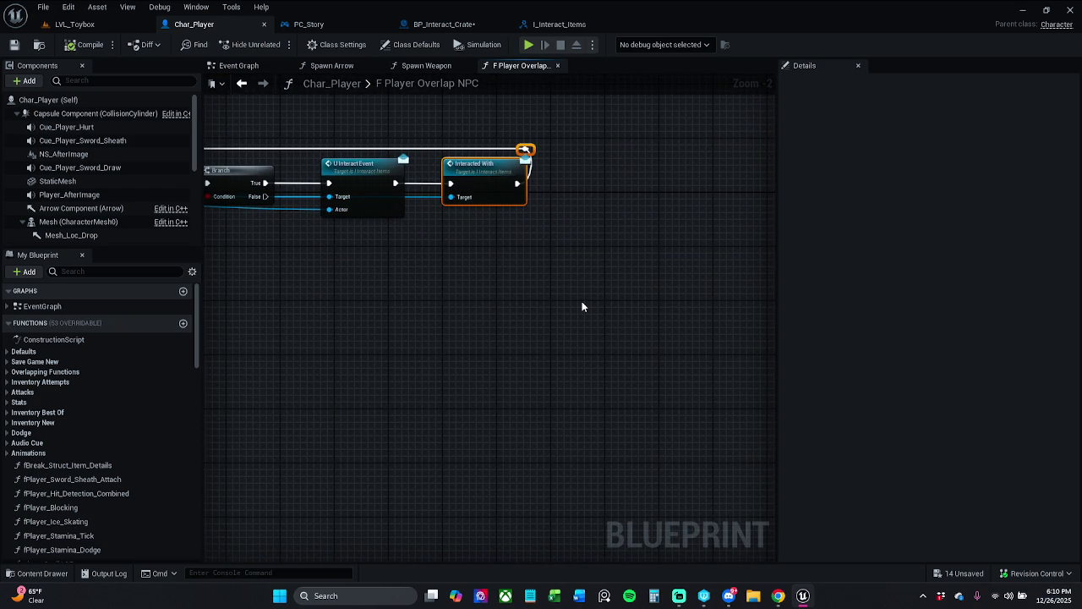
pyautogui.moveTo(527, 271); pyautogui.dragTo(474, 199)
pyautogui.click(488, 182)
pyautogui.press('Delete')
pyautogui.moveTo(395, 183)
pyautogui.mouseDown()
pyautogui.moveTo(549, 159)
pyautogui.moveTo(527, 149)
pyautogui.moveTo(402, 155)
pyautogui.mouseUp()
pyautogui.click(525, 150)
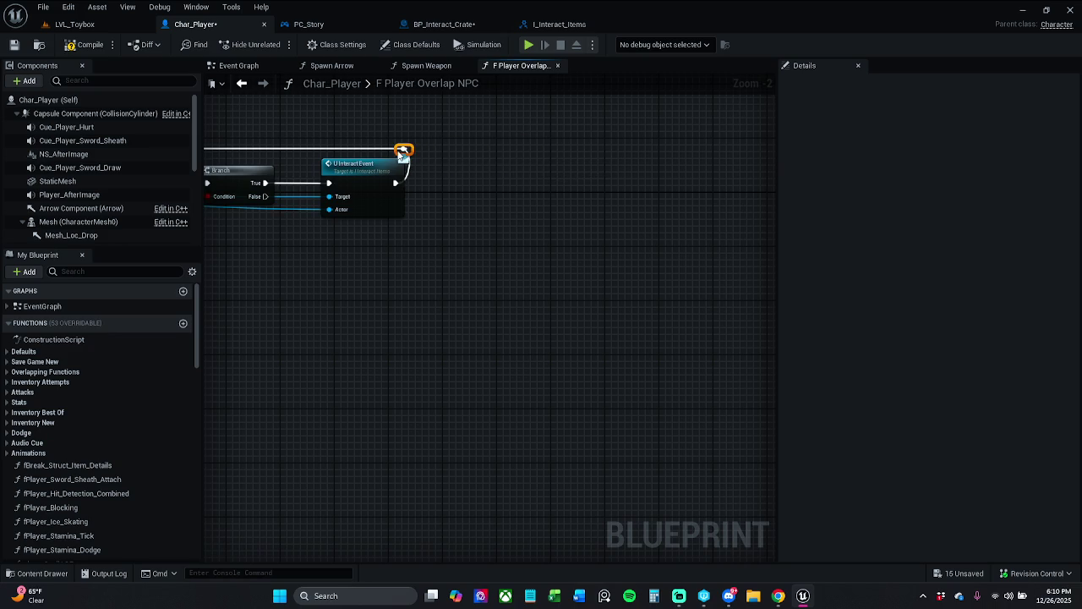
# Review the function's Get Overlapping Actors, Does Implement Interface and Branch nodes
pyautogui.scroll(3, 401, 155)
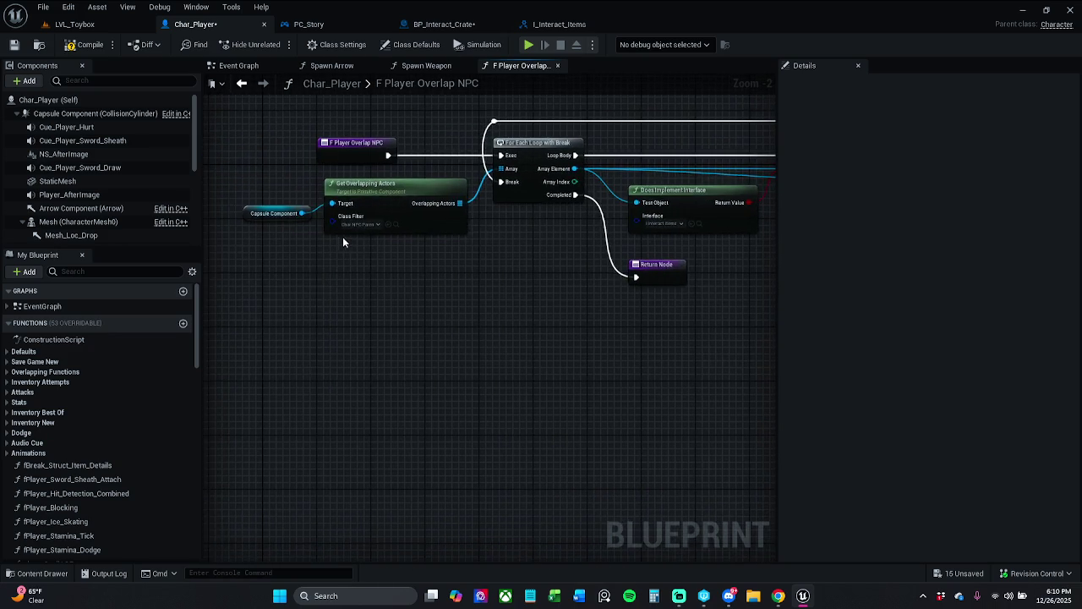
pyautogui.moveTo(431, 253)
pyautogui.mouseDown()
pyautogui.moveTo(387, 212)
pyautogui.moveTo(393, 221)
pyautogui.mouseUp()
pyautogui.moveTo(595, 222); pyautogui.dragTo(292, 278)
pyautogui.click(532, 285)
pyautogui.click(544, 321)
pyautogui.scroll(-1, 583, 334)
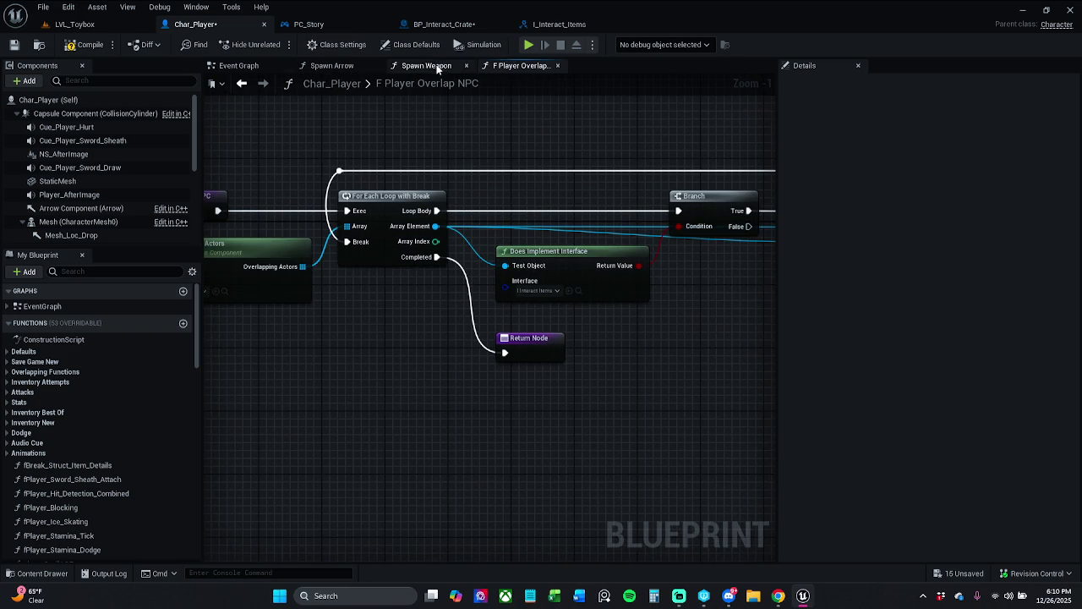
pyautogui.click(308, 24)
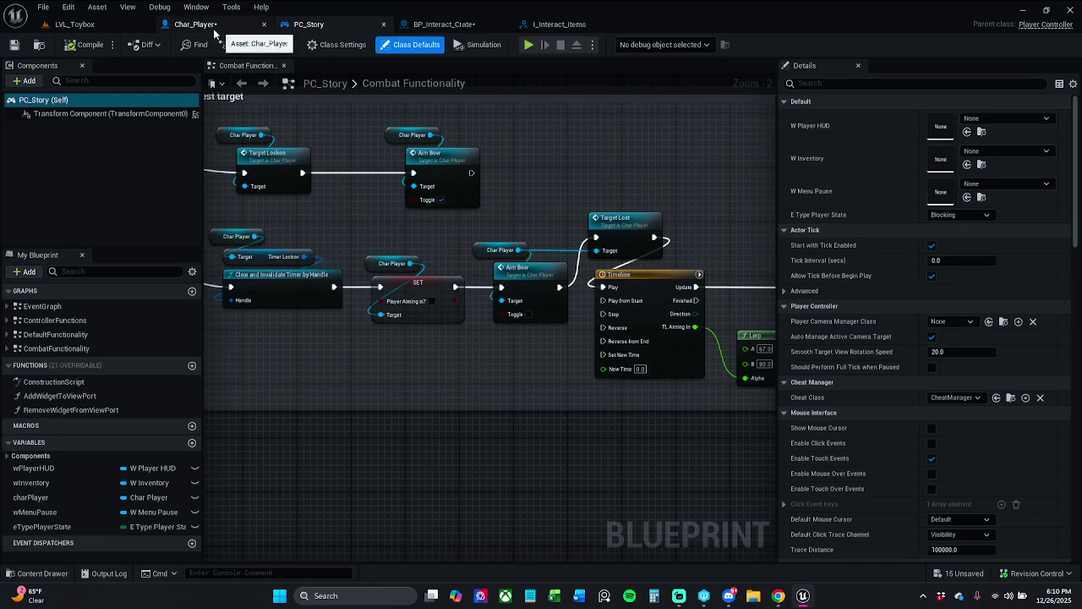
# Open PC_Story's Controller Functions graph and make room for a new node
pyautogui.moveTo(295, 151); pyautogui.dragTo(400, 160)
pyautogui.scroll(-2, 401, 160)
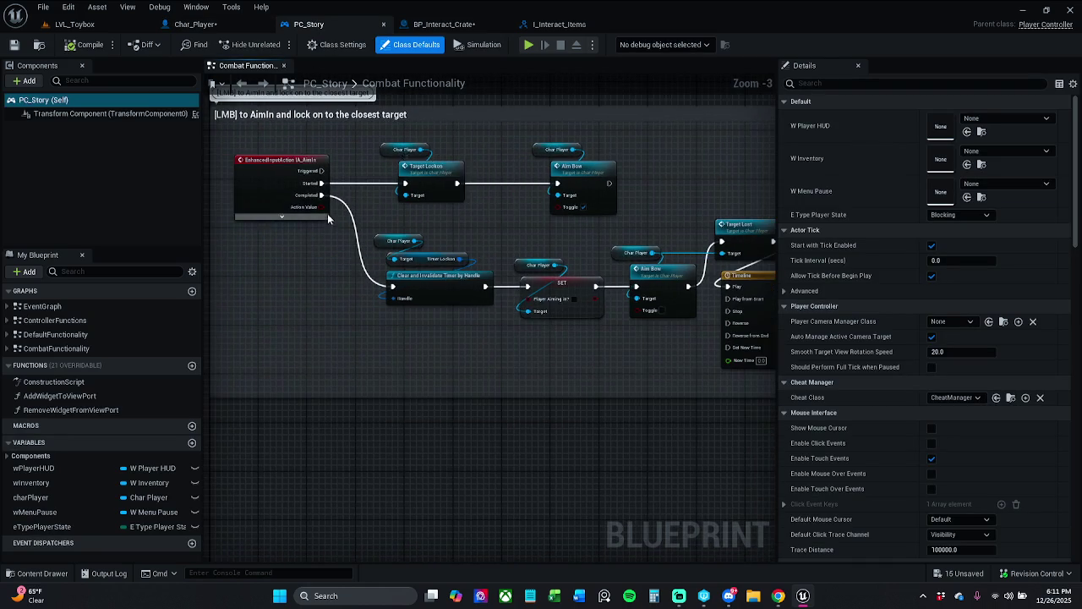
pyautogui.scroll(-5, 328, 210)
pyautogui.scroll(1, 328, 210)
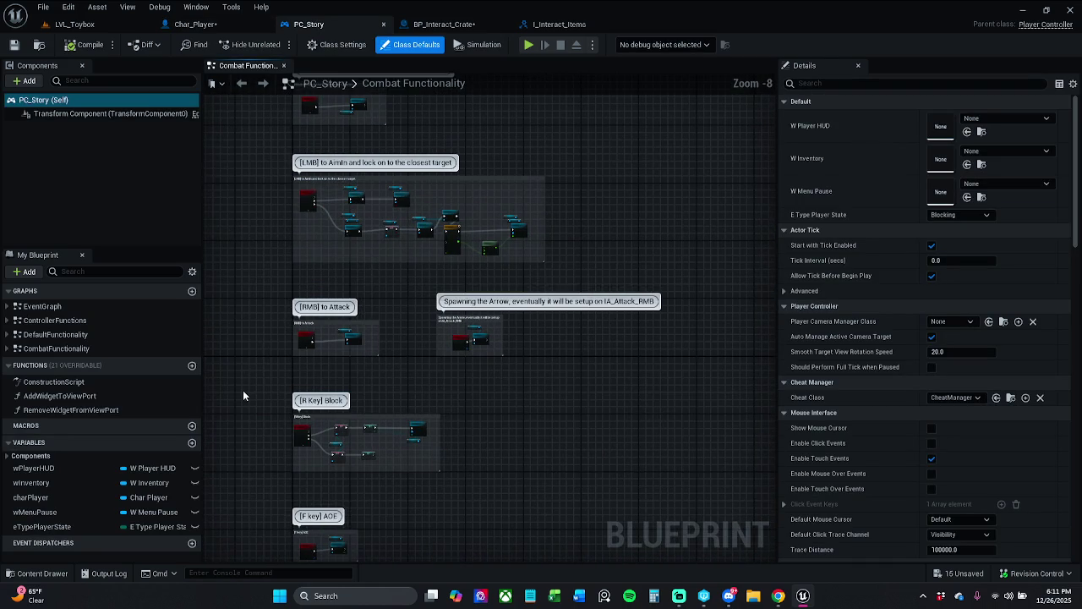
pyautogui.doubleClick(55, 320)
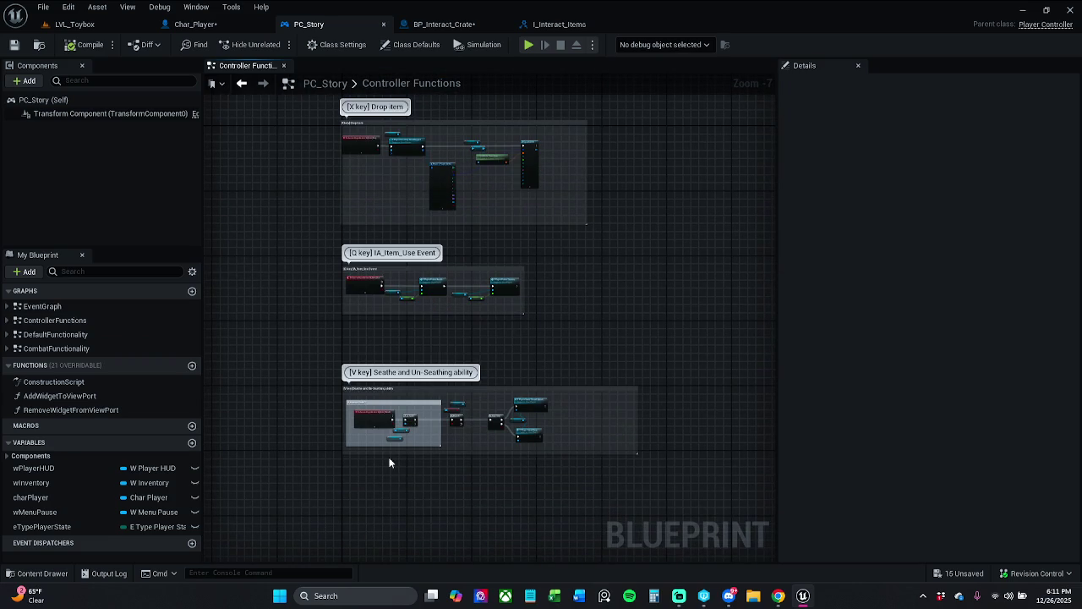
pyautogui.moveTo(377, 489); pyautogui.dragTo(394, 322)
# Add the IA_Interaction enhanced input action event to the Controller Functions graph
pyautogui.rightClick(398, 348)
pyautogui.write('ia')
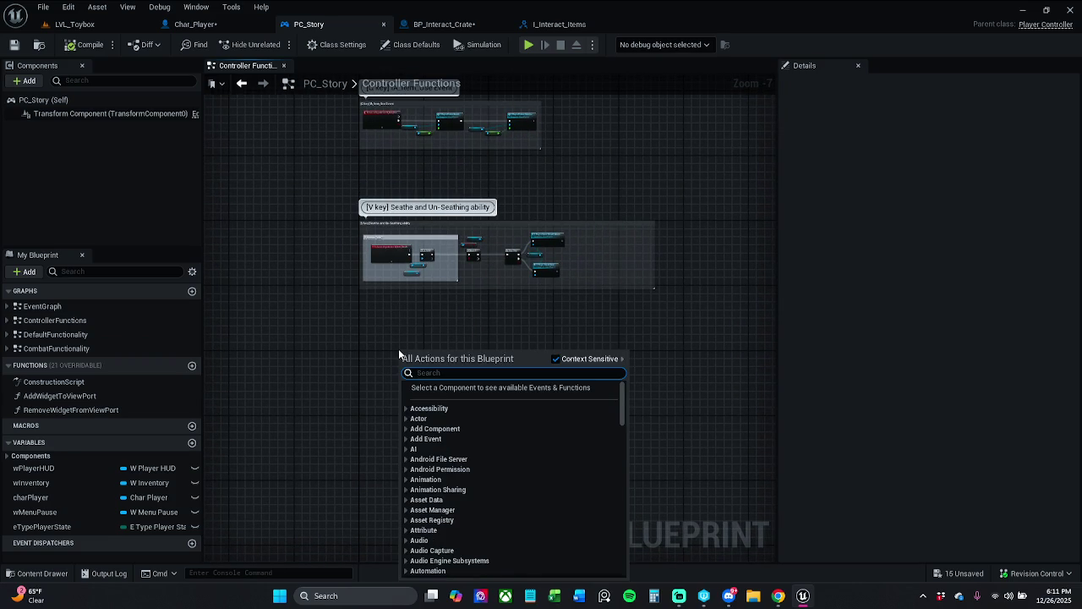
pyautogui.write('ln')
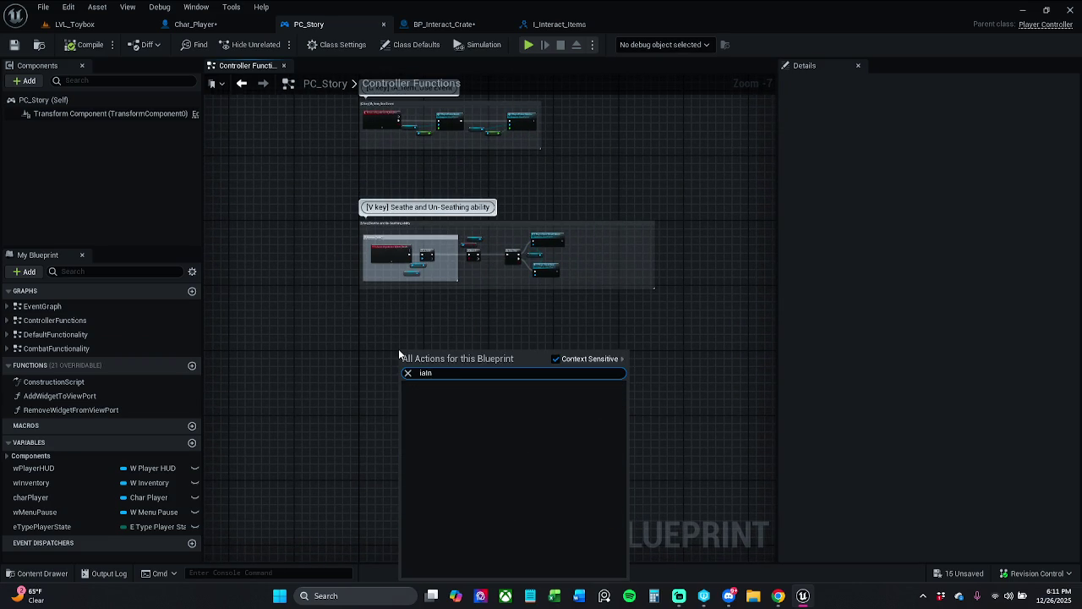
pyautogui.press('BackSpace')
pyautogui.press('BackSpace')
pyautogui.press('BackSpace')
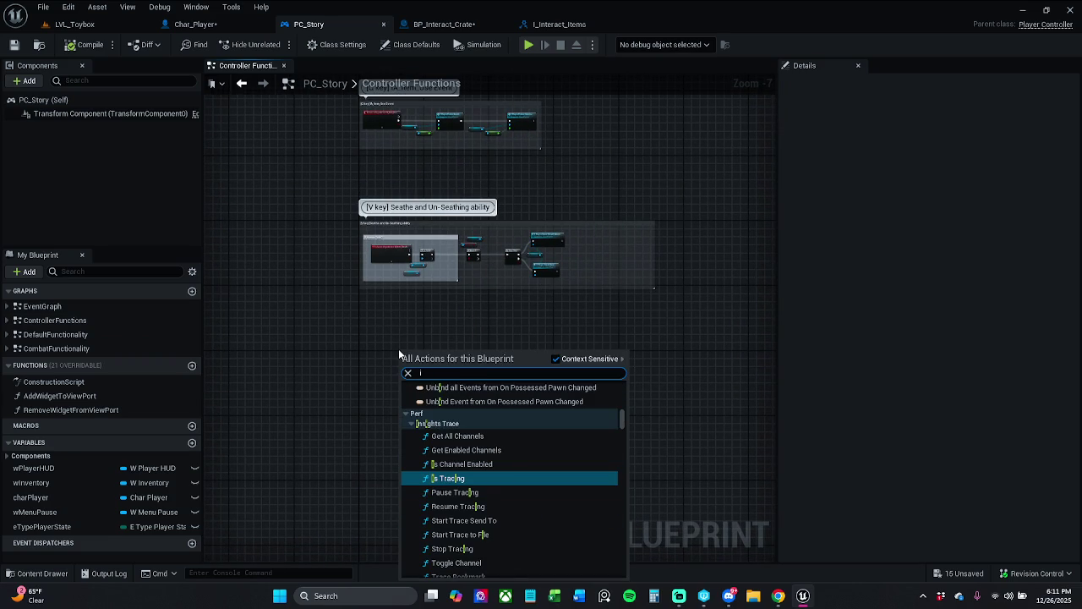
pyautogui.write('a_')
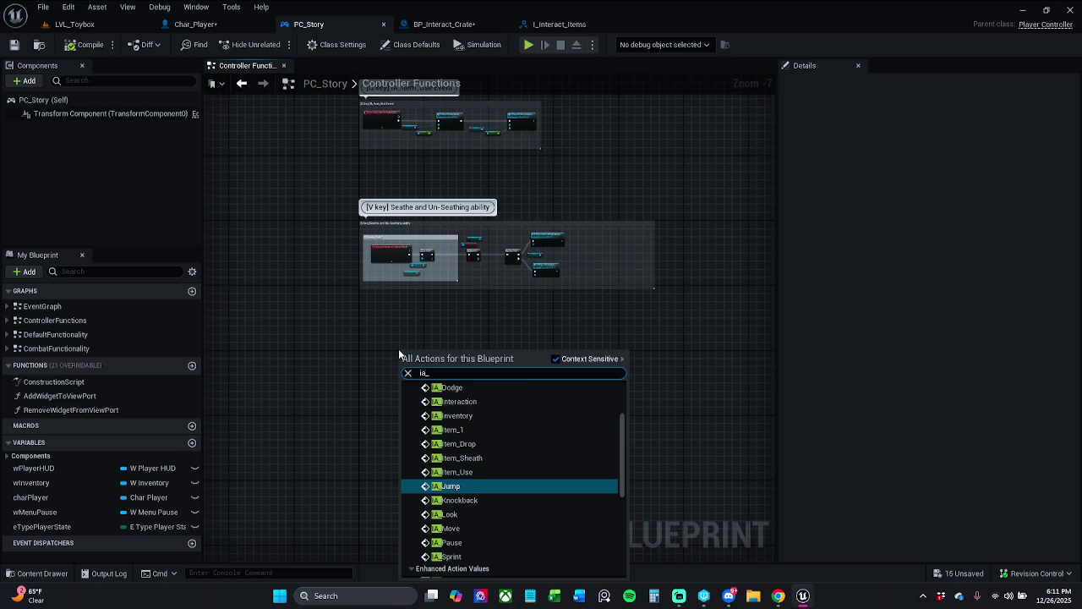
pyautogui.write('int')
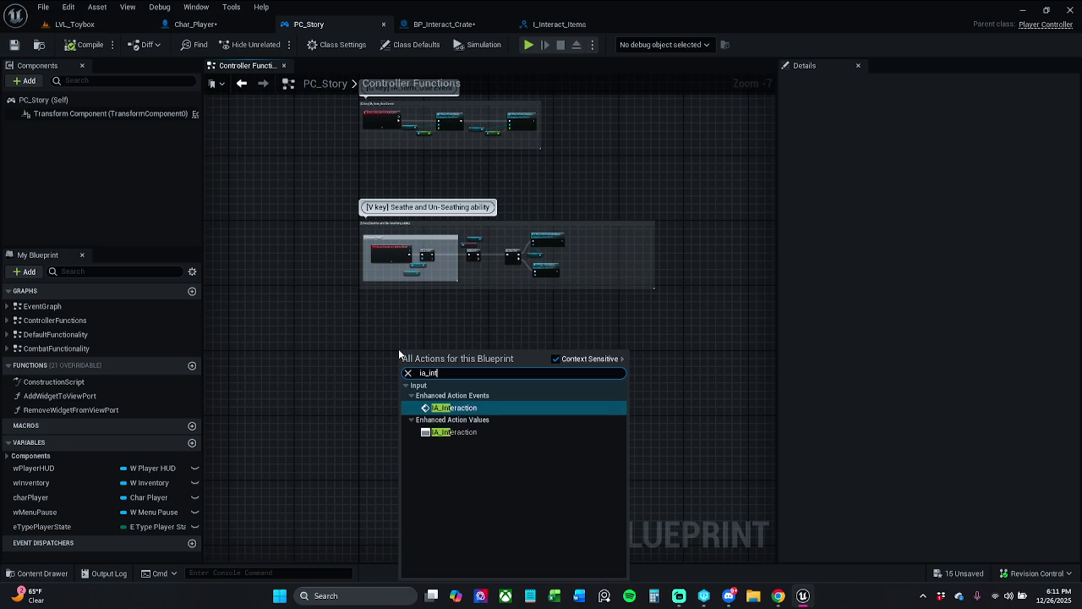
pyautogui.press('Escape')
pyautogui.scroll(4, 398, 348)
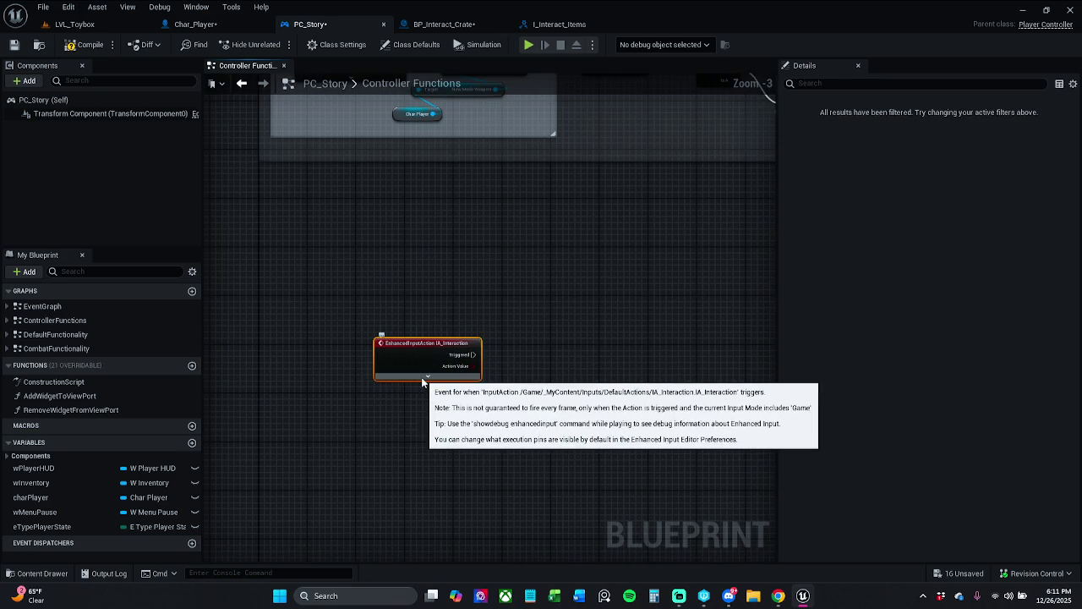
pyautogui.moveTo(396, 369); pyautogui.dragTo(346, 367)
pyautogui.click(389, 212)
# Check the Branch in Char_Player's overlap NPC function, then return to PC_Story
pyautogui.click(199, 24)
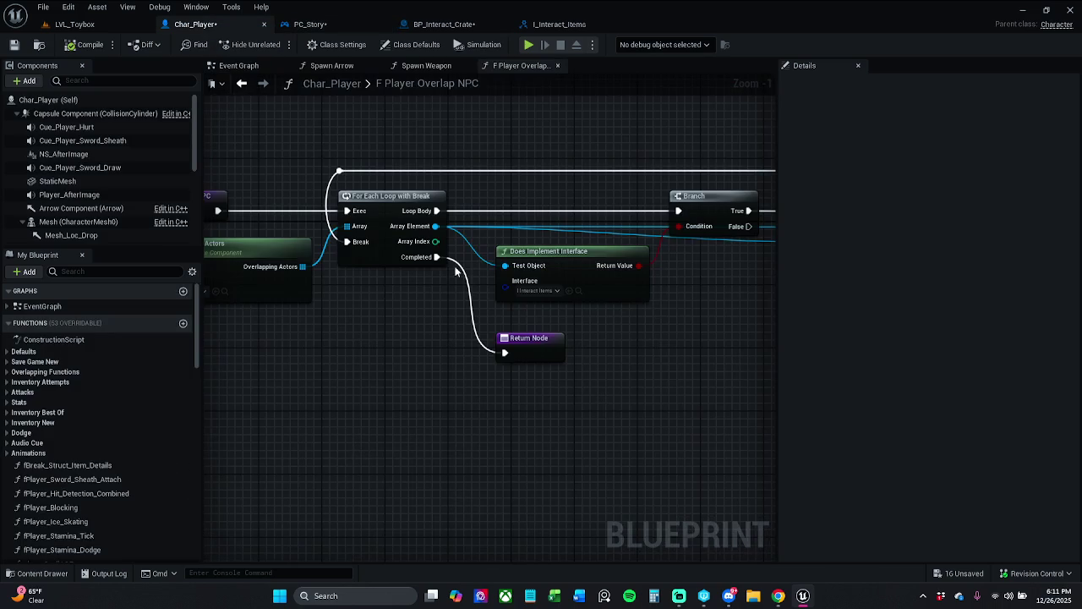
pyautogui.scroll(-2, 505, 301)
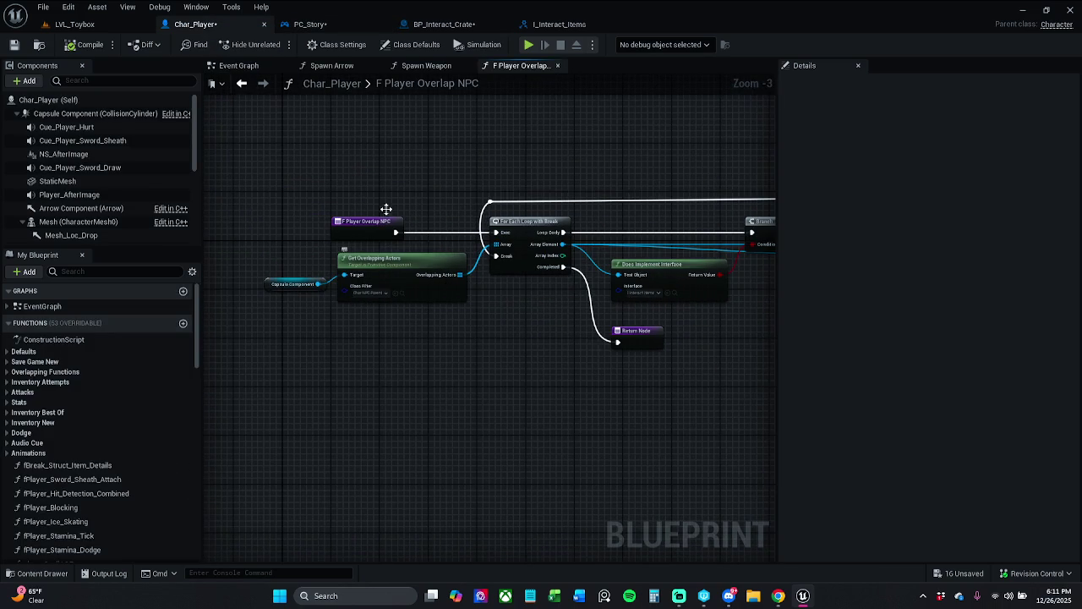
pyautogui.moveTo(305, 205); pyautogui.dragTo(249, 181)
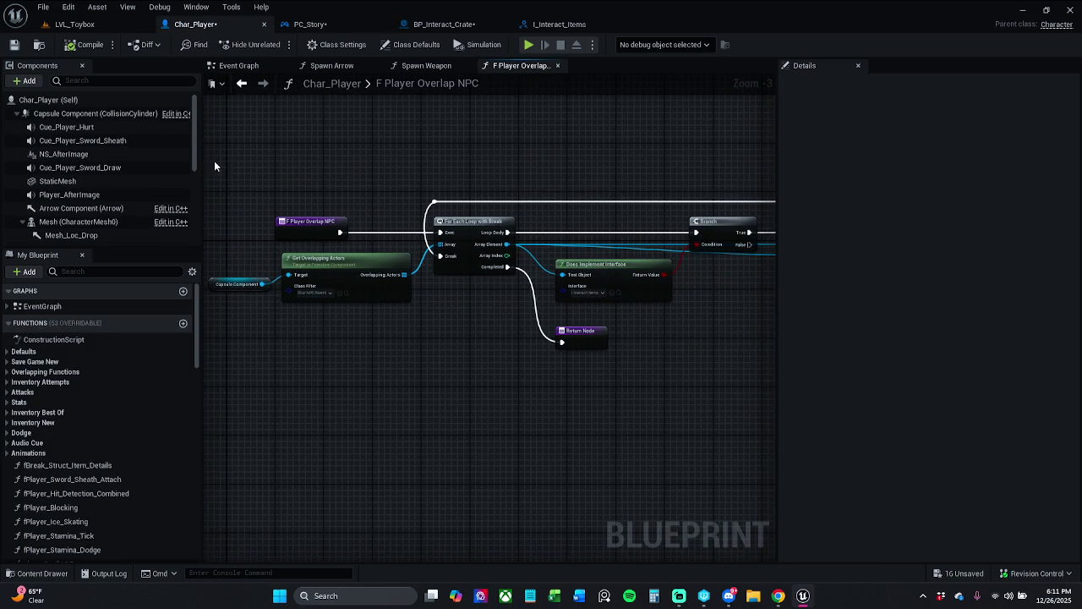
pyautogui.click(74, 23)
pyautogui.click(321, 25)
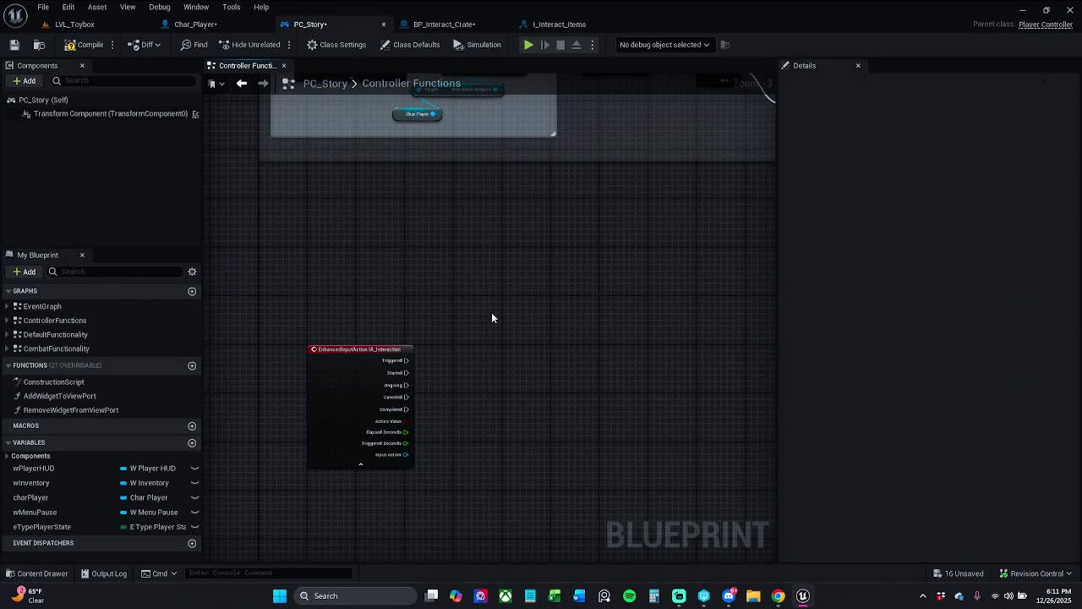
# Try pasting the Interacted With interface call beside IA_Interaction, then remove it and the stray comment
pyautogui.press('c')
pyautogui.hotkey('ctrl', 'v')
pyautogui.click(592, 277)
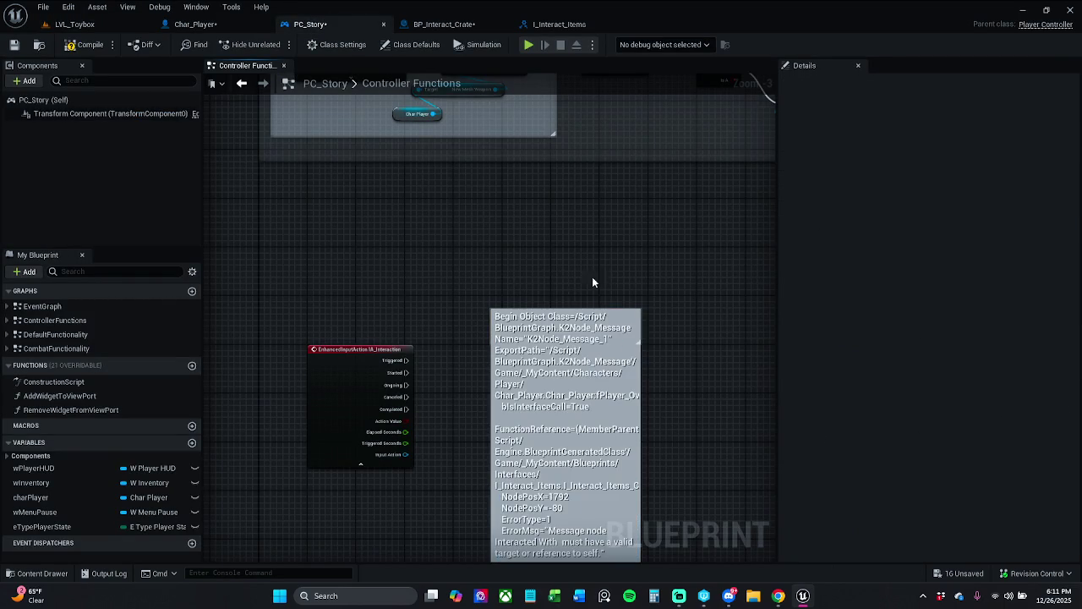
pyautogui.click(641, 394)
pyautogui.press('Delete')
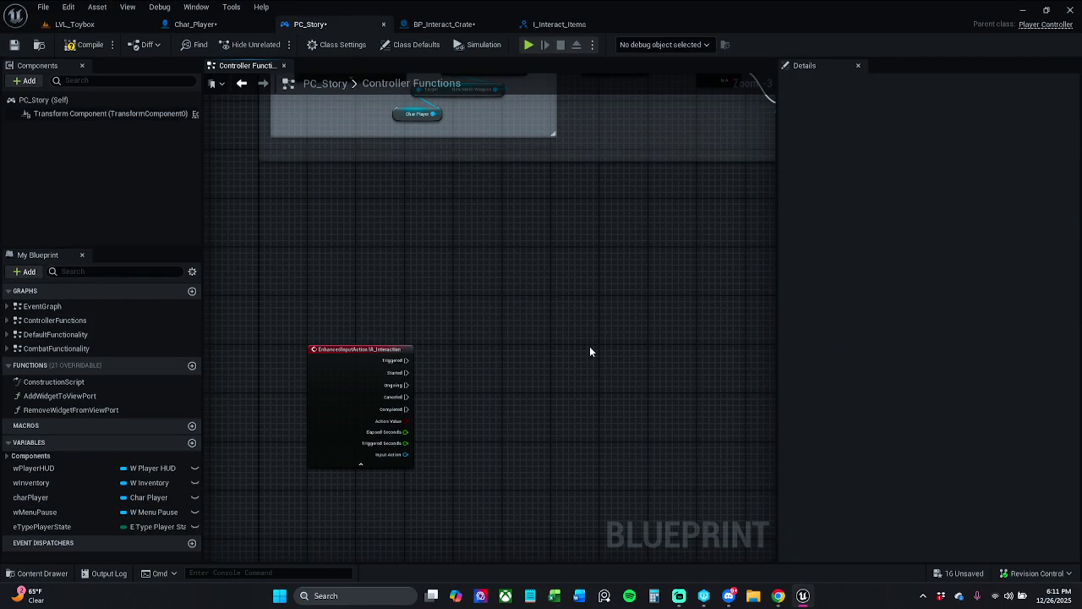
pyautogui.hotkey('ctrl', 'v')
pyautogui.moveTo(572, 320); pyautogui.dragTo(496, 369)
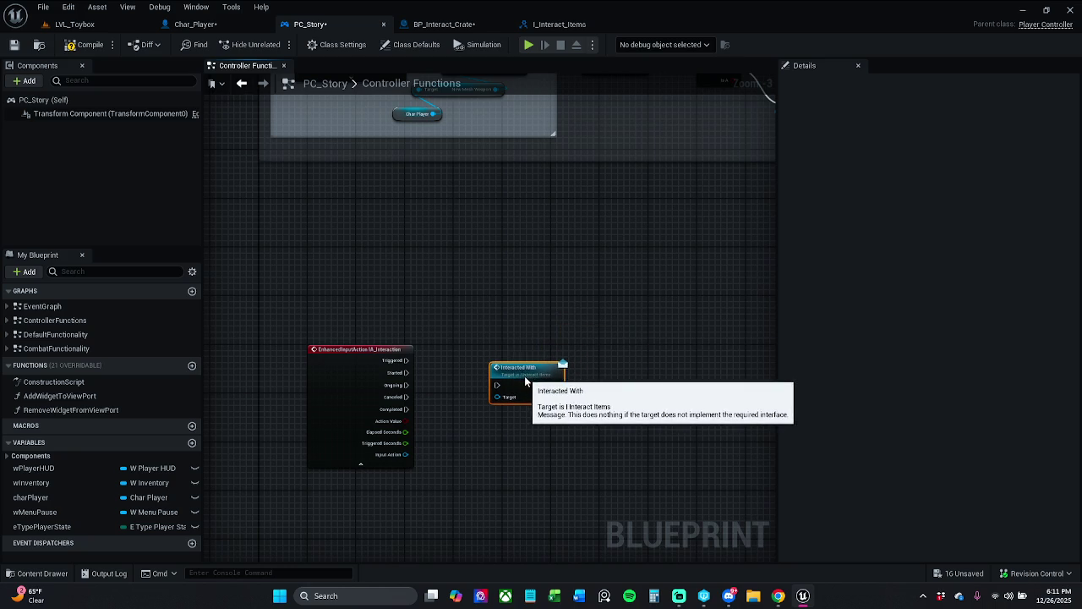
pyautogui.press('Delete')
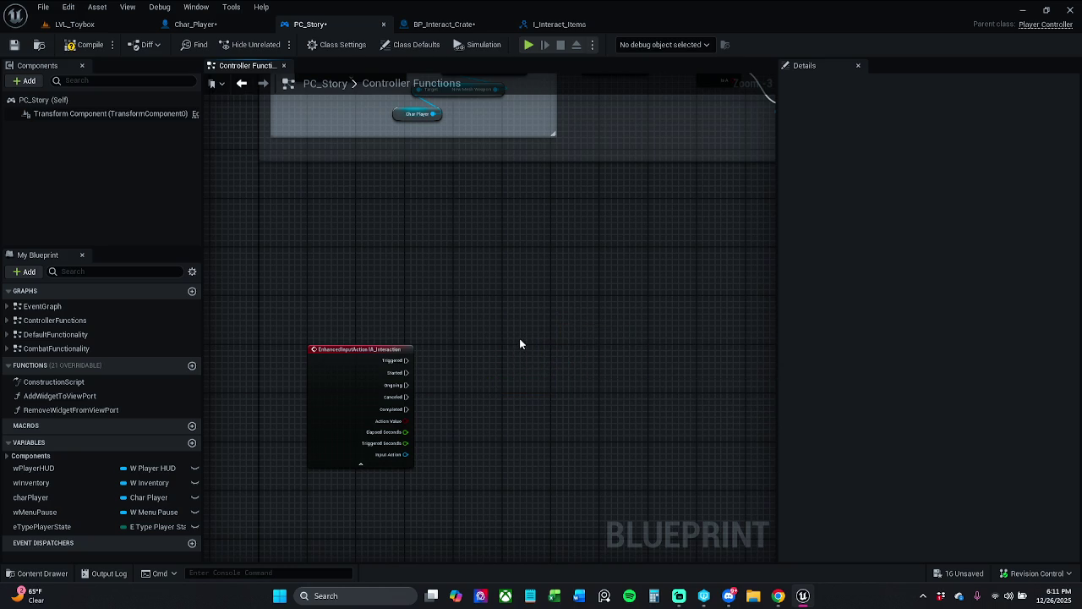
pyautogui.click(443, 24)
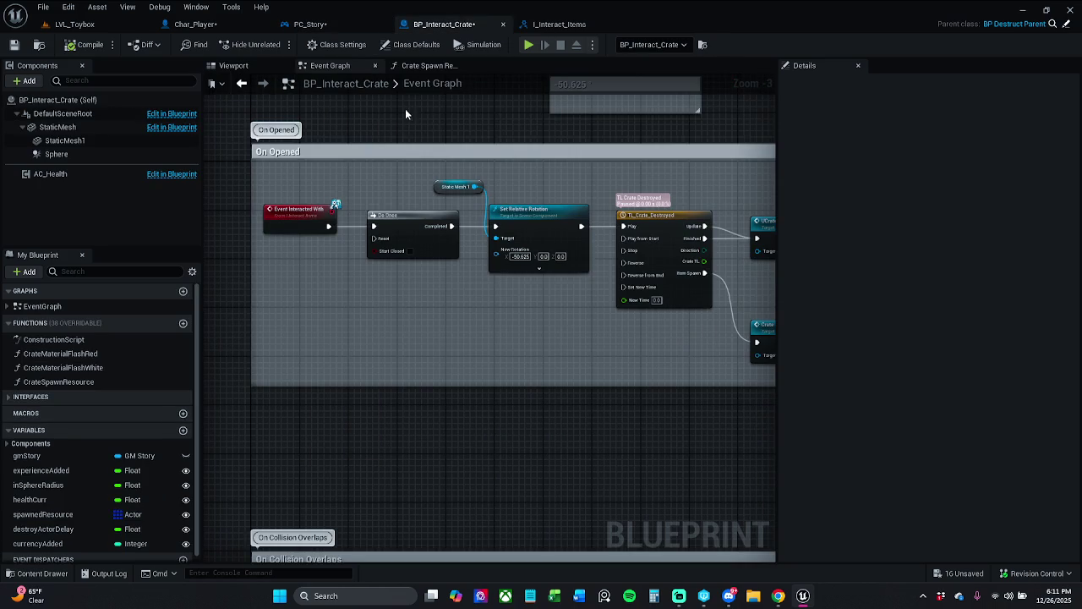
# Review Char_Player's F Player Overlap NPC function and search 'over' to find it
pyautogui.click(196, 24)
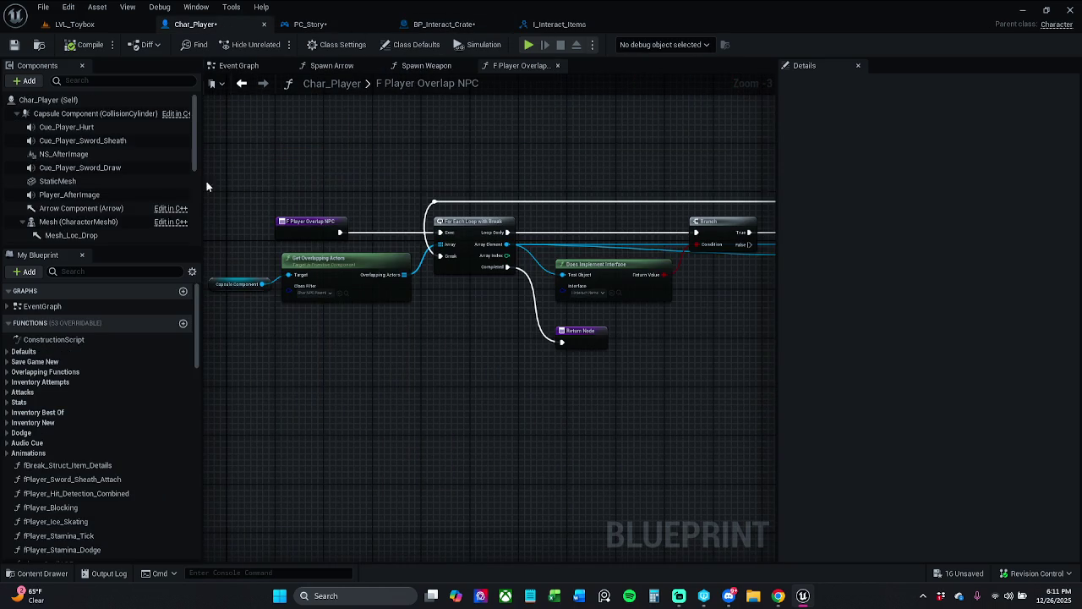
pyautogui.moveTo(233, 174)
pyautogui.mouseDown()
pyautogui.moveTo(685, 365)
pyautogui.moveTo(803, 393)
pyautogui.mouseUp()
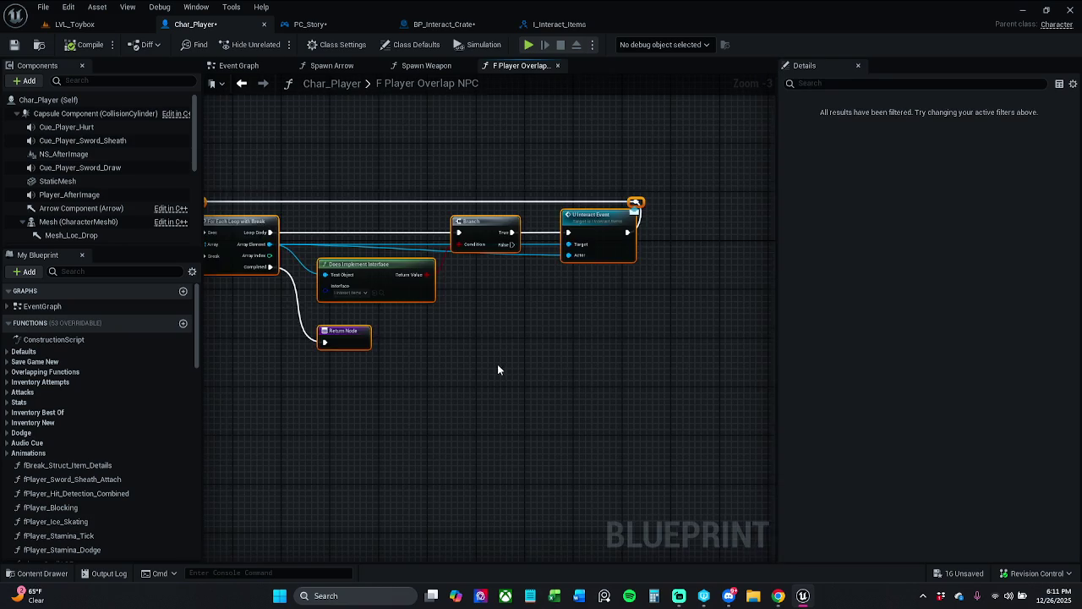
pyautogui.moveTo(497, 369); pyautogui.dragTo(592, 319)
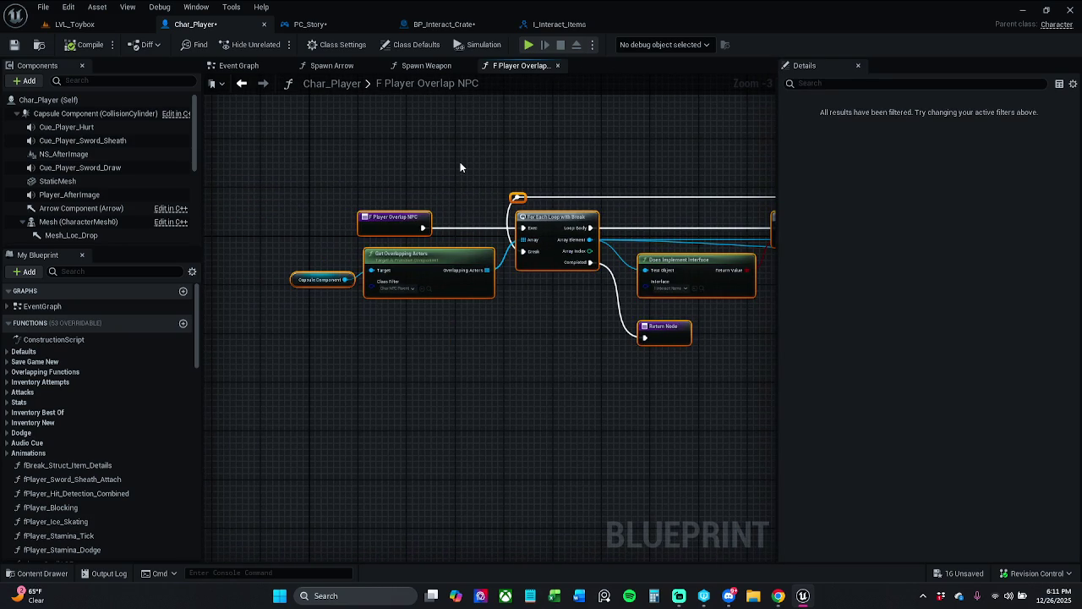
pyautogui.click(396, 202)
pyautogui.click(388, 222)
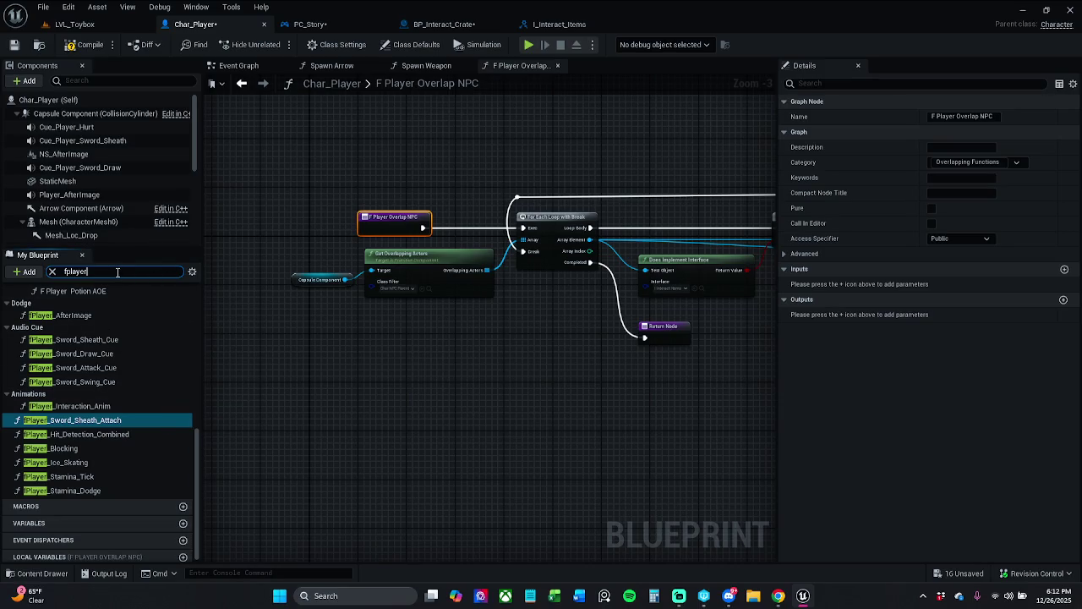
pyautogui.write('over')
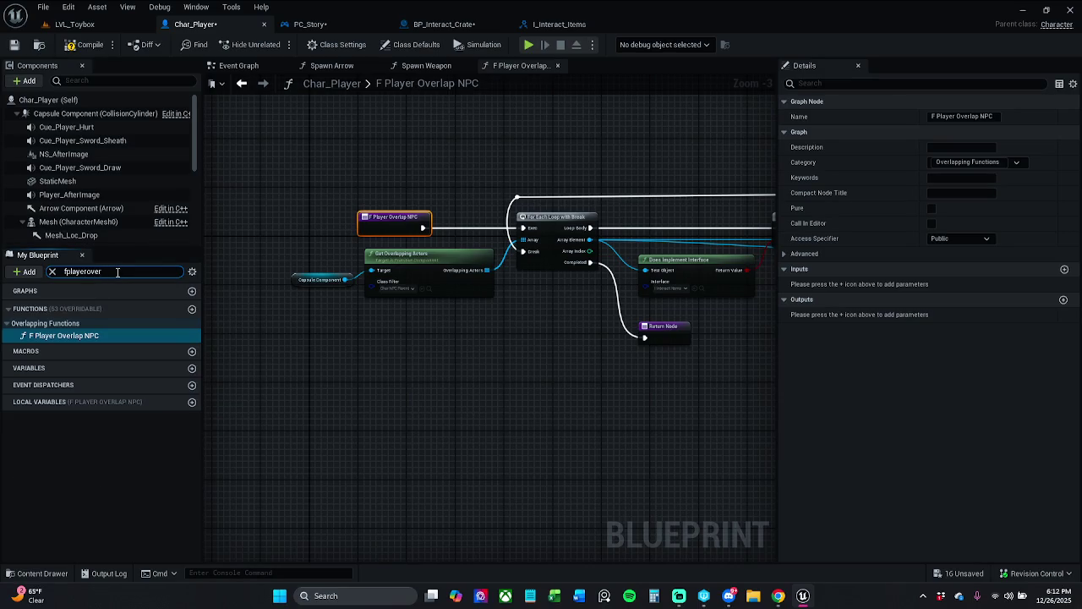
# Duplicate F Player Overlap NPC and rename the copy PlayerOverlap
pyautogui.rightClick(94, 336)
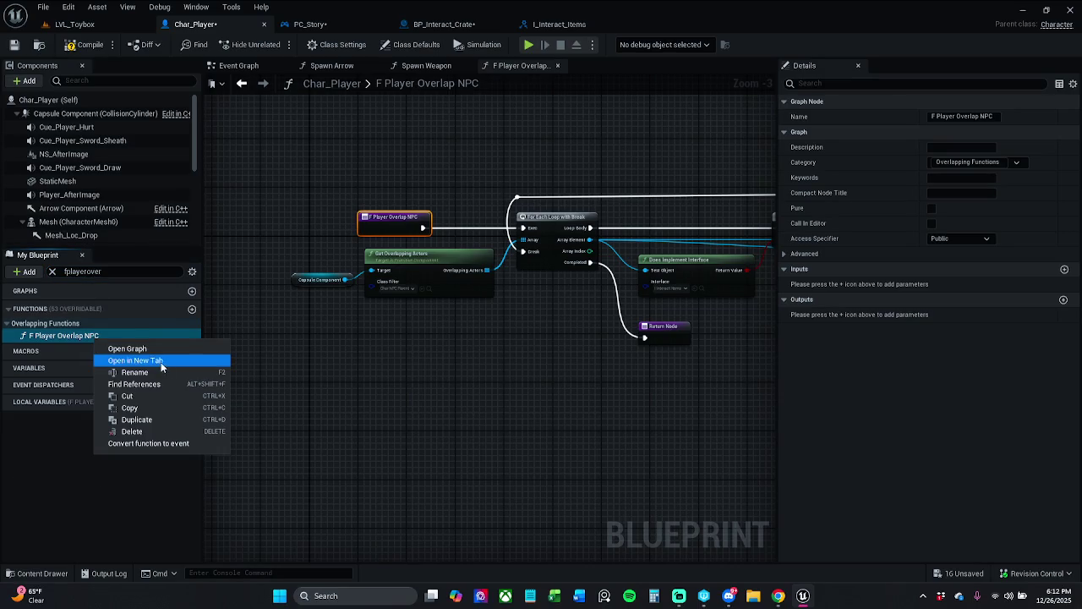
pyautogui.click(149, 418)
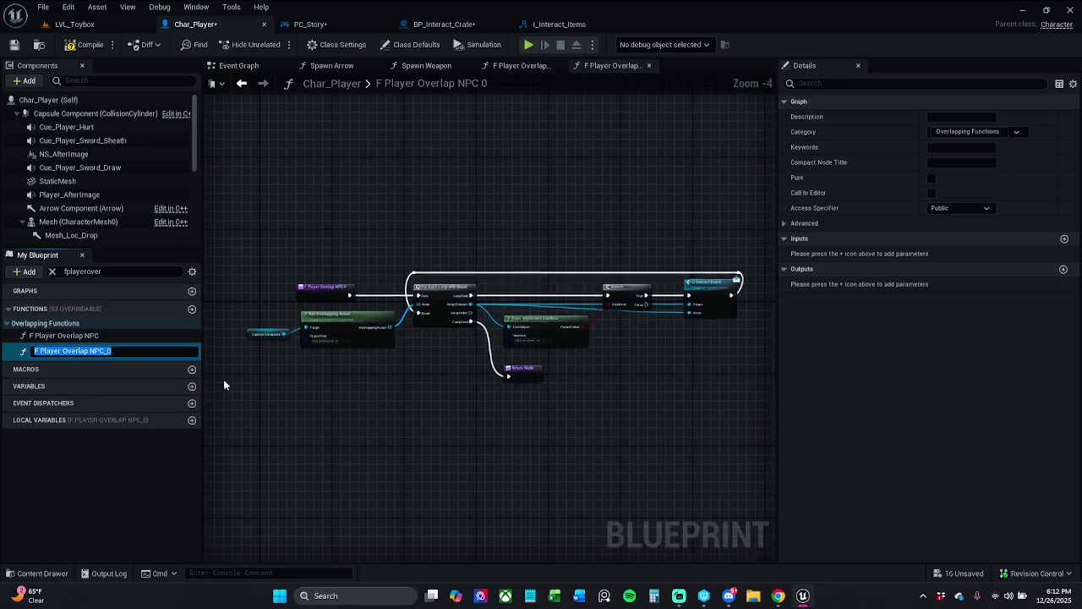
pyautogui.click(57, 351)
pyautogui.moveTo(39, 351); pyautogui.dragTo(12, 355)
pyautogui.press('BackSpace')
pyautogui.click(99, 350)
pyautogui.press('BackSpace')
pyautogui.press('BackSpace')
pyautogui.moveTo(84, 350); pyautogui.dragTo(142, 350)
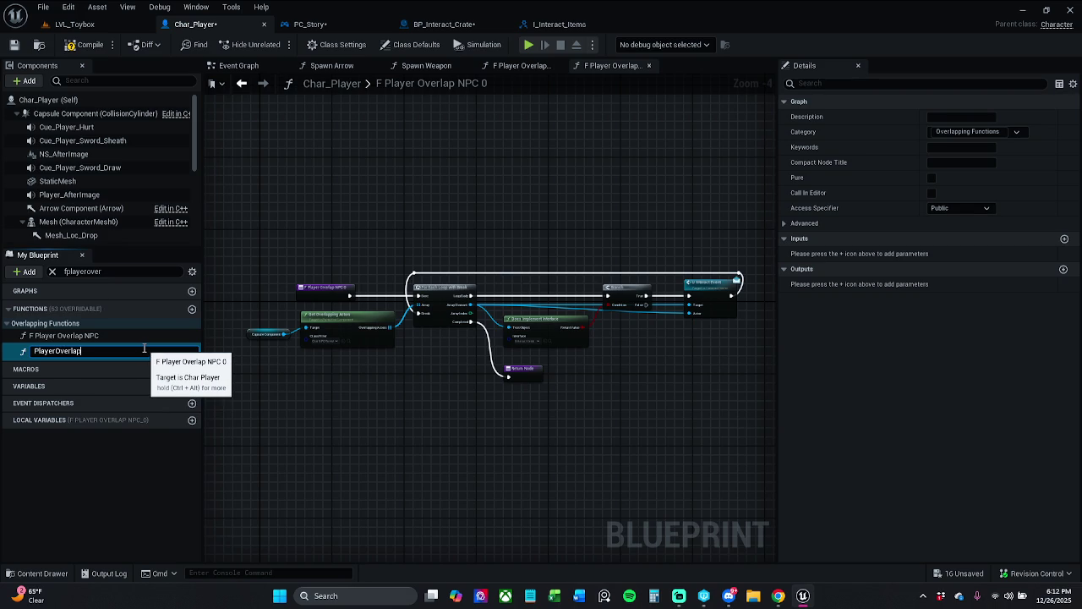
pyautogui.click(658, 332)
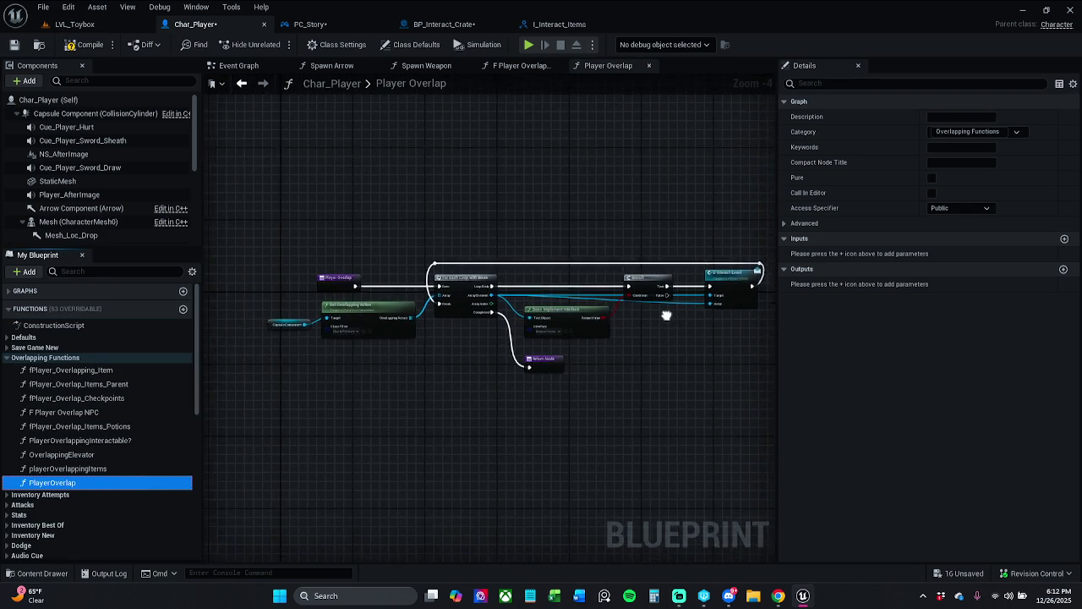
# Open the overlap Class Filter choices and search for 'bpitem'
pyautogui.scroll(5, 423, 338)
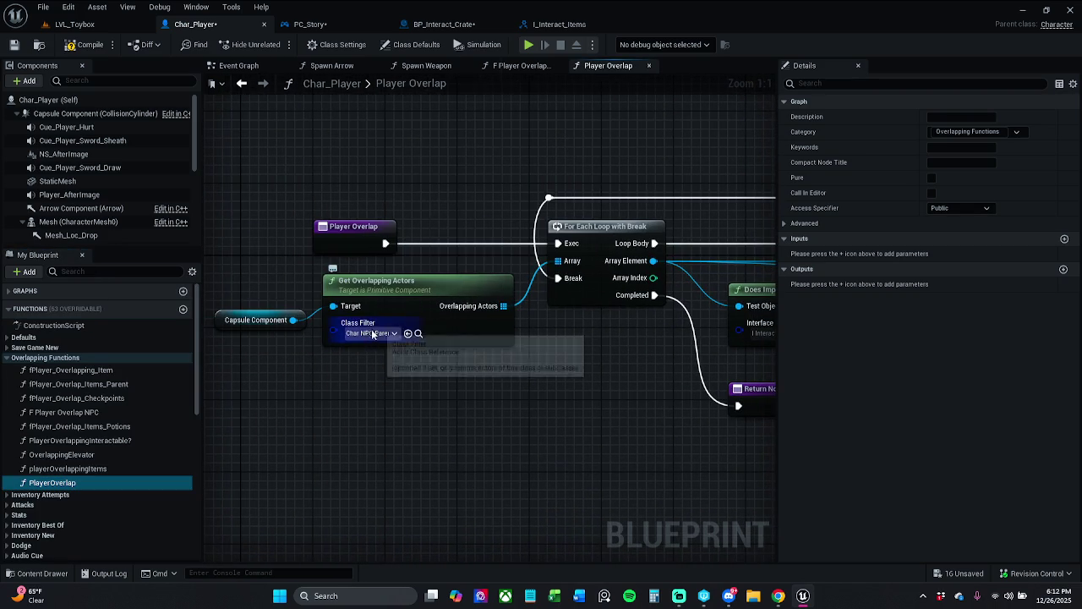
pyautogui.click(373, 333)
pyautogui.write('bpitem')
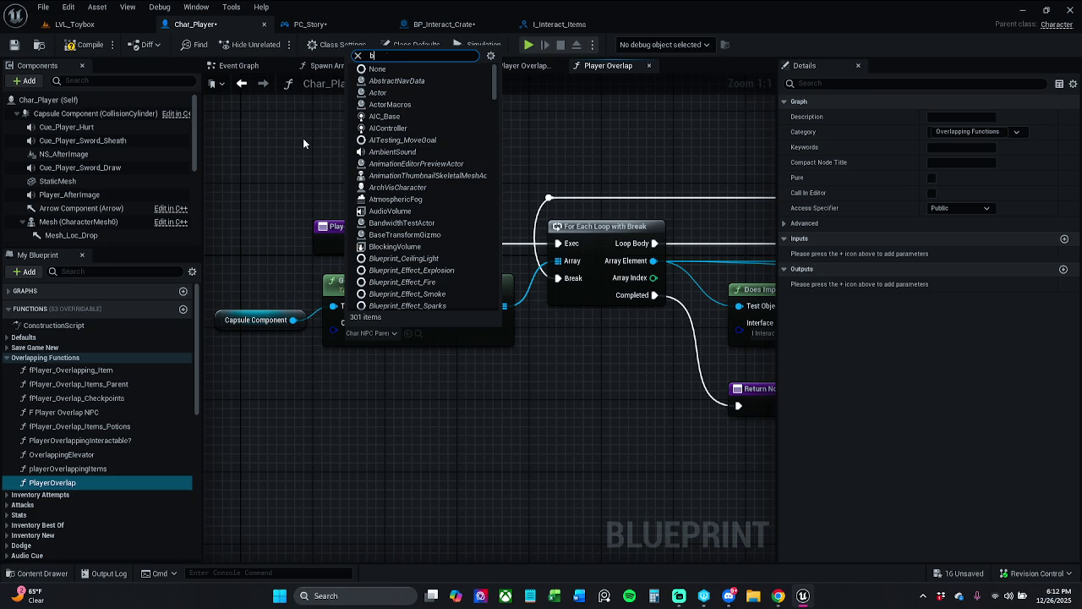
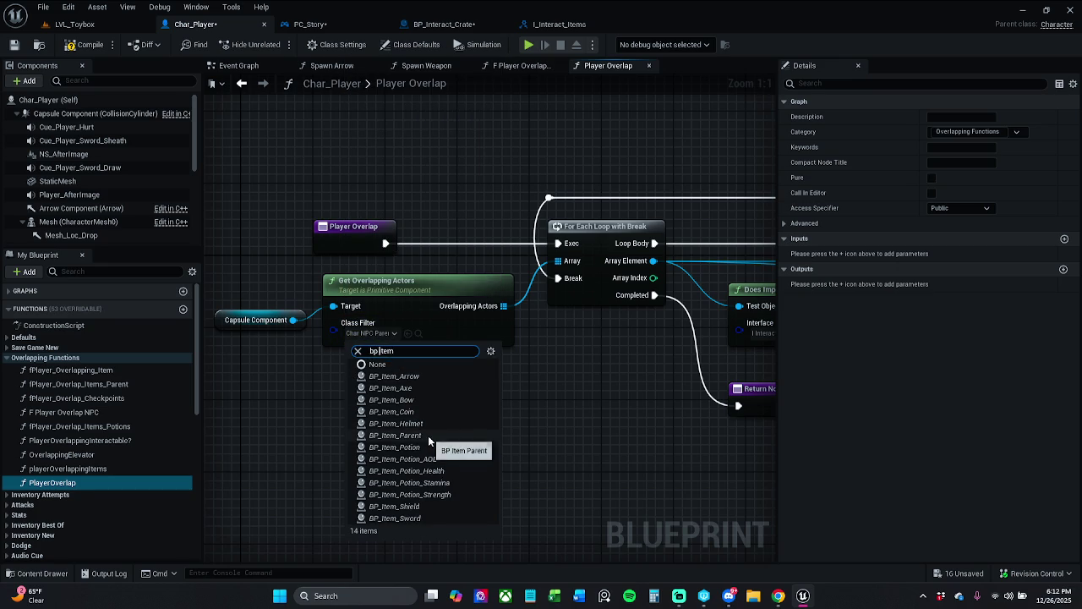
# Set the overlap class filter to BP_Item_Parent and delete the U Interact Event call
pyautogui.click(427, 435)
pyautogui.moveTo(518, 344)
pyautogui.mouseDown()
pyautogui.moveTo(375, 375)
pyautogui.moveTo(461, 372)
pyautogui.moveTo(165, 363)
pyautogui.mouseUp()
pyautogui.click(625, 224)
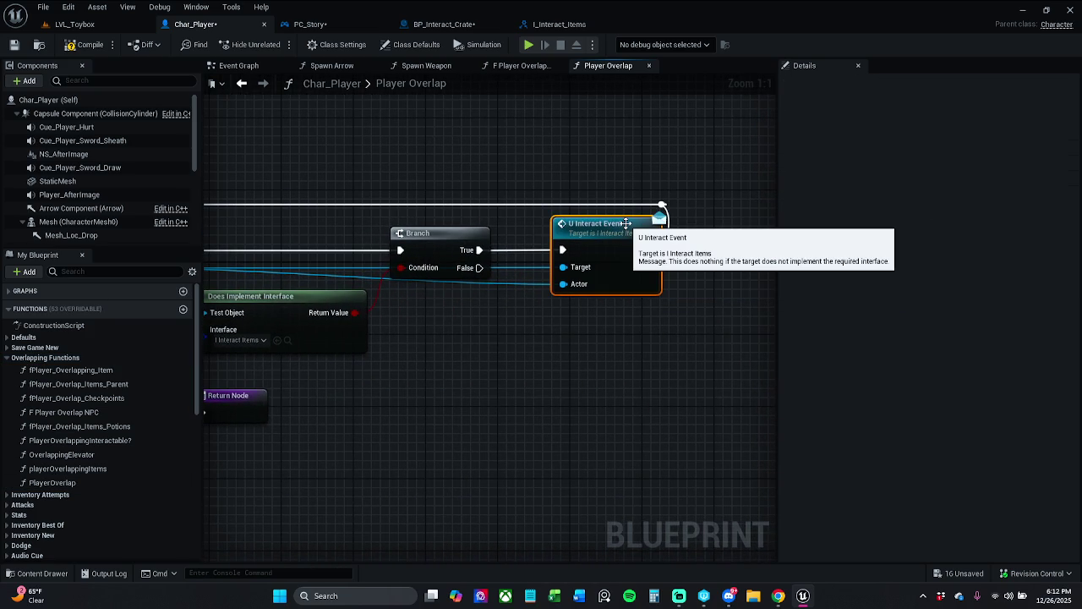
pyautogui.press('Delete')
# Add an Interacted With call on the Array Element, run it from Branch True, and save
pyautogui.moveTo(273, 210); pyautogui.dragTo(441, 208)
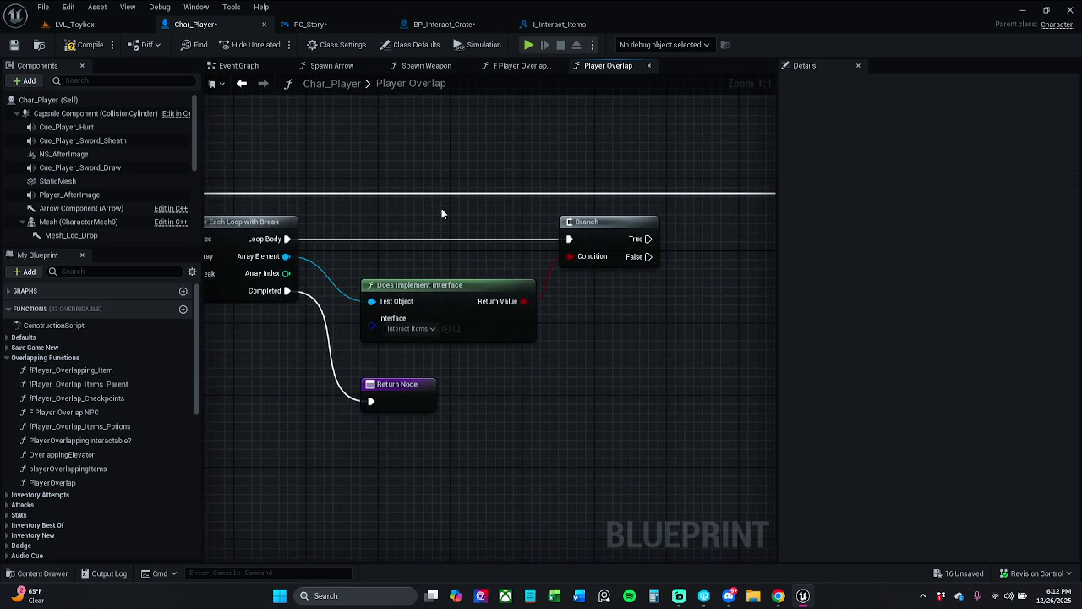
pyautogui.moveTo(286, 256)
pyautogui.mouseDown()
pyautogui.moveTo(653, 284)
pyautogui.moveTo(695, 277)
pyautogui.mouseUp()
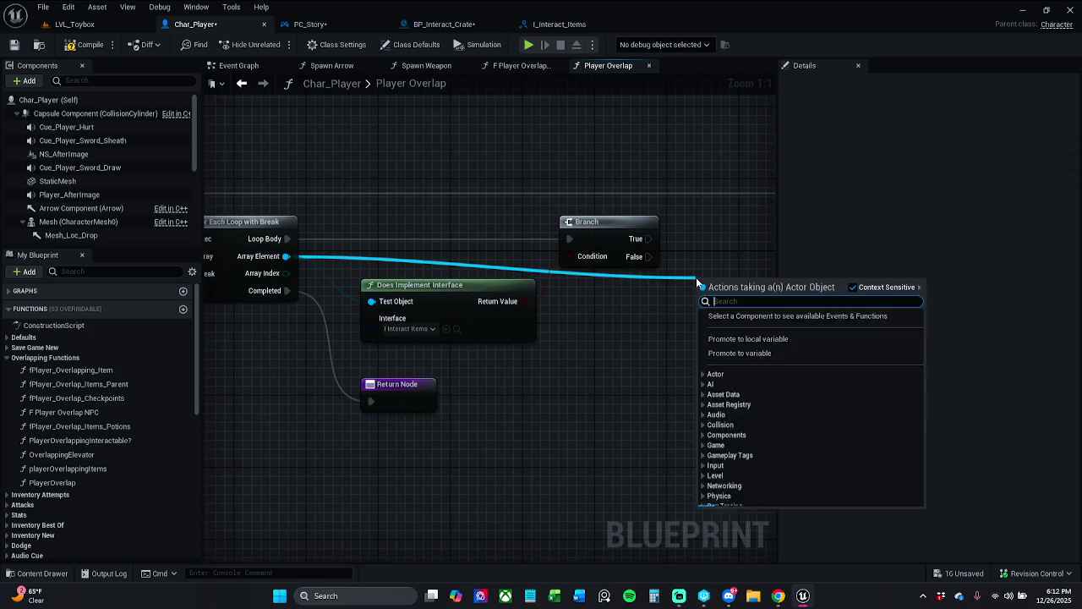
pyautogui.write('inter')
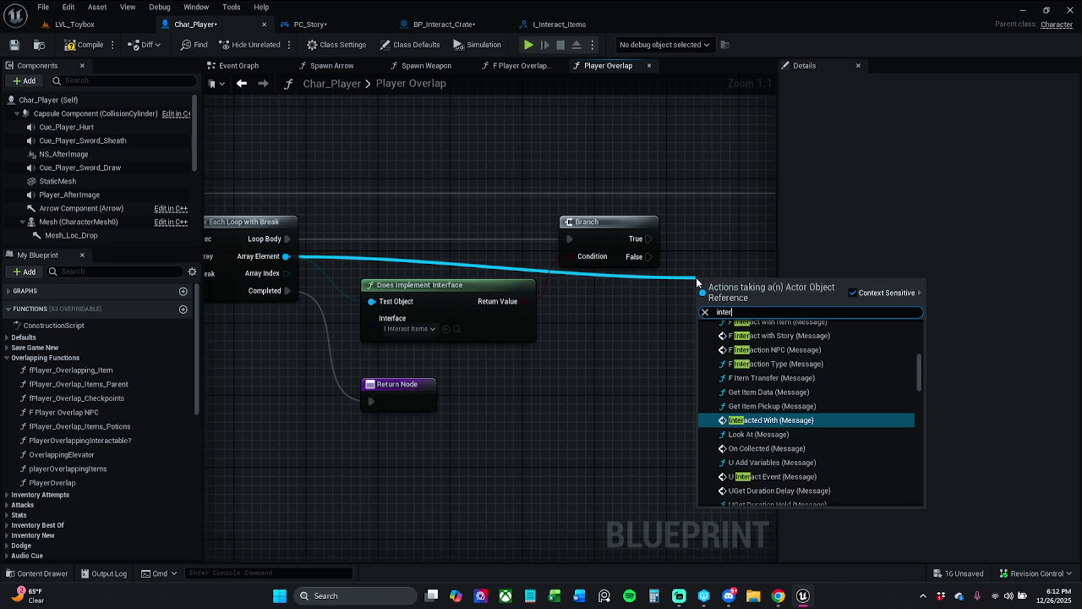
pyautogui.press('Return')
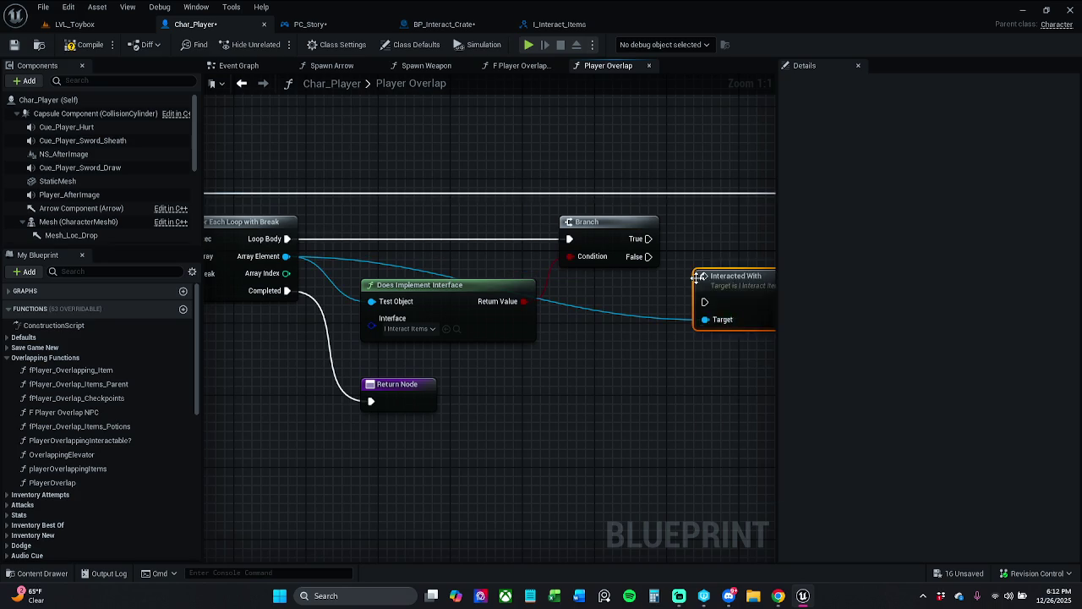
pyautogui.moveTo(571, 296); pyautogui.dragTo(514, 234)
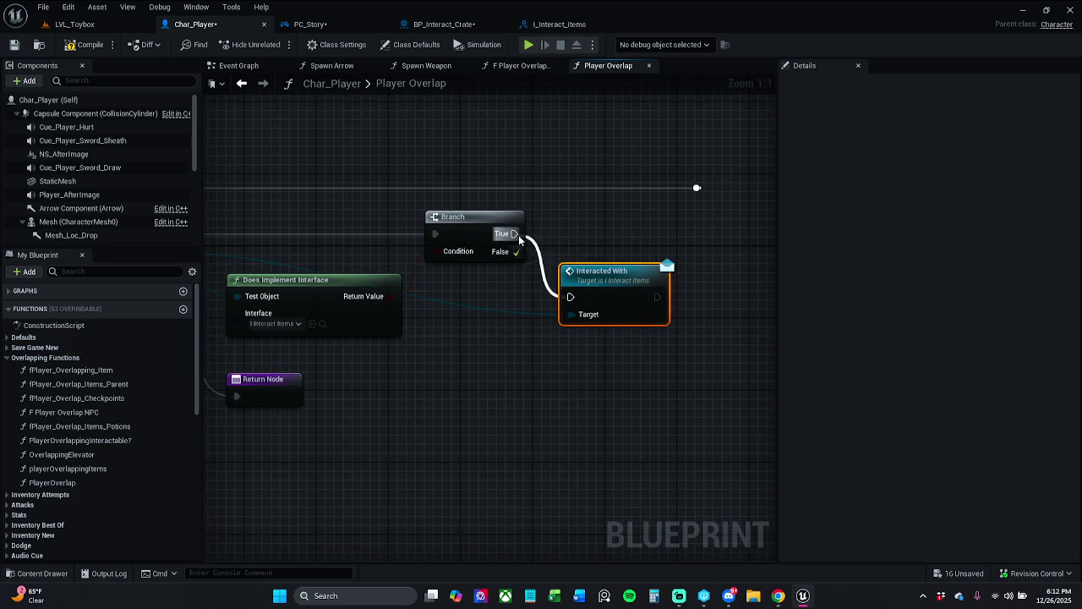
pyautogui.moveTo(604, 285)
pyautogui.mouseDown()
pyautogui.moveTo(618, 230)
pyautogui.moveTo(696, 187)
pyautogui.mouseUp()
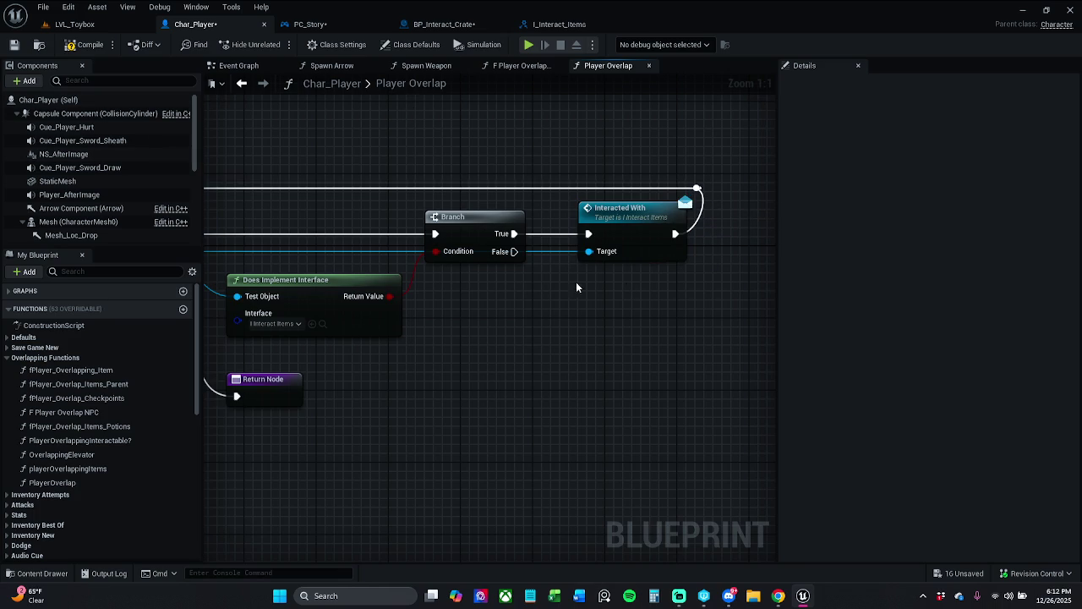
pyautogui.moveTo(632, 227); pyautogui.dragTo(641, 226)
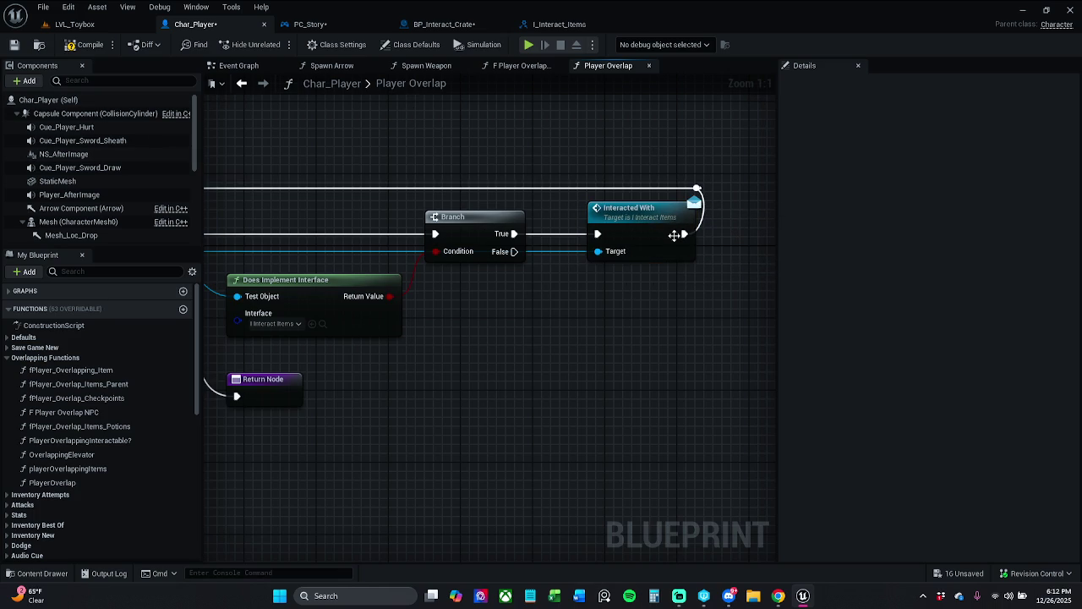
pyautogui.click(84, 44)
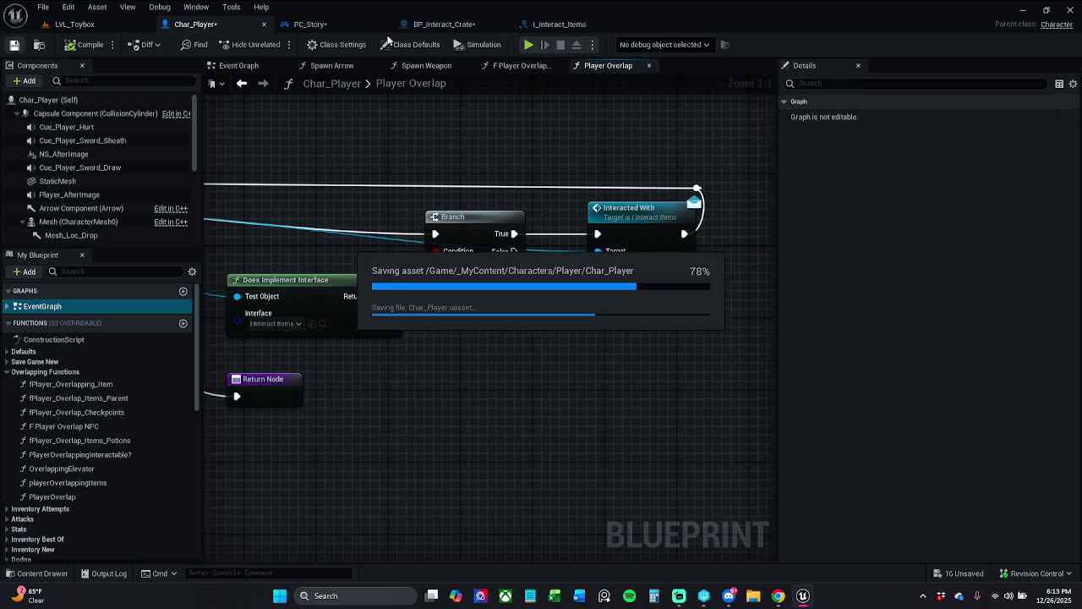
# Tick Pure on the Player Overlap function, rename it 'Player Overlap Interactable', and save Char_Player
pyautogui.moveTo(329, 145)
pyautogui.mouseDown()
pyautogui.moveTo(625, 121)
pyautogui.moveTo(870, 119)
pyautogui.mouseUp()
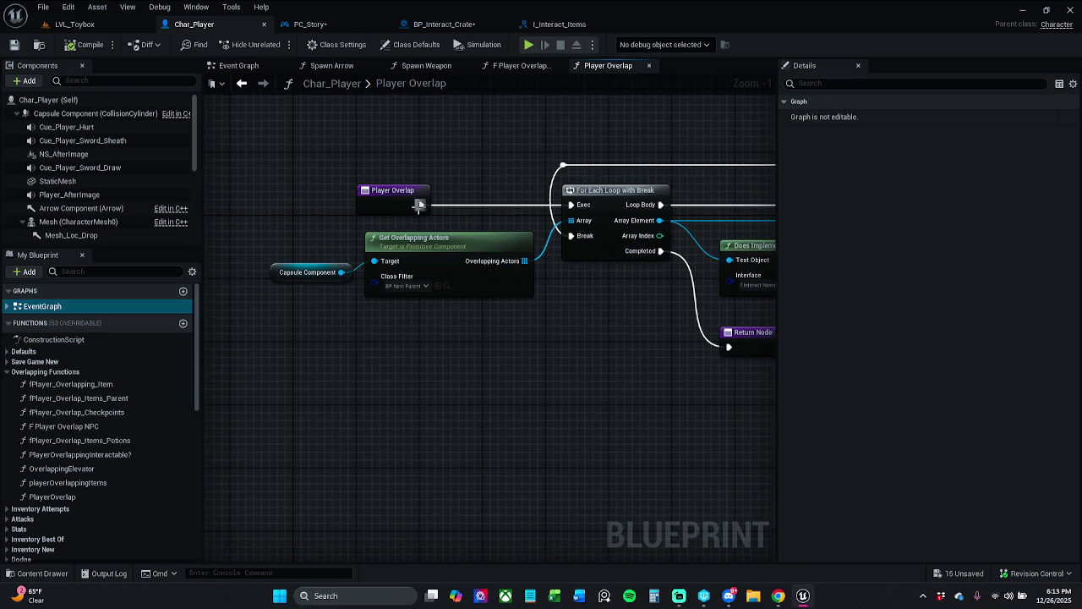
pyautogui.click(391, 190)
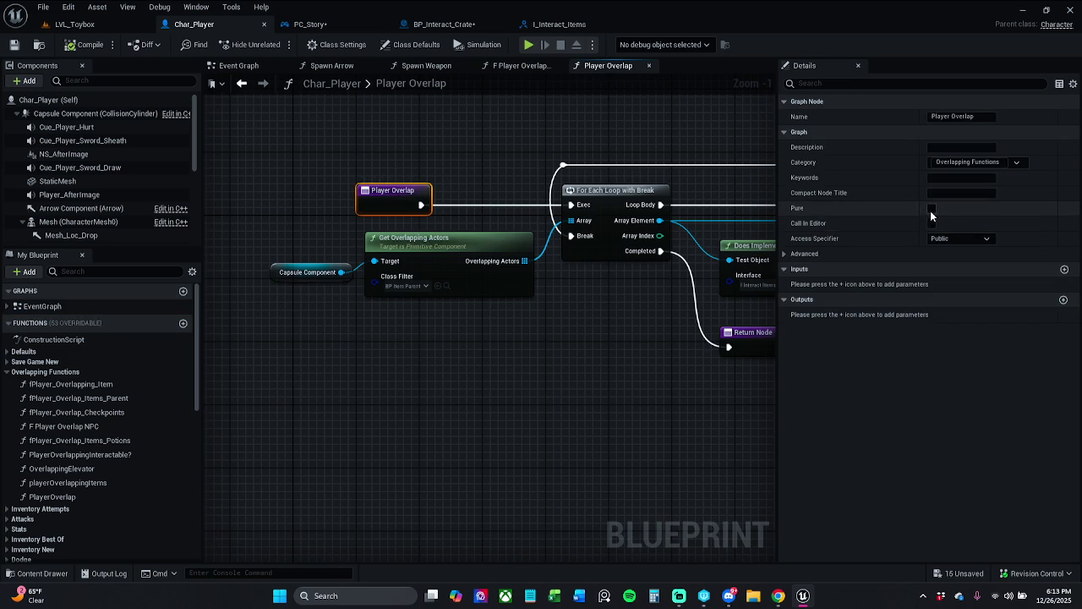
pyautogui.click(931, 208)
pyautogui.click(384, 199)
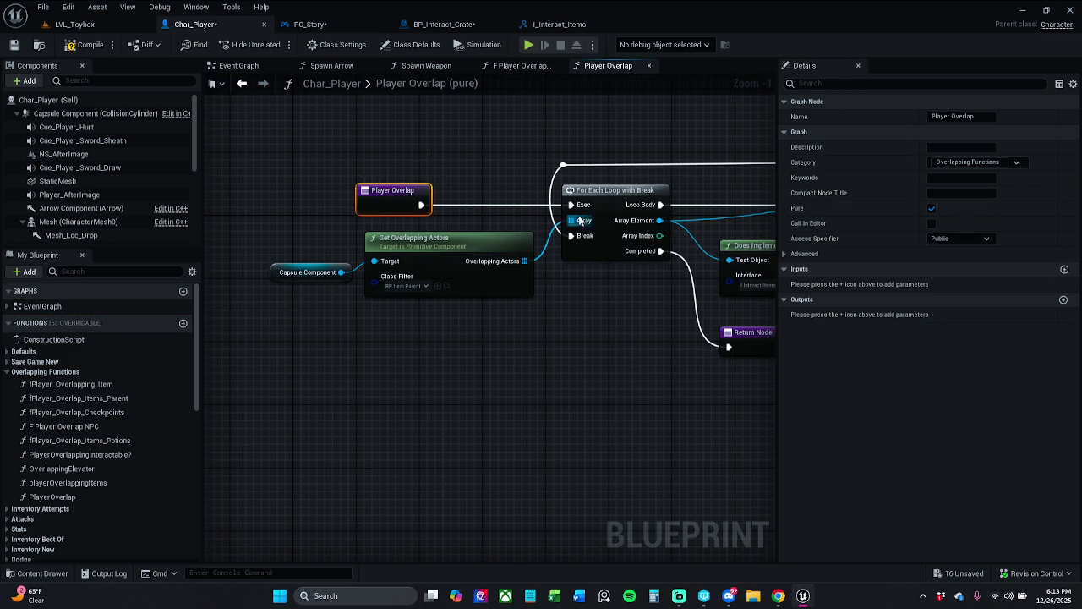
pyautogui.click(991, 116)
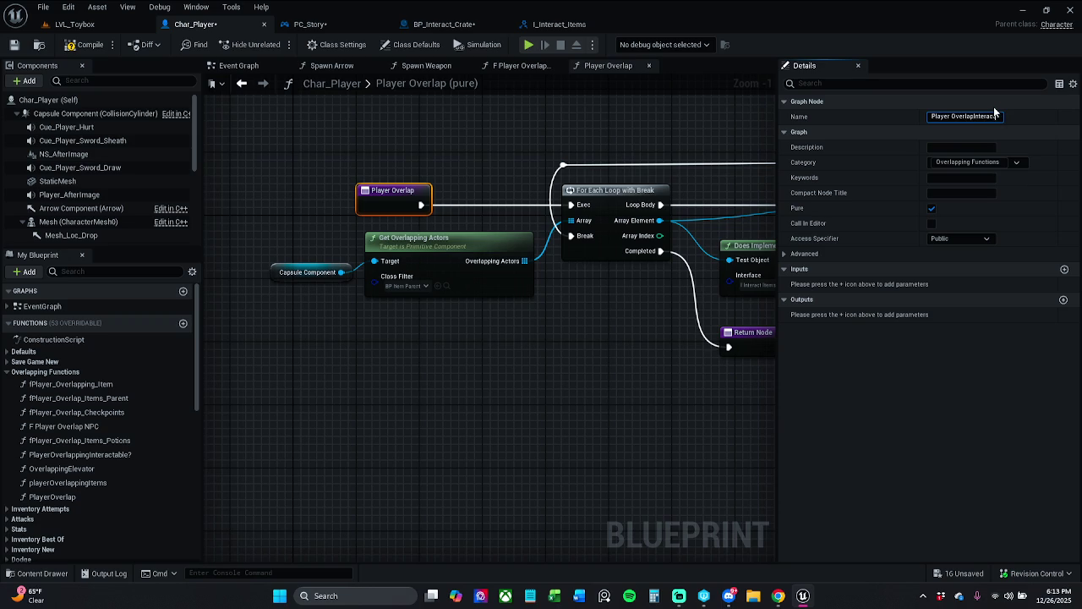
pyautogui.write('able')
pyautogui.click(933, 117)
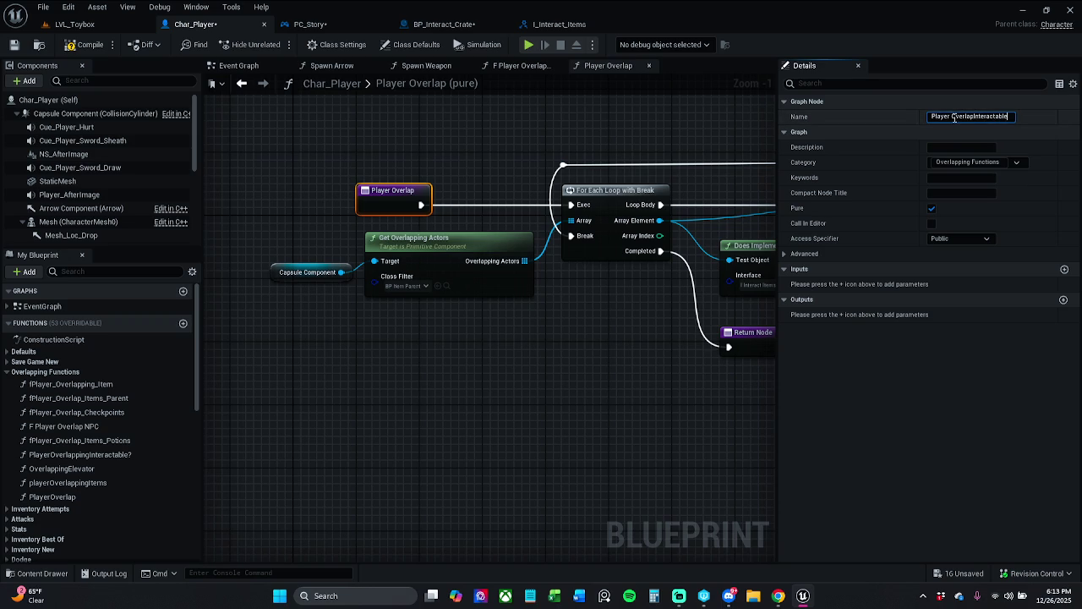
pyautogui.press('Return')
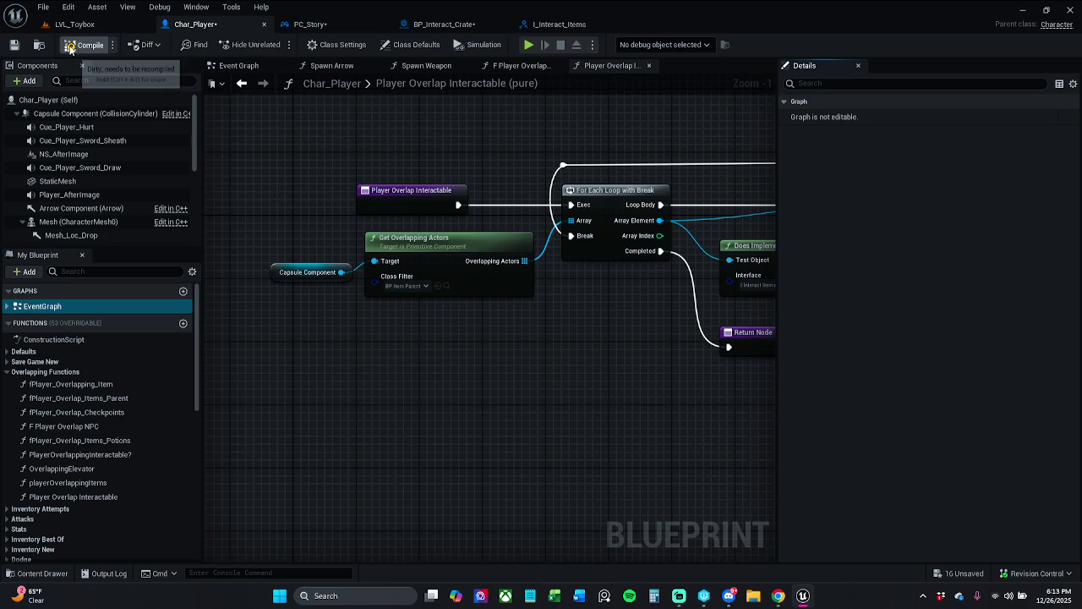
pyautogui.click(13, 45)
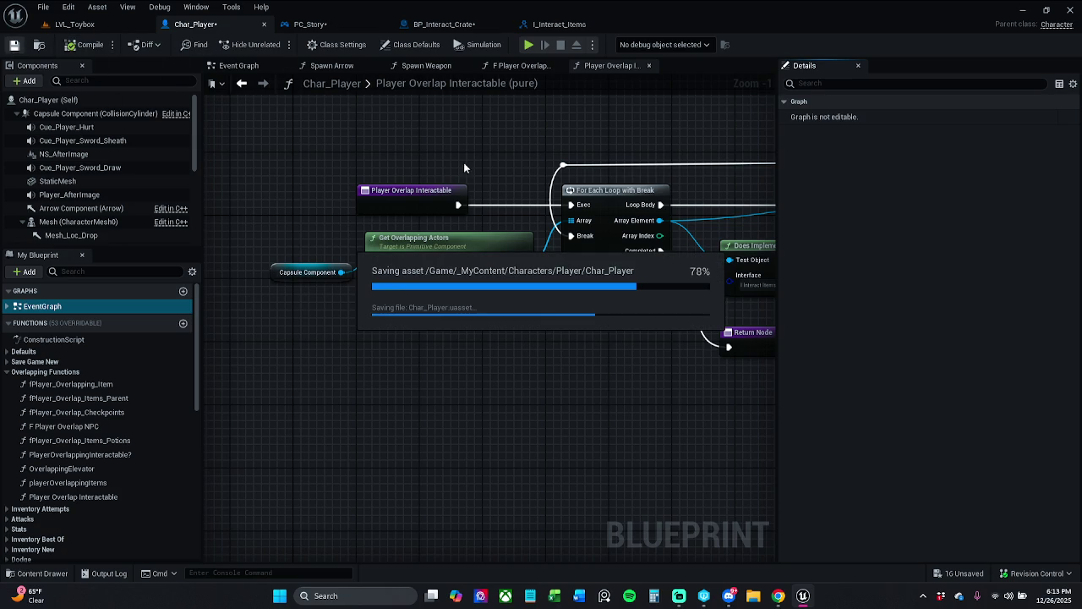
# Review the PC_Story, Char_Player and BP_Interact_Crate blueprints, checking Player Overlap Interactable's properties
pyautogui.click(310, 23)
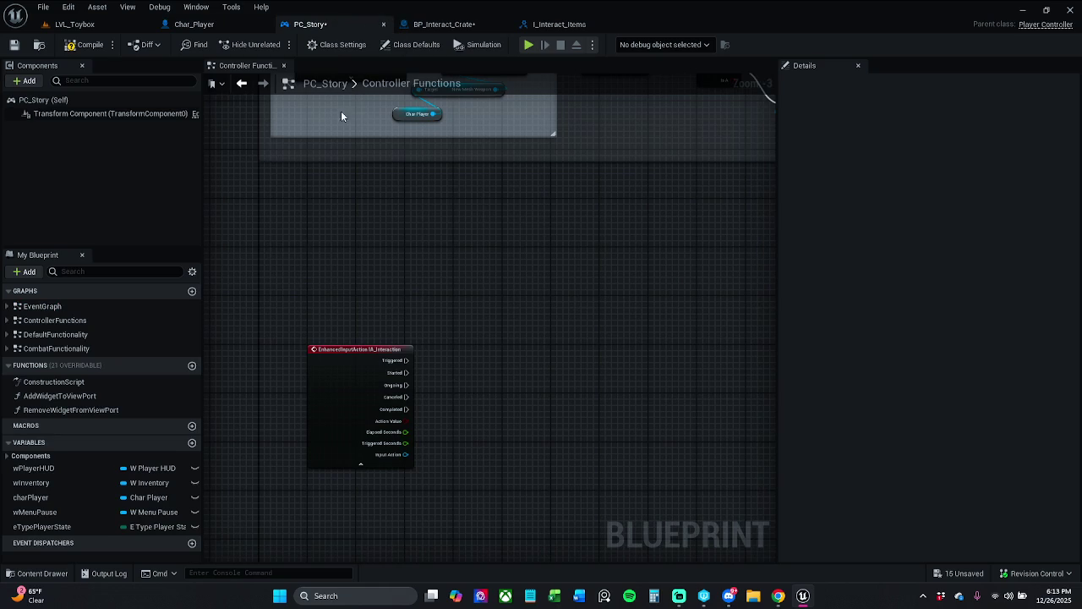
pyautogui.click(193, 24)
pyautogui.click(404, 191)
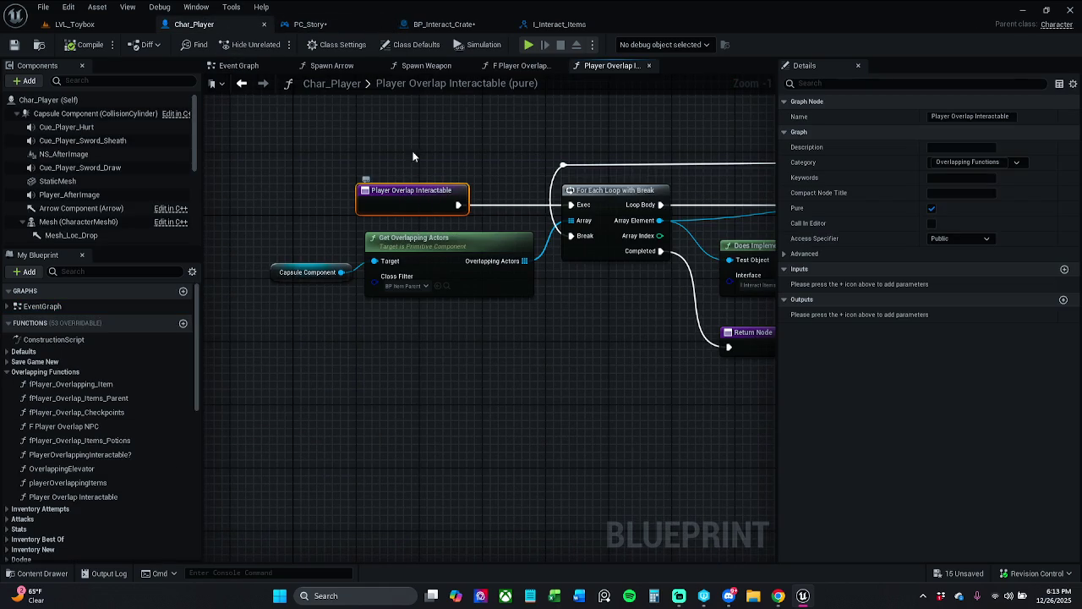
pyautogui.click(326, 23)
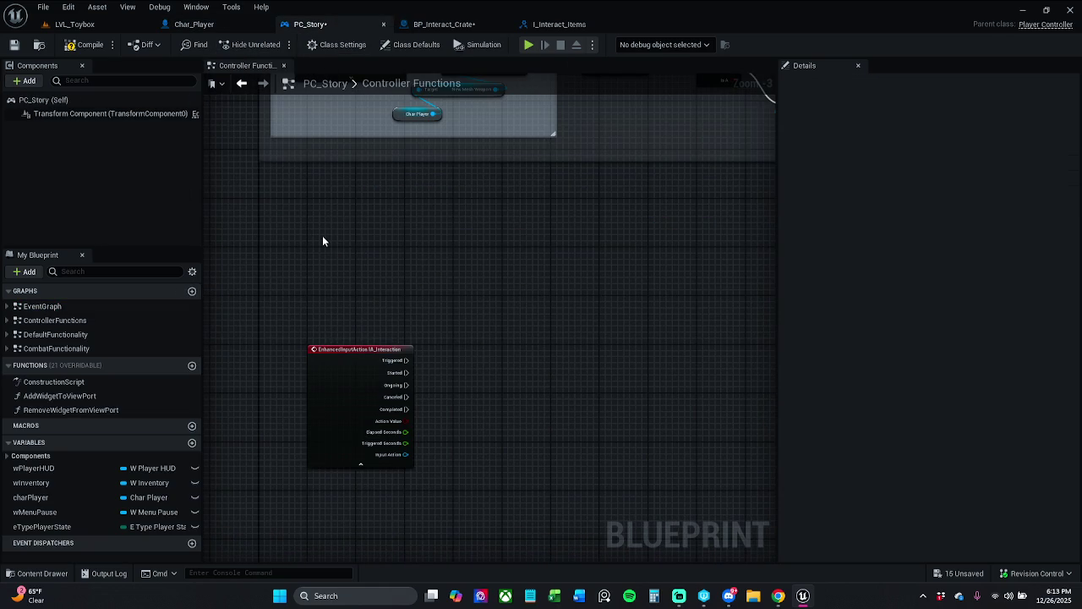
pyautogui.click(441, 24)
pyautogui.click(311, 23)
pyautogui.click(444, 24)
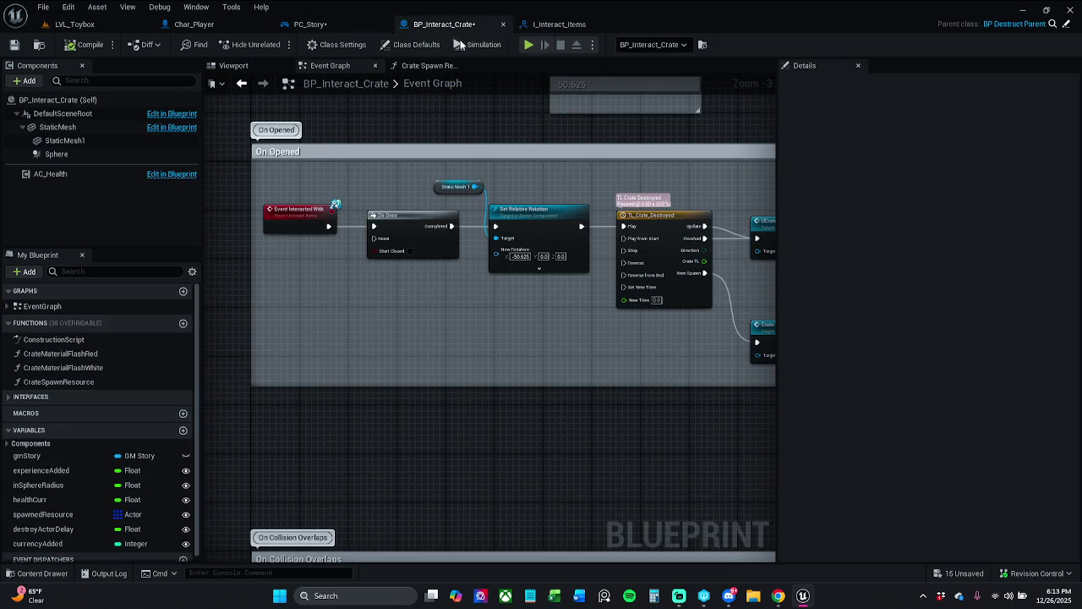
pyautogui.click(338, 23)
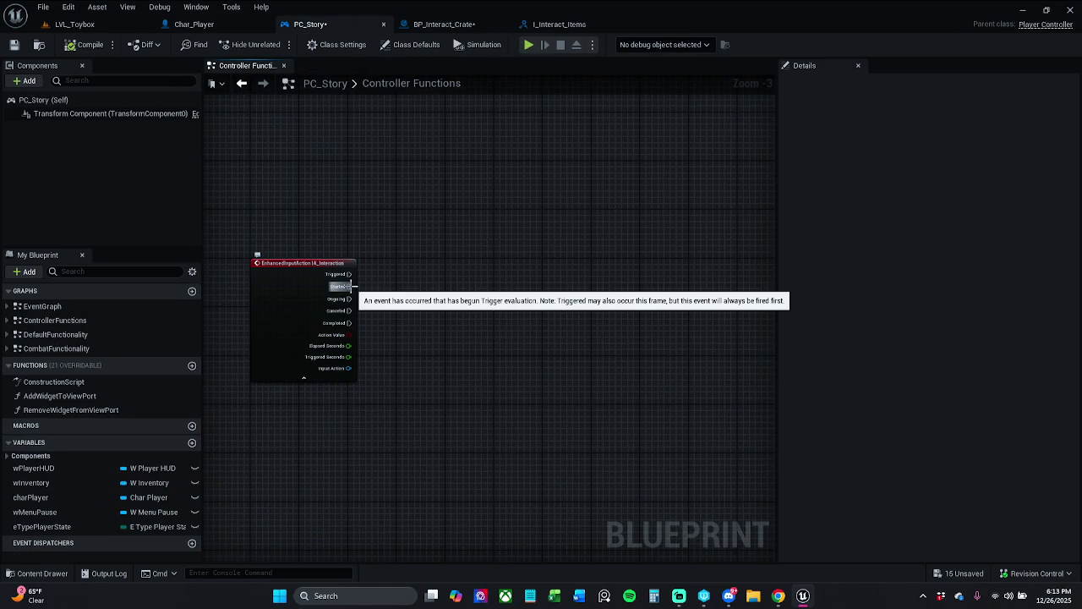
# In PC_Story, drag off IA_Interaction's Started pin and search for 'playeri'
pyautogui.moveTo(350, 287)
pyautogui.mouseDown()
pyautogui.moveTo(434, 297)
pyautogui.moveTo(401, 288)
pyautogui.mouseUp()
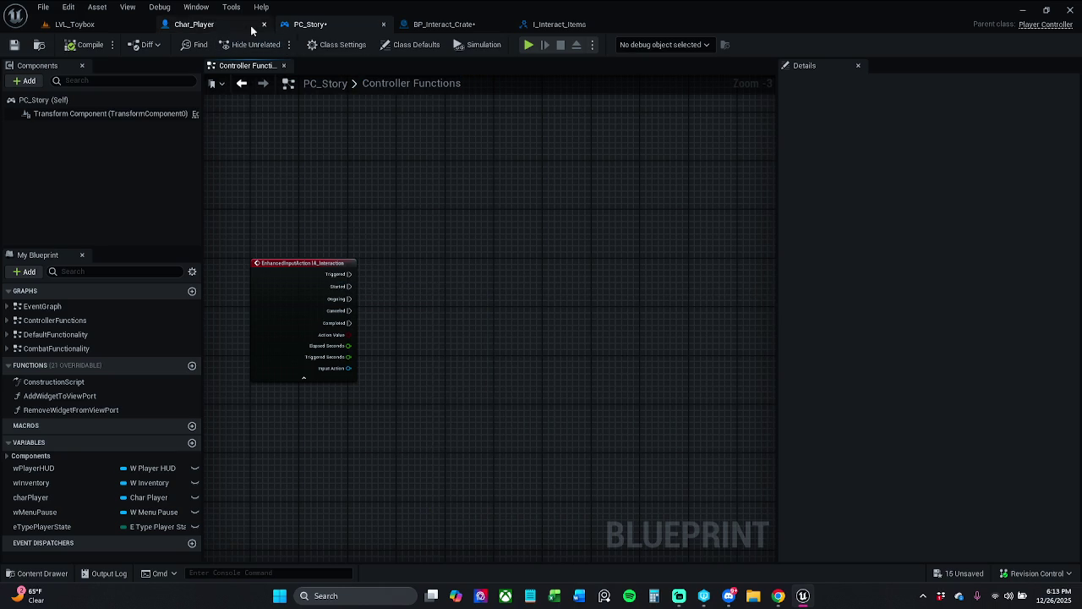
pyautogui.click(211, 26)
pyautogui.moveTo(665, 149)
pyautogui.mouseDown()
pyautogui.moveTo(418, 168)
pyautogui.moveTo(581, 157)
pyautogui.mouseUp()
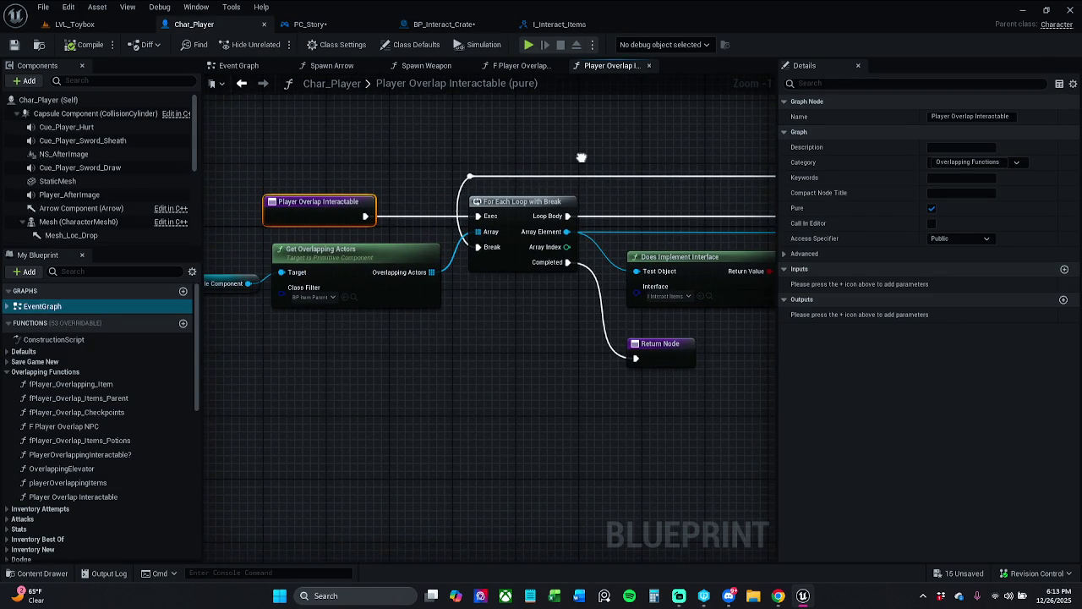
pyautogui.click(443, 23)
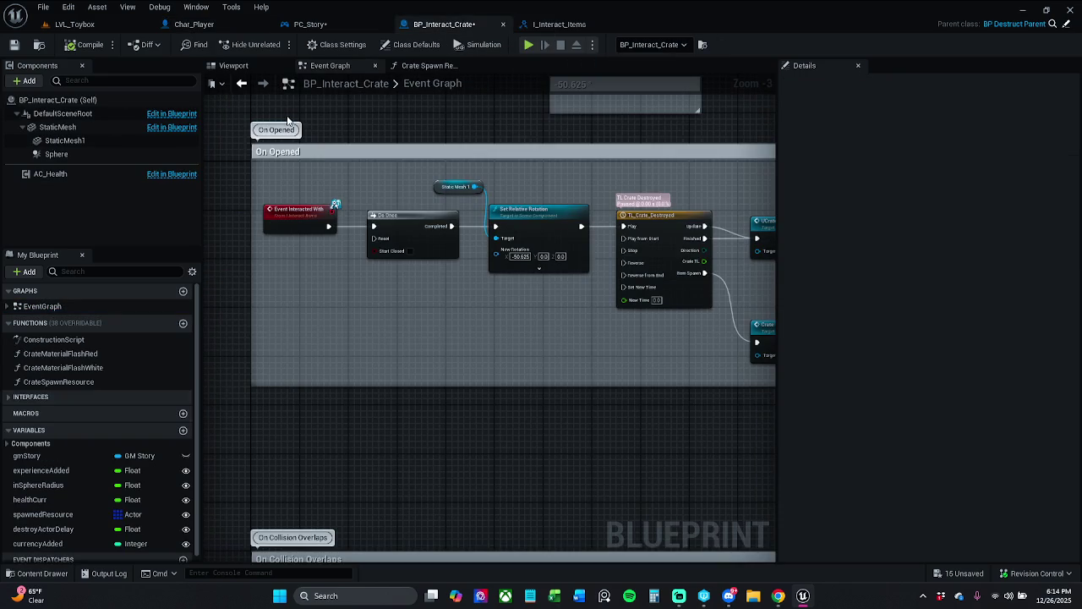
pyautogui.click(309, 23)
pyautogui.moveTo(349, 286)
pyautogui.mouseDown()
pyautogui.moveTo(395, 284)
pyautogui.moveTo(376, 288)
pyautogui.mouseUp()
pyautogui.write('p')
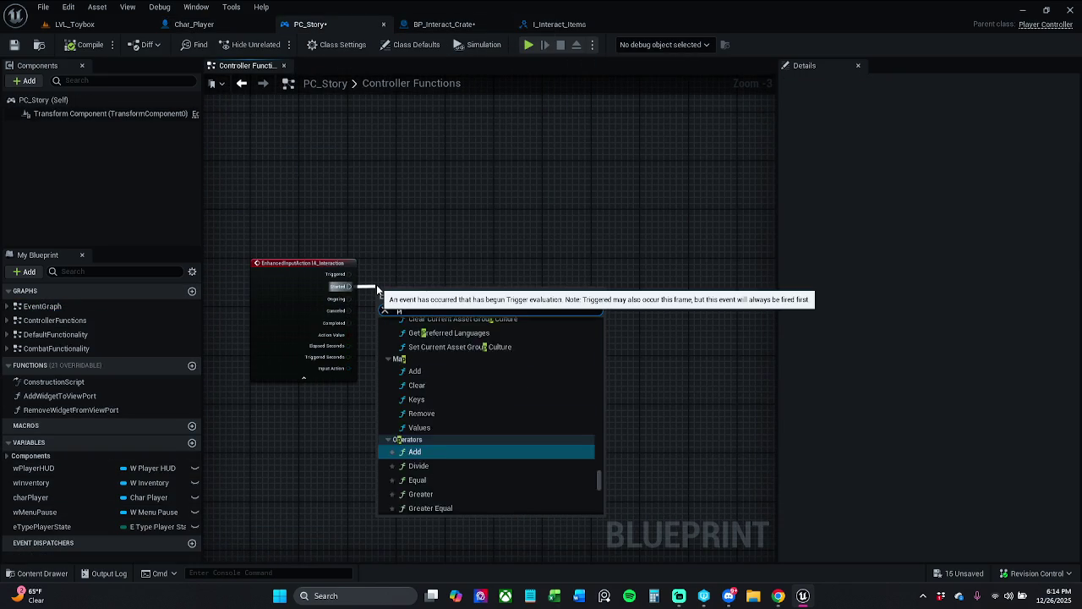
pyautogui.write('layer')
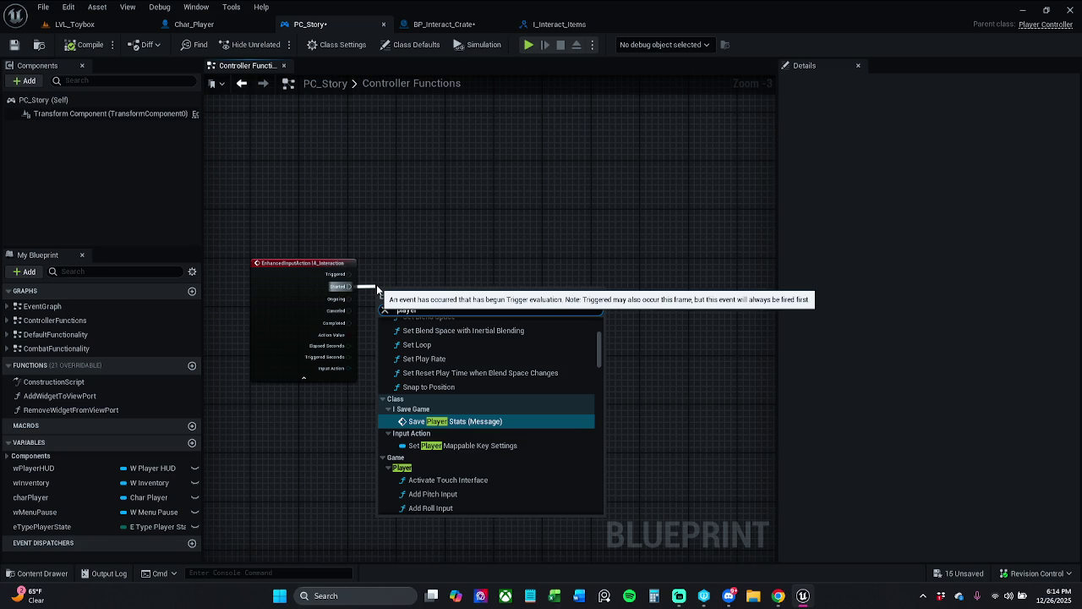
pyautogui.write('i')
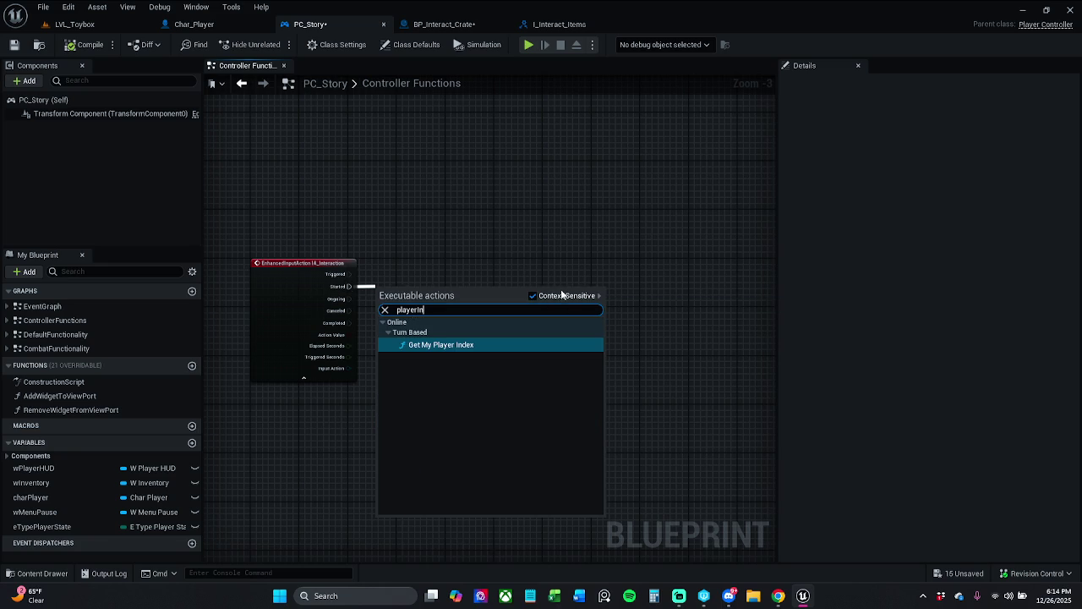
# Add a Player Overlap Interactable node to PC_Story with Context Sensitive turned off
pyautogui.press('BackSpace')
pyautogui.press('BackSpace')
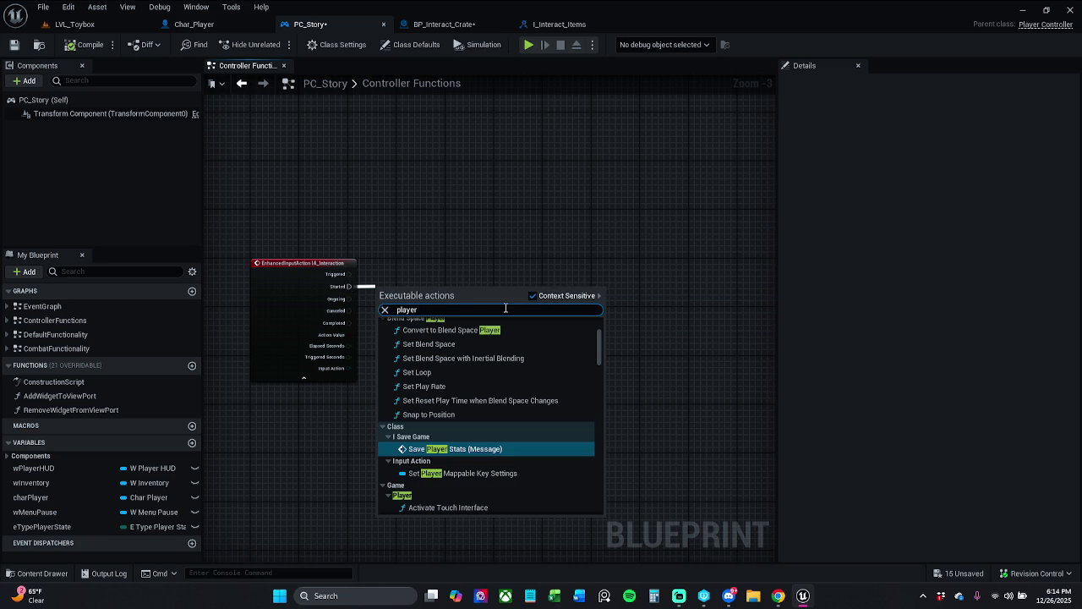
pyautogui.write('Overlap')
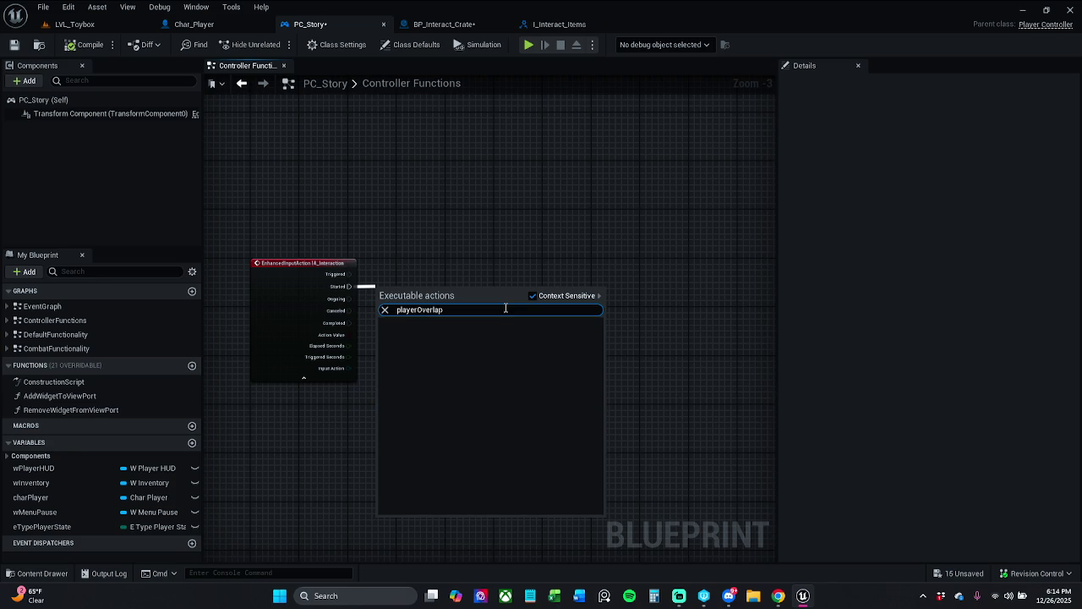
pyautogui.click(532, 295)
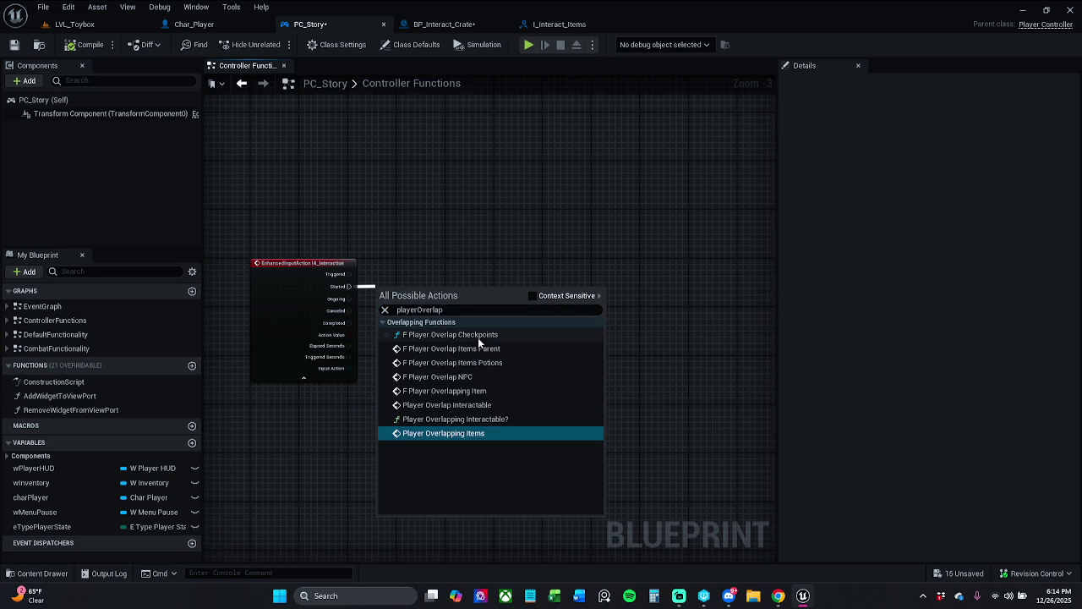
pyautogui.click(502, 407)
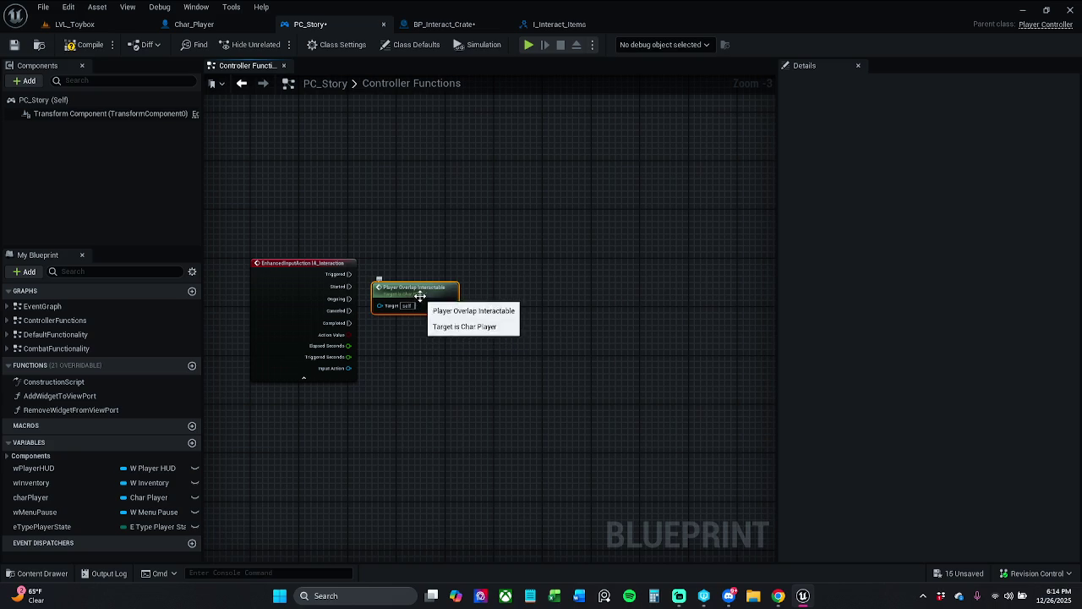
pyautogui.moveTo(422, 297); pyautogui.dragTo(476, 332)
pyautogui.scroll(3, 443, 313)
pyautogui.click(443, 313)
# Add a Char Player getter as the call's Target and position both nodes above the input event
pyautogui.moveTo(45, 506)
pyautogui.mouseDown()
pyautogui.moveTo(477, 380)
pyautogui.moveTo(426, 350)
pyautogui.moveTo(471, 306)
pyautogui.mouseUp()
pyautogui.click(447, 356)
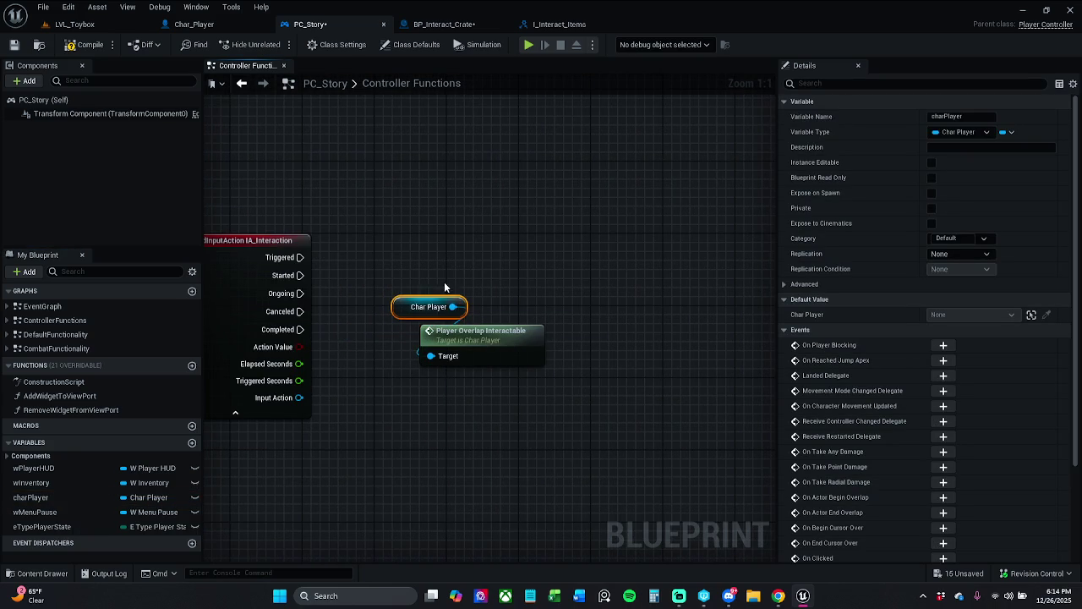
pyautogui.keyDown('ctrl'); pyautogui.click(483, 355); pyautogui.keyUp('ctrl')
pyautogui.moveTo(483, 356); pyautogui.dragTo(480, 396)
pyautogui.click(507, 288)
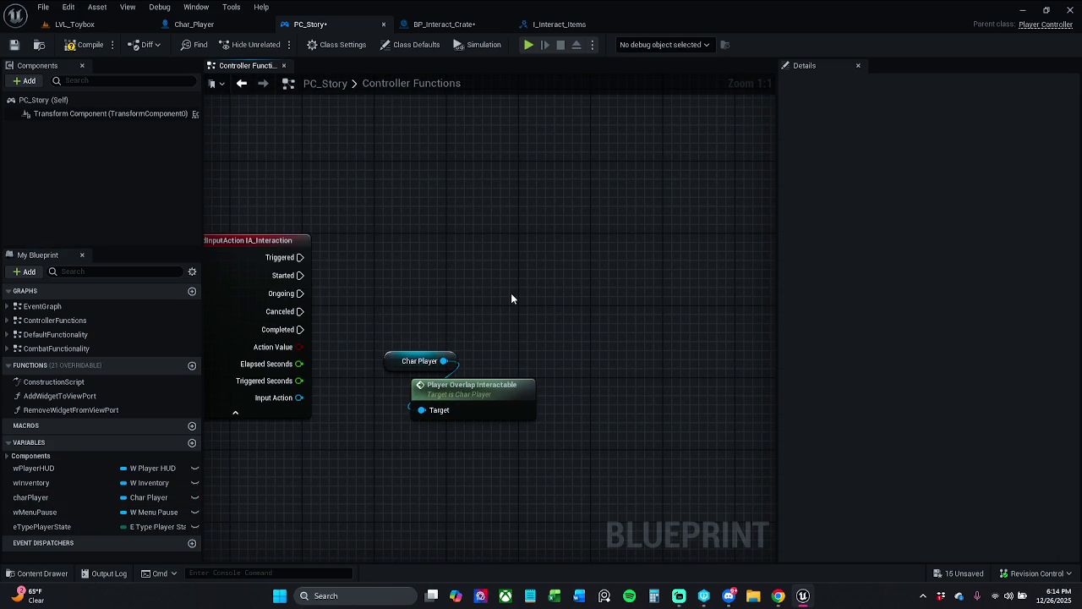
pyautogui.moveTo(416, 338); pyautogui.dragTo(513, 440)
pyautogui.moveTo(486, 395); pyautogui.dragTo(440, 204)
pyautogui.click(575, 206)
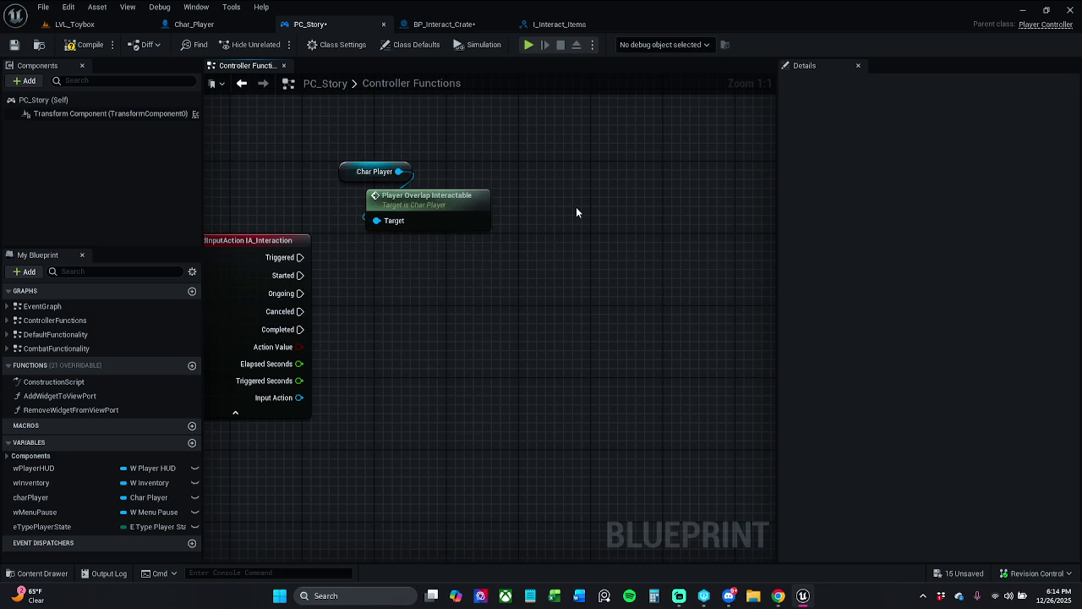
pyautogui.click(473, 25)
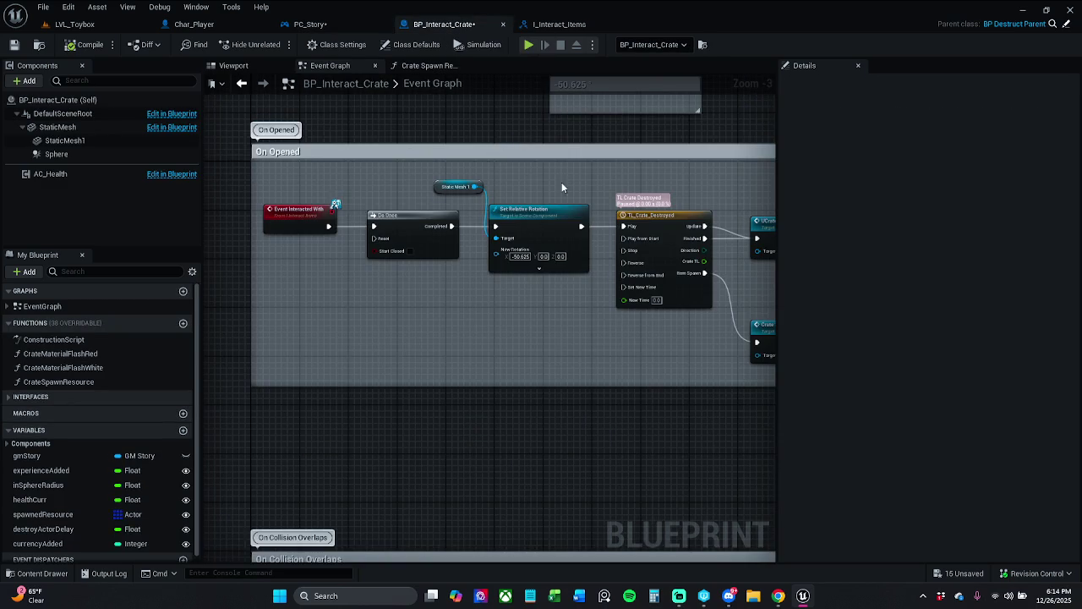
pyautogui.click(194, 23)
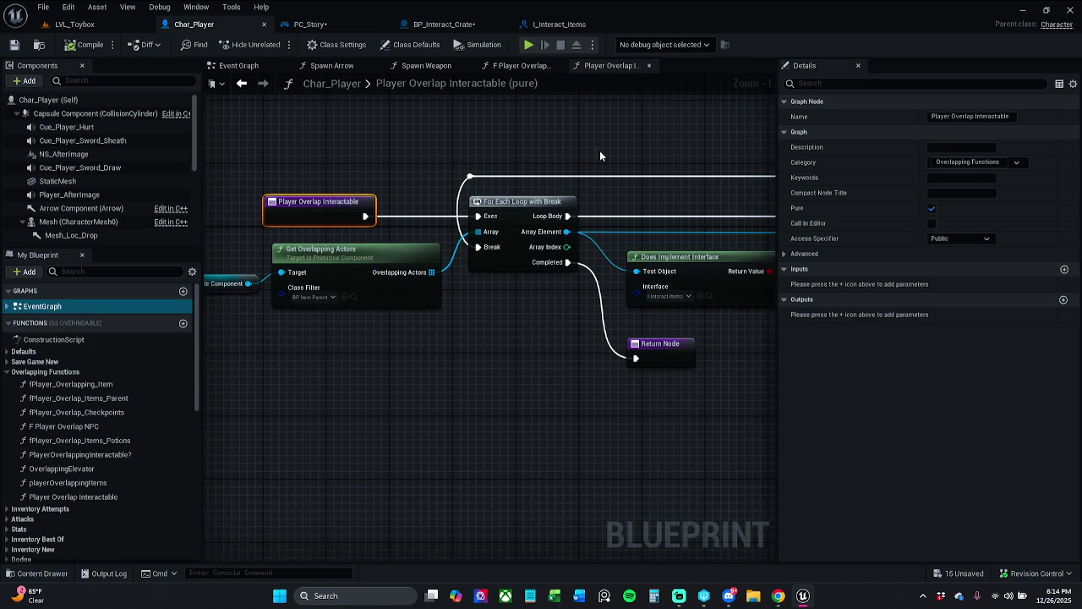
# In the Player Overlap Interactable graph, add and then remove an unused NewParam output
pyautogui.doubleClick(537, 248)
pyautogui.scroll(-2, 495, 283)
pyautogui.moveTo(494, 282)
pyautogui.mouseDown()
pyautogui.moveTo(572, 269)
pyautogui.moveTo(692, 279)
pyautogui.moveTo(592, 271)
pyautogui.mouseUp()
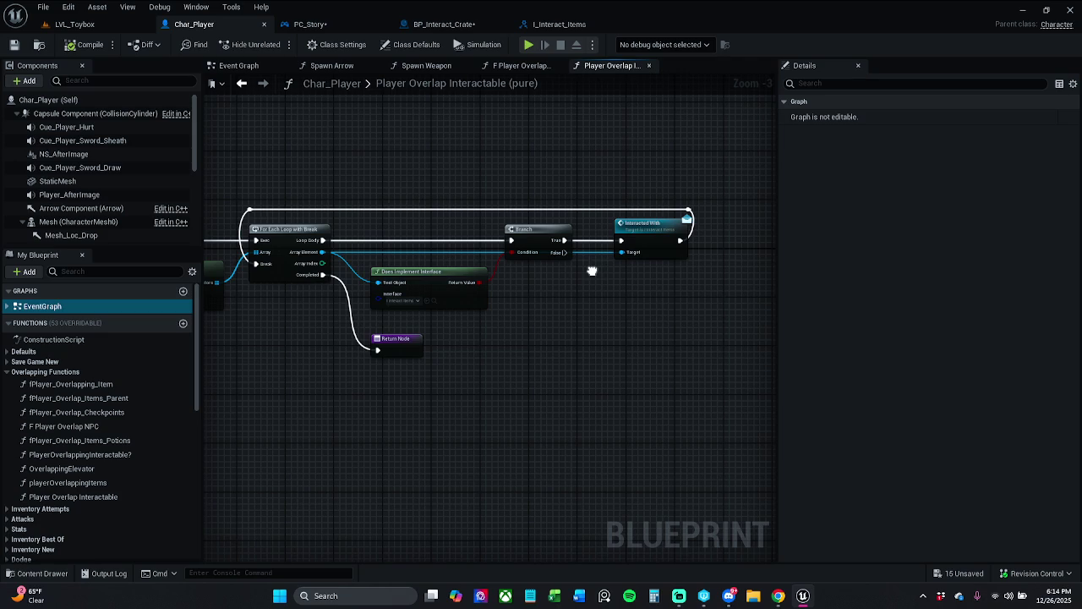
pyautogui.moveTo(324, 268); pyautogui.dragTo(537, 261)
pyautogui.click(348, 227)
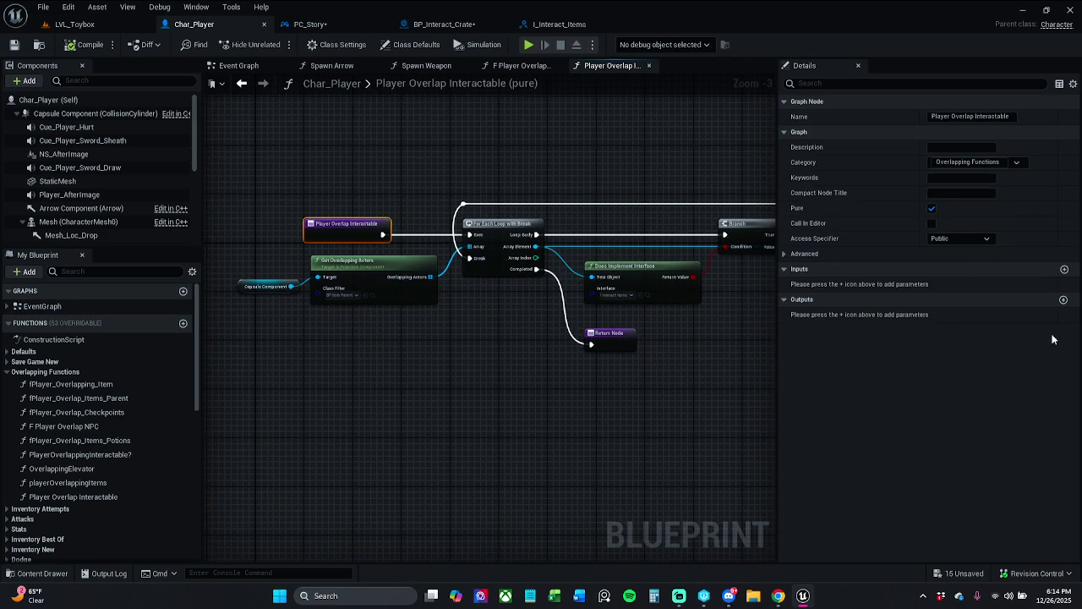
pyautogui.click(1064, 301)
pyautogui.moveTo(706, 382); pyautogui.dragTo(601, 384)
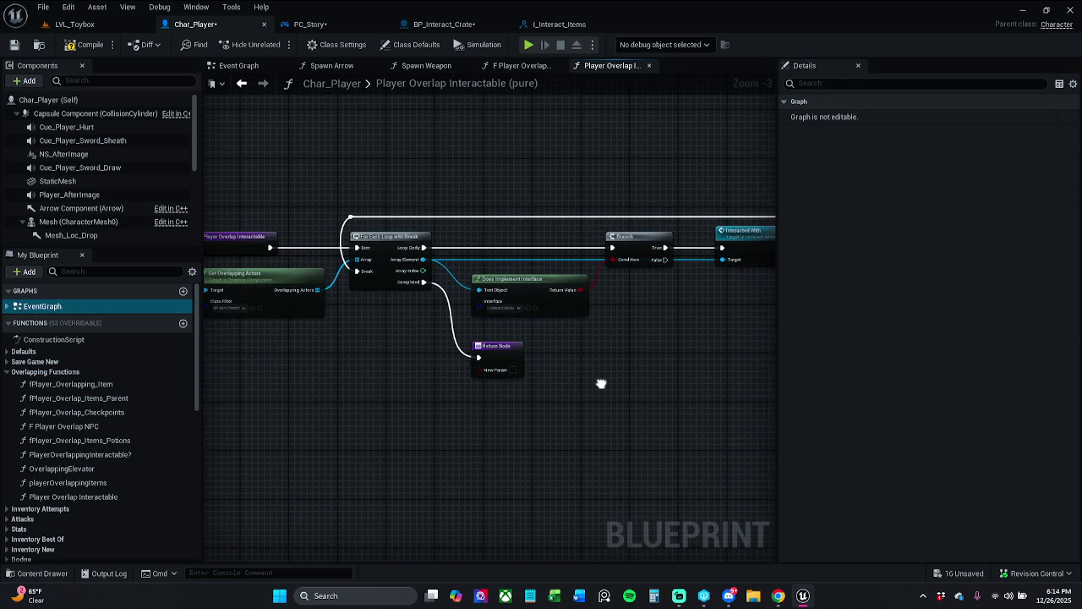
pyautogui.click(248, 237)
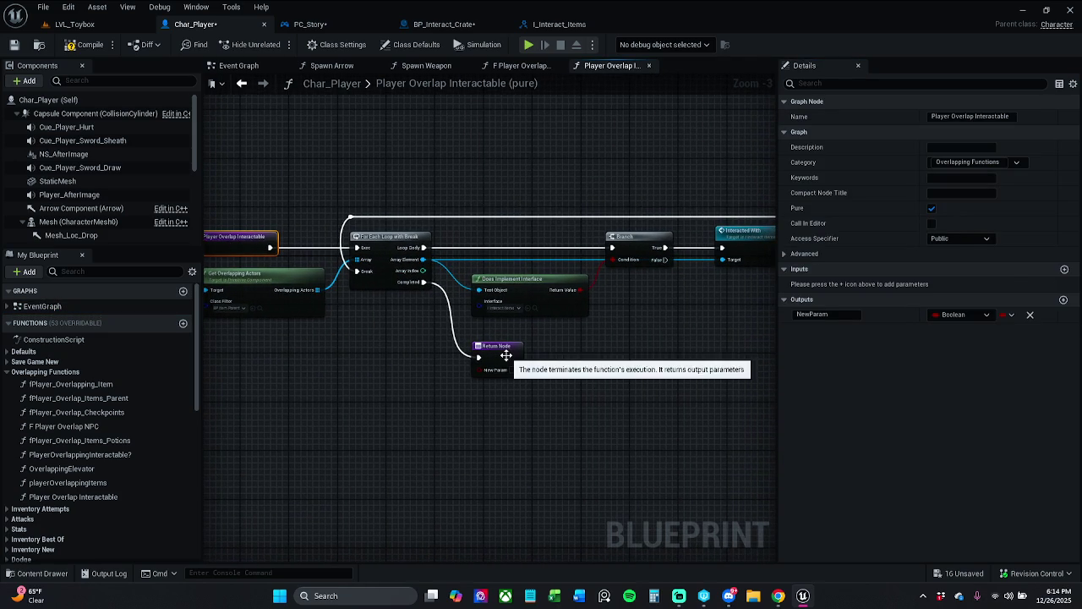
pyautogui.click(506, 365)
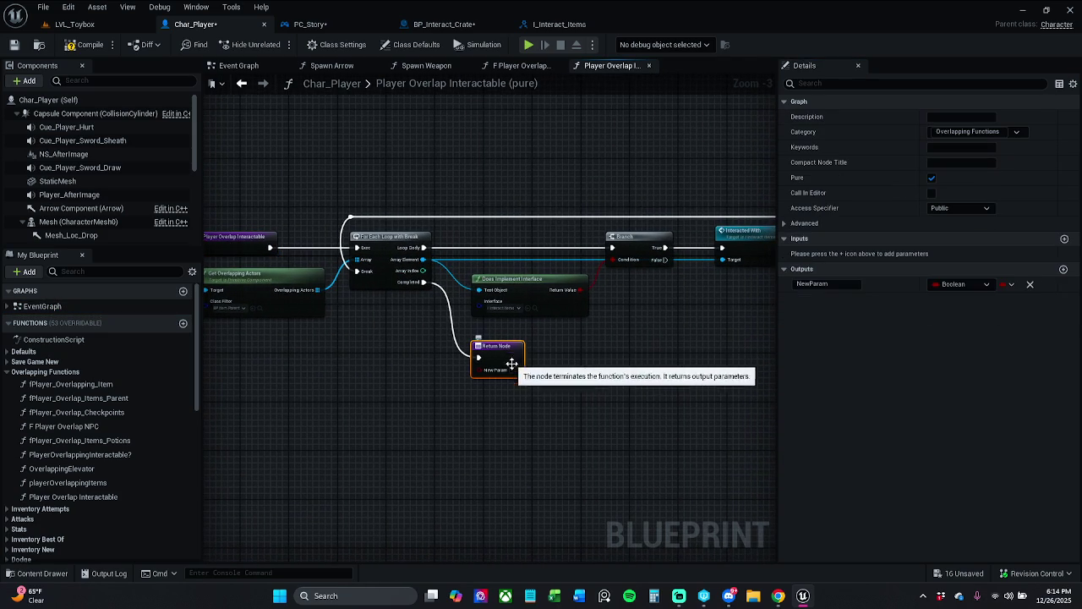
pyautogui.click(1031, 285)
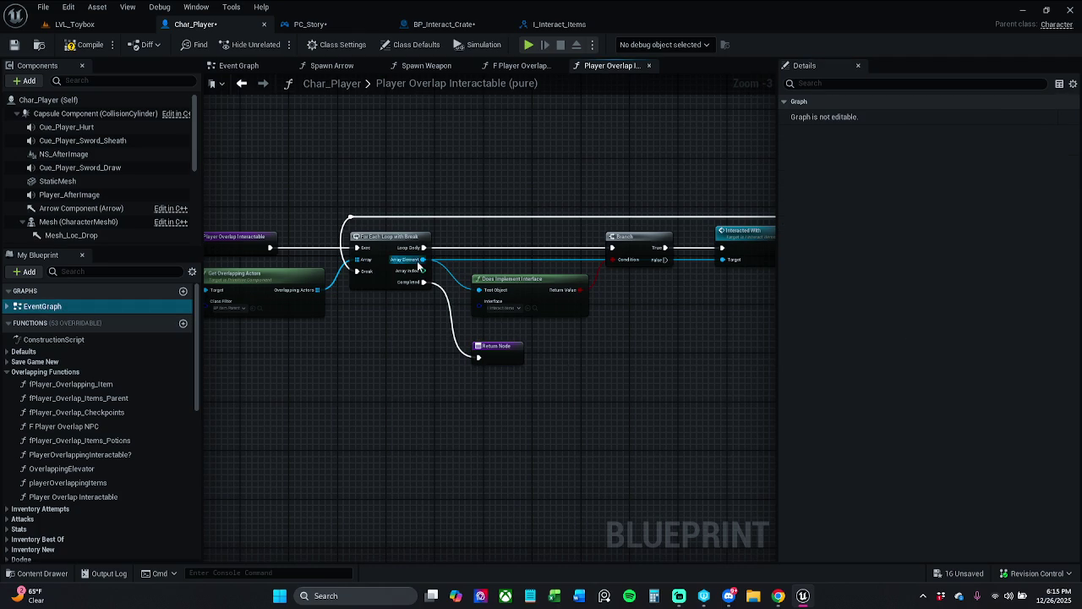
# Wire the loop's Array Element into the Return Node and rename that output 'Actor'
pyautogui.moveTo(420, 261); pyautogui.dragTo(483, 360)
pyautogui.moveTo(423, 259)
pyautogui.mouseDown()
pyautogui.moveTo(487, 319)
pyautogui.moveTo(486, 367)
pyautogui.mouseUp()
pyautogui.click(504, 360)
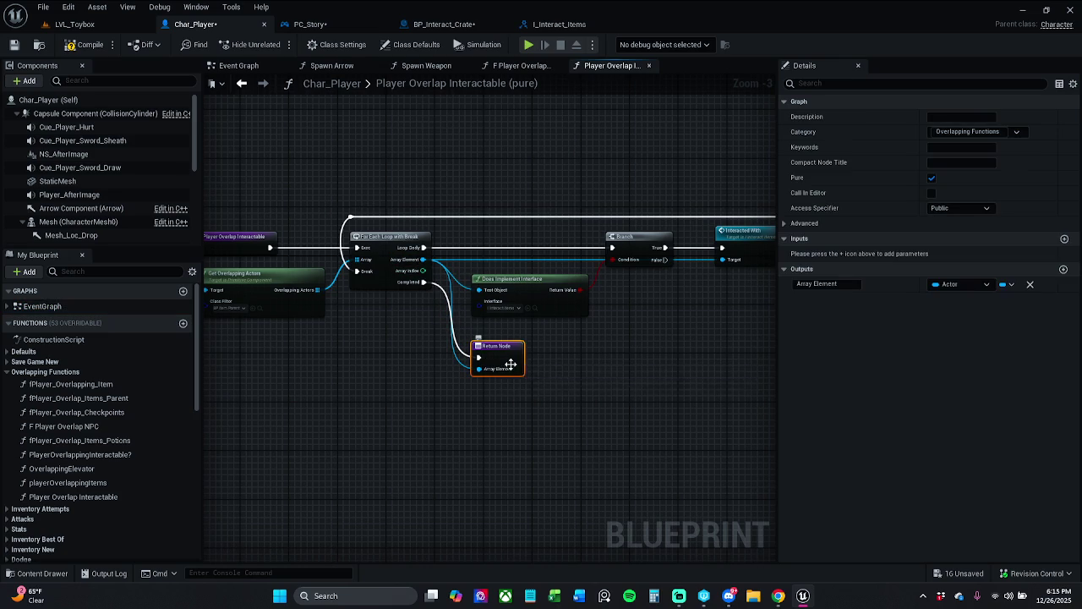
pyautogui.click(828, 283)
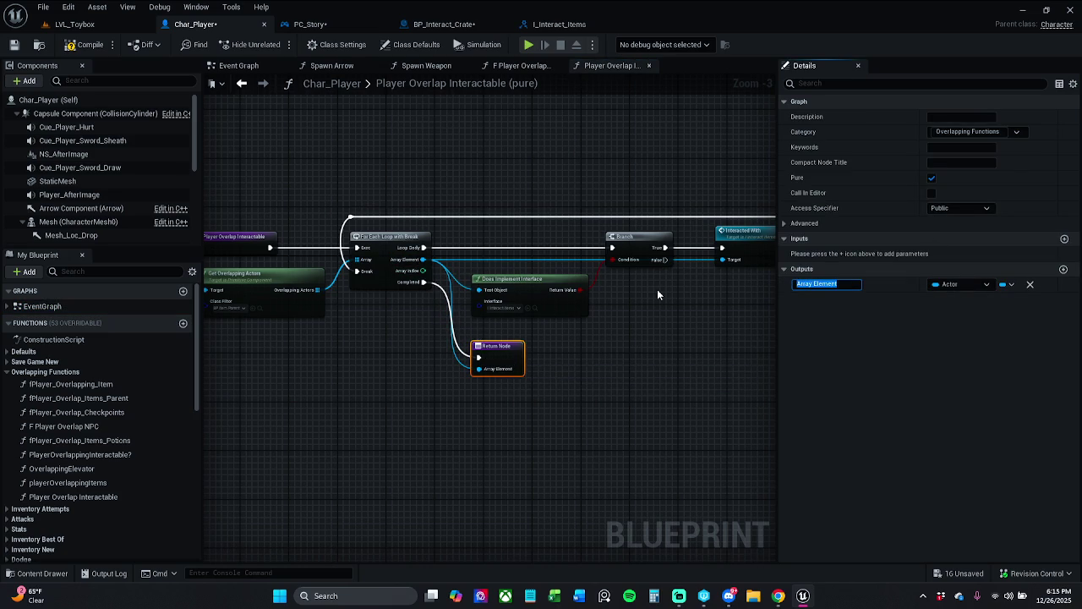
pyautogui.write('Actor')
pyautogui.press('Return')
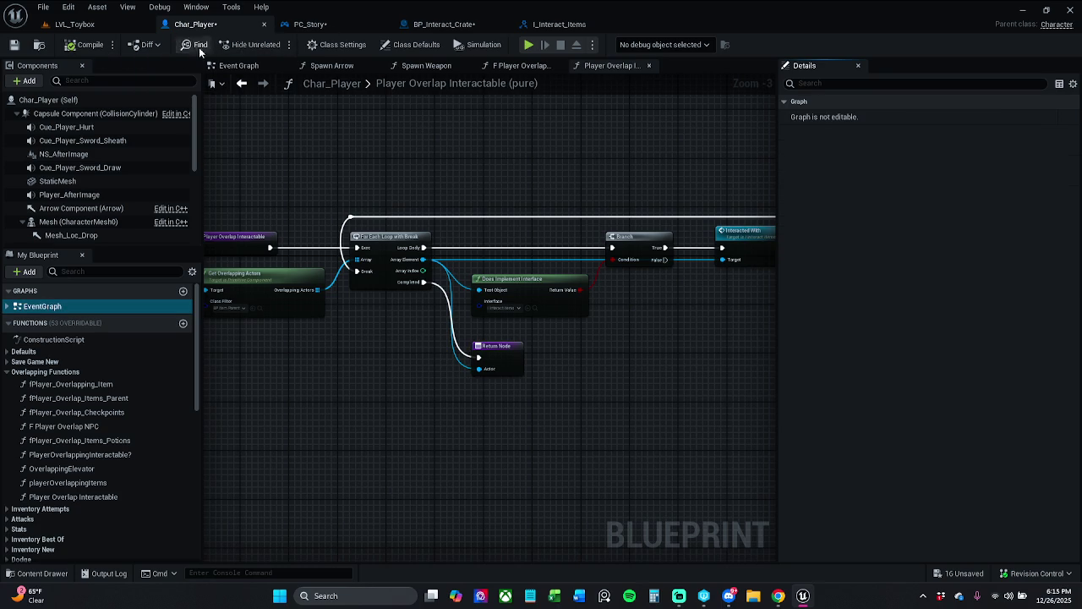
# Nudge the Char Player and overlap call nodes in PC_Story while reviewing the other blueprints
pyautogui.click(313, 24)
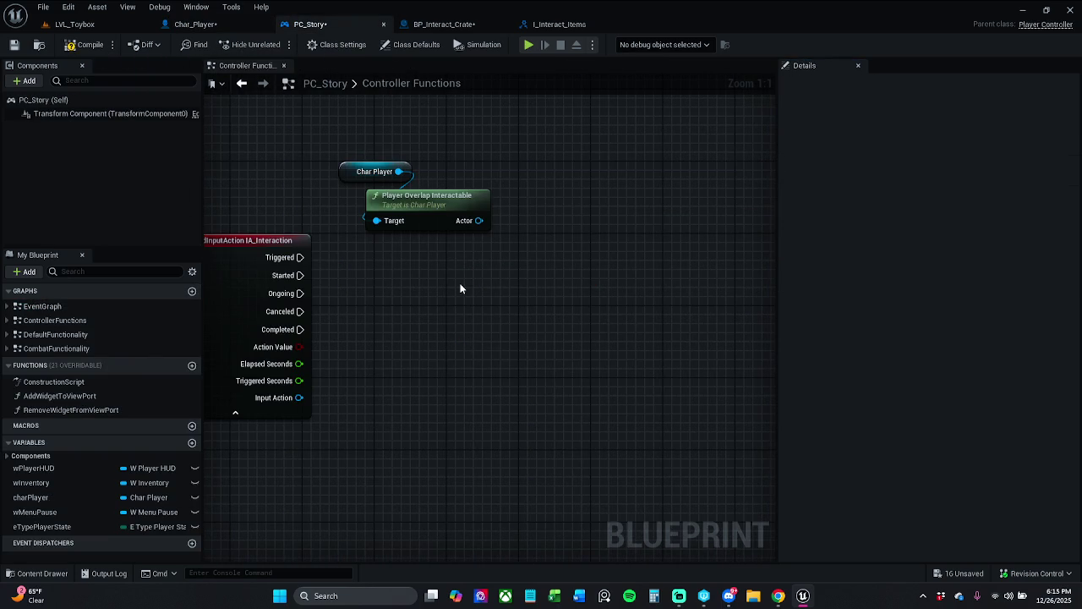
pyautogui.click(425, 215)
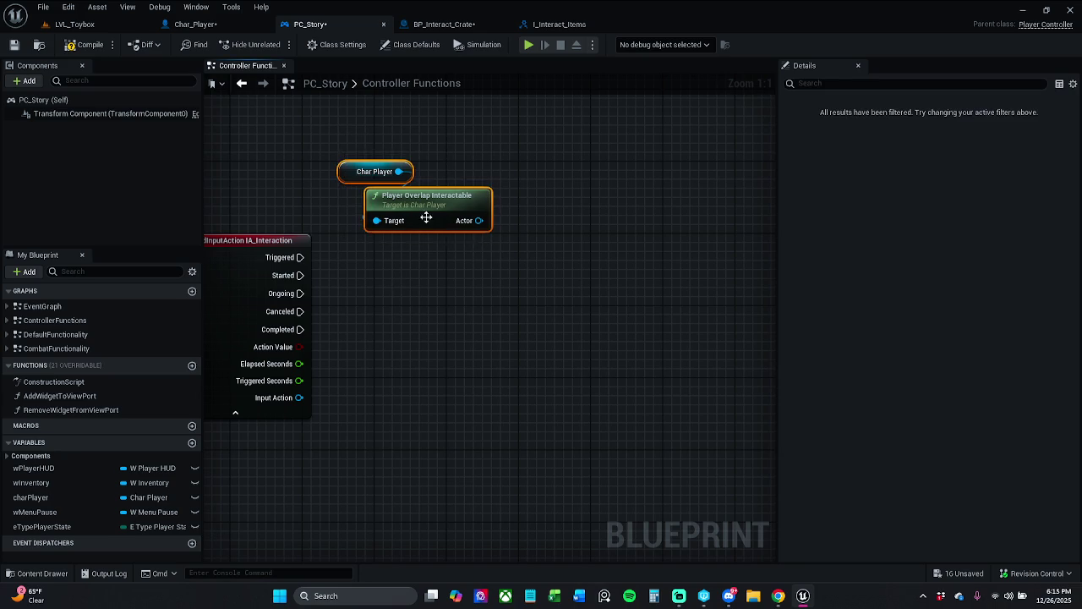
pyautogui.moveTo(425, 215); pyautogui.dragTo(408, 197)
pyautogui.click(517, 207)
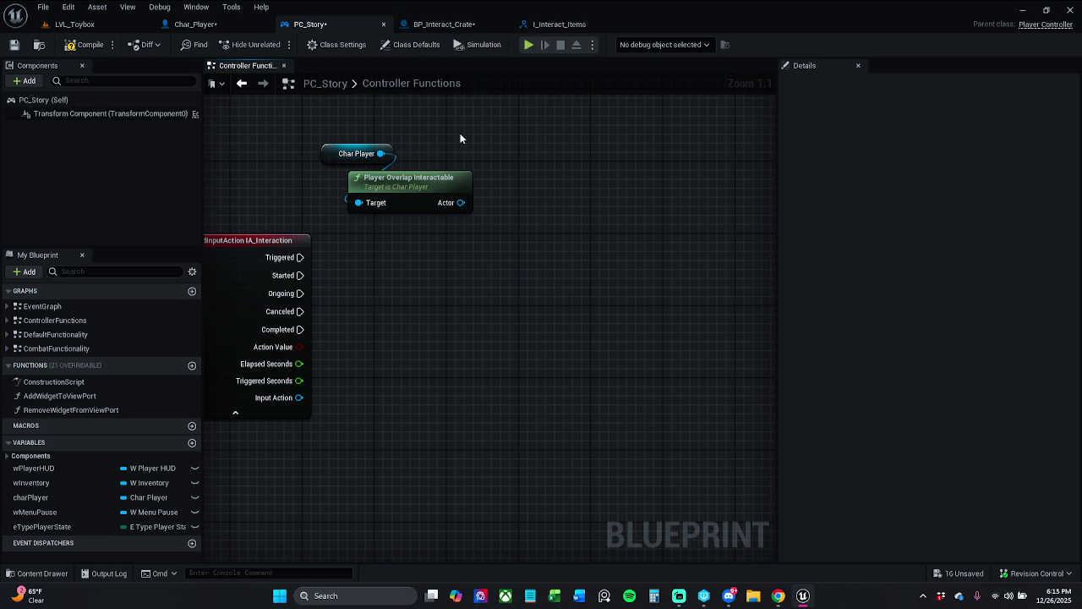
pyautogui.moveTo(450, 143); pyautogui.dragTo(506, 157)
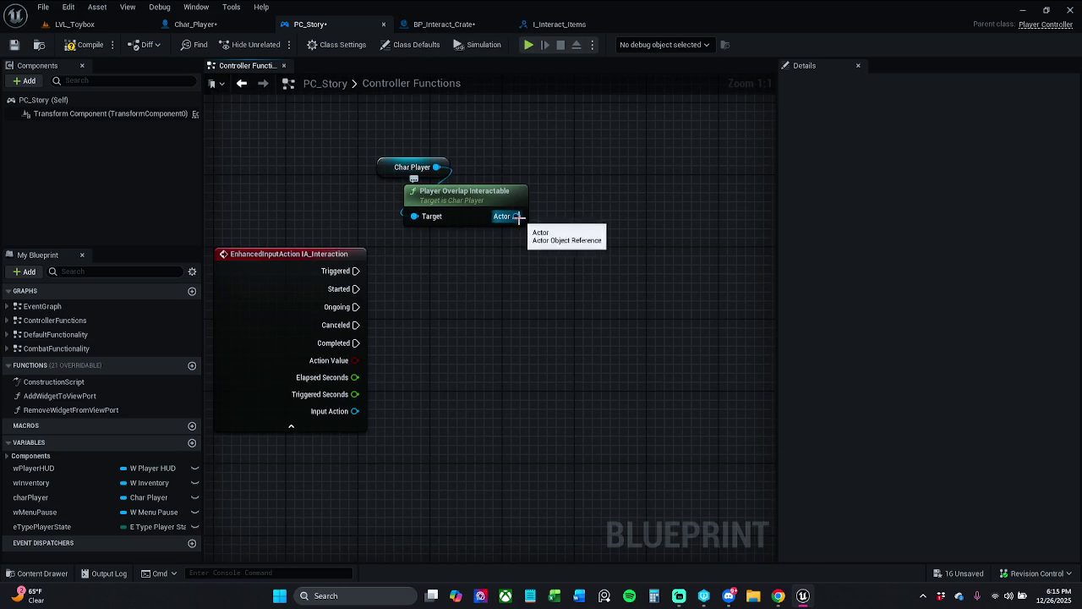
pyautogui.click(444, 24)
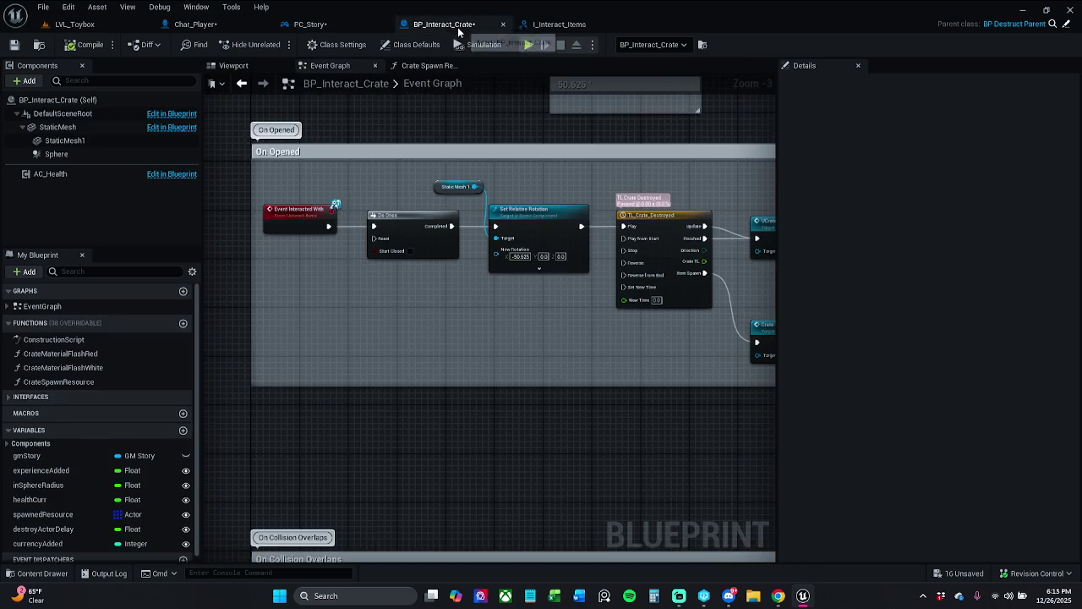
pyautogui.click(335, 23)
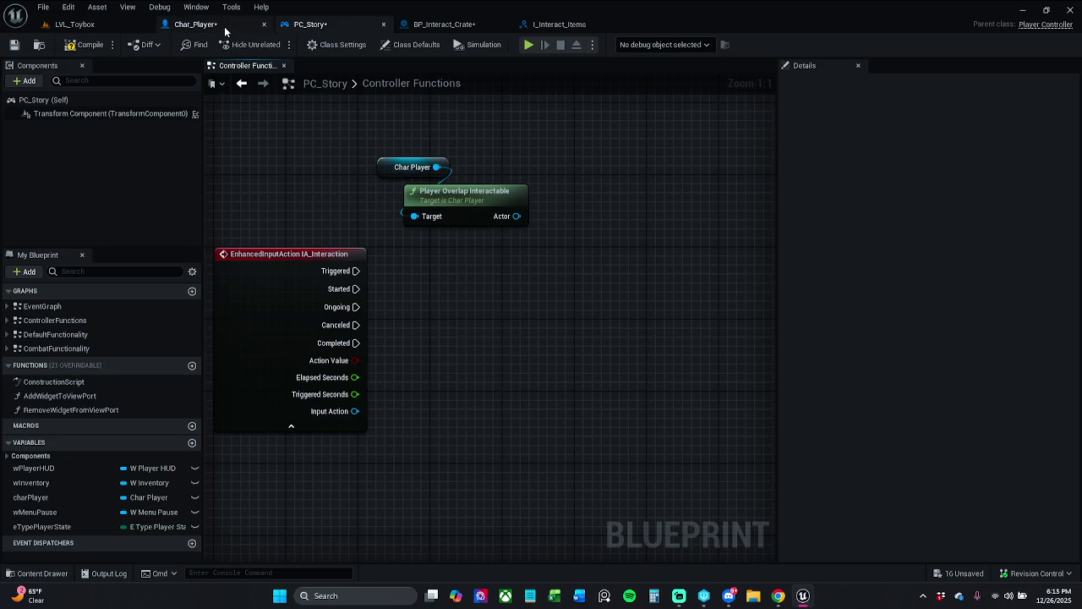
pyautogui.click(203, 24)
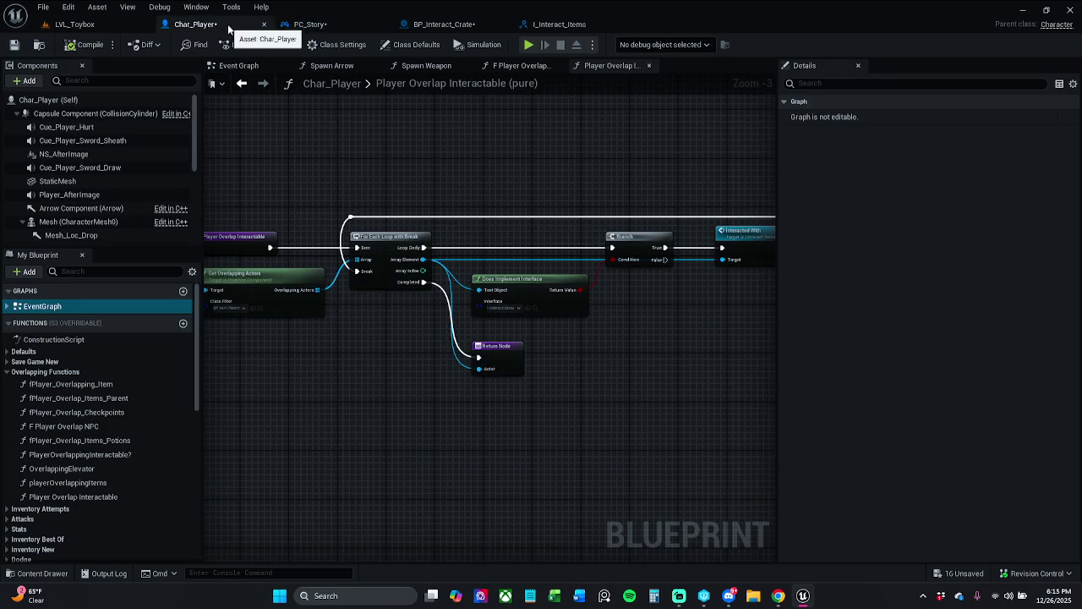
pyautogui.click(334, 25)
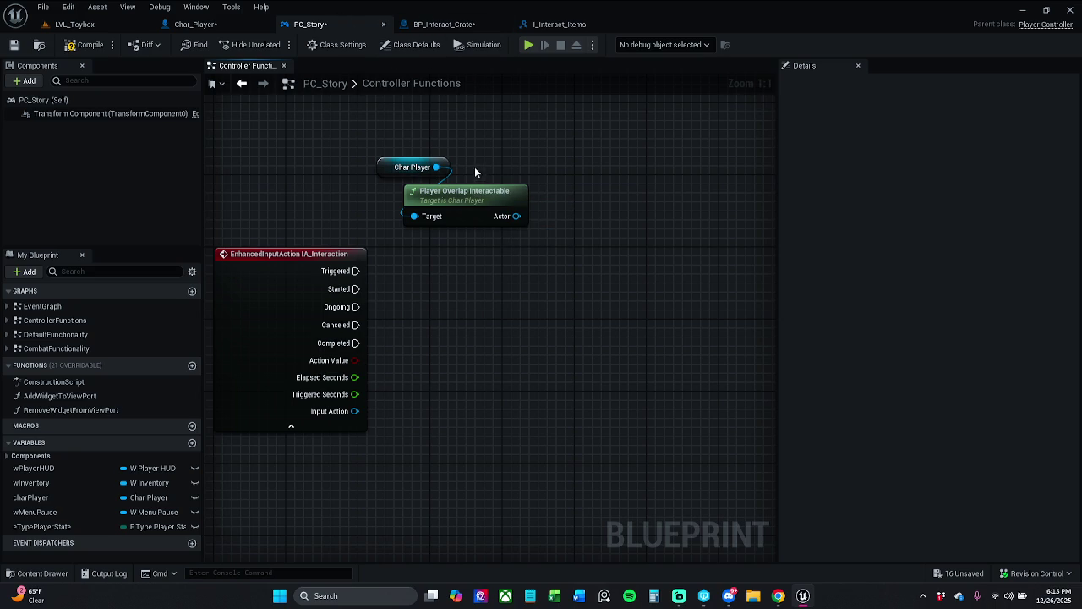
# Untick Pure on Player Overlap Interactable, run its call from IA_Interaction Started, and save PC_Story
pyautogui.click(194, 23)
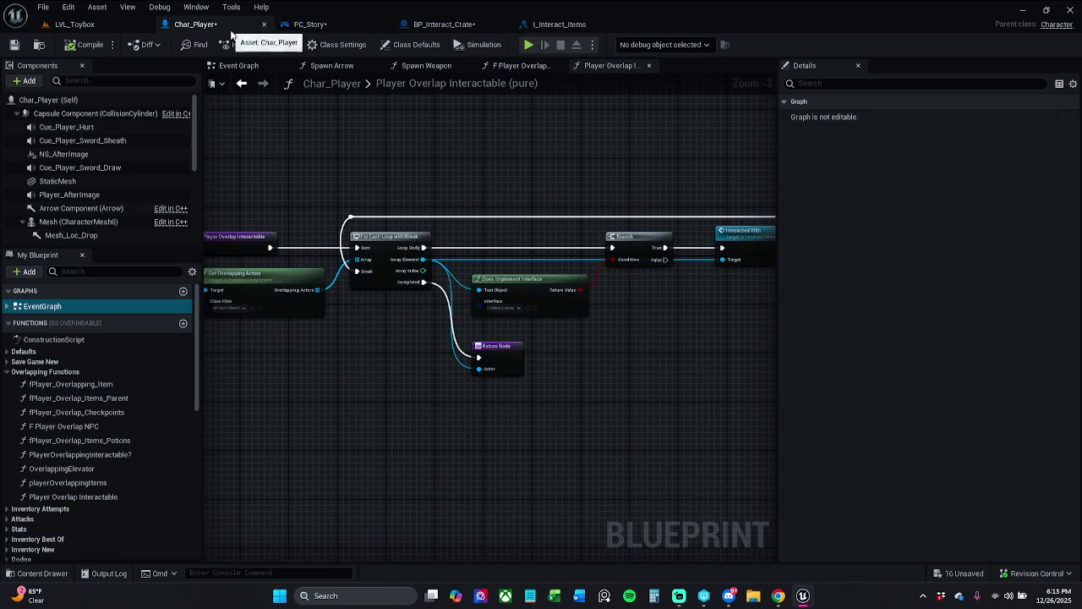
pyautogui.click(267, 251)
pyautogui.click(939, 218)
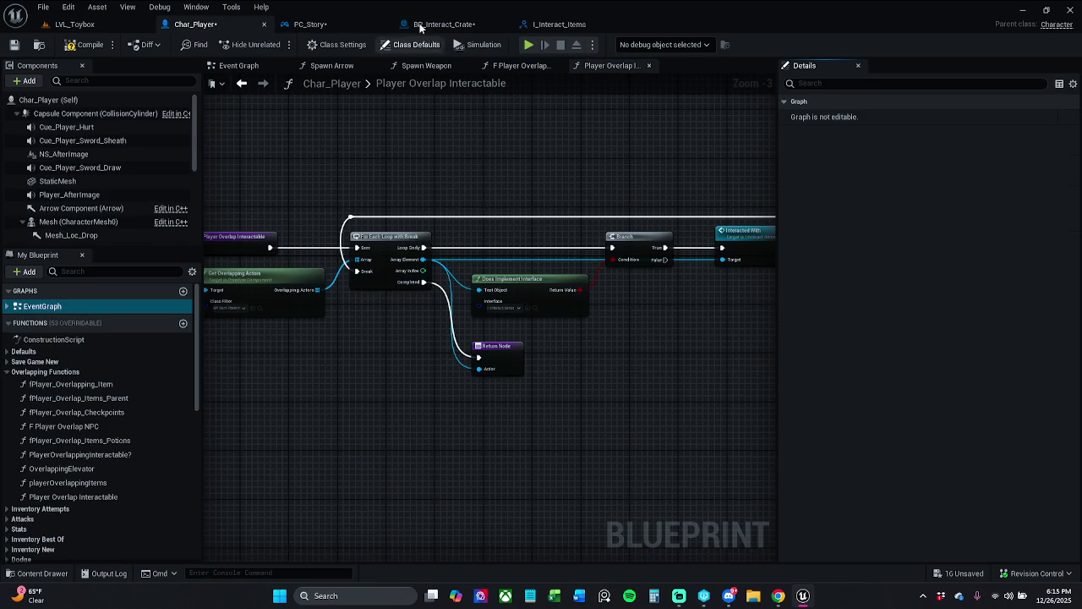
pyautogui.click(347, 26)
pyautogui.moveTo(356, 289)
pyautogui.mouseDown()
pyautogui.moveTo(379, 277)
pyautogui.moveTo(413, 217)
pyautogui.mouseUp()
pyautogui.moveTo(373, 135)
pyautogui.mouseDown()
pyautogui.moveTo(482, 220)
pyautogui.moveTo(517, 283)
pyautogui.mouseUp()
pyautogui.click(558, 217)
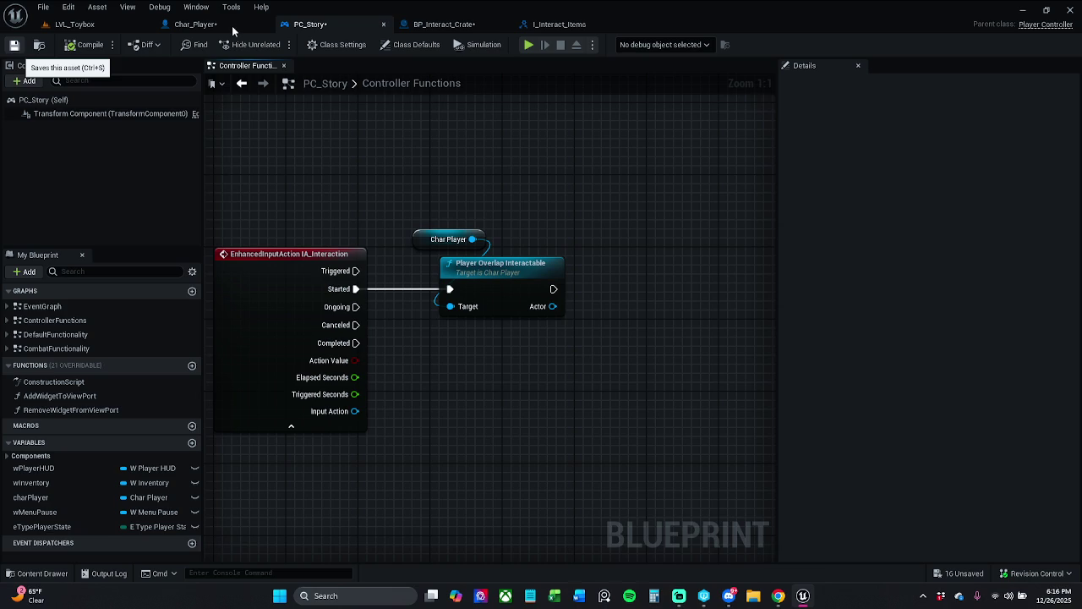
pyautogui.hotkey('ctrl', 's')
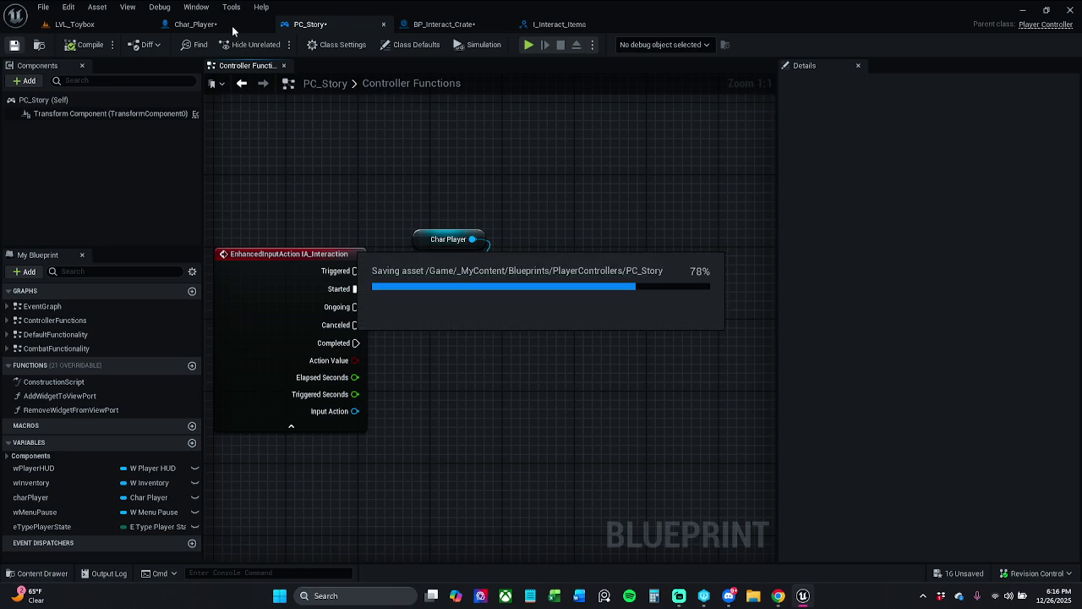
pyautogui.click(441, 24)
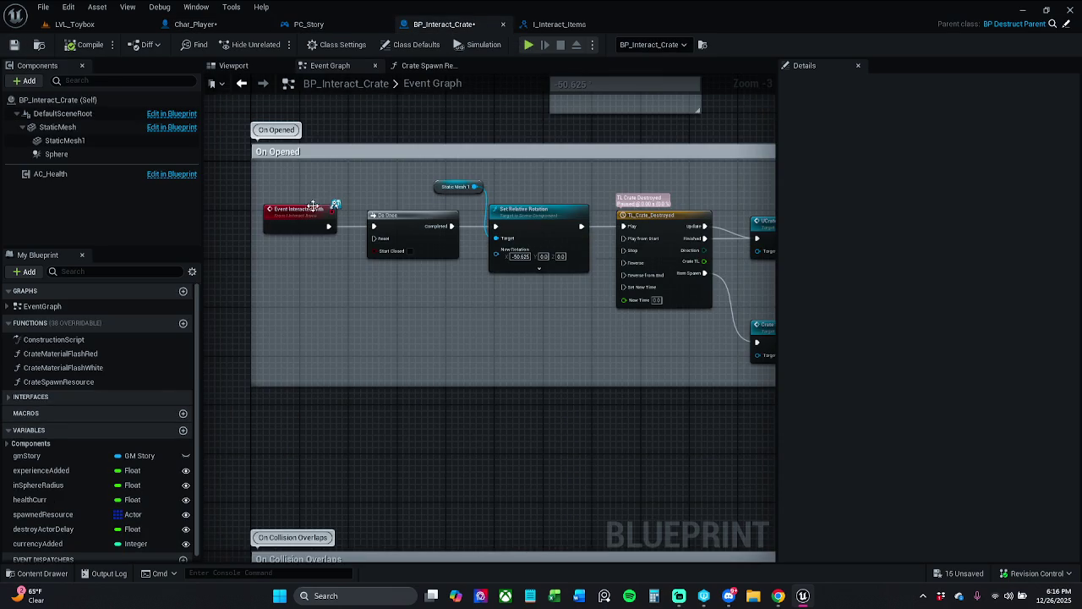
# Save the BP_Interact_Crate and Char_Player blueprints
pyautogui.rightClick(284, 220)
pyautogui.click(342, 271)
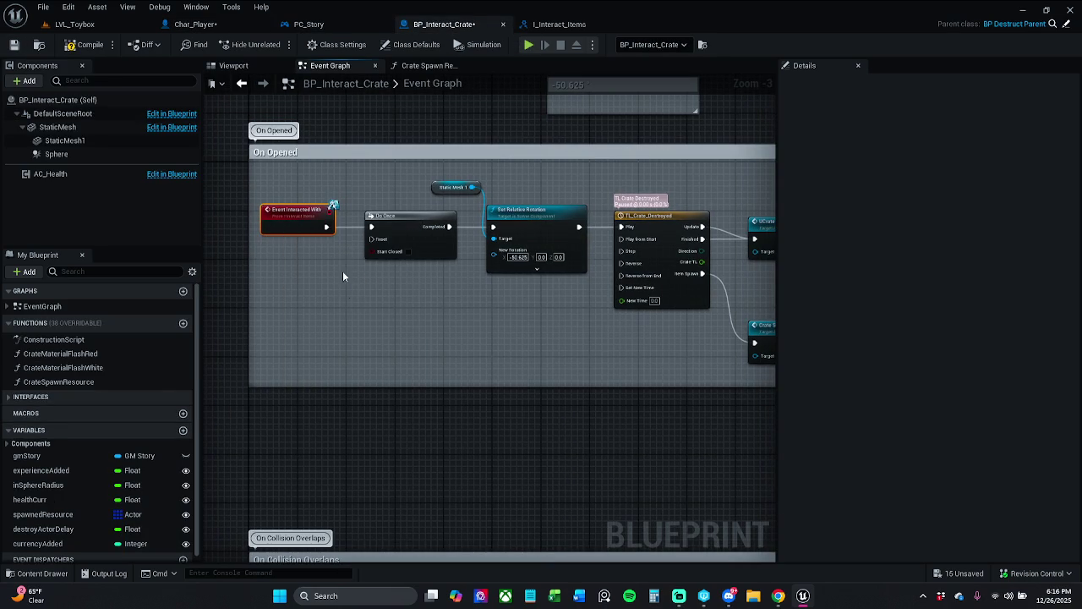
pyautogui.click(14, 43)
pyautogui.click(207, 24)
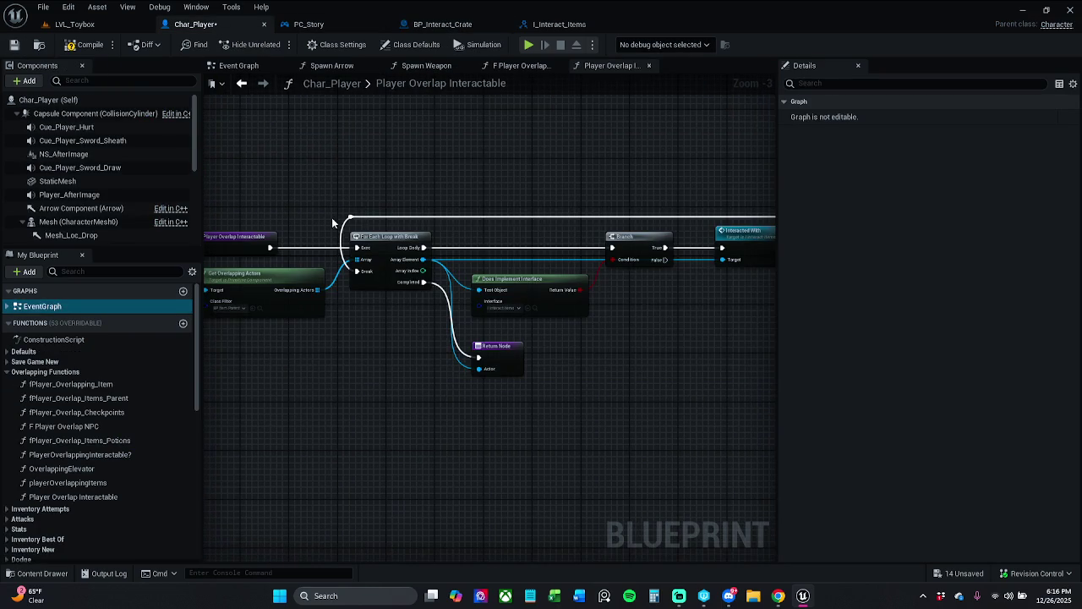
pyautogui.moveTo(359, 198); pyautogui.dragTo(433, 189)
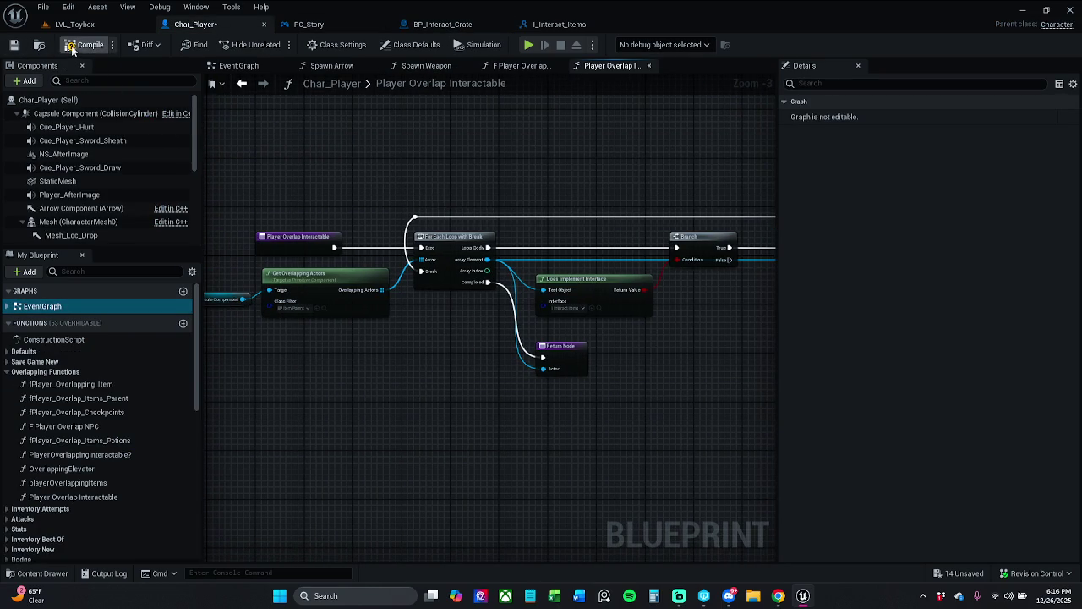
pyautogui.click(14, 44)
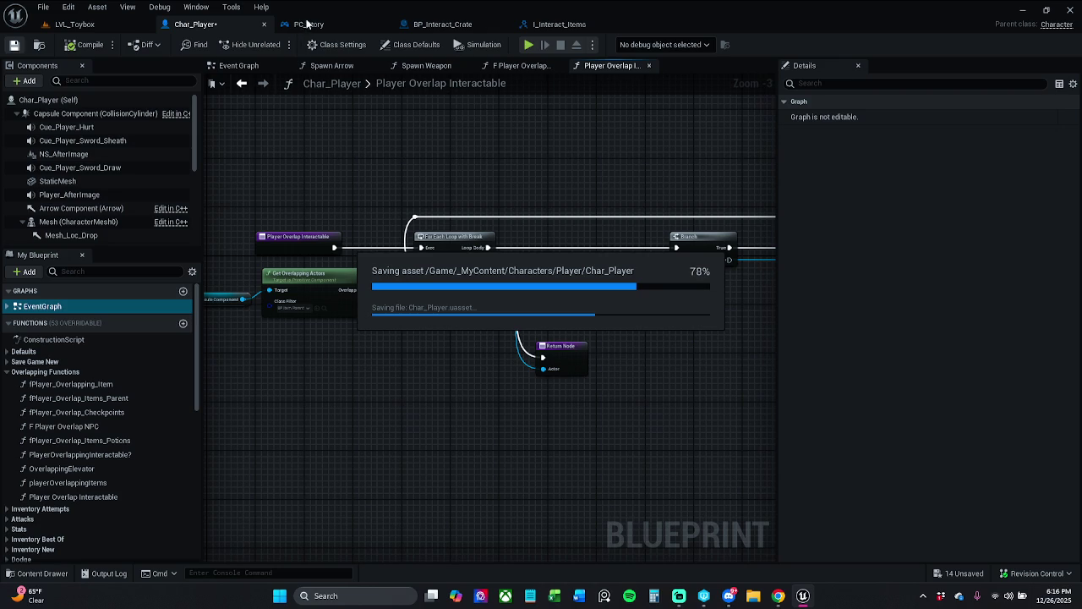
# Close the I_Interact_Items interface and start play-testing LVL_Toybox
pyautogui.click(436, 23)
pyautogui.click(586, 26)
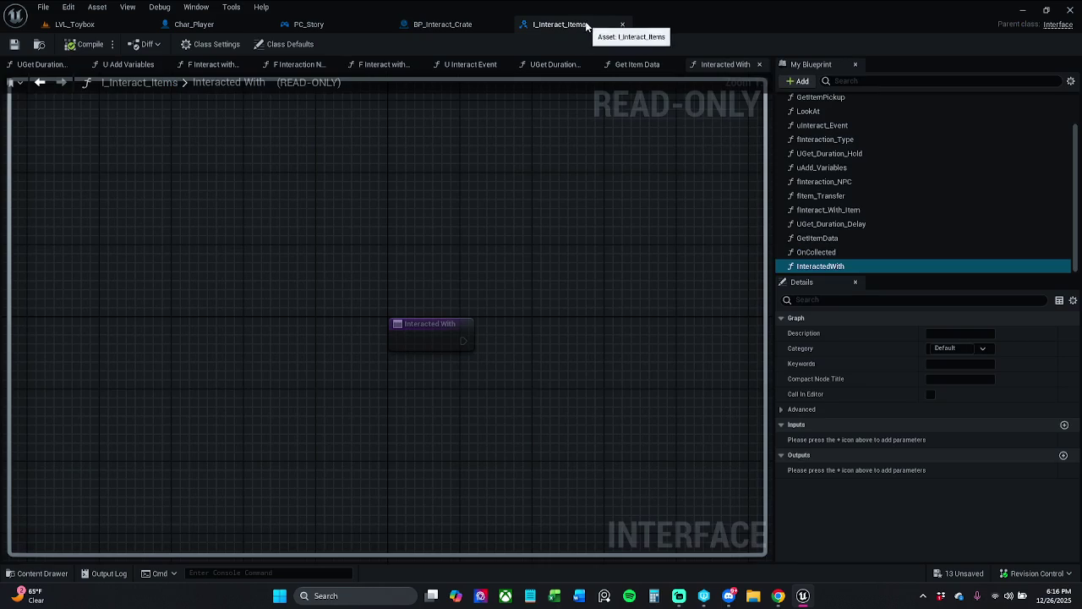
pyautogui.click(622, 24)
pyautogui.click(129, 25)
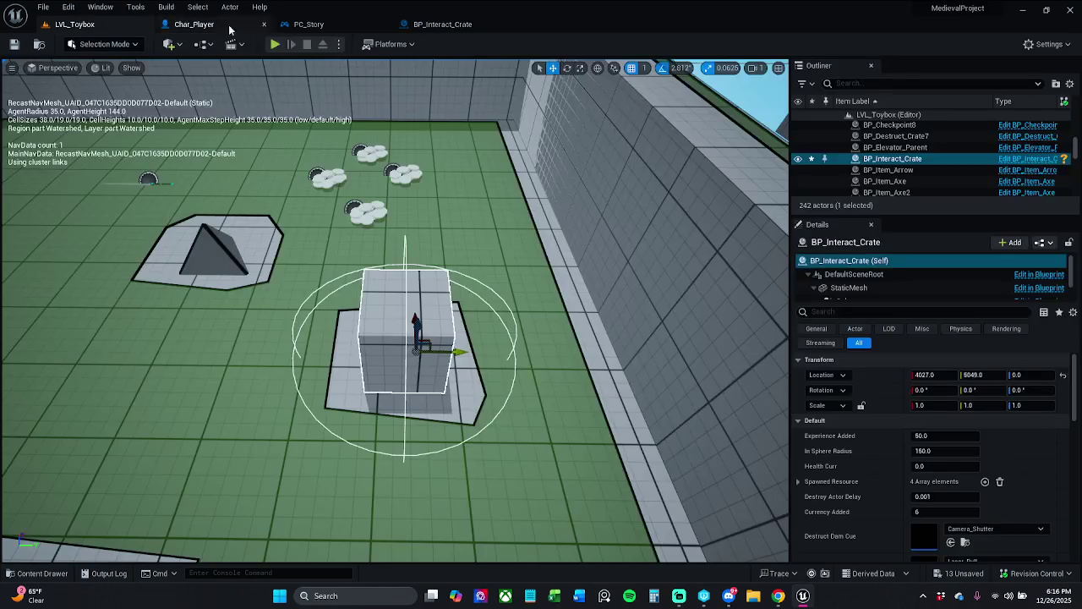
pyautogui.click(306, 24)
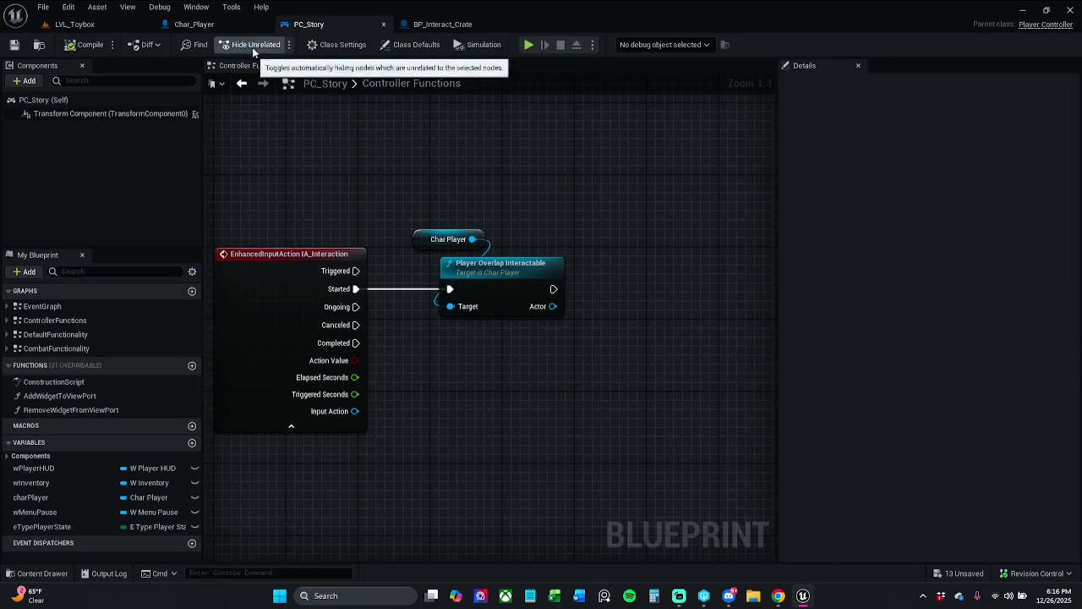
pyautogui.click(209, 25)
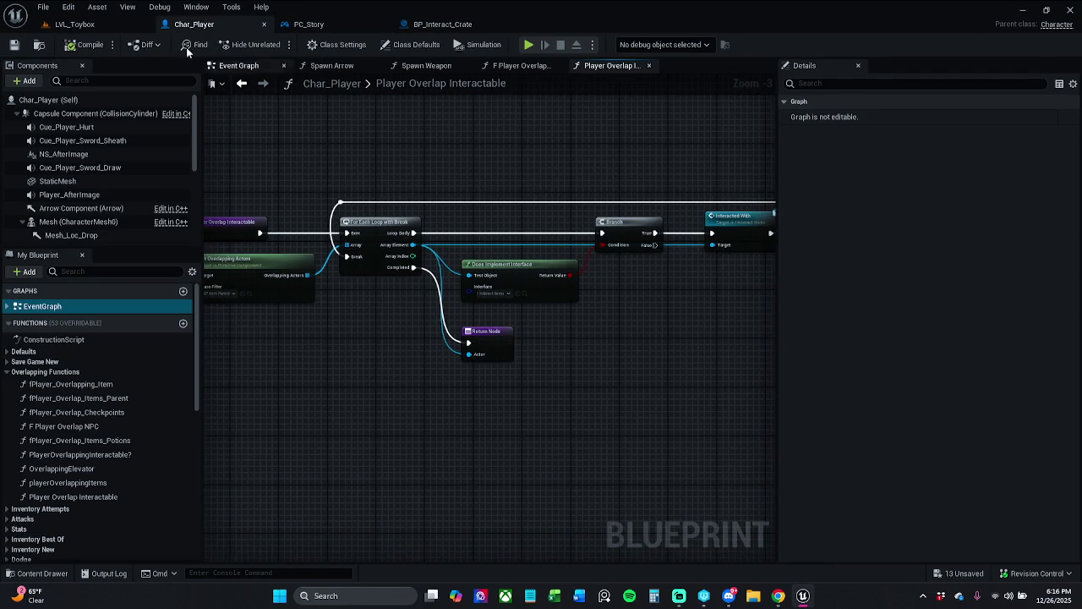
pyautogui.click(74, 24)
pyautogui.click(268, 47)
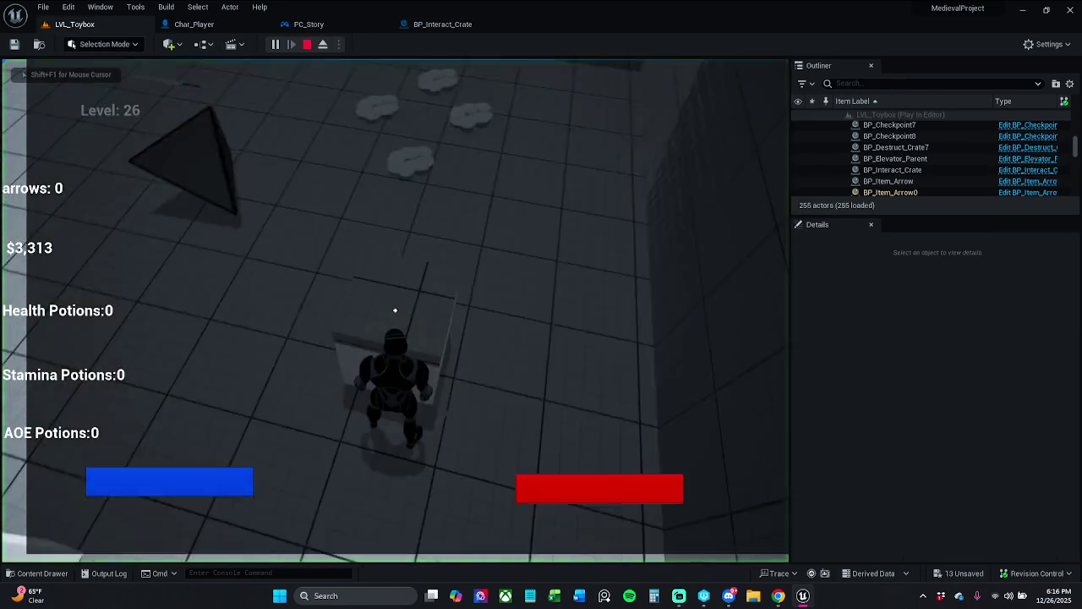
# Stop the play session and toggle breakpoints on all On Opened nodes in BP_Interact_Crate
pyautogui.press('w')
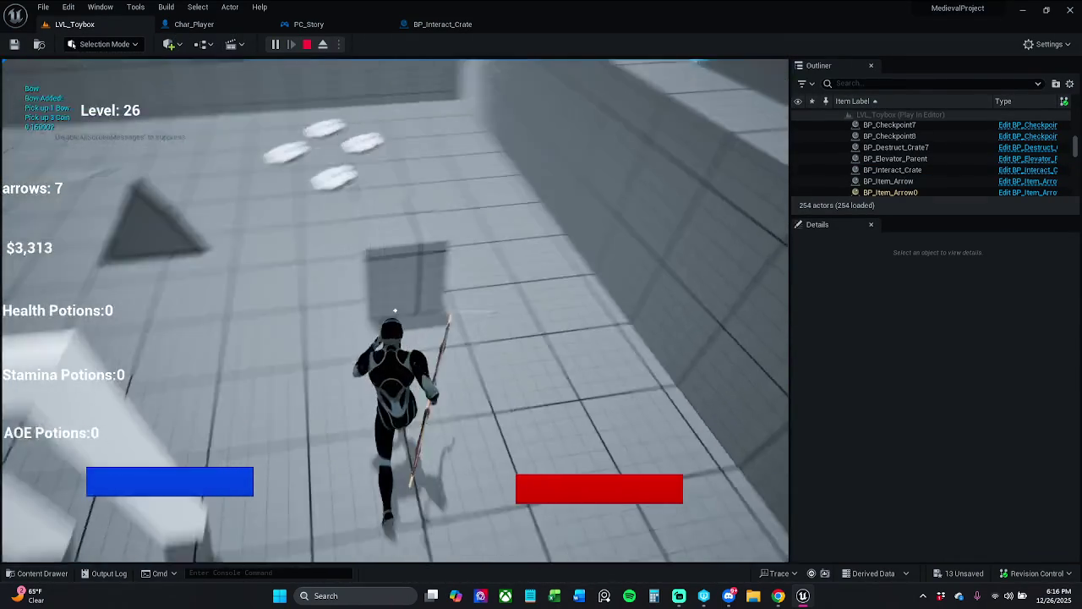
pyautogui.press('Escape')
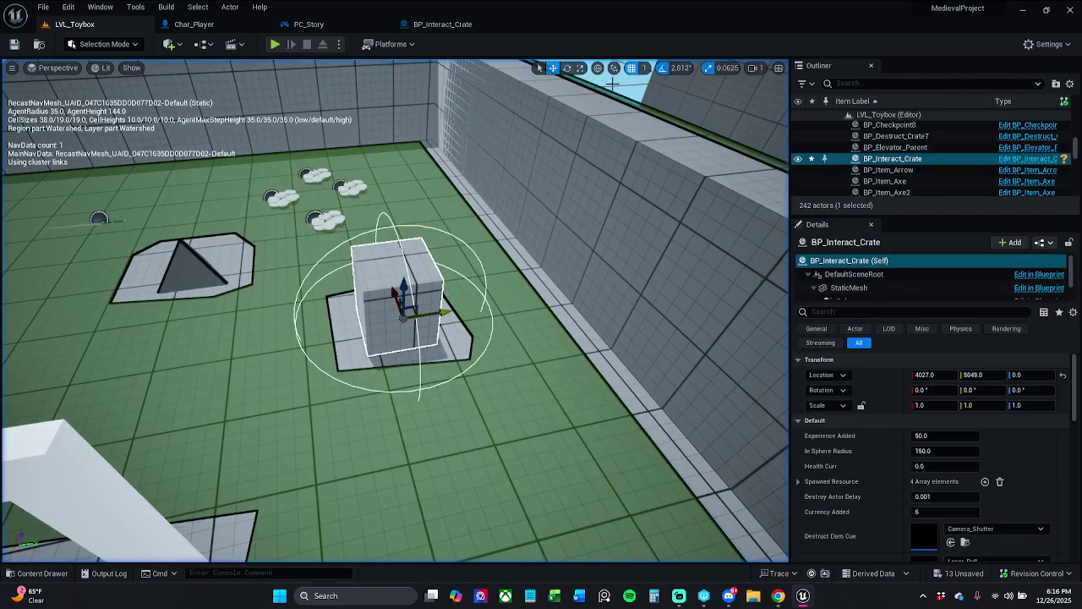
pyautogui.click(440, 26)
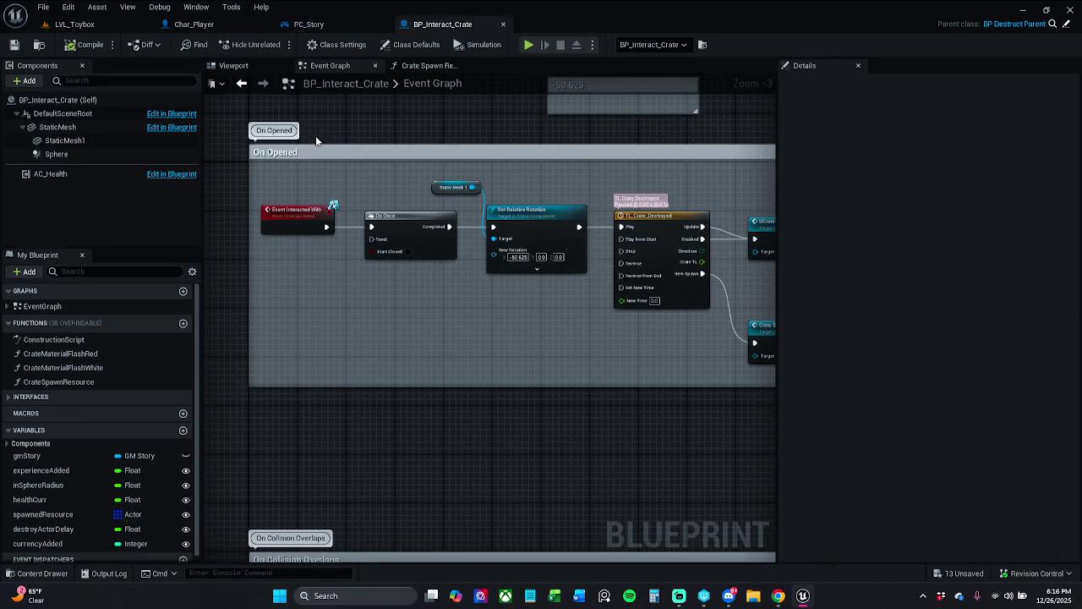
pyautogui.scroll(-1, 309, 193)
pyautogui.moveTo(302, 203); pyautogui.dragTo(681, 312)
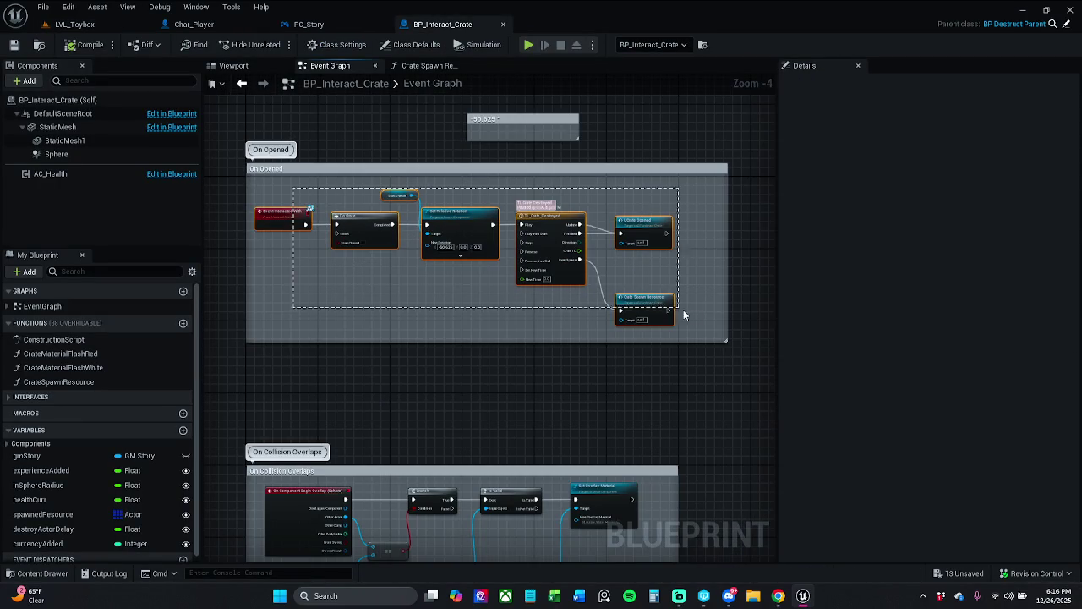
pyautogui.rightClick(656, 228)
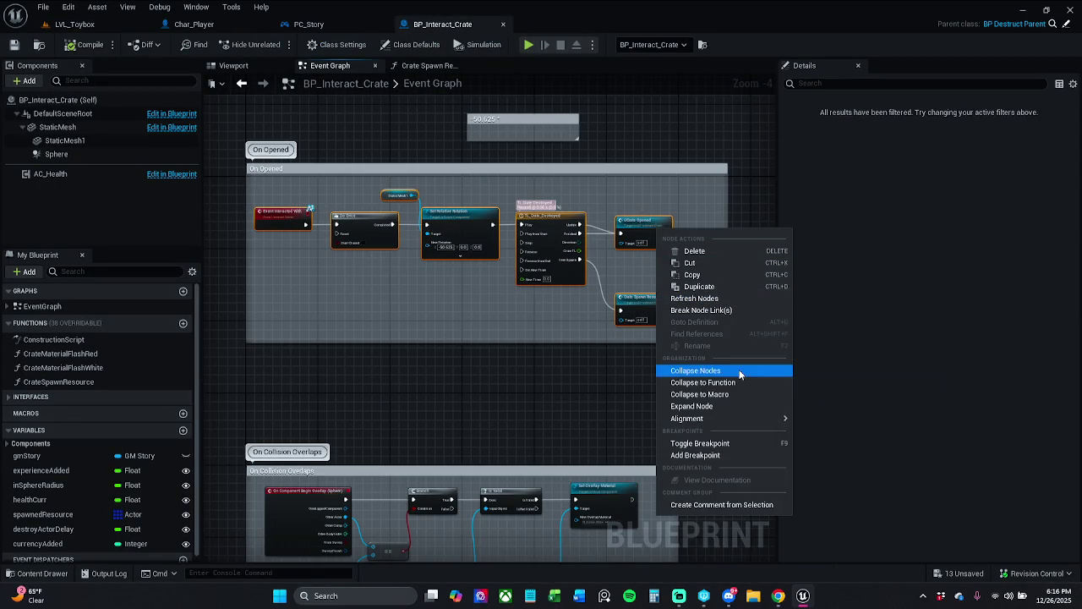
pyautogui.click(700, 443)
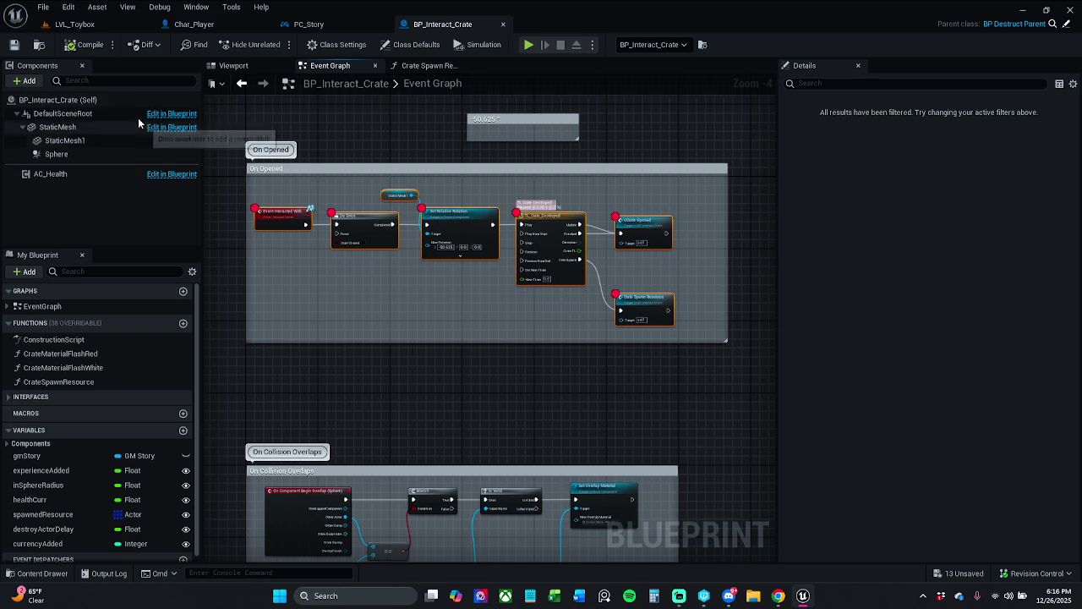
# Play-test LVL_Toybox again, open a crate to spawn a random item, then stop
pyautogui.click(95, 24)
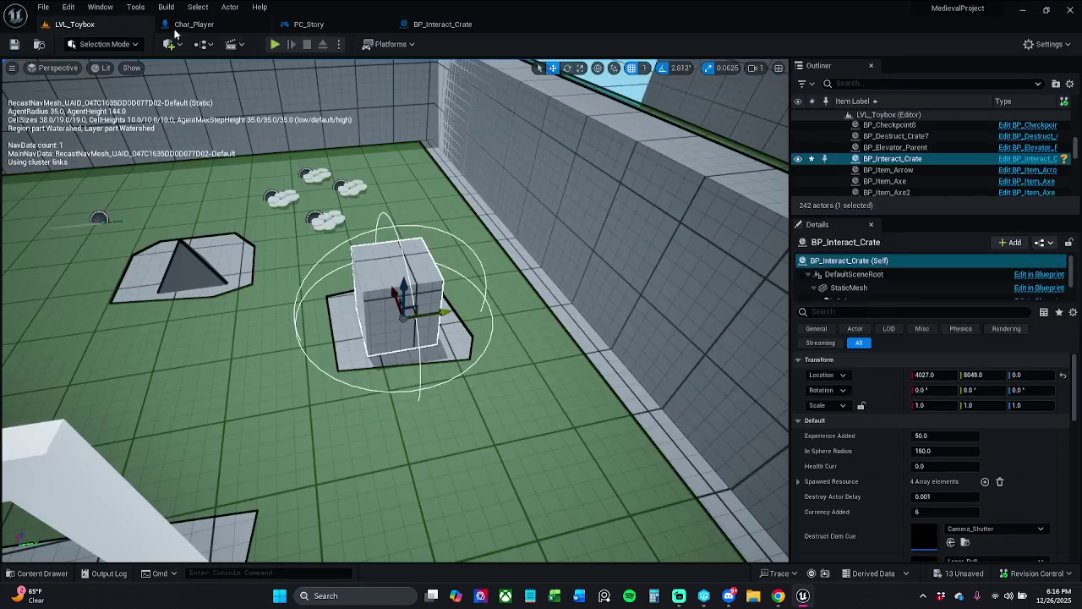
pyautogui.click(276, 47)
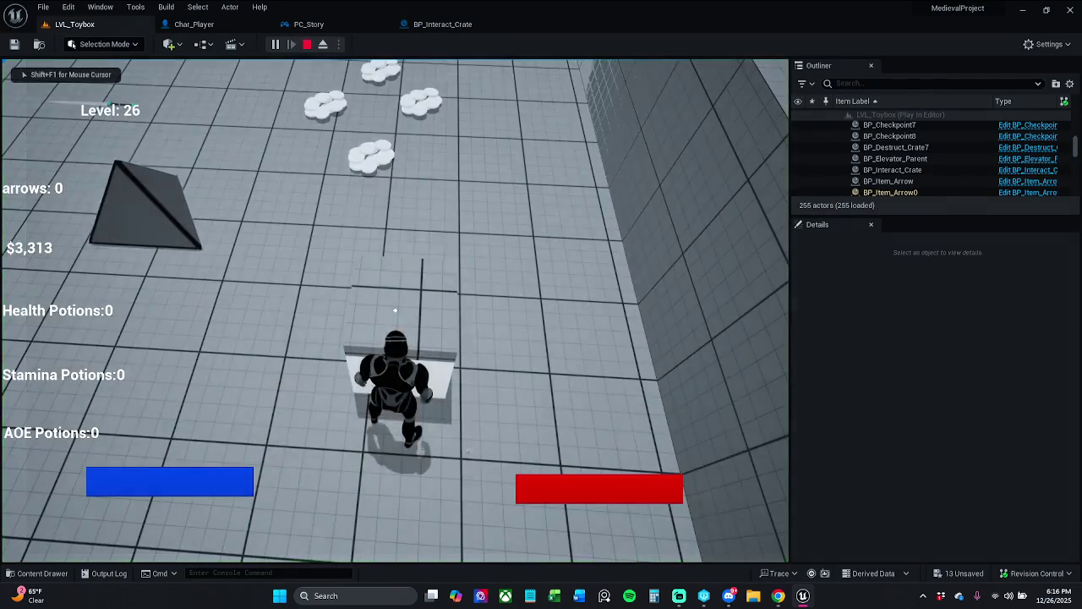
pyautogui.press('w')
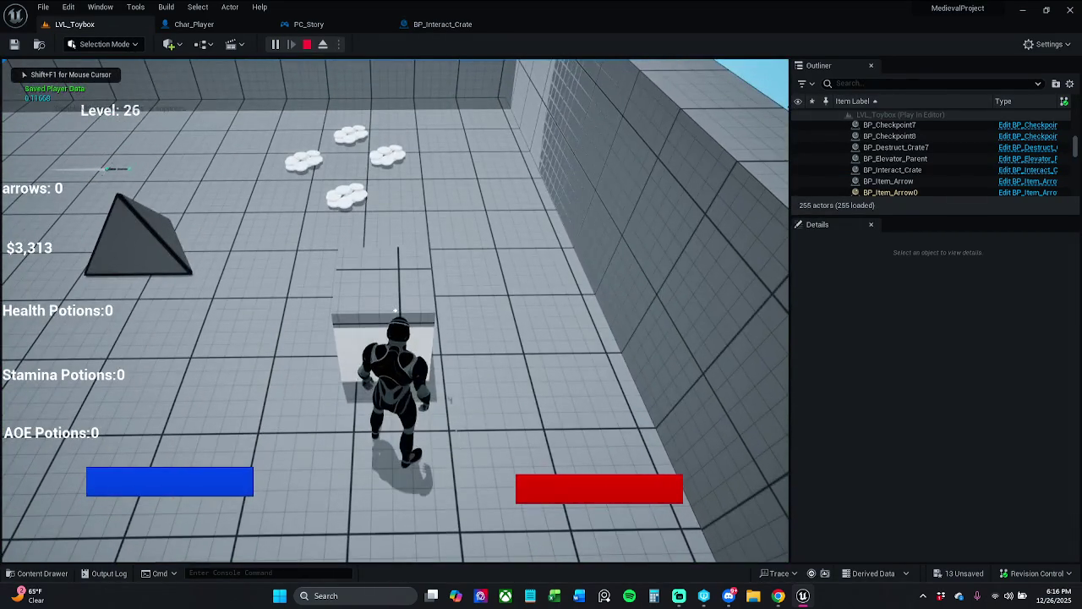
pyautogui.press('e')
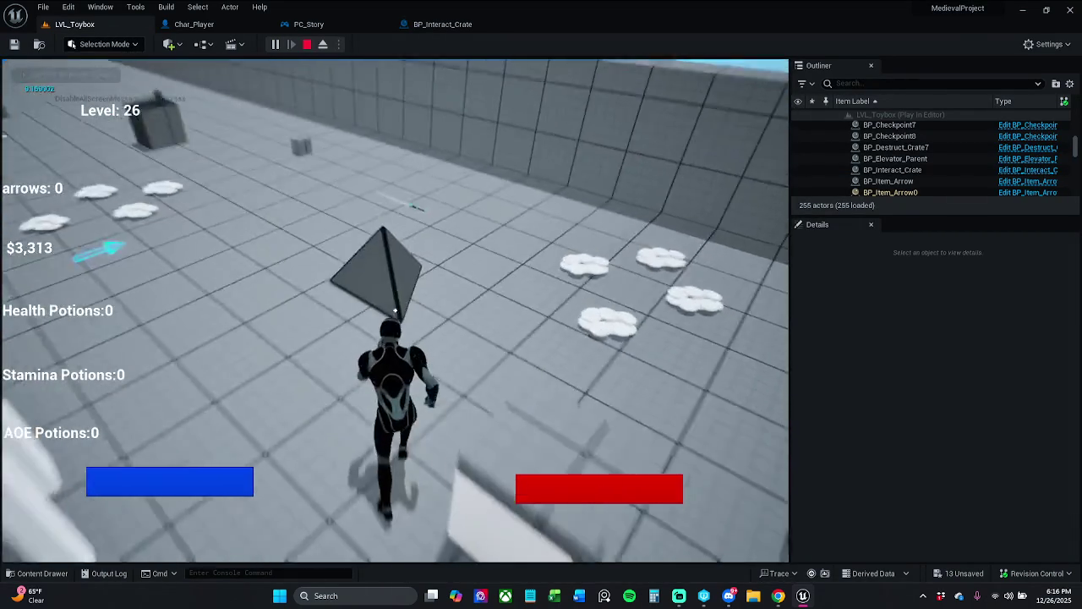
pyautogui.press('w')
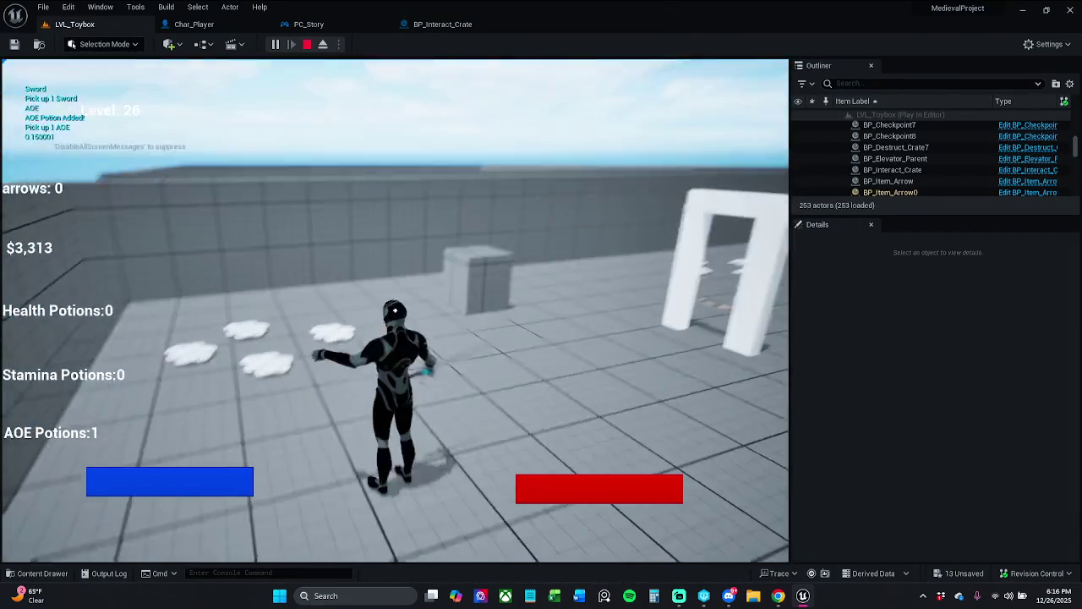
pyautogui.press('w')
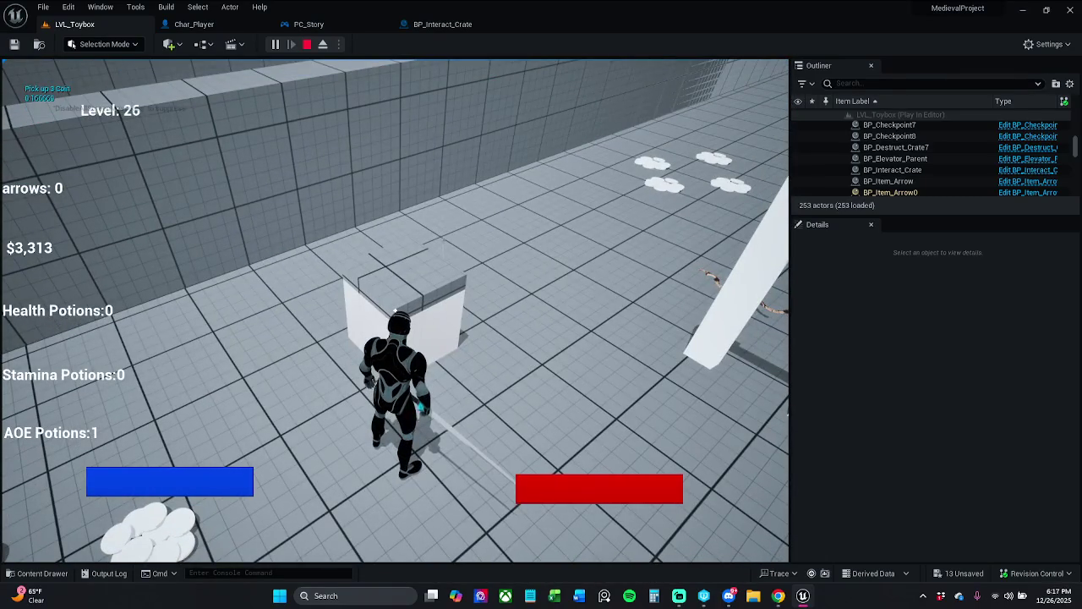
pyautogui.press('Escape')
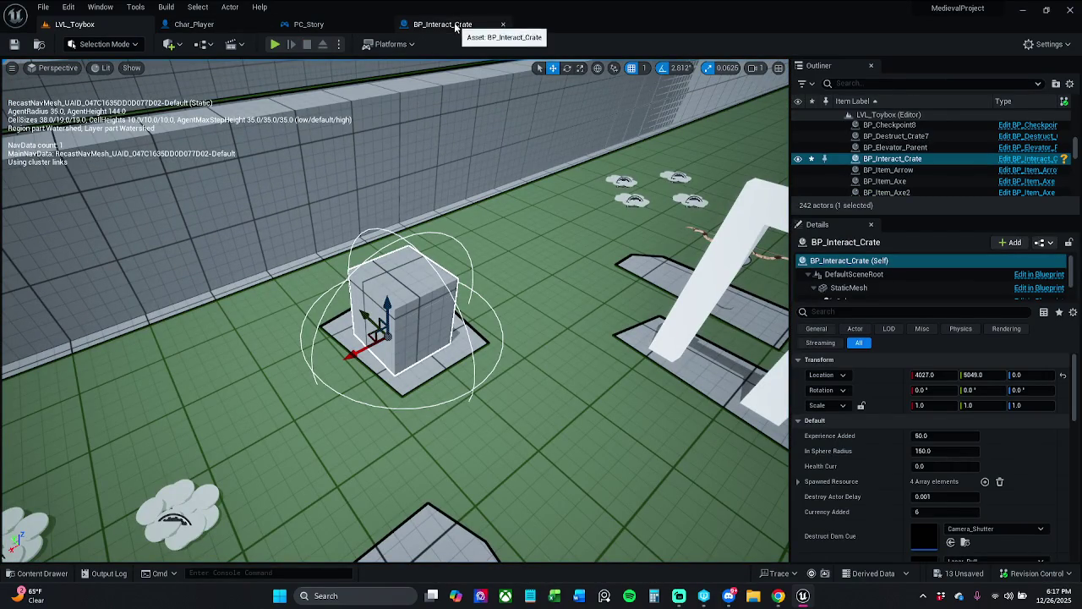
pyautogui.click(455, 27)
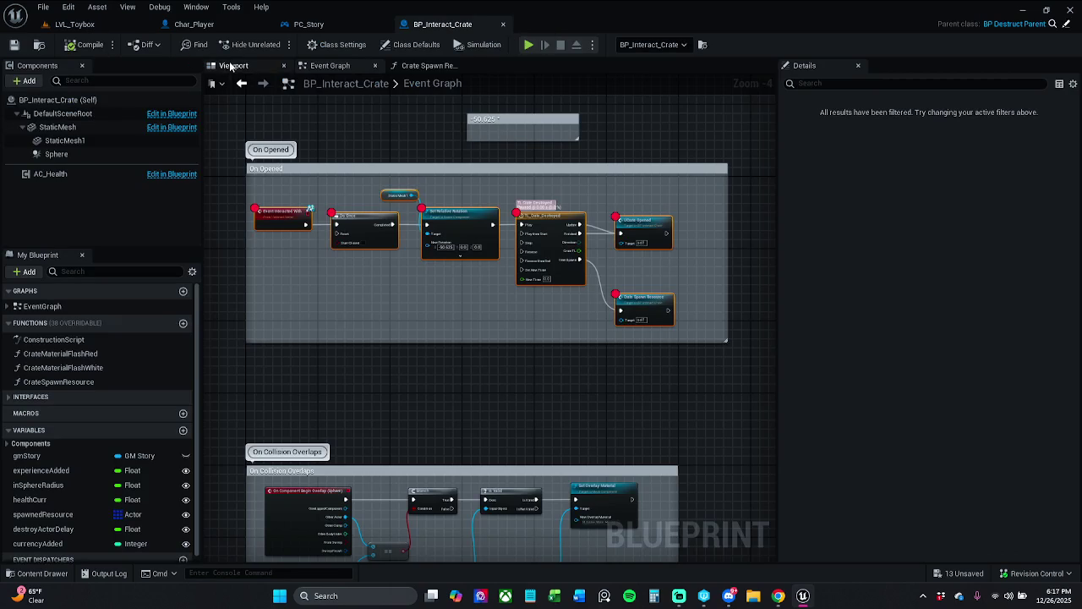
# Raise the crate's Sphere collision component above the crate and save BP_Interact_Crate
pyautogui.click(232, 66)
pyautogui.click(454, 236)
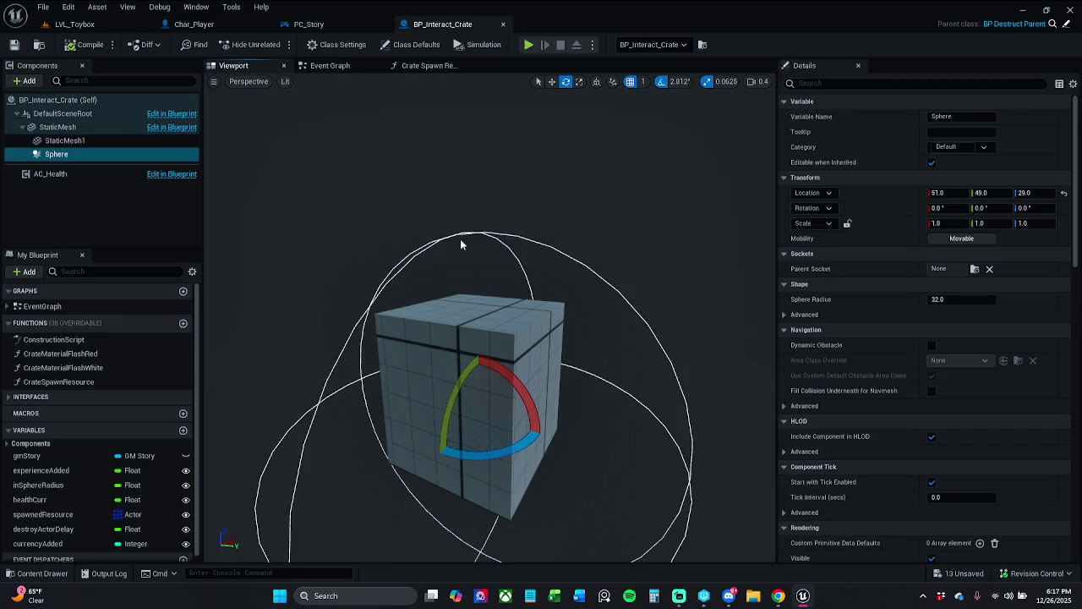
pyautogui.press('r')
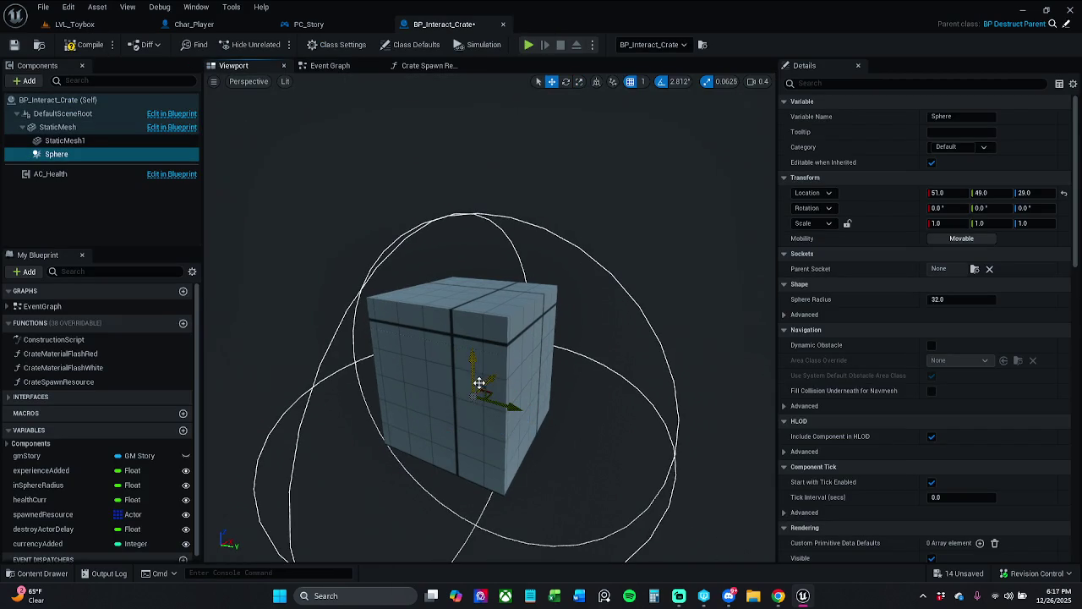
pyautogui.moveTo(484, 385)
pyautogui.mouseDown()
pyautogui.moveTo(478, 347)
pyautogui.moveTo(493, 352)
pyautogui.moveTo(516, 422)
pyautogui.mouseUp()
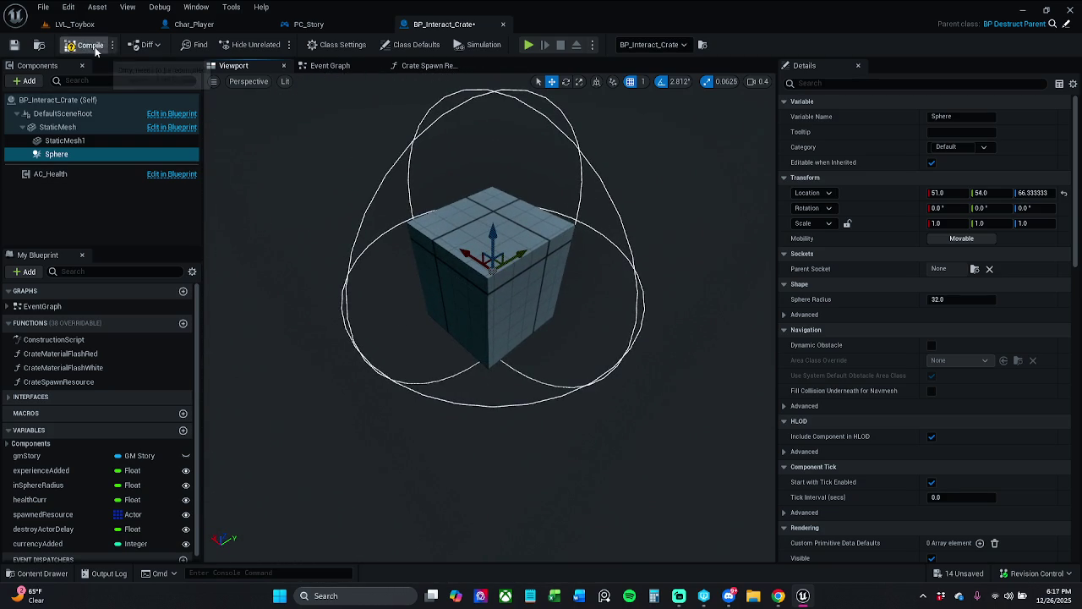
pyautogui.click(13, 44)
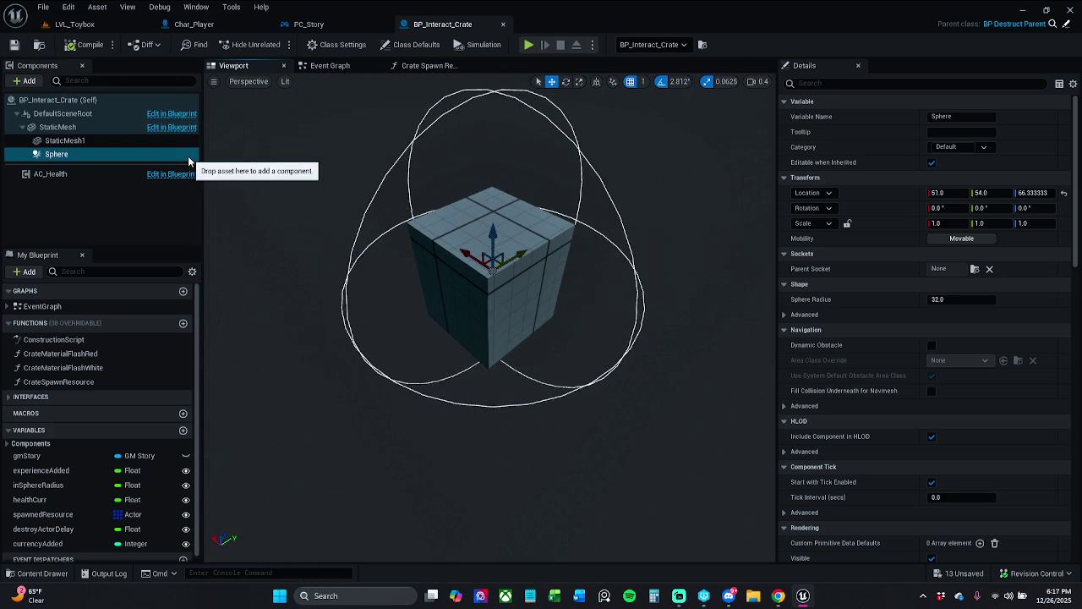
# Find uses of AC_Health, inspect the Sphere and AC_Health settings, then open BP_Destruct_Parent
pyautogui.click(426, 66)
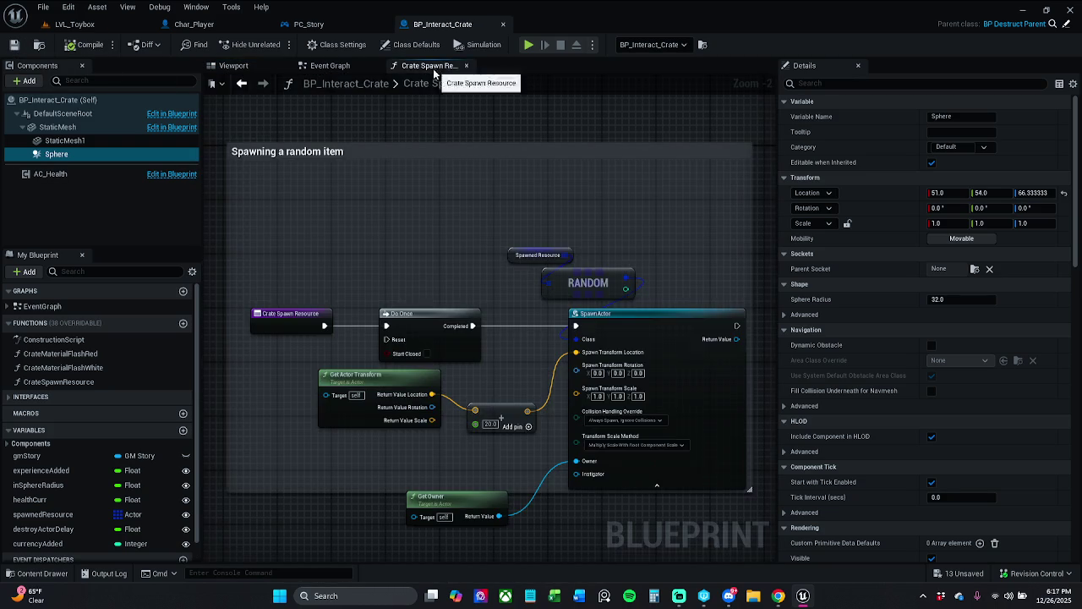
pyautogui.click(68, 175)
pyautogui.rightClick(71, 175)
pyautogui.click(118, 181)
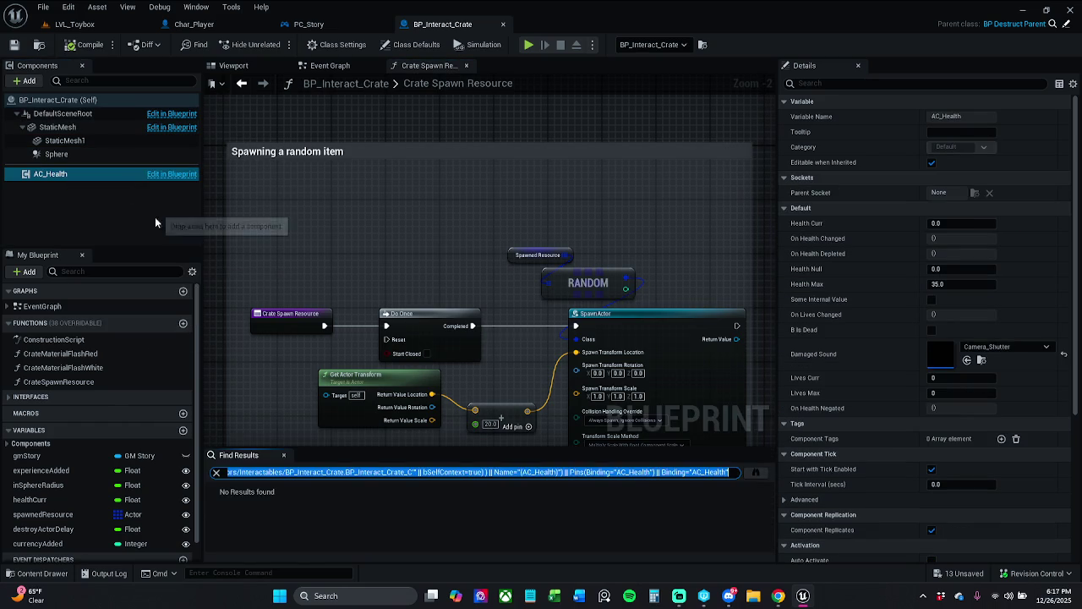
pyautogui.click(288, 449)
pyautogui.click(89, 174)
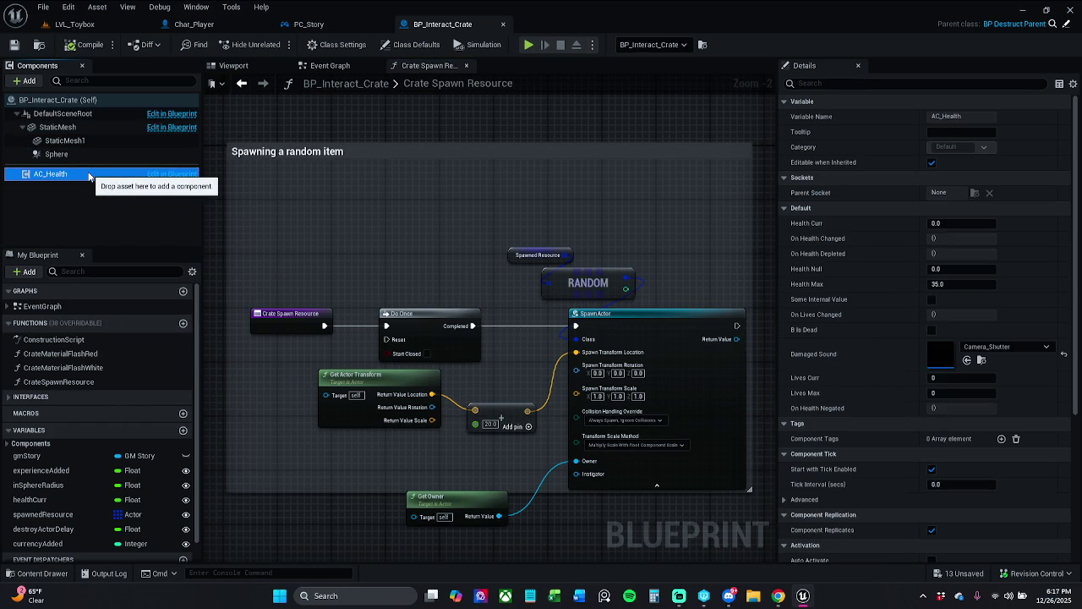
pyautogui.click(93, 154)
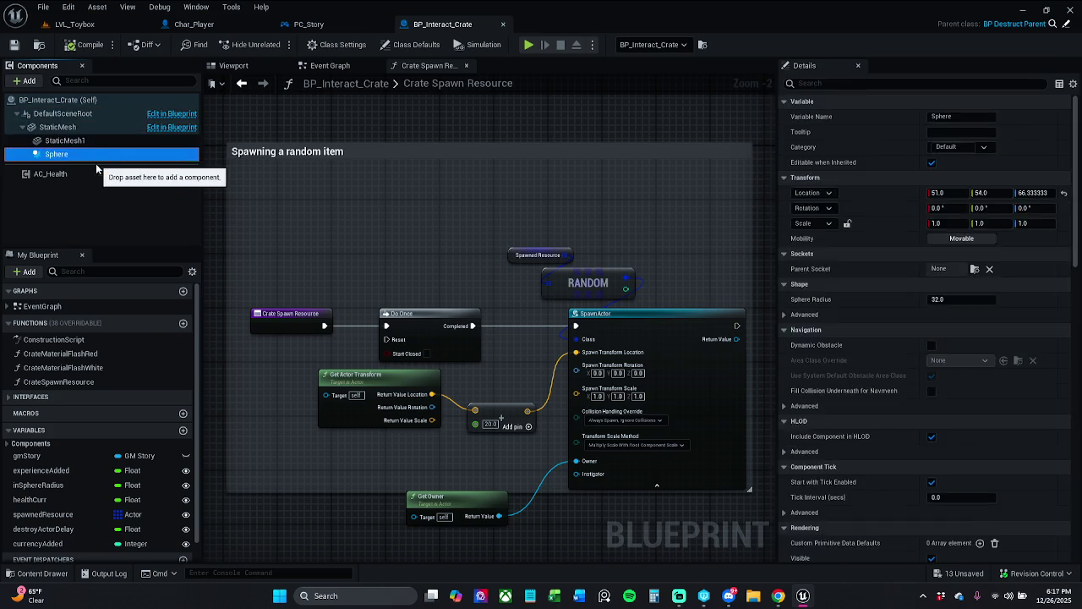
pyautogui.click(99, 173)
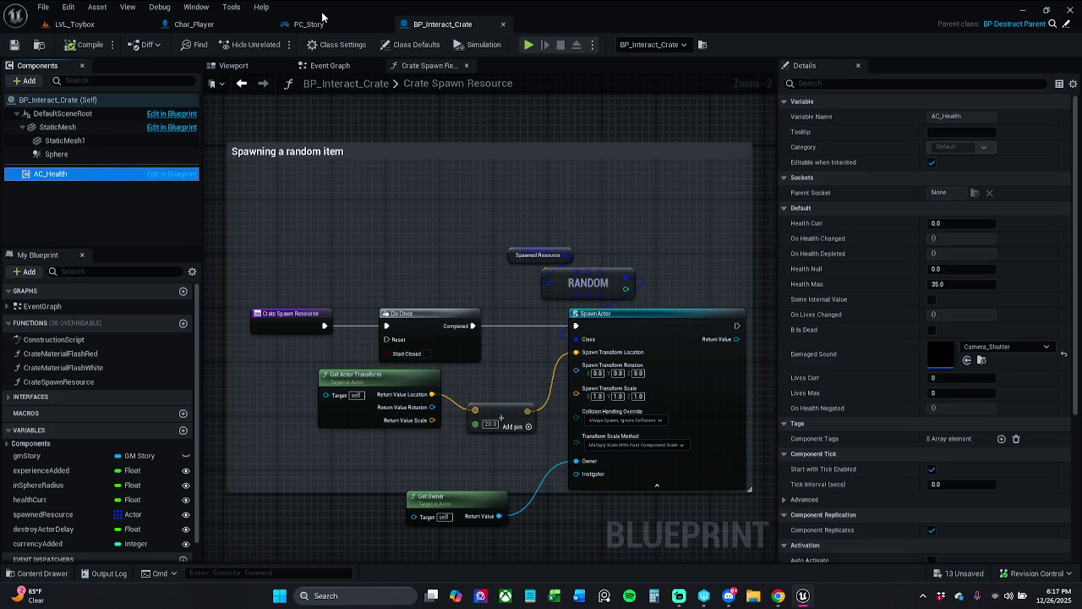
pyautogui.click(1071, 27)
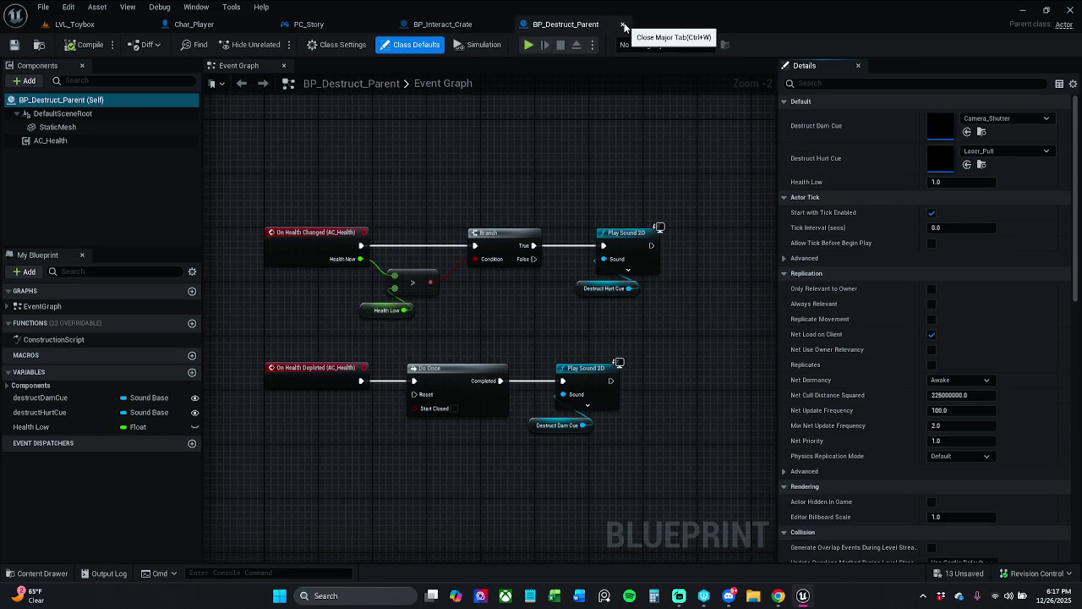
# Delete the Static Mesh, Is Valid and Set Overlay Material nodes from the crate's overlap logic
pyautogui.click(624, 25)
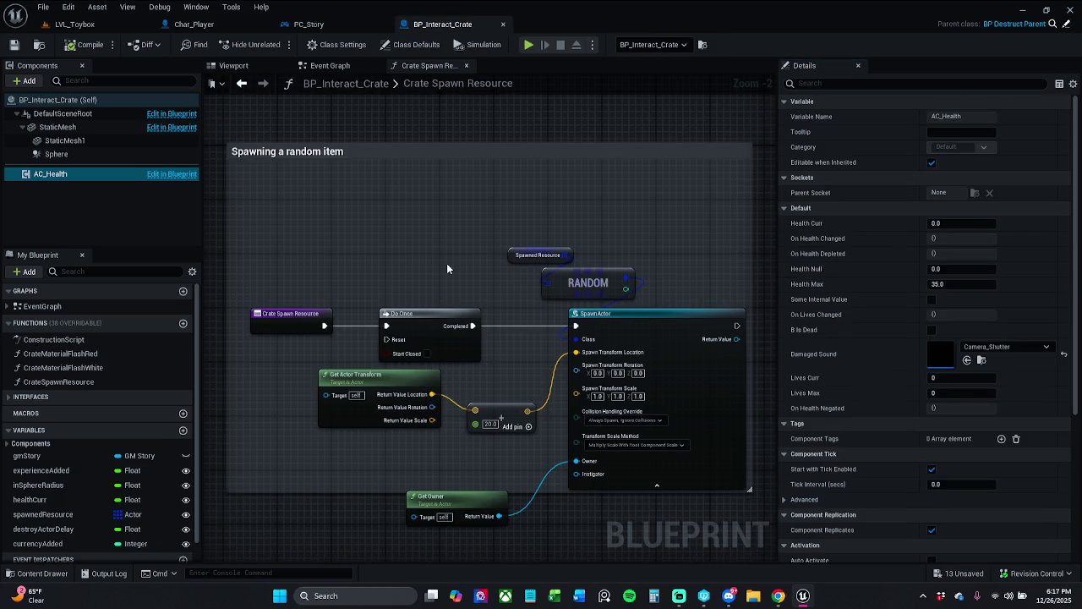
pyautogui.click(347, 66)
pyautogui.scroll(-6, 444, 307)
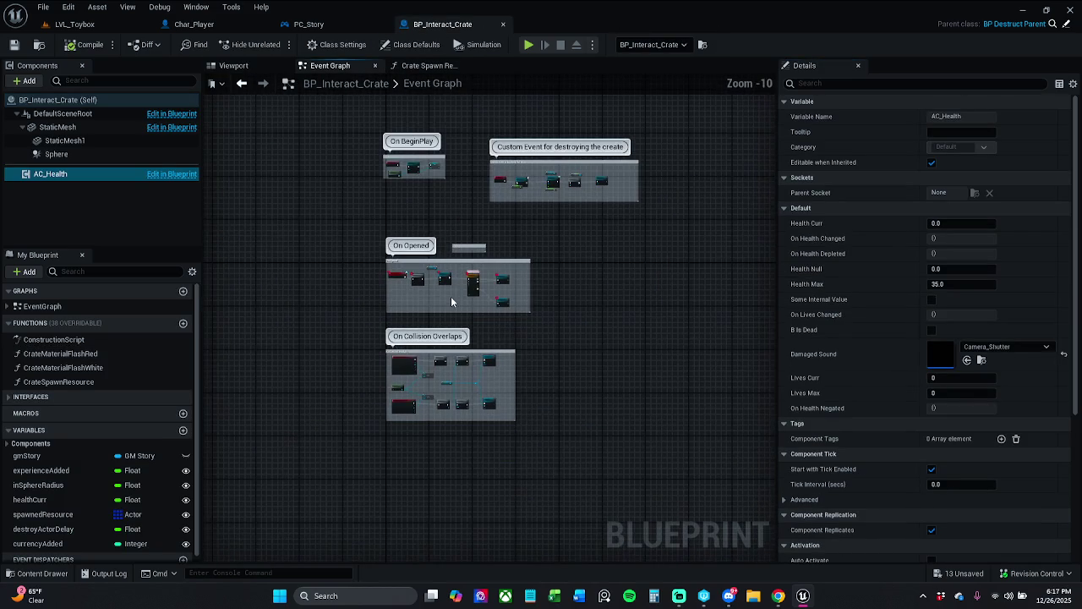
pyautogui.scroll(-2, 453, 285)
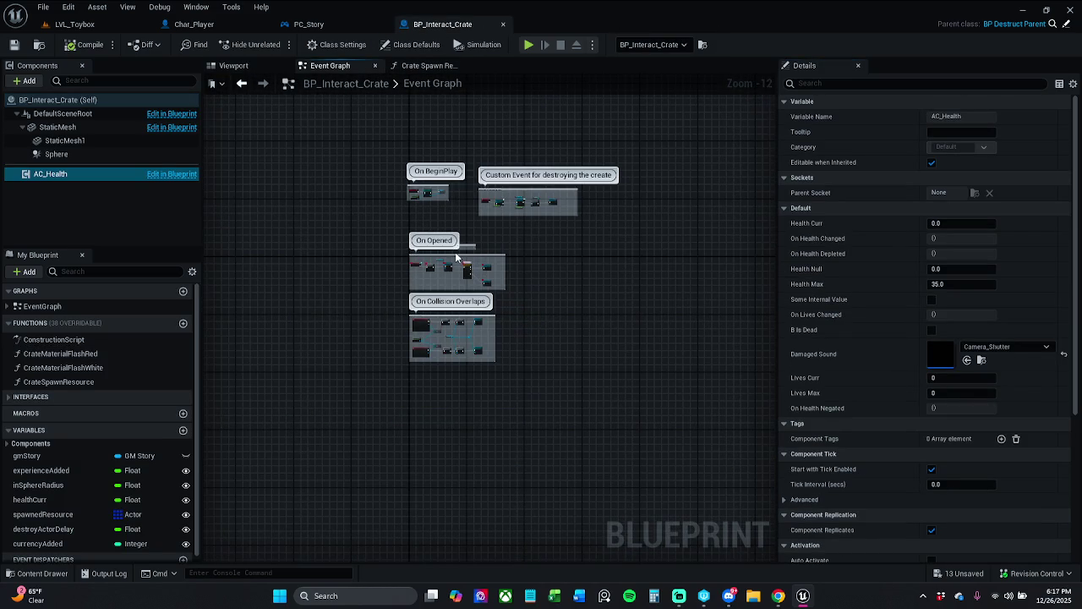
pyautogui.scroll(3, 457, 258)
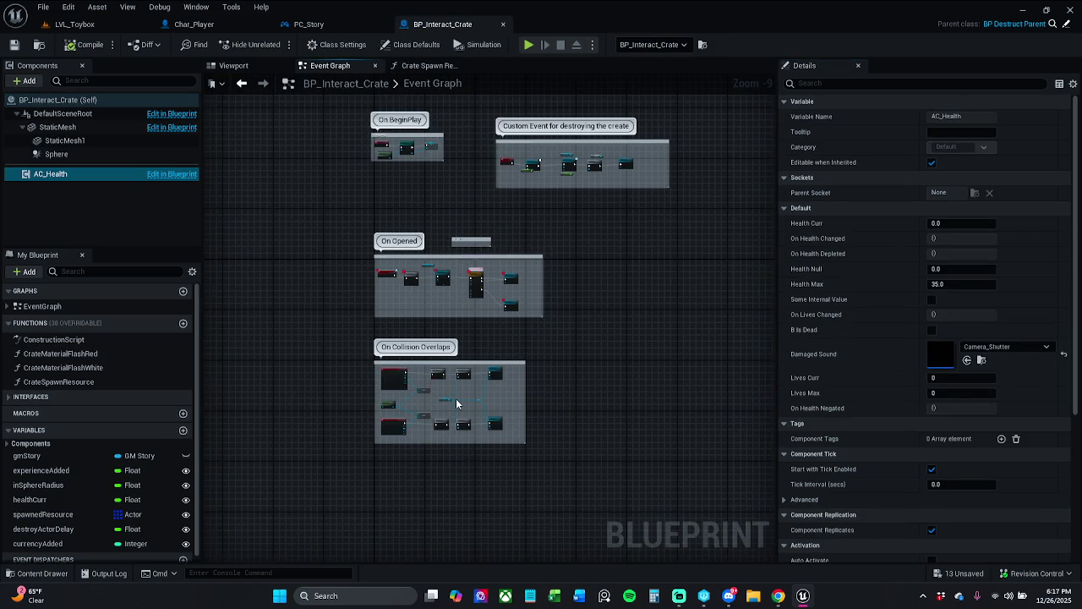
pyautogui.scroll(6, 459, 405)
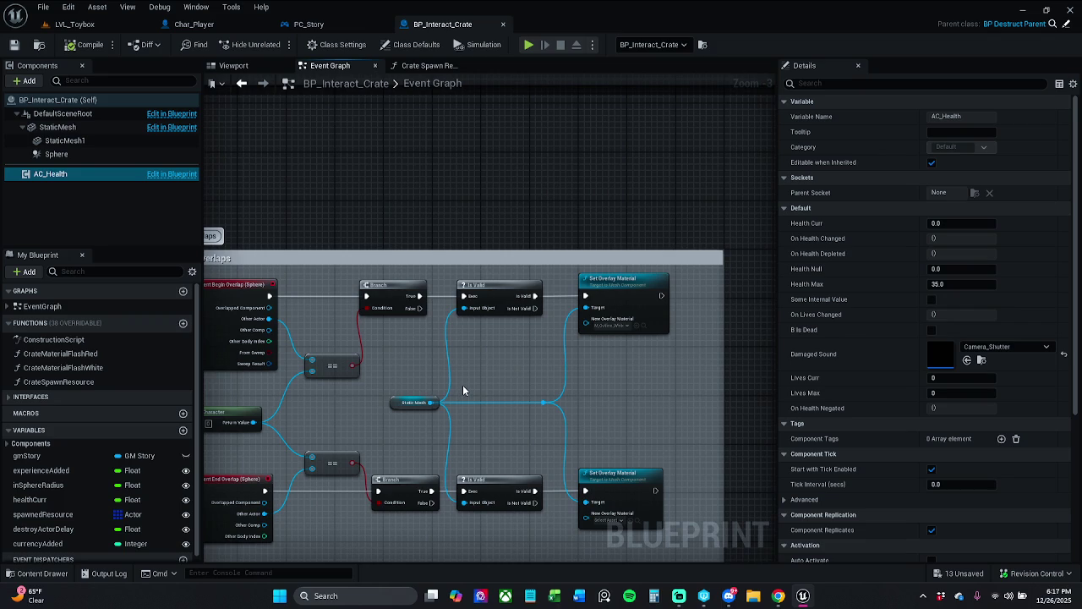
pyautogui.moveTo(390, 367)
pyautogui.mouseDown()
pyautogui.moveTo(580, 439)
pyautogui.moveTo(632, 401)
pyautogui.moveTo(625, 375)
pyautogui.mouseUp()
pyautogui.moveTo(652, 457)
pyautogui.mouseDown()
pyautogui.moveTo(475, 210)
pyautogui.moveTo(443, 214)
pyautogui.mouseUp()
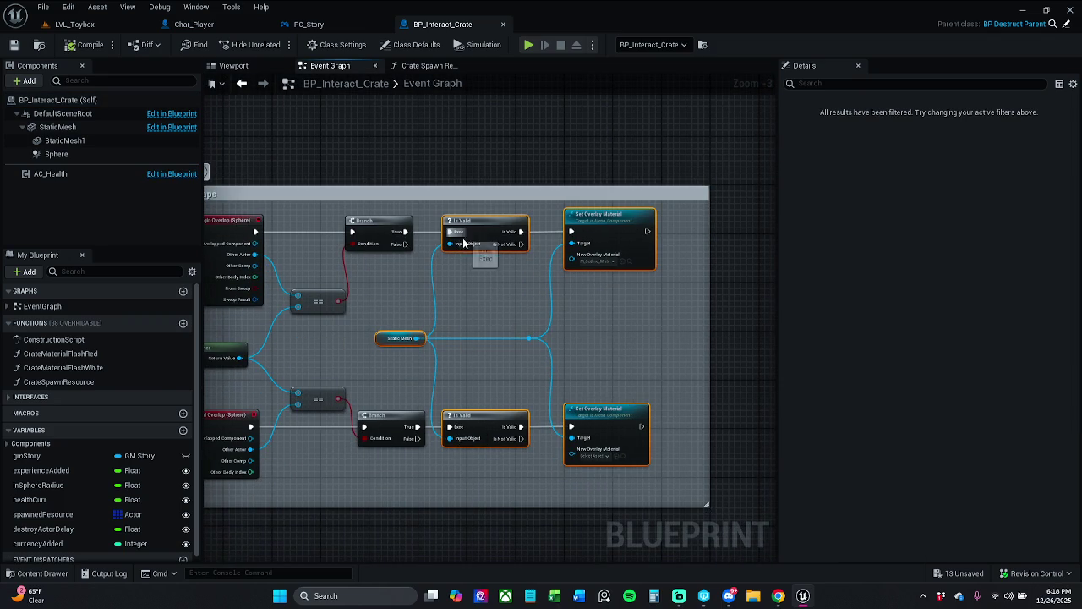
pyautogui.moveTo(565, 353); pyautogui.dragTo(498, 320)
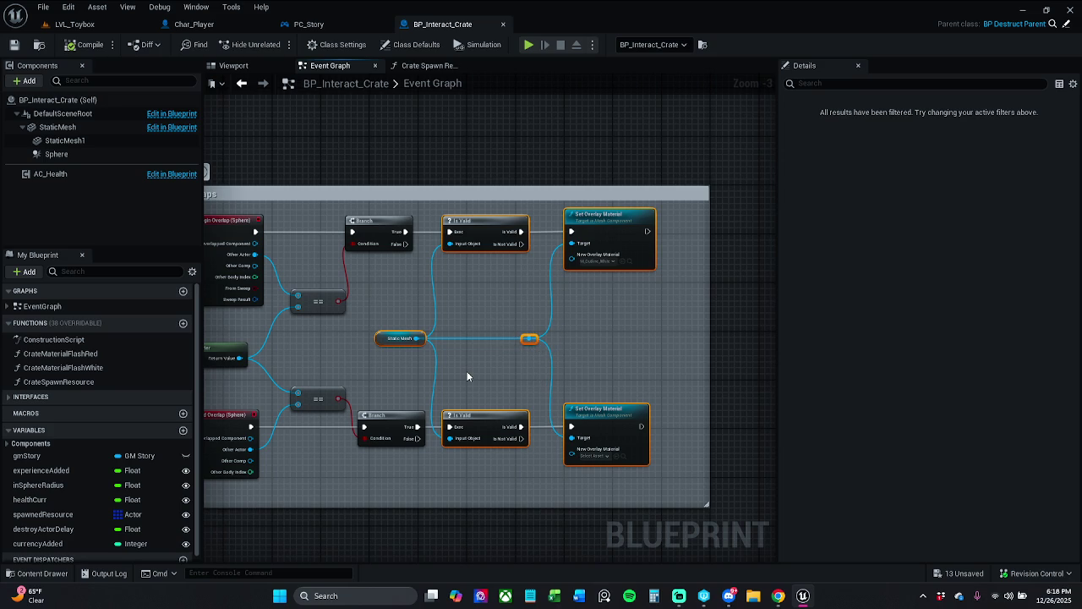
pyautogui.press('Delete')
# Compile and save BP_Interact_Crate, then bring up PC_Story's Controller Functions graph
pyautogui.moveTo(401, 387); pyautogui.dragTo(483, 382)
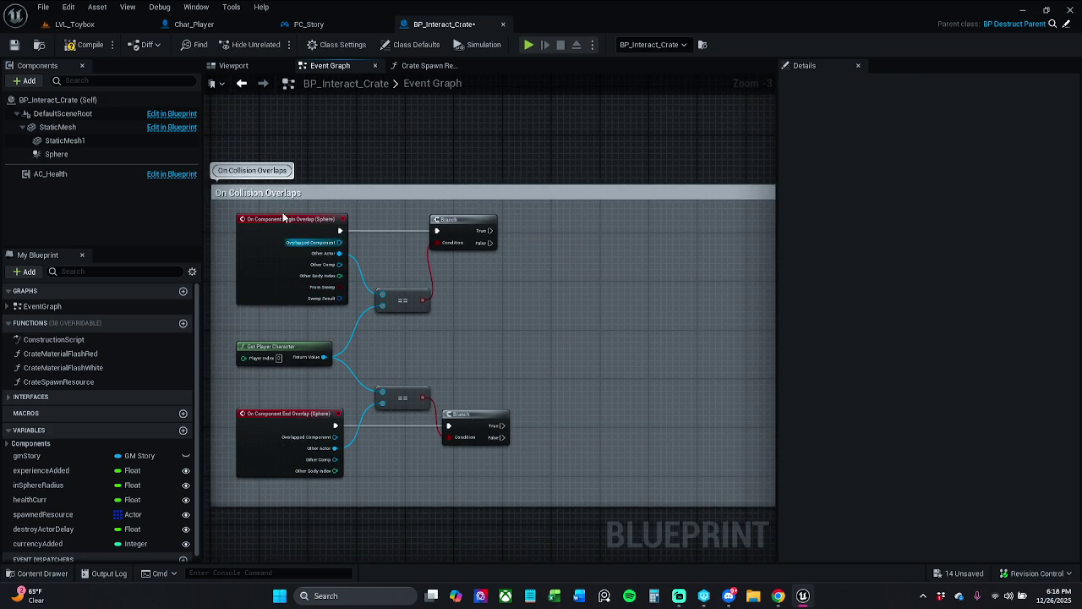
pyautogui.click(84, 44)
pyautogui.click(14, 44)
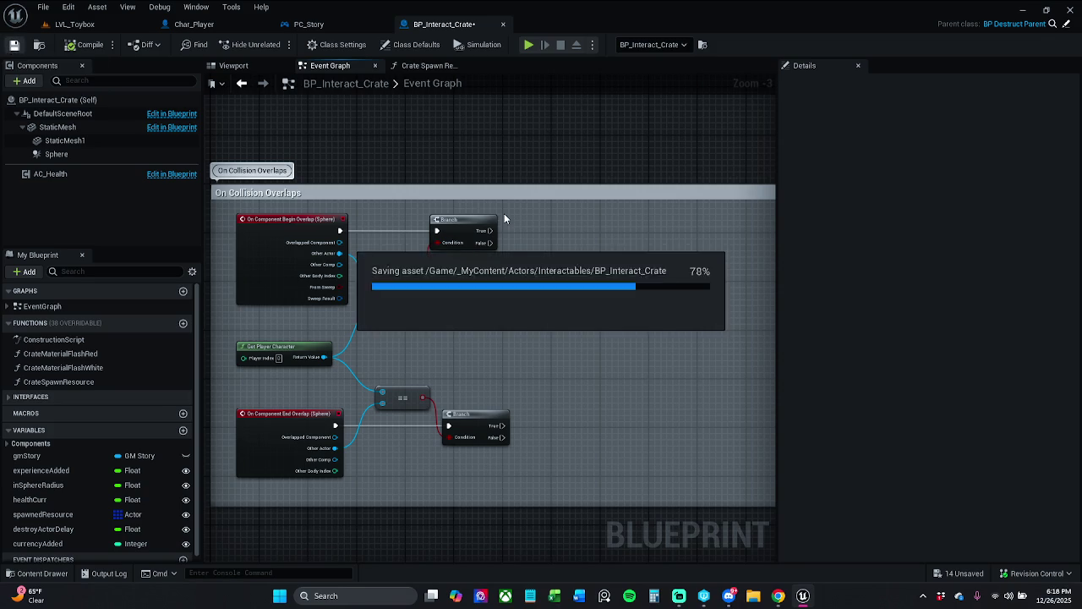
pyautogui.moveTo(502, 167)
pyautogui.mouseDown()
pyautogui.moveTo(499, 341)
pyautogui.moveTo(569, 193)
pyautogui.moveTo(590, 417)
pyautogui.moveTo(554, 306)
pyautogui.mouseUp()
pyautogui.scroll(2, 516, 252)
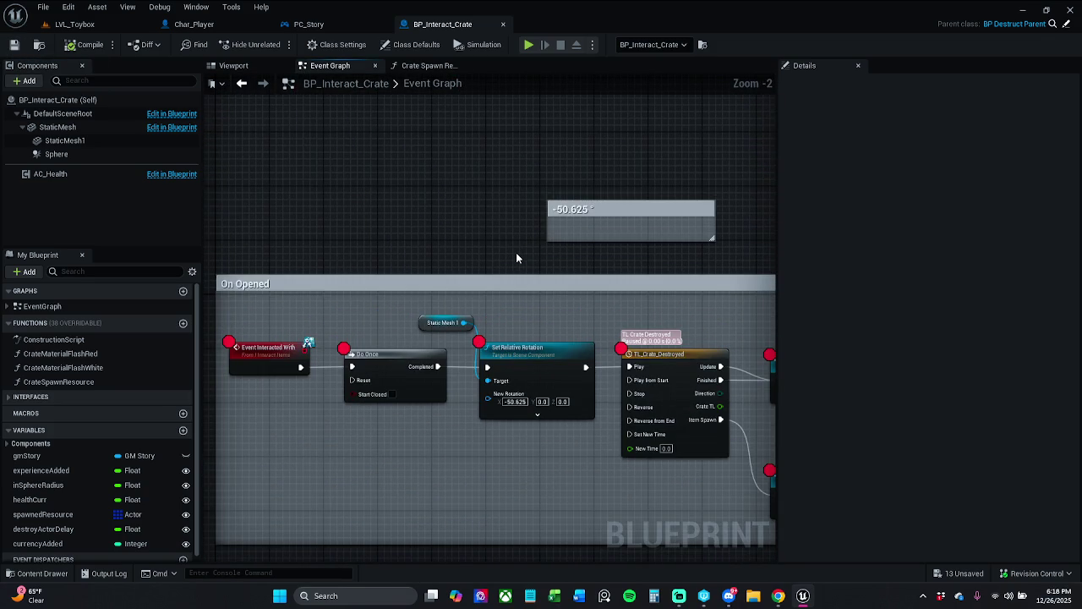
pyautogui.moveTo(516, 236); pyautogui.dragTo(536, 285)
pyautogui.scroll(-3, 532, 253)
pyautogui.moveTo(532, 236)
pyautogui.mouseDown()
pyautogui.moveTo(502, 369)
pyautogui.moveTo(448, 358)
pyautogui.moveTo(492, 302)
pyautogui.moveTo(439, 278)
pyautogui.mouseUp()
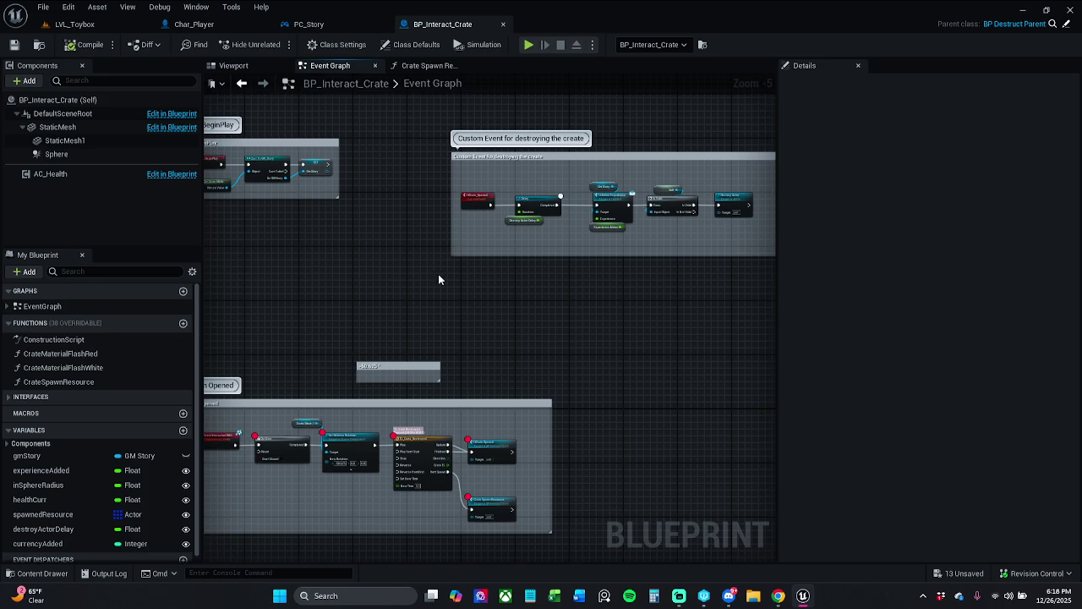
pyautogui.click(309, 24)
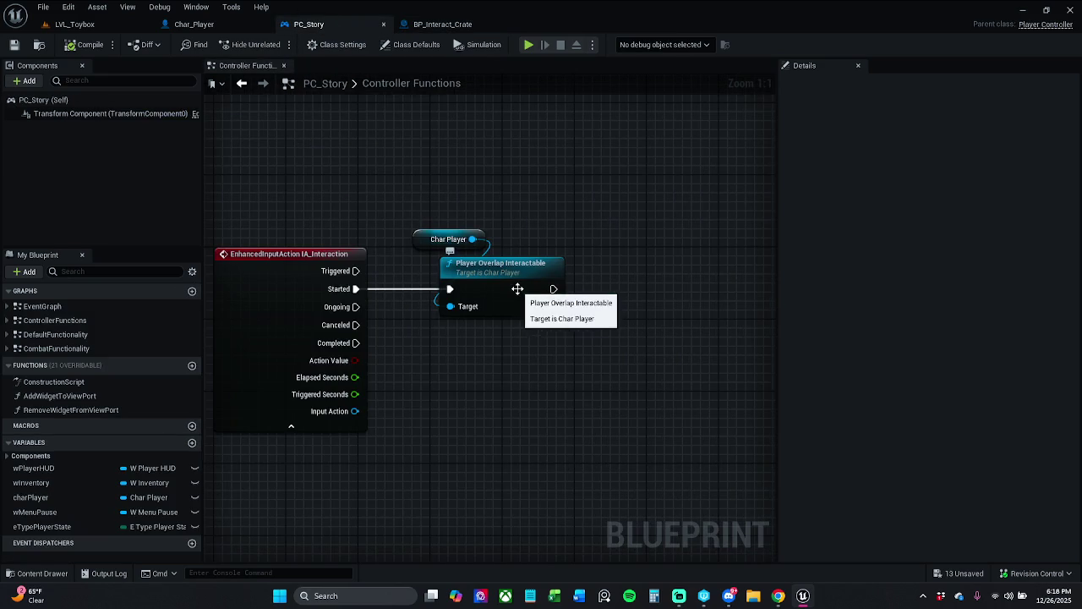
# In Char_Player's Player Overlap Interactable, delete the Interacted With node and its reroute knot
pyautogui.doubleClick(519, 287)
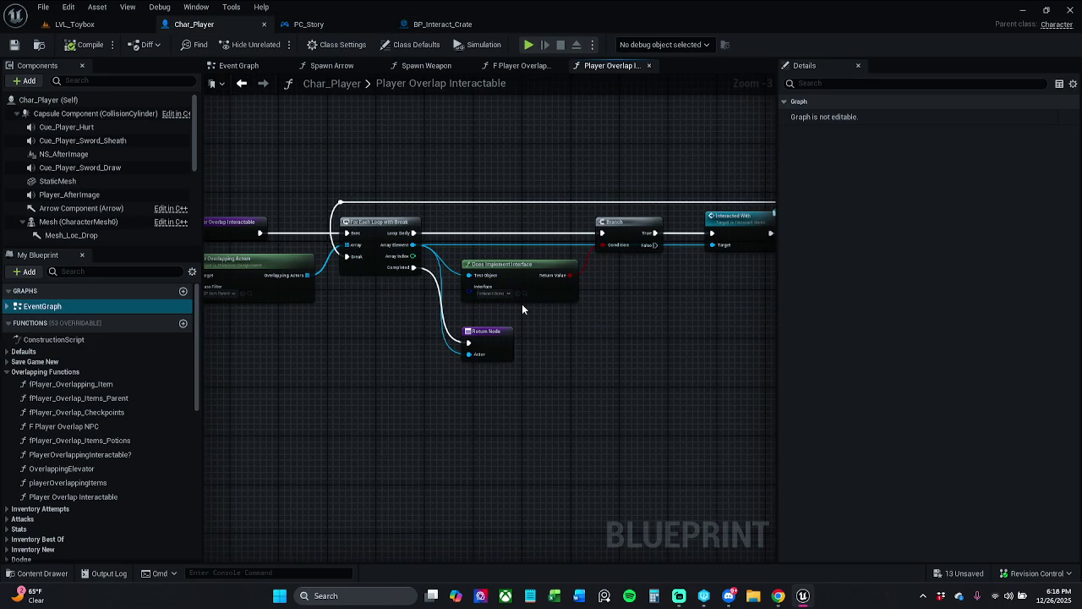
pyautogui.scroll(1, 521, 304)
pyautogui.moveTo(676, 247); pyautogui.dragTo(880, 211)
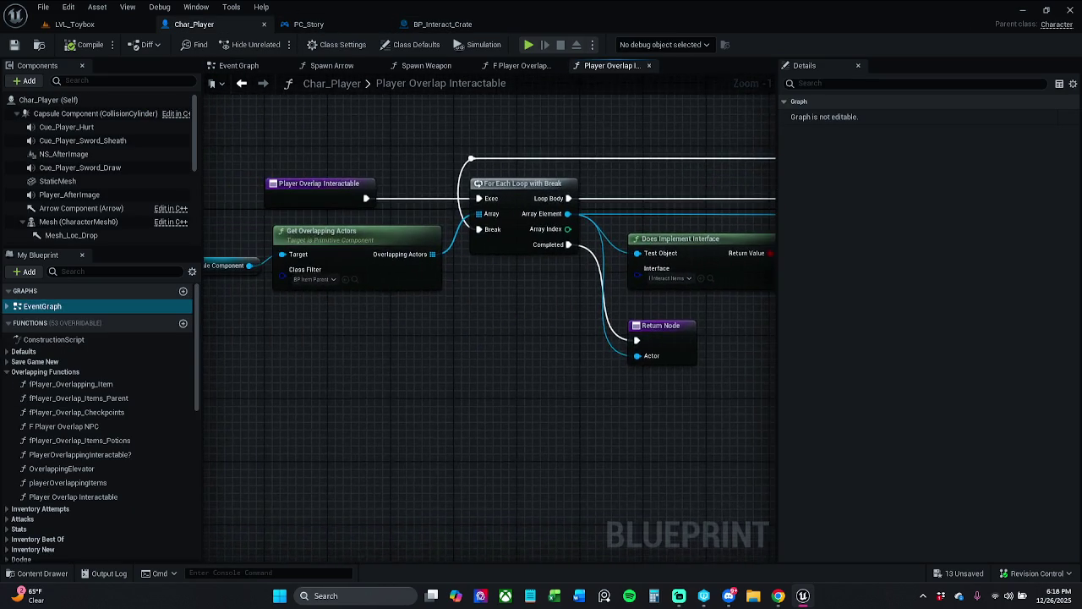
pyautogui.scroll(1, 879, 211)
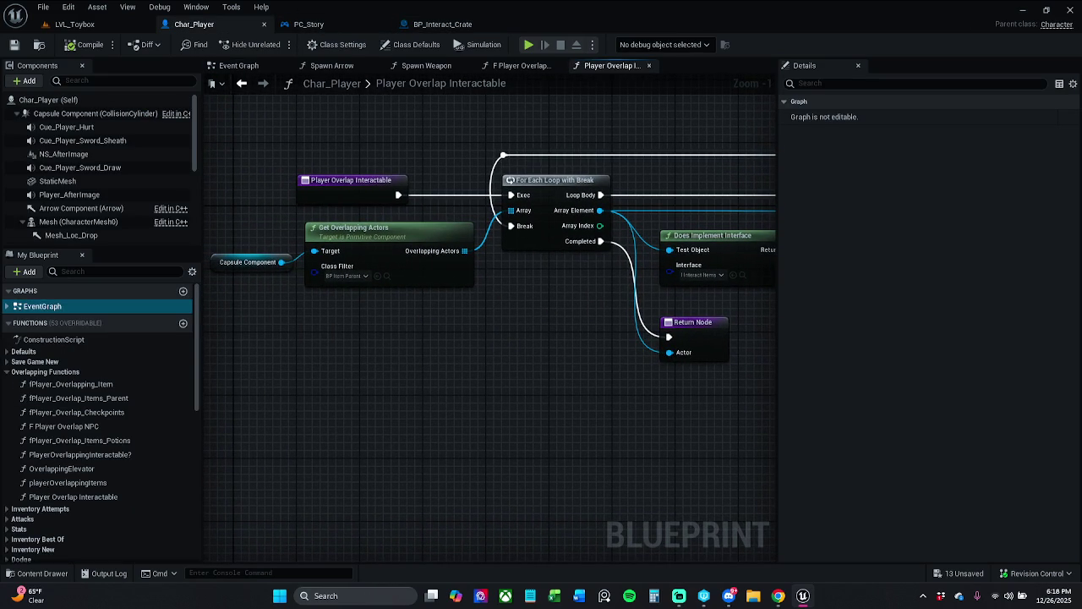
pyautogui.moveTo(1014, 261); pyautogui.dragTo(601, 258)
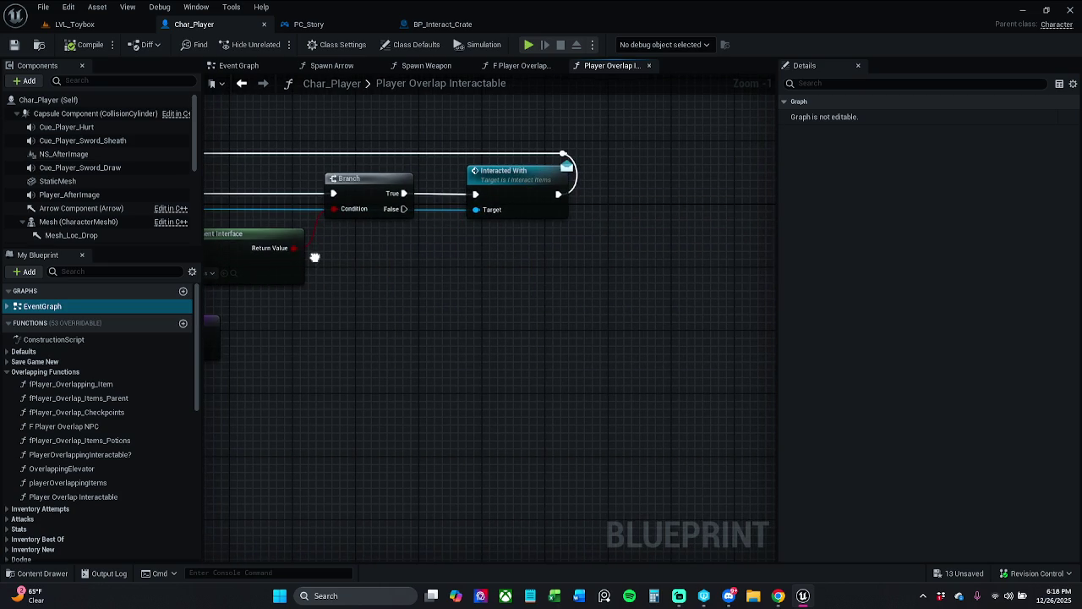
pyautogui.moveTo(441, 254); pyautogui.dragTo(524, 268)
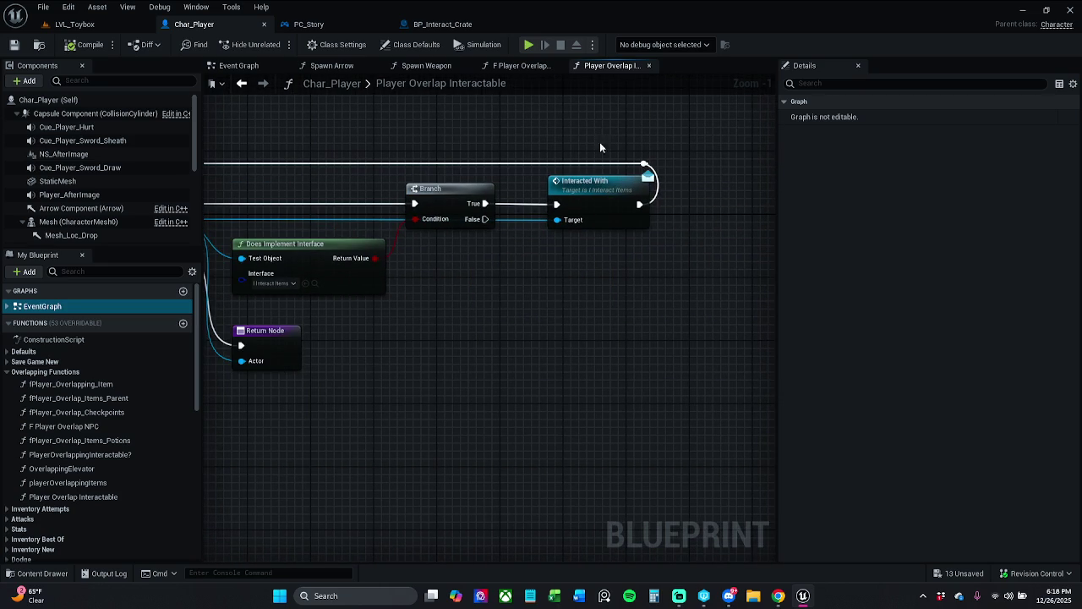
pyautogui.moveTo(600, 148); pyautogui.dragTo(689, 257)
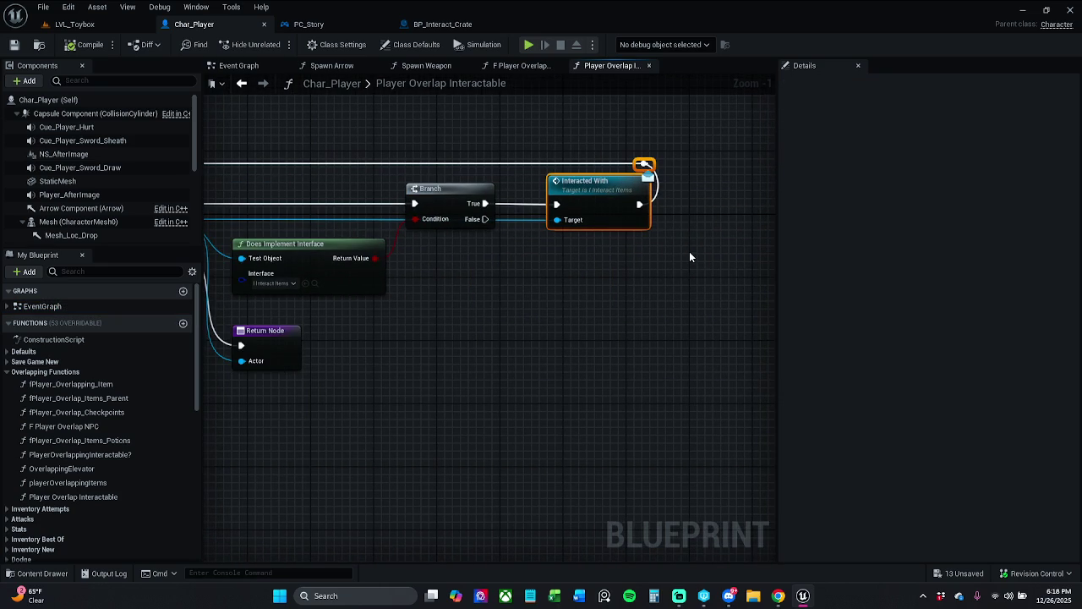
pyautogui.press('Delete')
# Remove the leftover knot, wire Branch True to the For Each Loop Break, and return to PC_Story
pyautogui.scroll(-1, 555, 292)
pyautogui.moveTo(555, 292)
pyautogui.mouseDown()
pyautogui.moveTo(635, 299)
pyautogui.moveTo(602, 285)
pyautogui.moveTo(614, 286)
pyautogui.mouseUp()
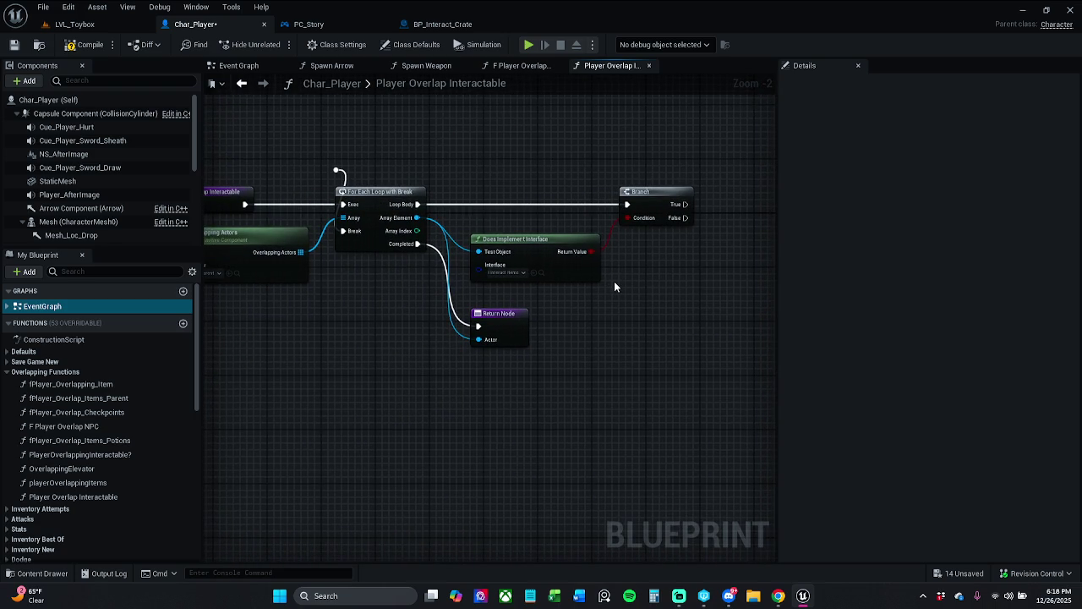
pyautogui.click(339, 170)
pyautogui.press('Delete')
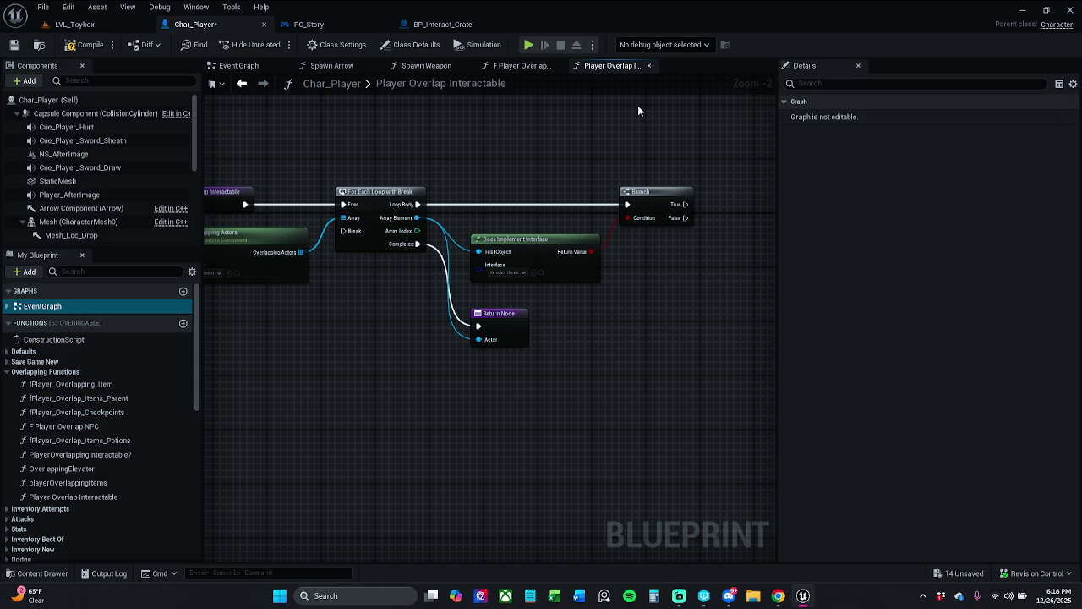
pyautogui.moveTo(685, 203)
pyautogui.mouseDown()
pyautogui.moveTo(456, 251)
pyautogui.moveTo(352, 237)
pyautogui.mouseUp()
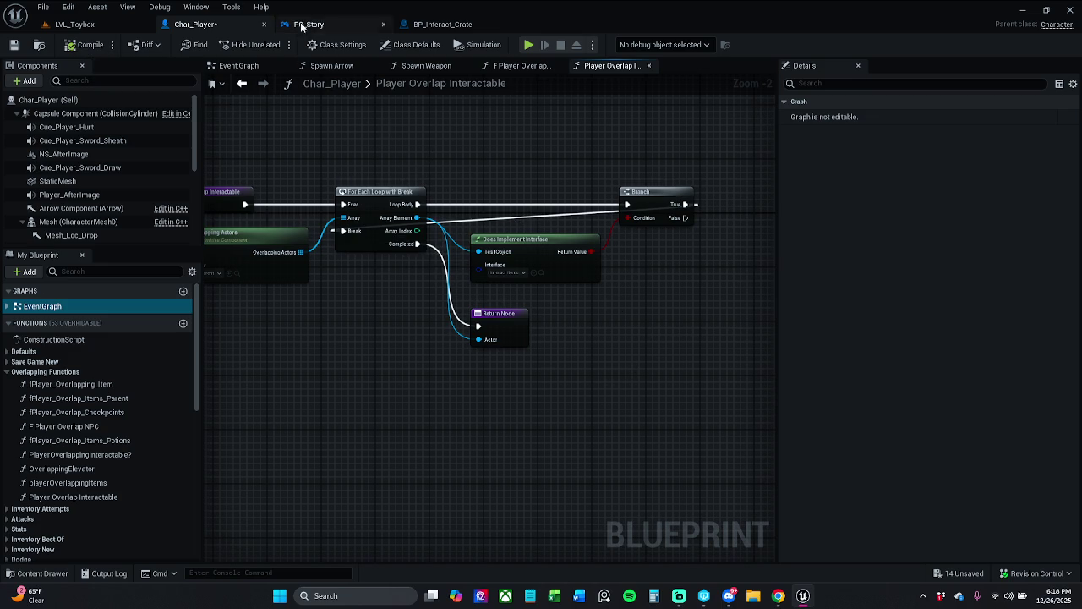
pyautogui.click(353, 24)
pyautogui.click(638, 294)
pyautogui.moveTo(362, 193); pyautogui.dragTo(445, 319)
# Paste an Interacted With call, wiring the overlapped Actor to Target and exec from Player Overlap Interactable
pyautogui.rightClick(436, 271)
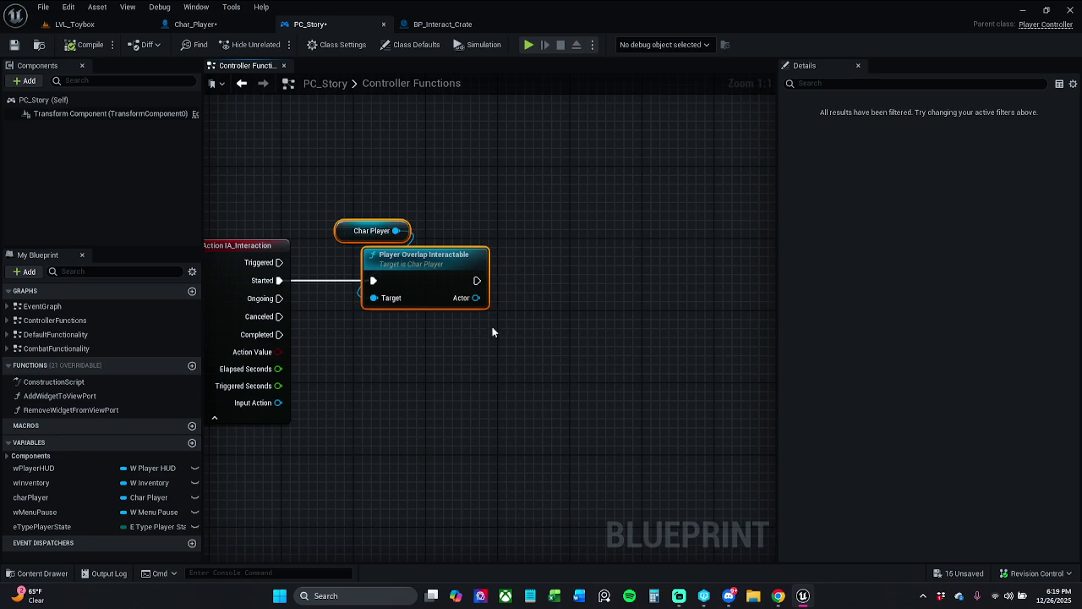
pyautogui.doubleClick(480, 256)
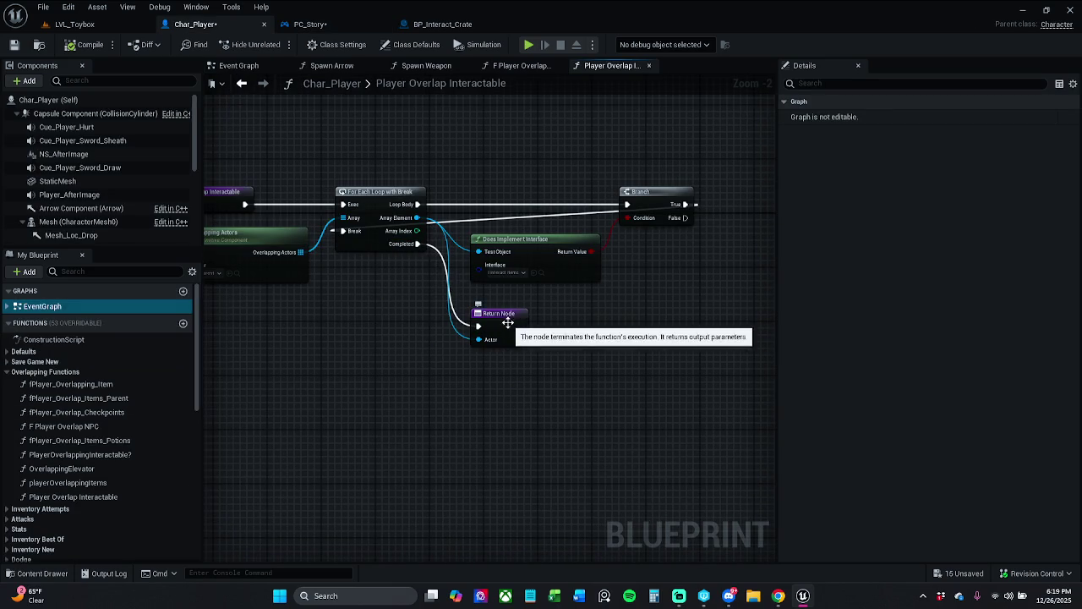
pyautogui.click(356, 23)
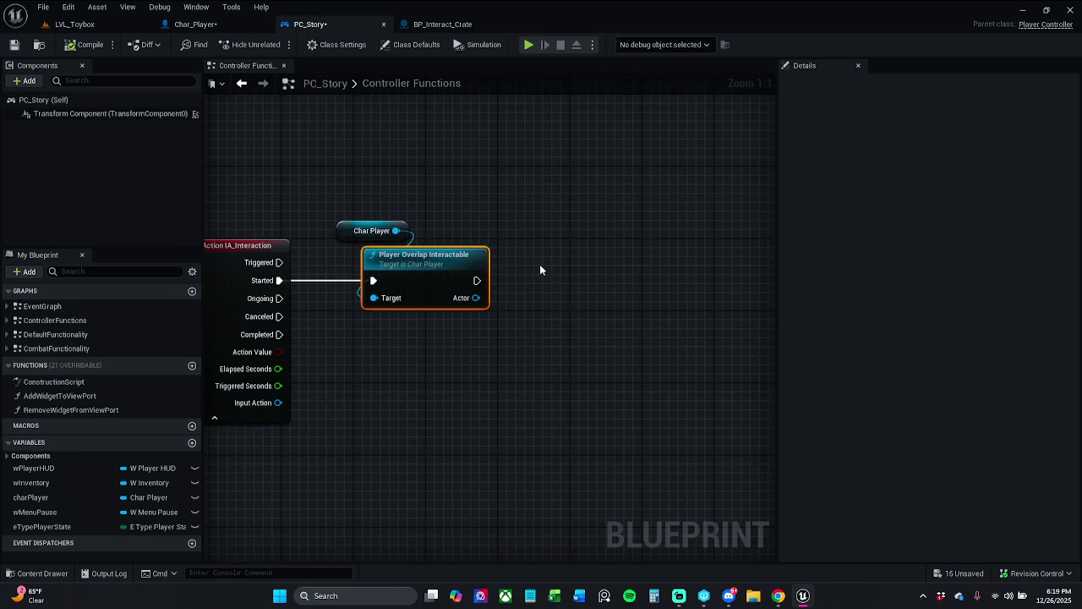
pyautogui.hotkey('ctrl', 'v')
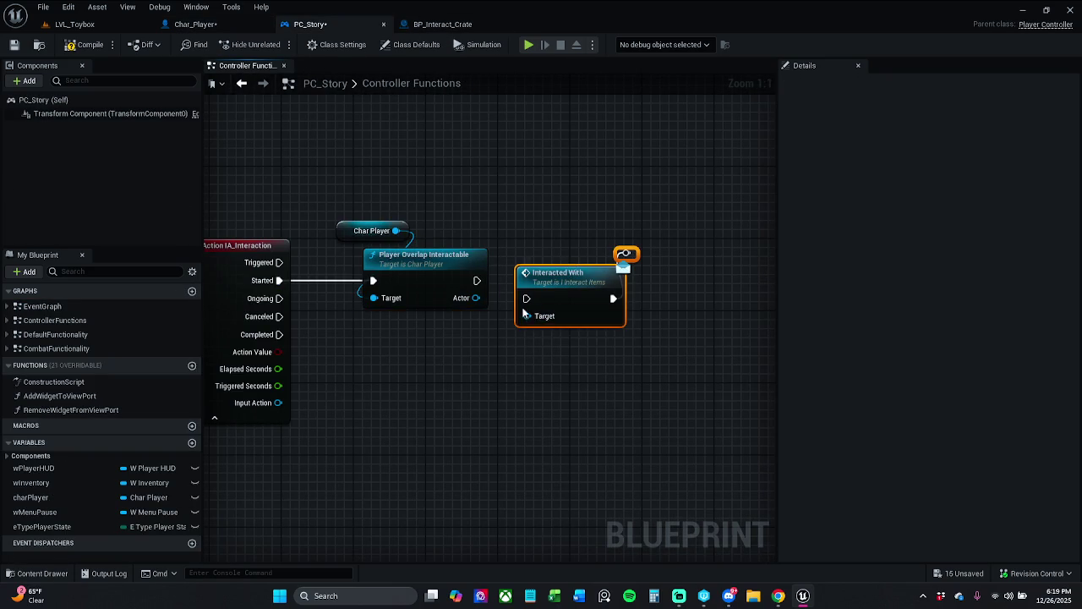
pyautogui.moveTo(526, 297)
pyautogui.mouseDown()
pyautogui.moveTo(476, 297)
pyautogui.moveTo(492, 284)
pyautogui.moveTo(477, 280)
pyautogui.mouseUp()
pyautogui.click(569, 220)
pyautogui.moveTo(601, 218); pyautogui.dragTo(651, 241)
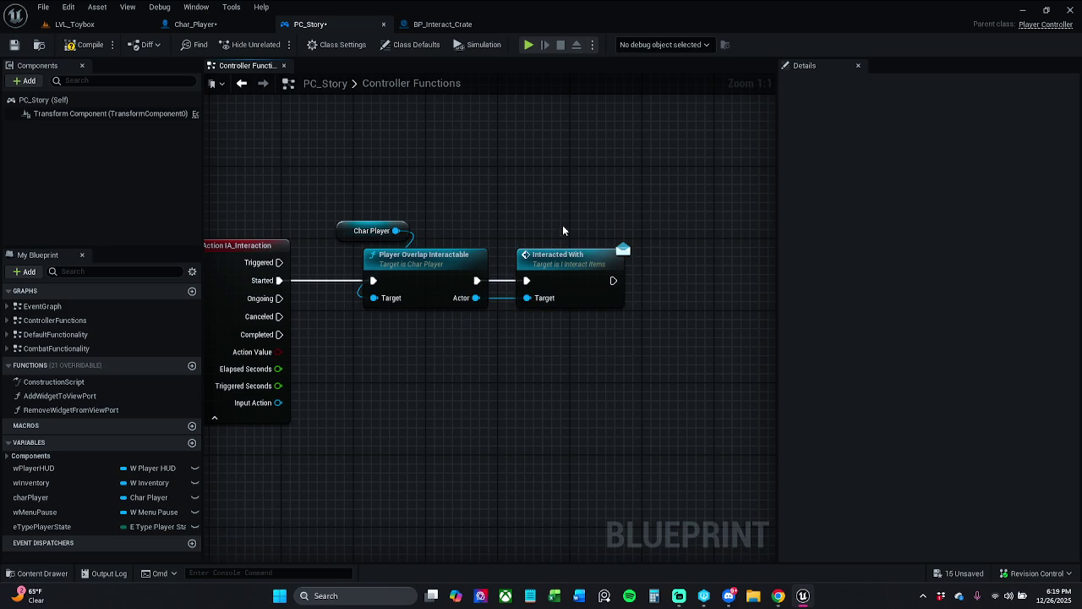
pyautogui.moveTo(572, 238); pyautogui.dragTo(590, 237)
pyautogui.click(591, 238)
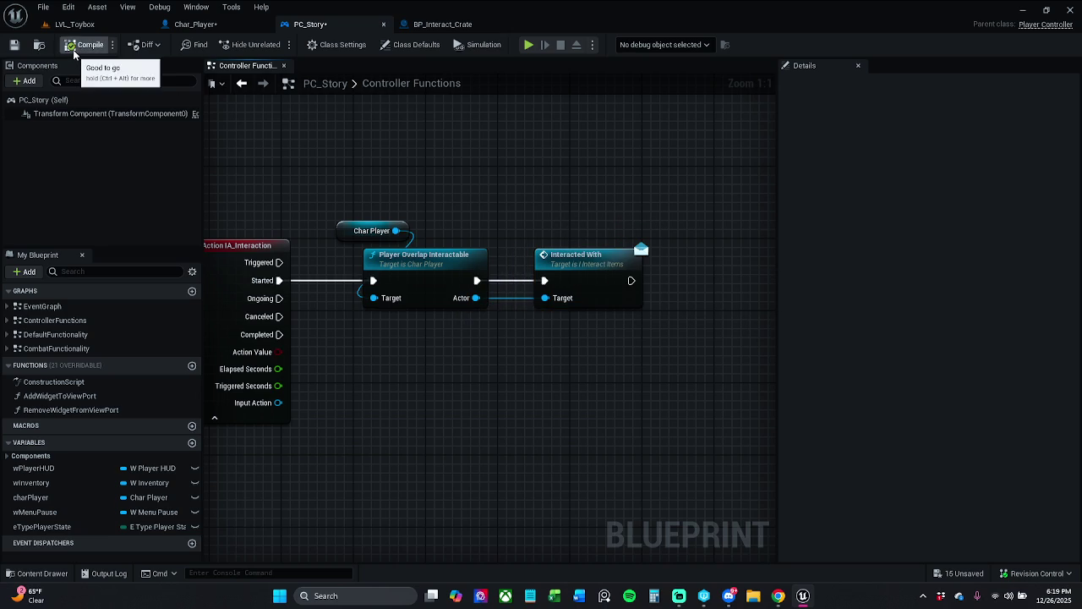
# Compile and save PC_Story, then return to the LVL_Toybox level
pyautogui.click(14, 44)
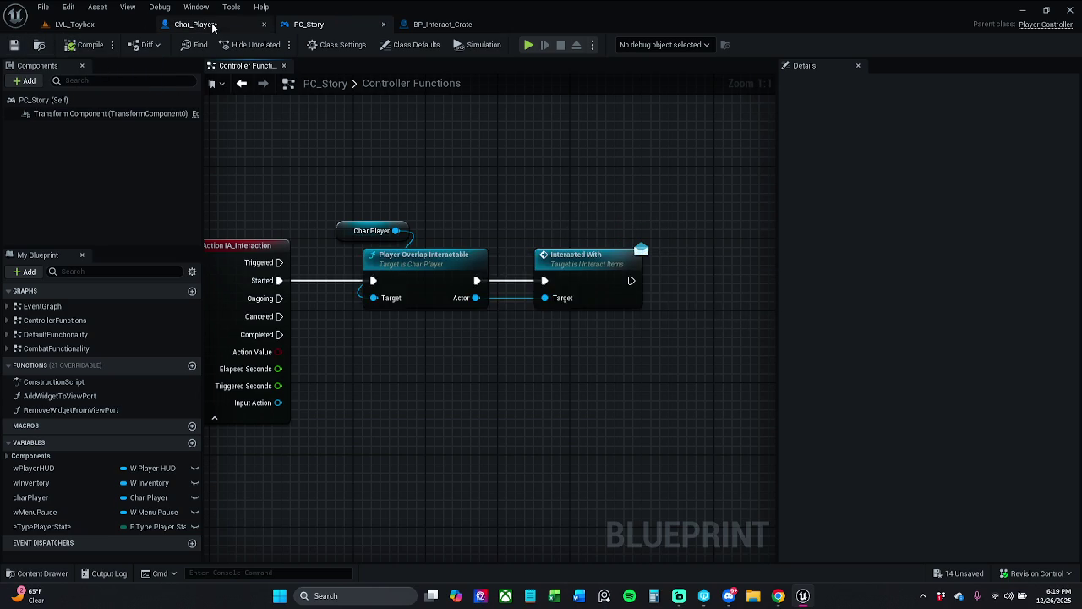
pyautogui.click(196, 24)
pyautogui.click(74, 24)
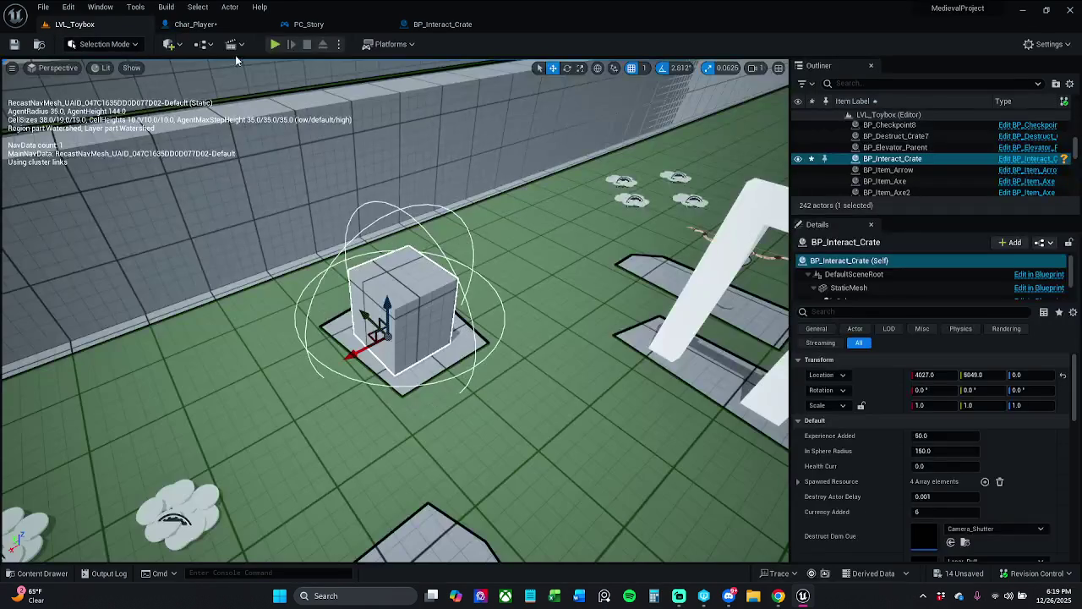
# Run a short LVL_Toybox play-test moving the character forward, then go back to PC_Story's graph
pyautogui.click(275, 49)
pyautogui.press('w')
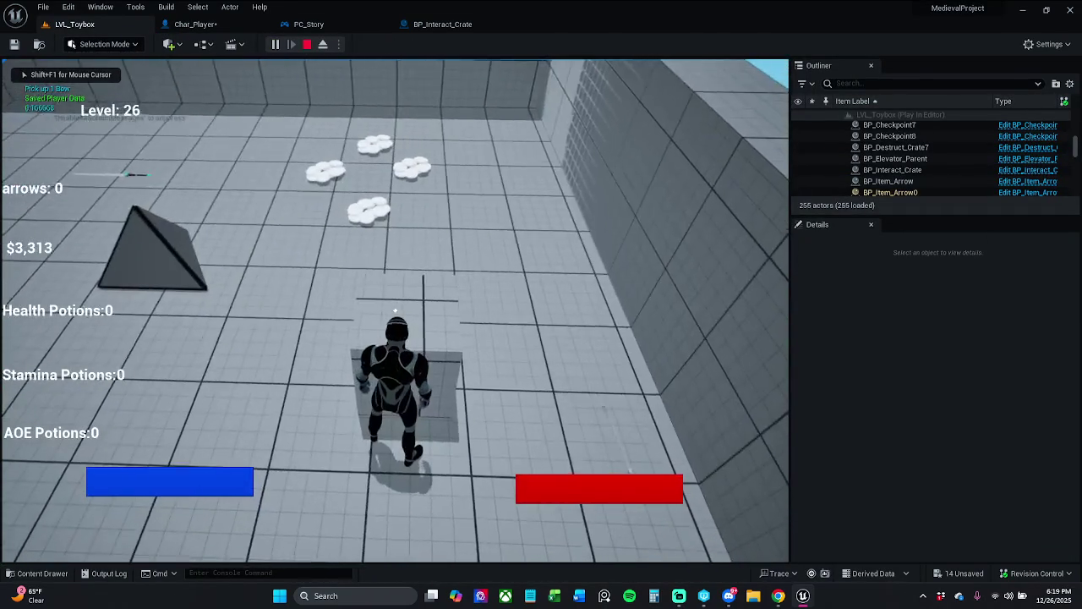
pyautogui.press('Escape')
pyautogui.click(196, 24)
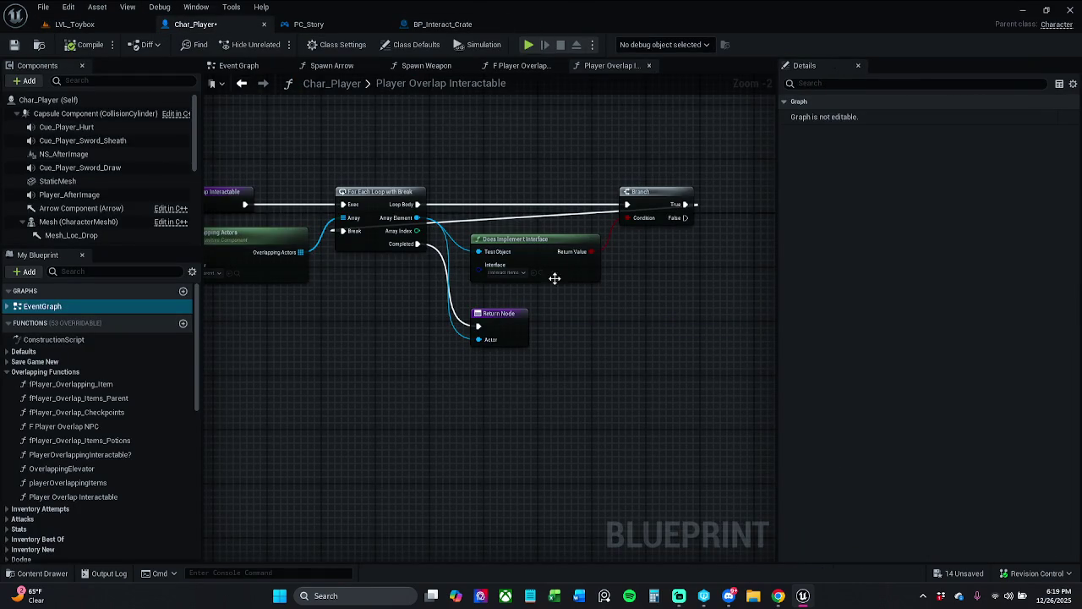
pyautogui.click(309, 24)
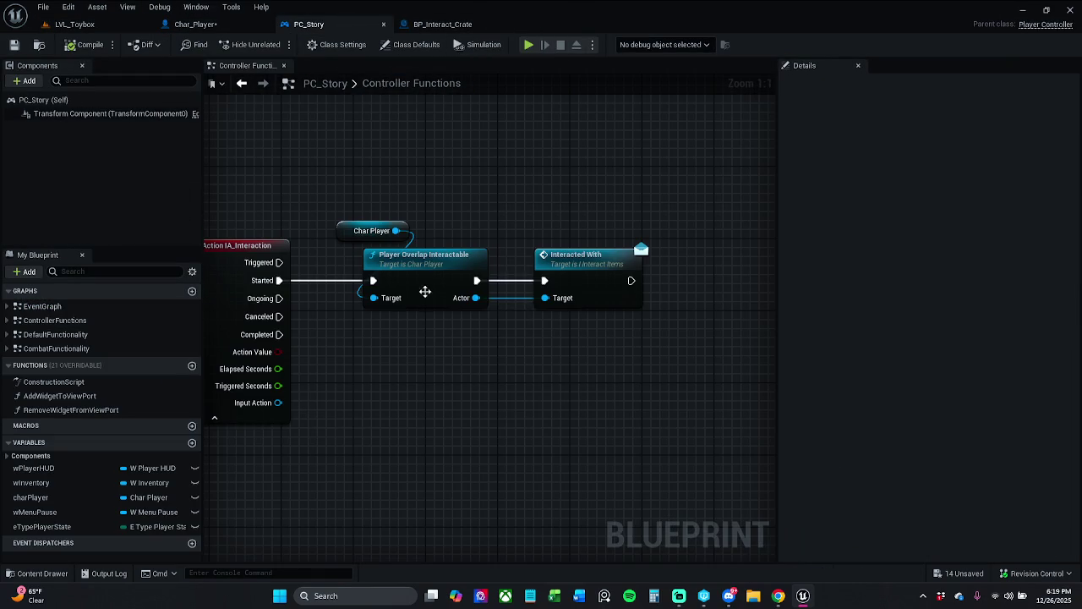
# Open Char_Player's Player Overlap Interactable graph and inspect its loop, cancelling a 'bre' node search
pyautogui.moveTo(459, 412); pyautogui.dragTo(519, 391)
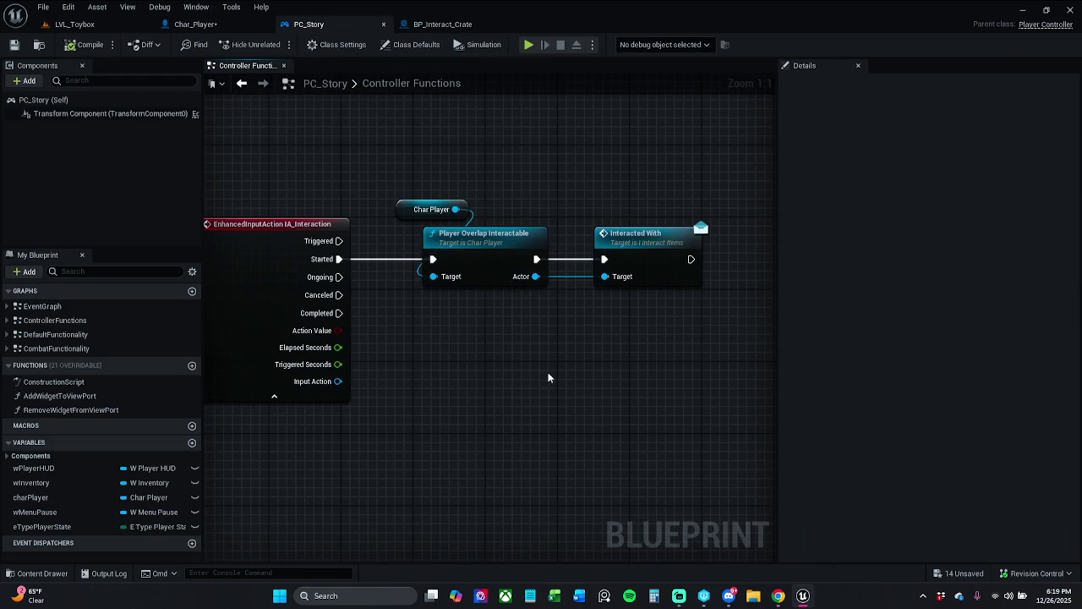
pyautogui.doubleClick(495, 258)
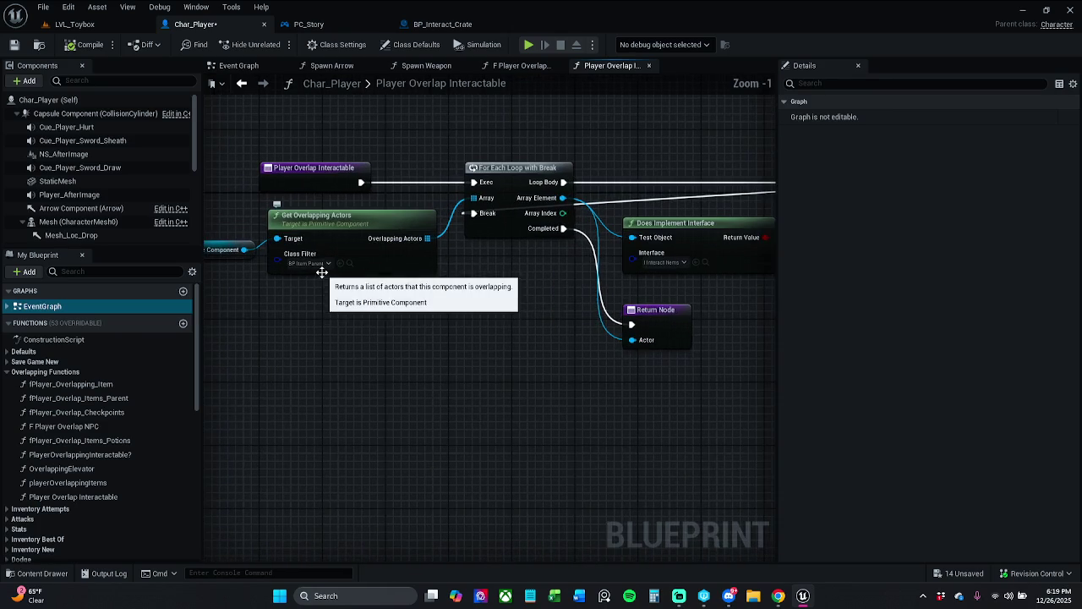
pyautogui.moveTo(459, 225); pyautogui.dragTo(521, 165)
pyautogui.write('bre')
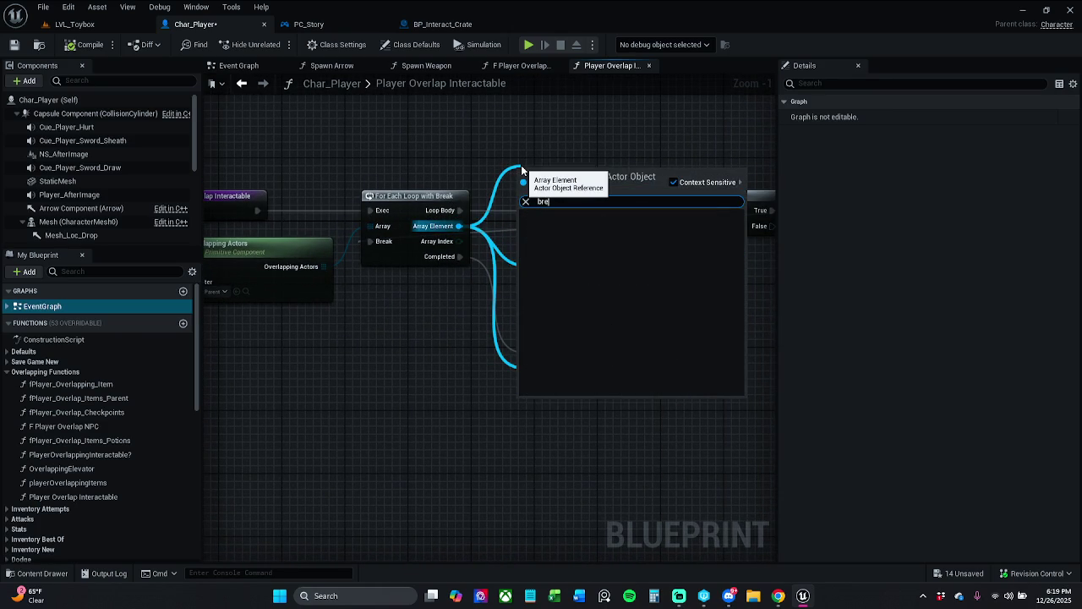
pyautogui.press('Escape')
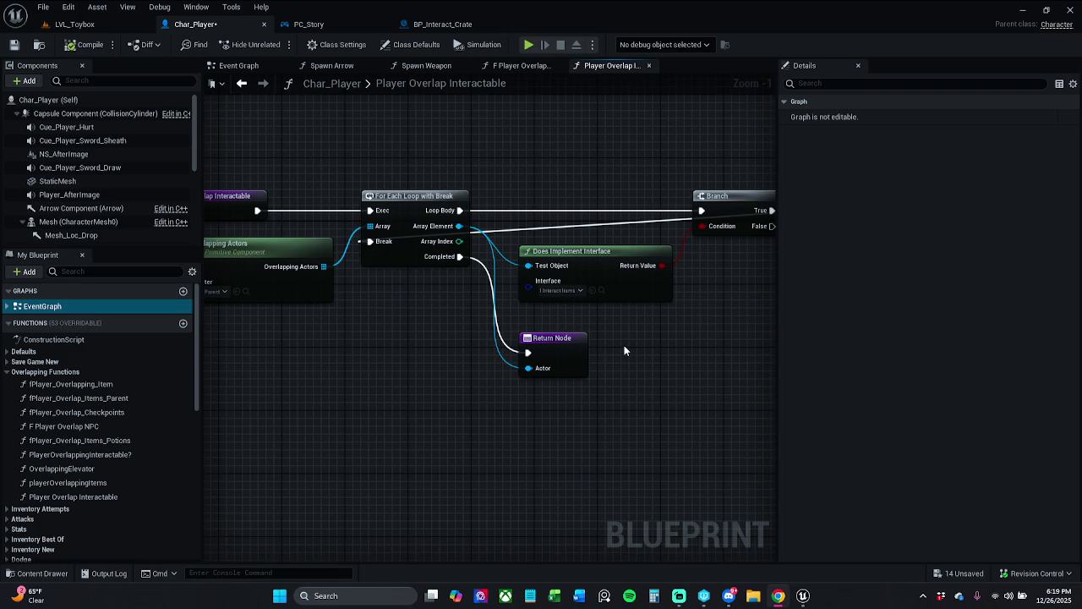
pyautogui.moveTo(624, 327); pyautogui.dragTo(536, 317)
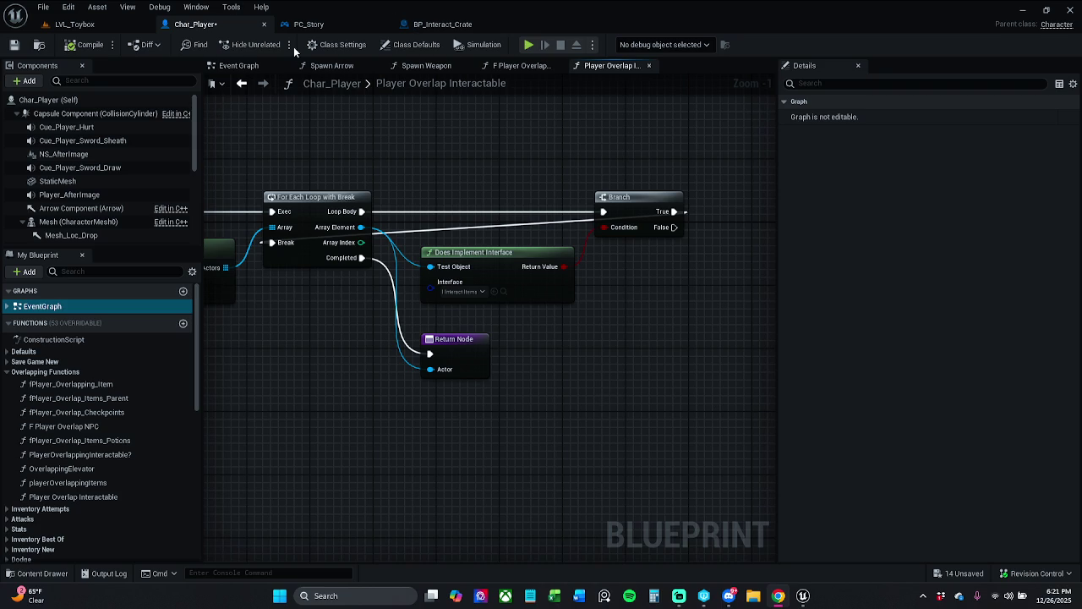
# Straighten PC_Story's three interaction nodes into one line and save PC_Story
pyautogui.click(309, 24)
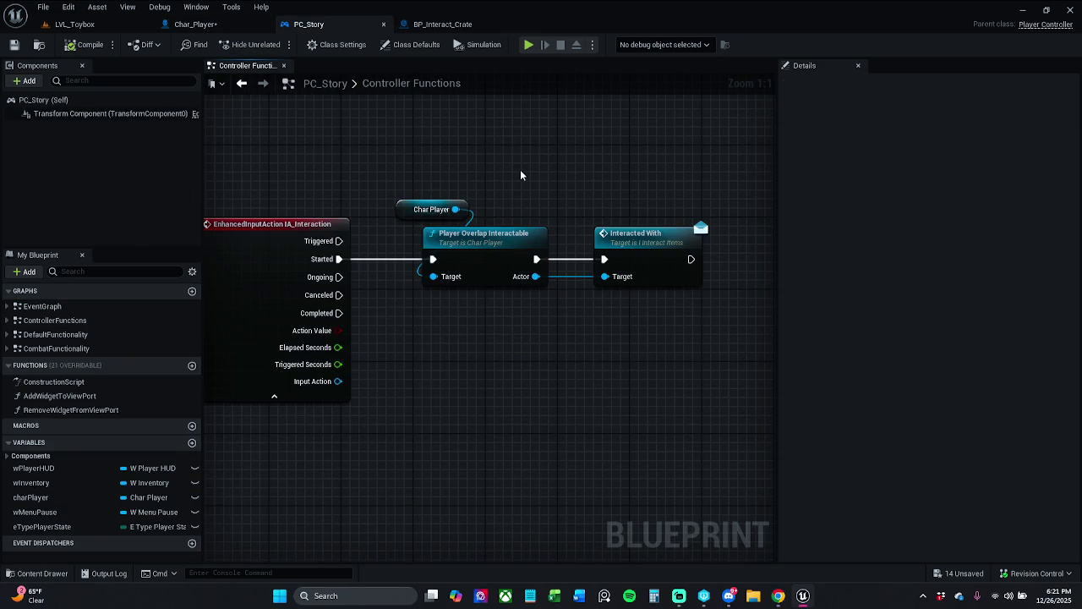
pyautogui.scroll(-1, 541, 169)
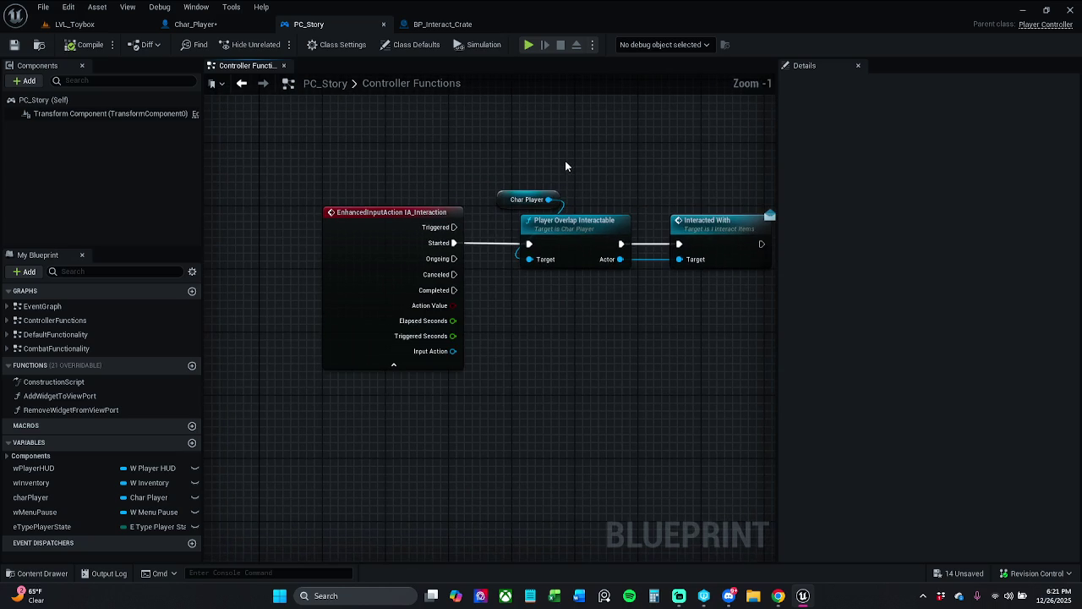
pyautogui.moveTo(439, 403); pyautogui.dragTo(733, 255)
pyautogui.press('q')
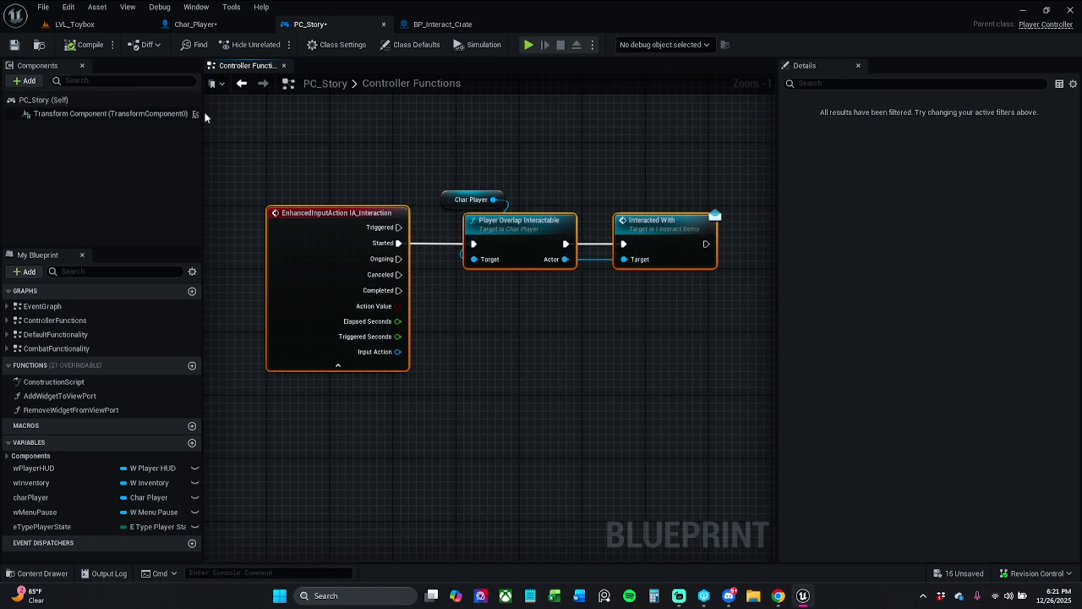
pyautogui.click(14, 43)
# Save Char_Player and show its Get Overlapping Actors node
pyautogui.click(211, 26)
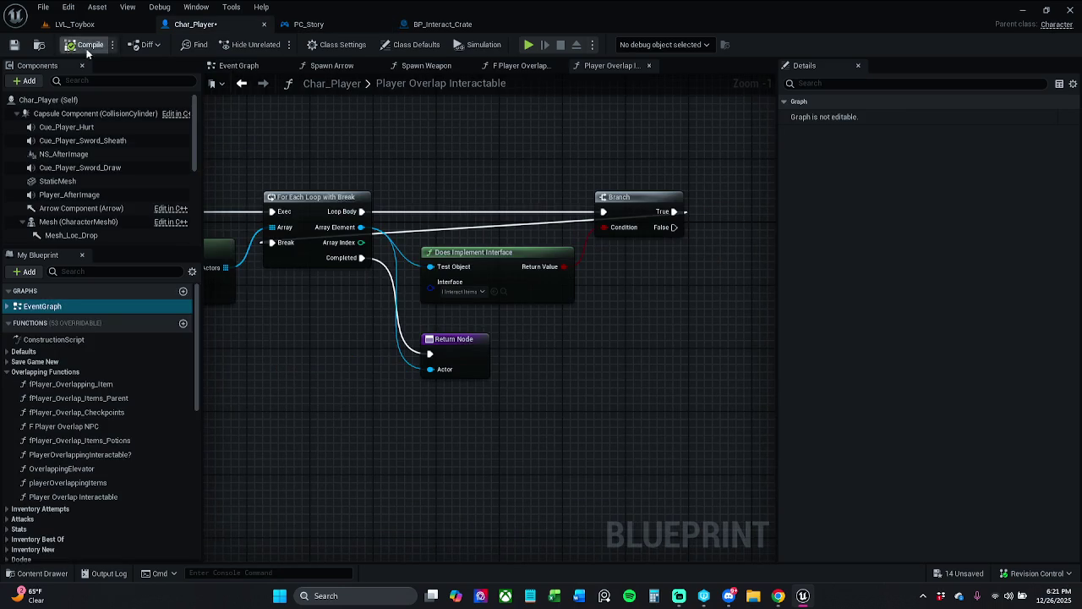
pyautogui.click(14, 46)
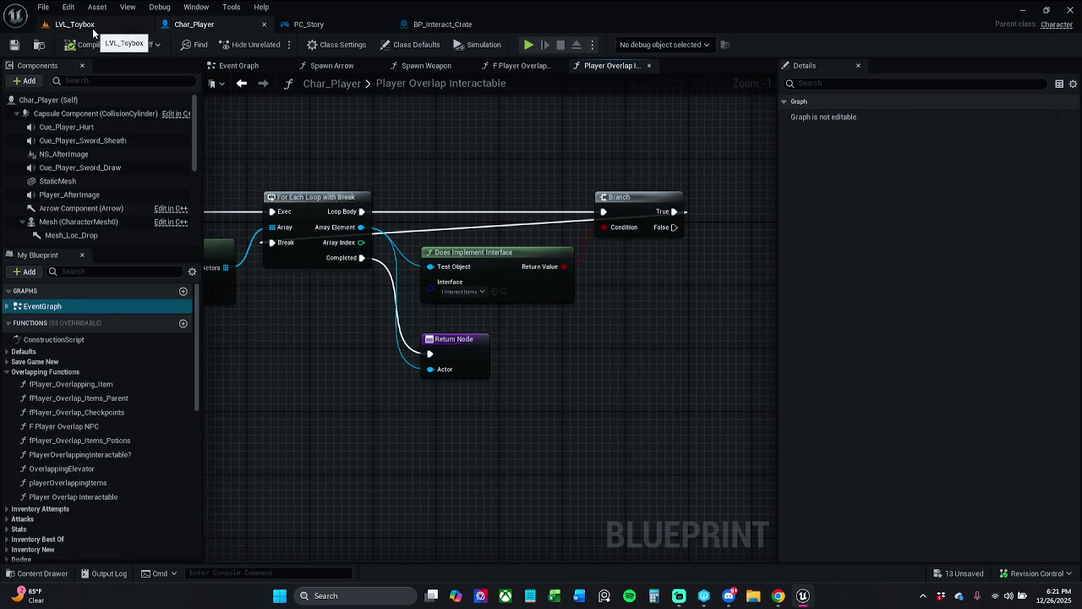
pyautogui.moveTo(270, 118)
pyautogui.mouseDown()
pyautogui.moveTo(409, 98)
pyautogui.moveTo(427, 151)
pyautogui.mouseUp()
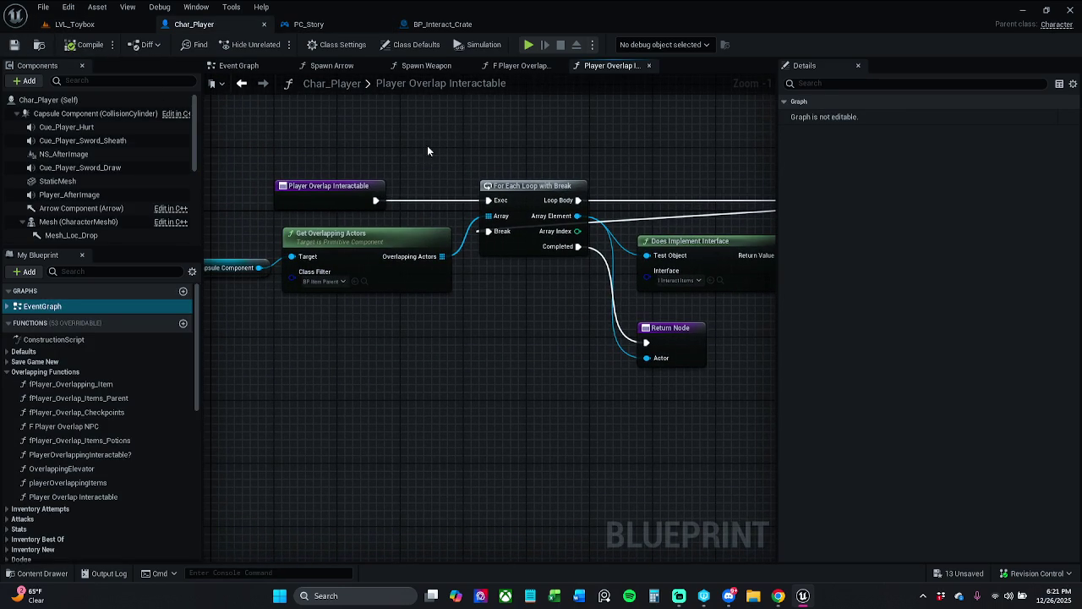
# Change Get Overlapping Actors' class filter to BP_Interact_Crate via a 'bp in' search
pyautogui.click(342, 282)
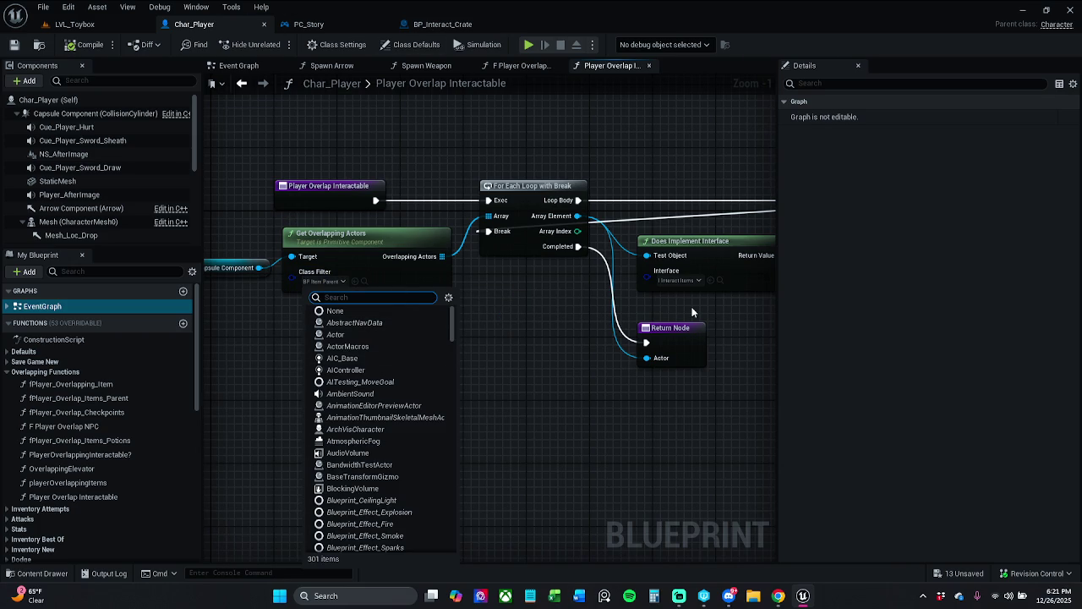
pyautogui.write('bp iny')
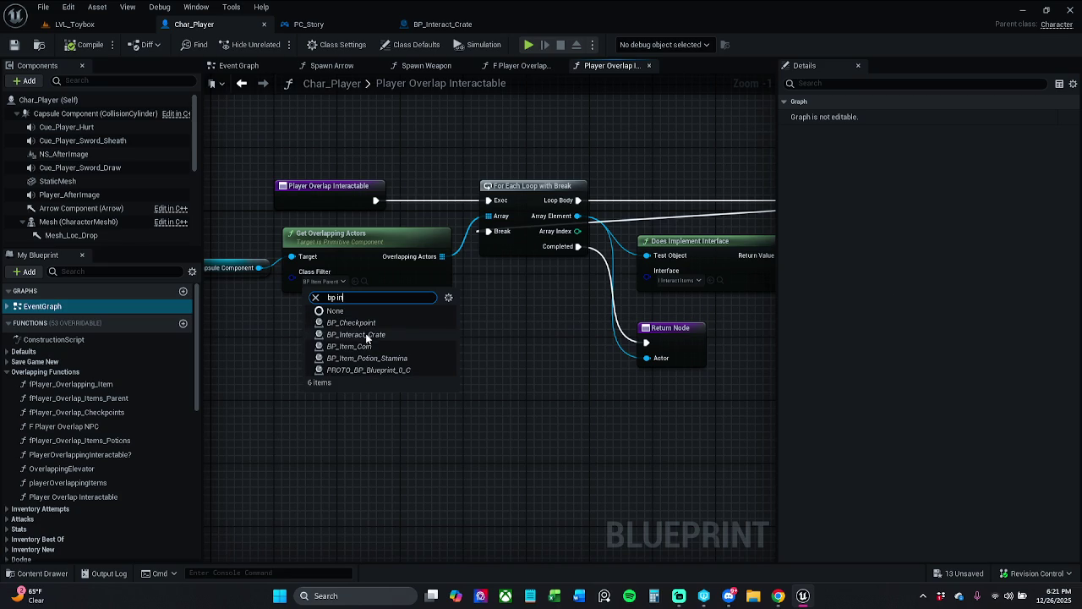
pyautogui.click(356, 334)
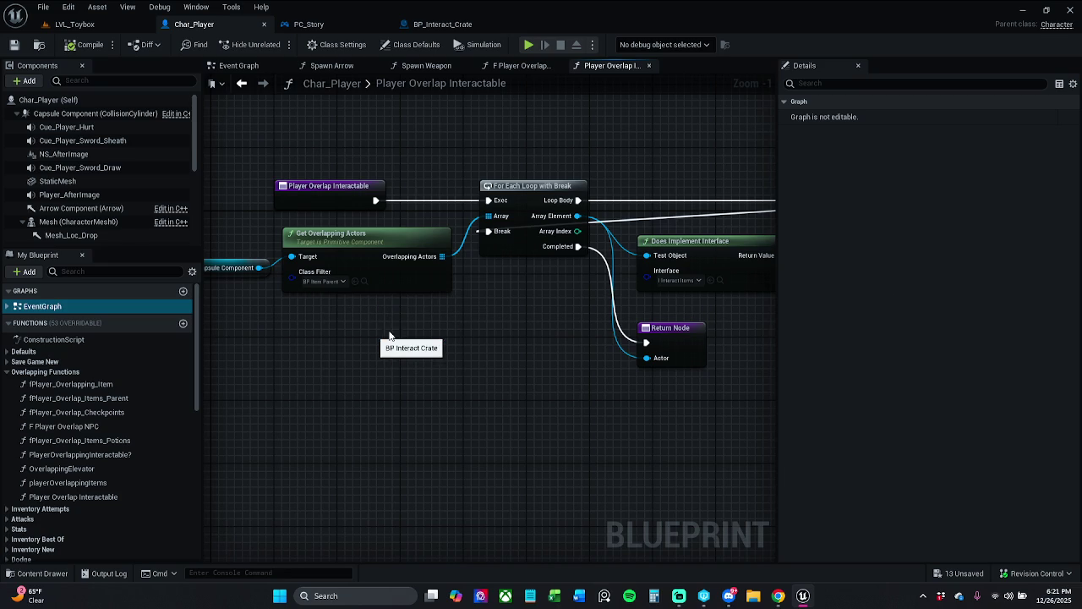
# Play-test LVL_Toybox resuming through four breakpoints, then open BP_Interact_Crate's Event Graph
pyautogui.click(74, 23)
pyautogui.click(275, 44)
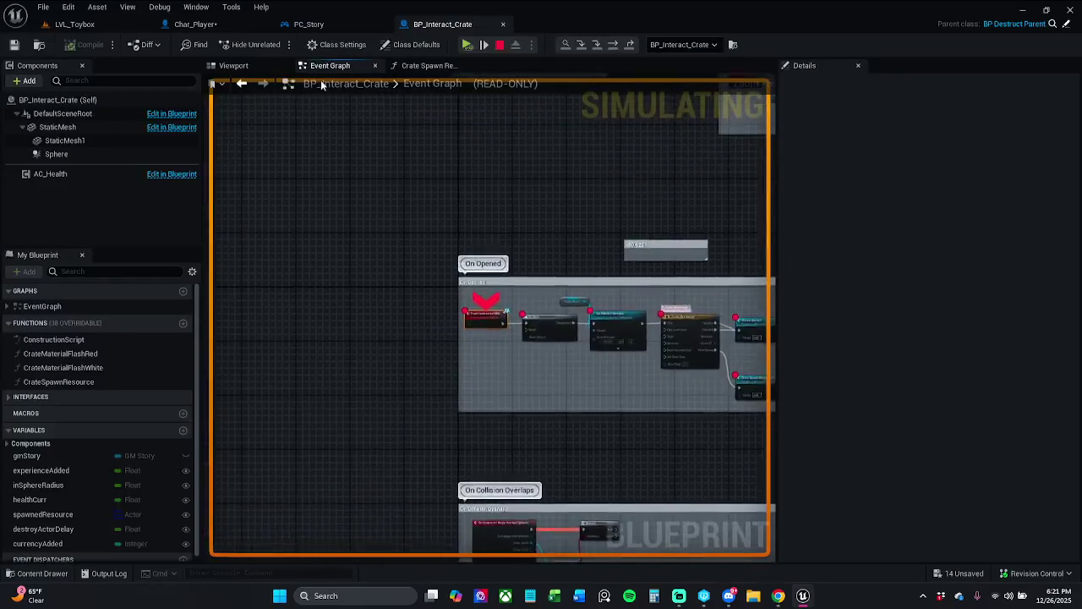
pyautogui.click(463, 44)
pyautogui.click(462, 43)
pyautogui.click(463, 44)
pyautogui.click(462, 43)
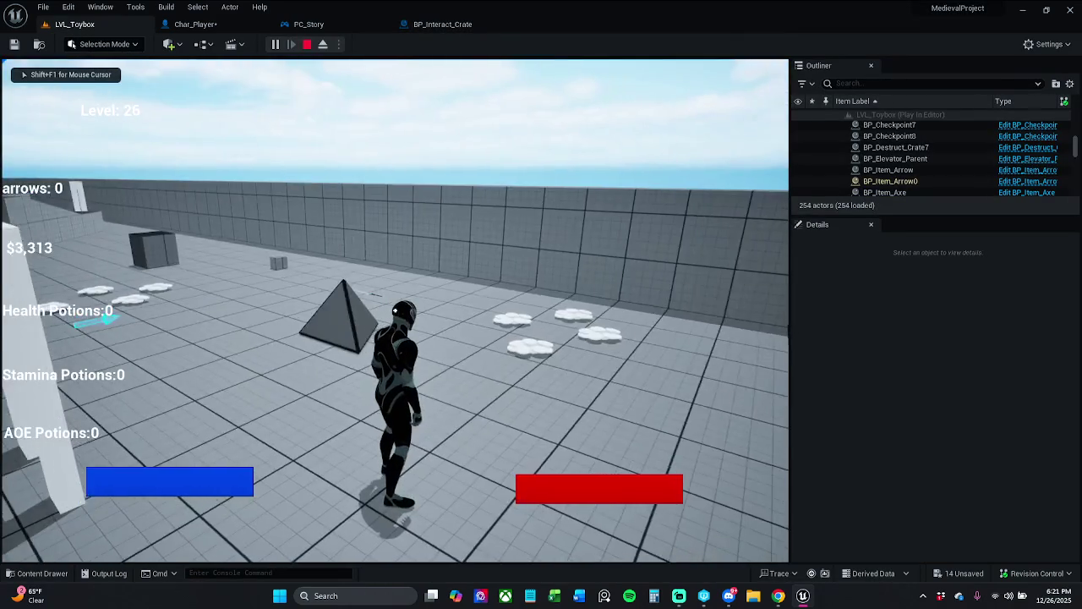
pyautogui.press('Escape')
pyautogui.click(457, 24)
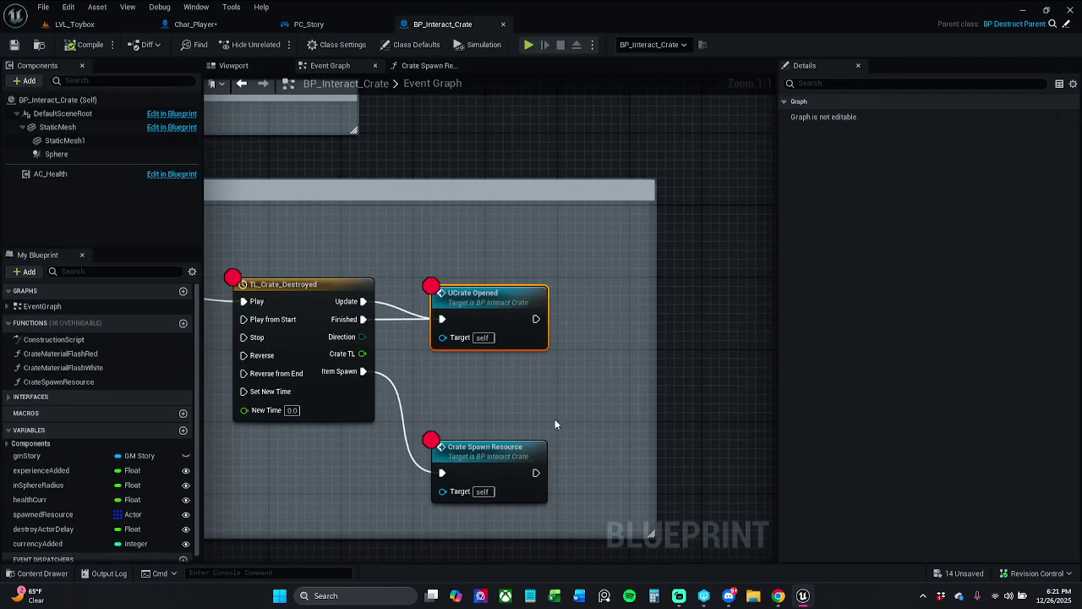
# Jump to the UCrate_Opened event and select the crate-destroying comment group
pyautogui.doubleClick(488, 328)
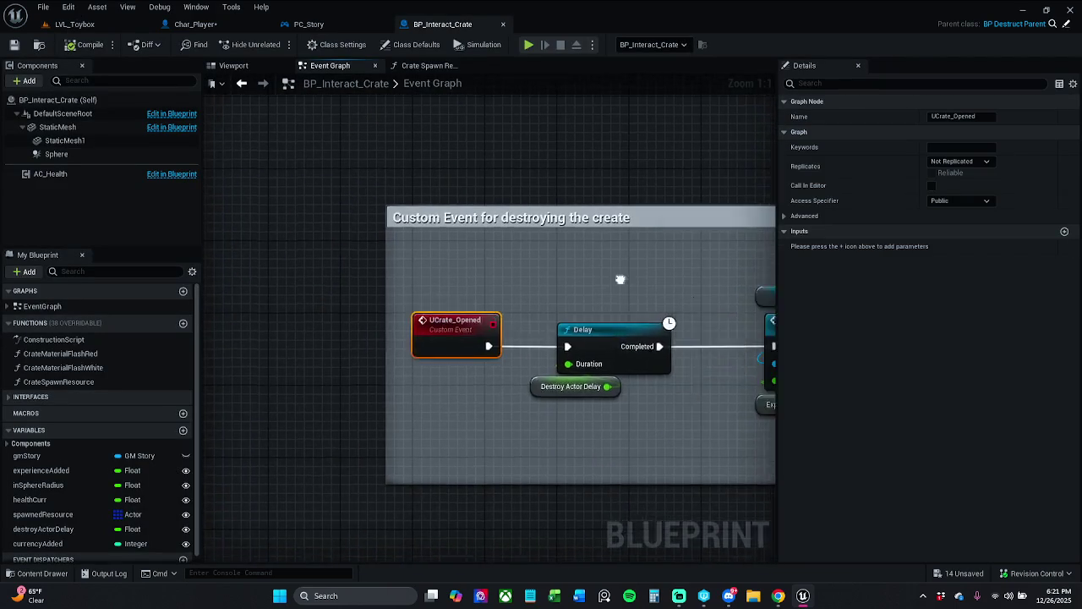
pyautogui.scroll(-2, 356, 316)
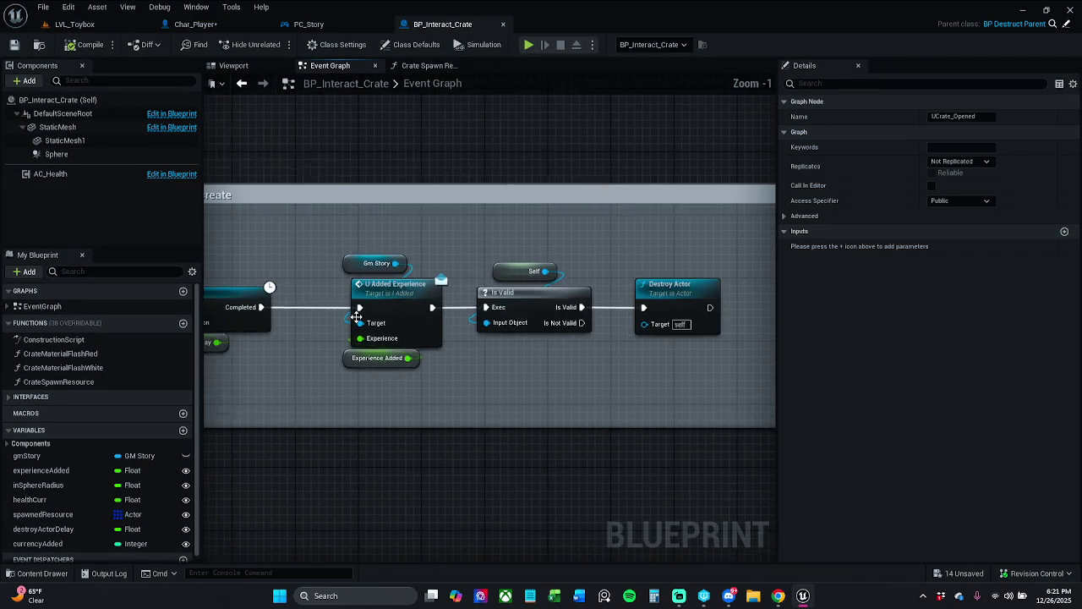
pyautogui.scroll(-3, 314, 350)
pyautogui.scroll(4, 315, 353)
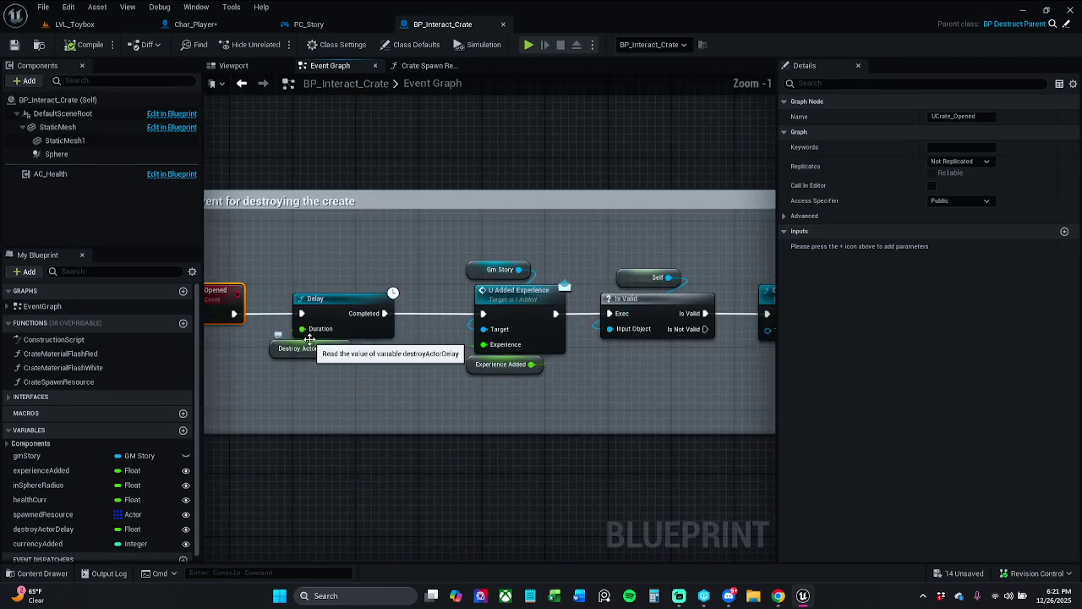
pyautogui.moveTo(379, 358)
pyautogui.mouseDown()
pyautogui.moveTo(347, 381)
pyautogui.moveTo(632, 289)
pyautogui.moveTo(667, 90)
pyautogui.moveTo(241, 445)
pyautogui.mouseUp()
pyautogui.scroll(-2, 410, 375)
pyautogui.scroll(-1, 384, 289)
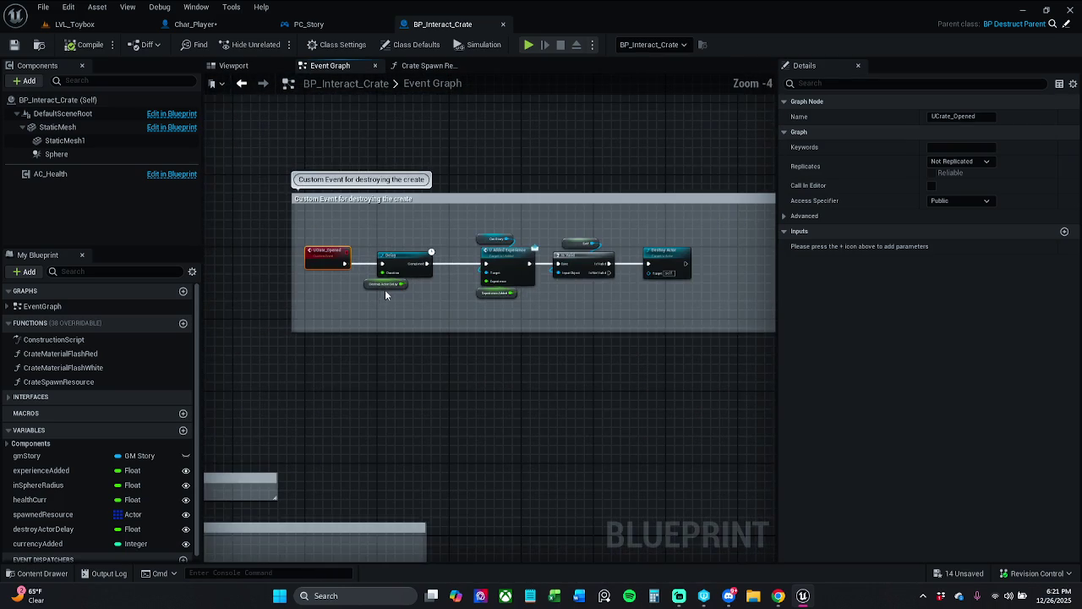
pyautogui.scroll(1, 500, 269)
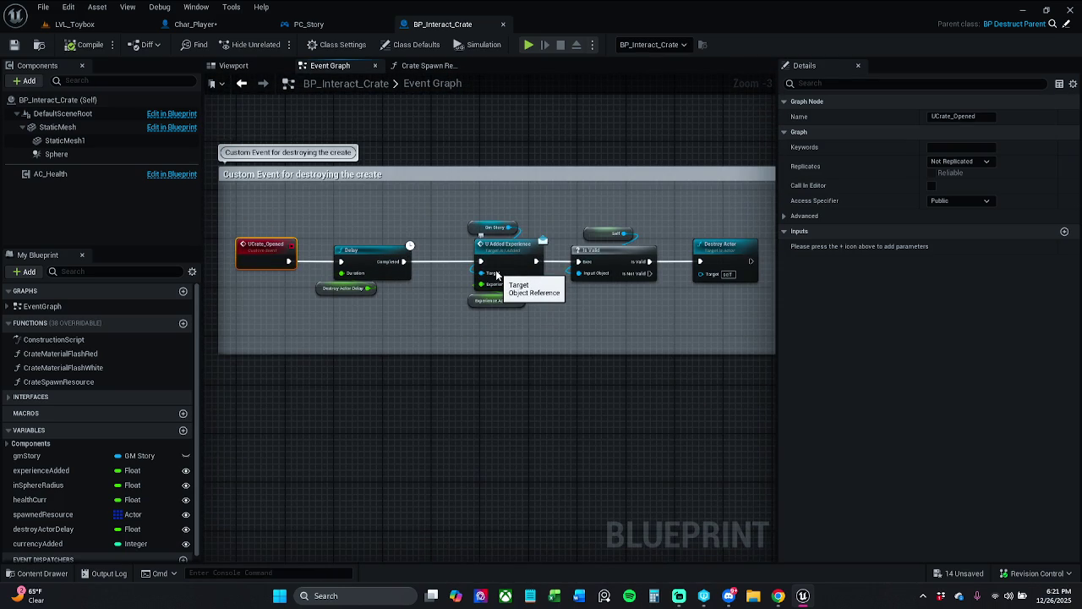
pyautogui.moveTo(223, 404); pyautogui.dragTo(774, 133)
pyautogui.moveTo(385, 453)
pyautogui.mouseDown()
pyautogui.moveTo(484, 473)
pyautogui.moveTo(423, 502)
pyautogui.mouseUp()
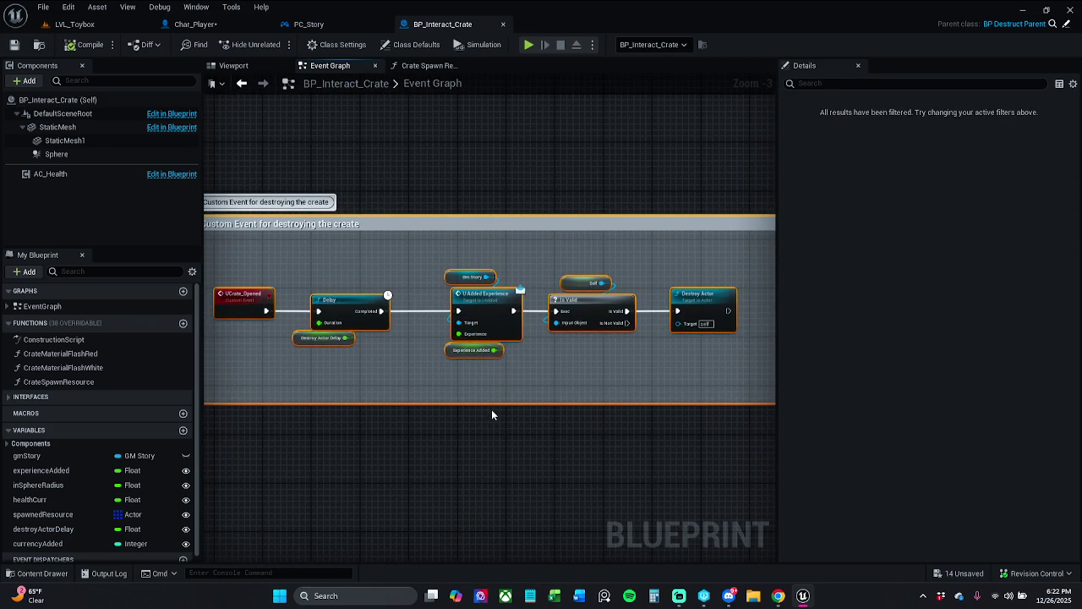
# Reselect the comment group, add the U Added Experience nodes, and delete them all
pyautogui.click(524, 377)
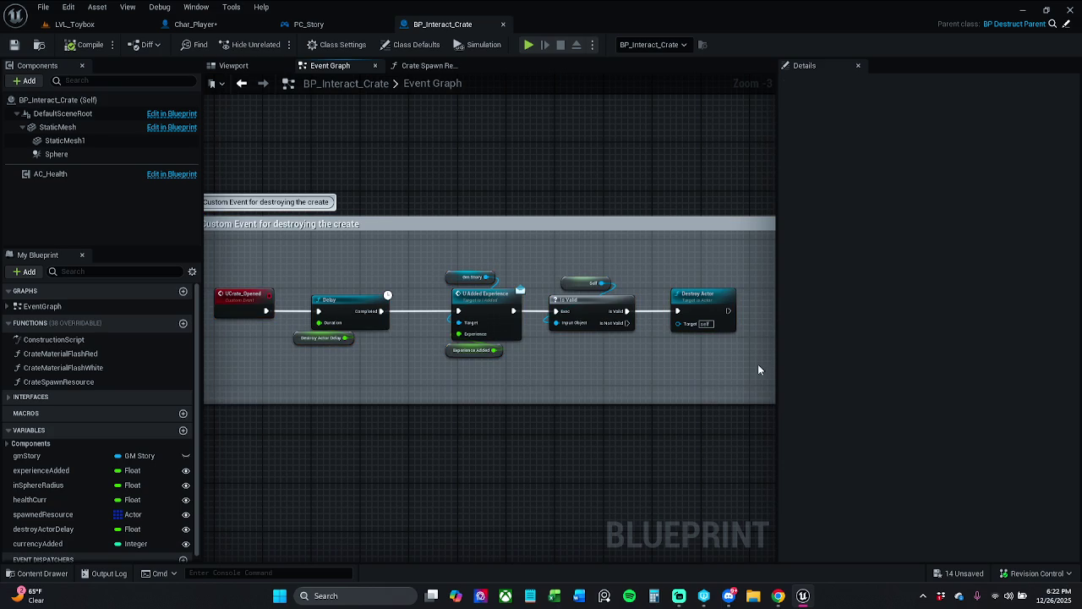
pyautogui.click(569, 371)
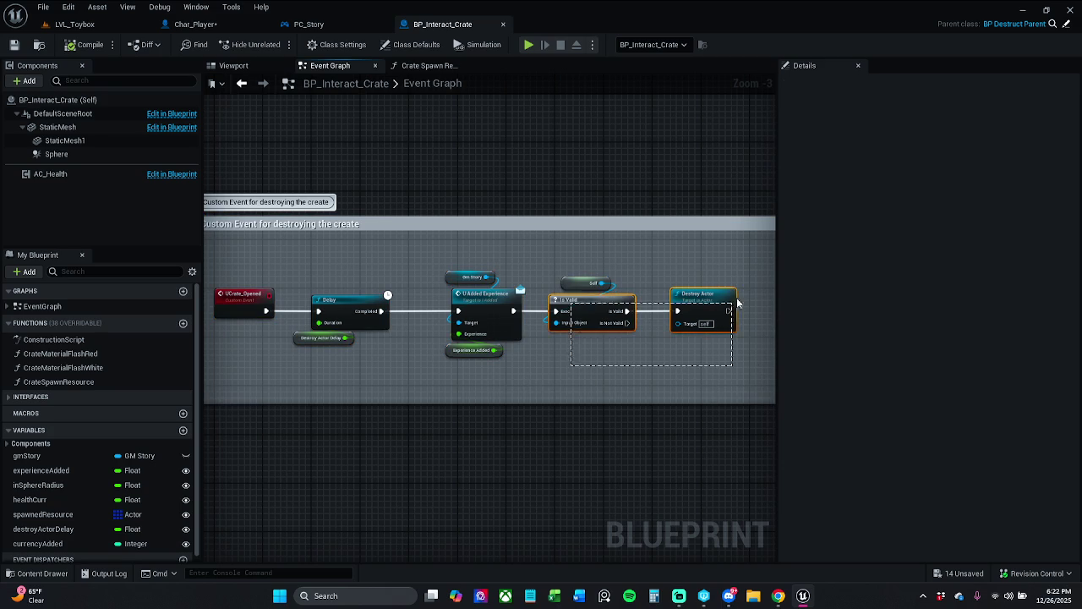
pyautogui.moveTo(589, 372); pyautogui.dragTo(704, 370)
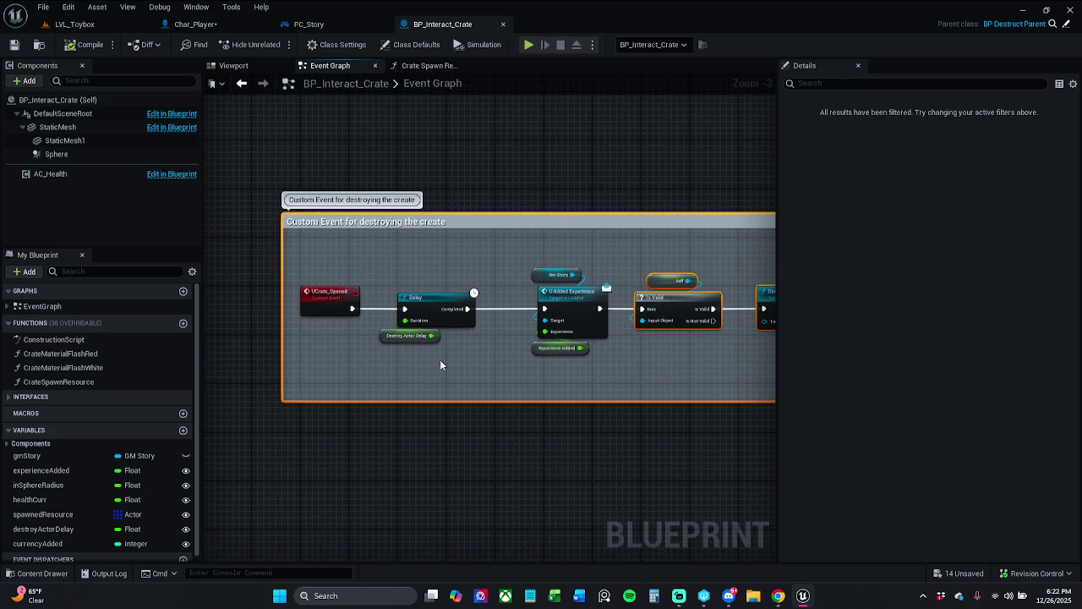
pyautogui.moveTo(453, 372)
pyautogui.mouseDown()
pyautogui.moveTo(410, 376)
pyautogui.moveTo(438, 315)
pyautogui.mouseUp()
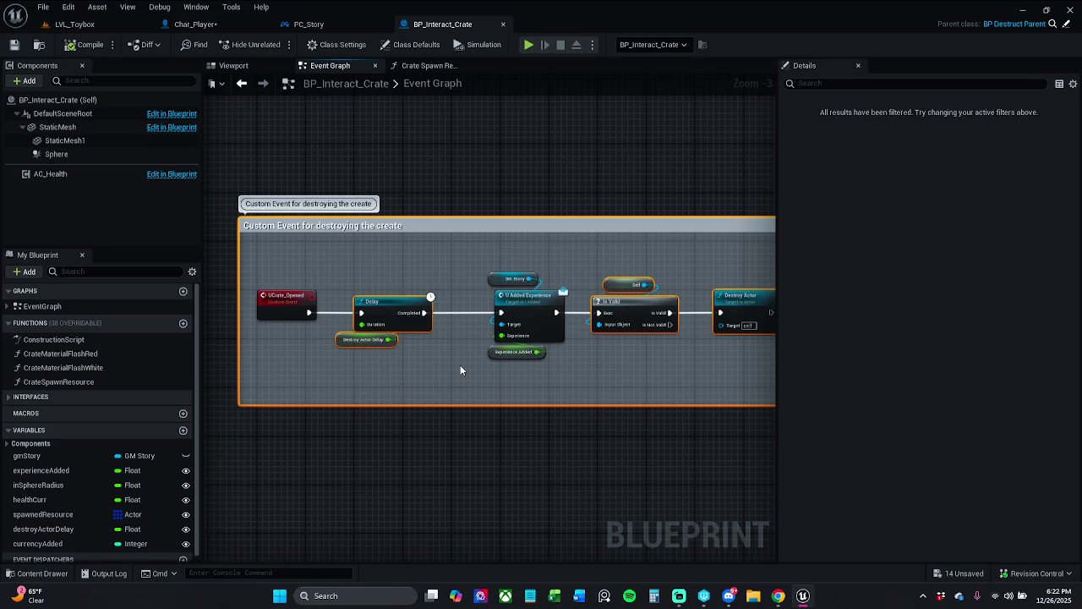
pyautogui.moveTo(460, 364)
pyautogui.mouseDown()
pyautogui.moveTo(541, 286)
pyautogui.moveTo(550, 359)
pyautogui.mouseUp()
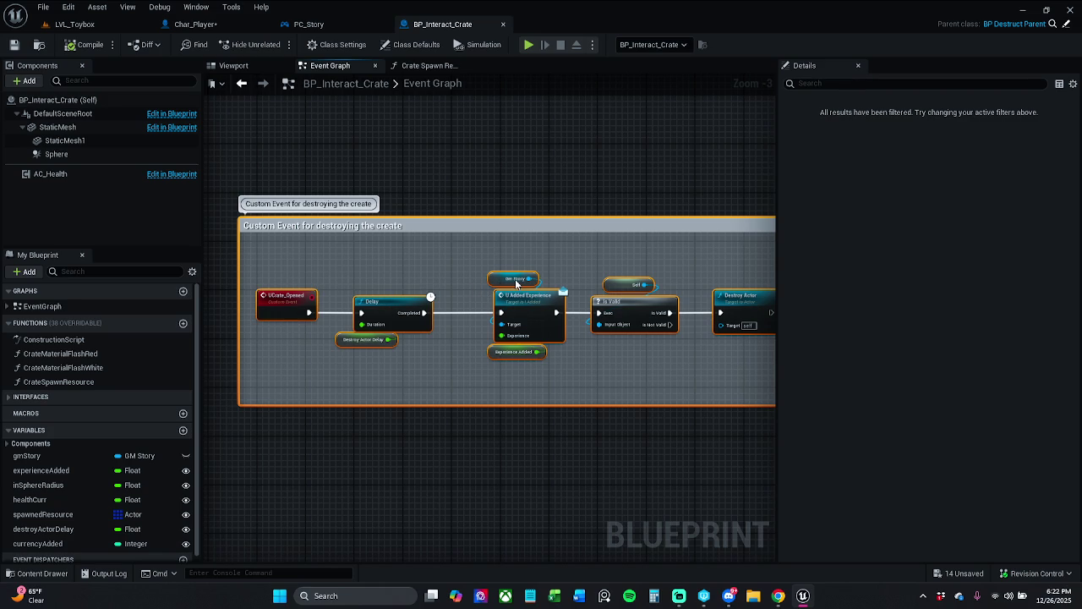
pyautogui.press('Delete')
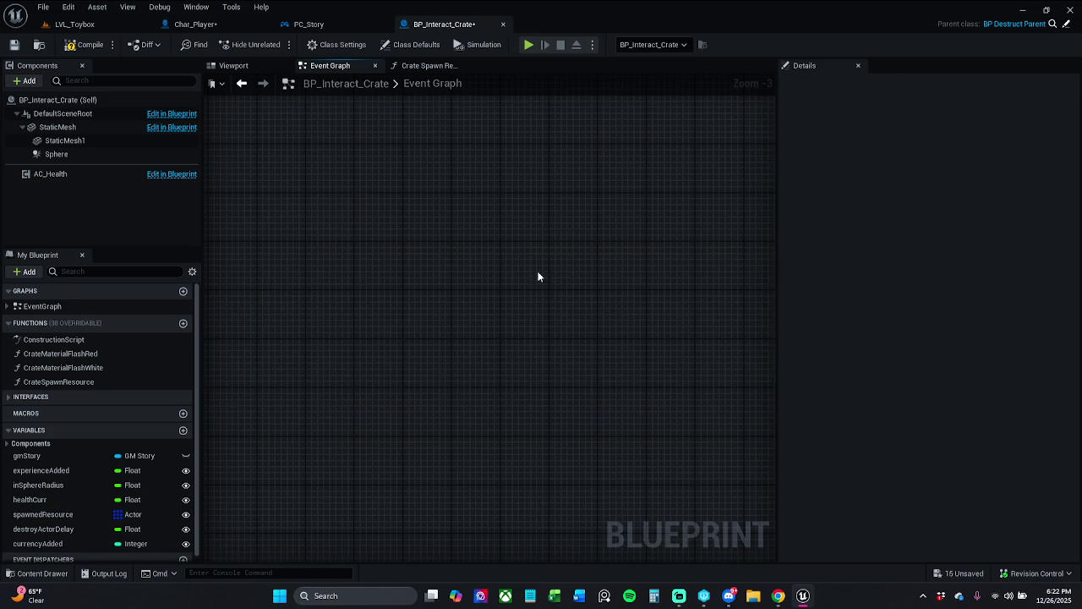
# Delete the UCrate Opened call and add a Static Mesh 1 reference to the event graph
pyautogui.moveTo(568, 271); pyautogui.dragTo(562, 243)
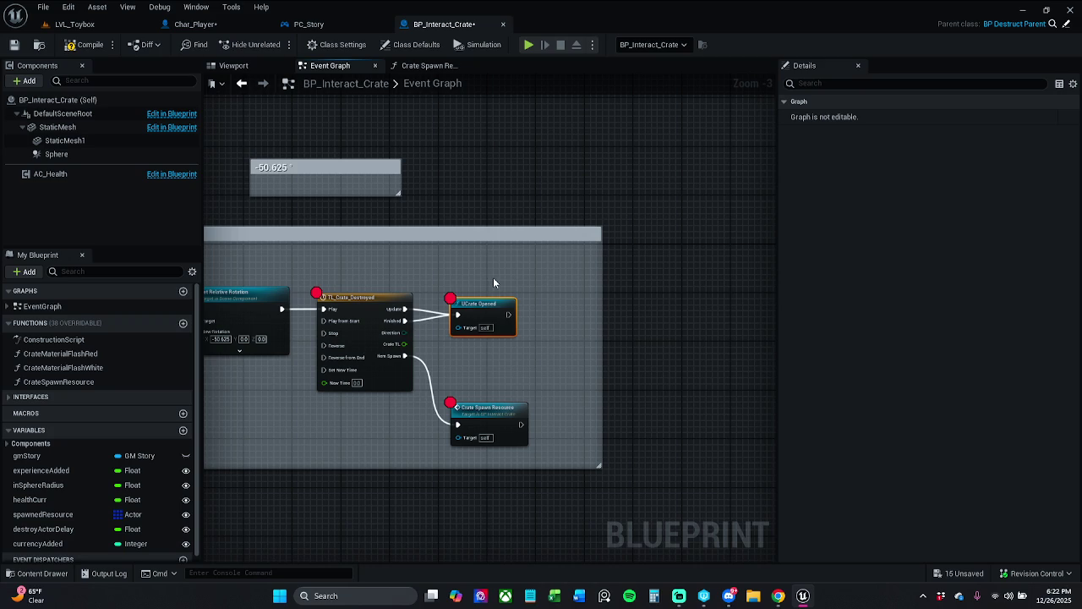
pyautogui.press('Delete')
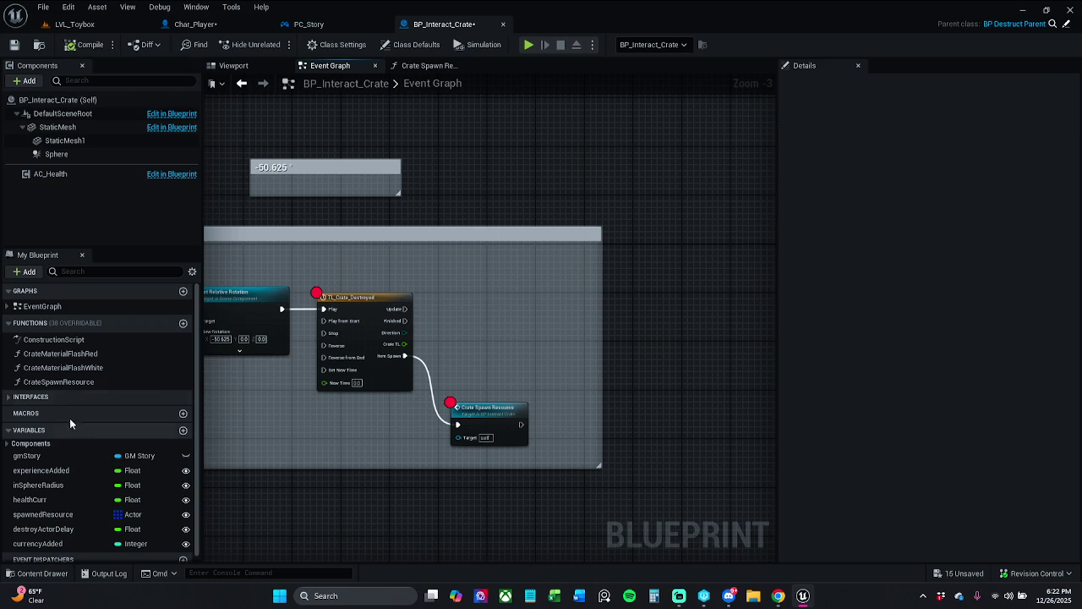
pyautogui.click(234, 65)
pyautogui.click(513, 286)
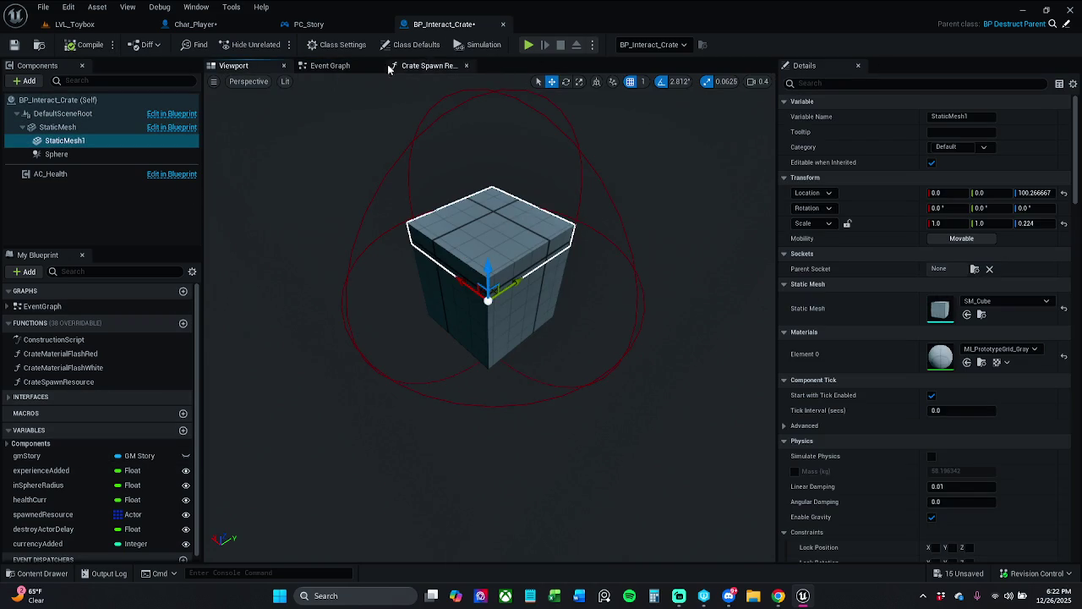
pyautogui.click(332, 66)
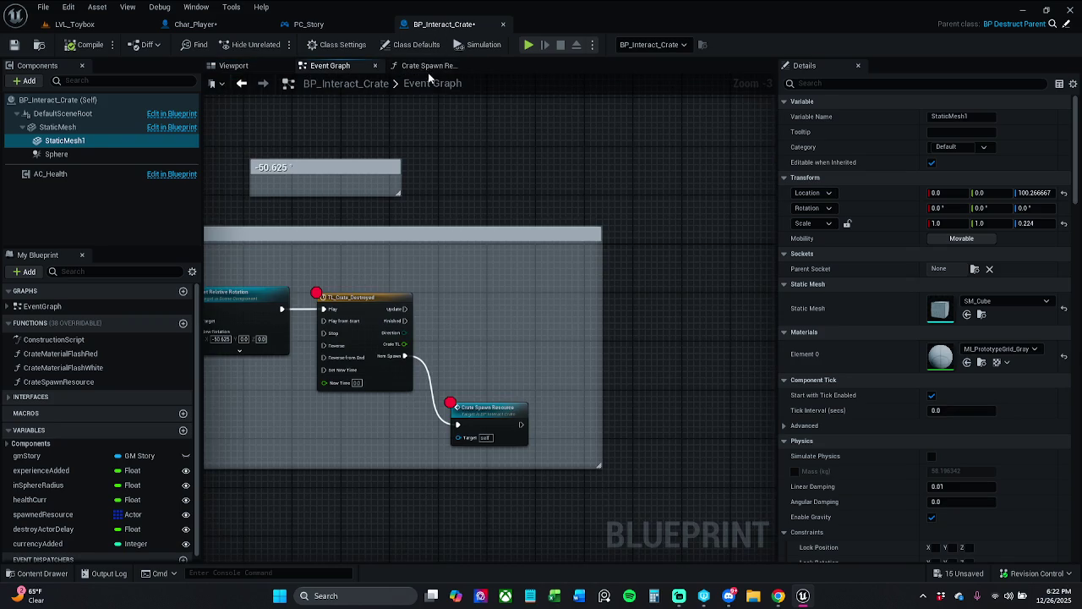
pyautogui.click(429, 66)
pyautogui.click(471, 65)
pyautogui.moveTo(70, 145)
pyautogui.mouseDown()
pyautogui.moveTo(451, 288)
pyautogui.moveTo(510, 286)
pyautogui.mouseUp()
# Copy the Set Relative Rotation nodes after the timeline and wire TL_Crate_Destroyed Update into them
pyautogui.moveTo(352, 254); pyautogui.dragTo(397, 308)
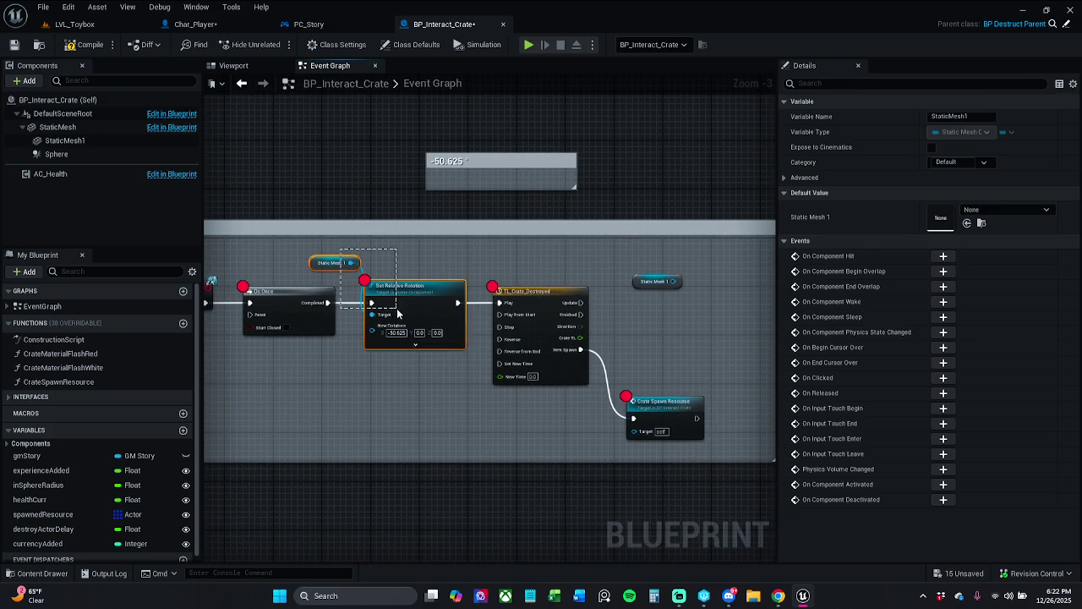
pyautogui.hotkey('ctrl', 'c')
pyautogui.hotkey('ctrl', 'v')
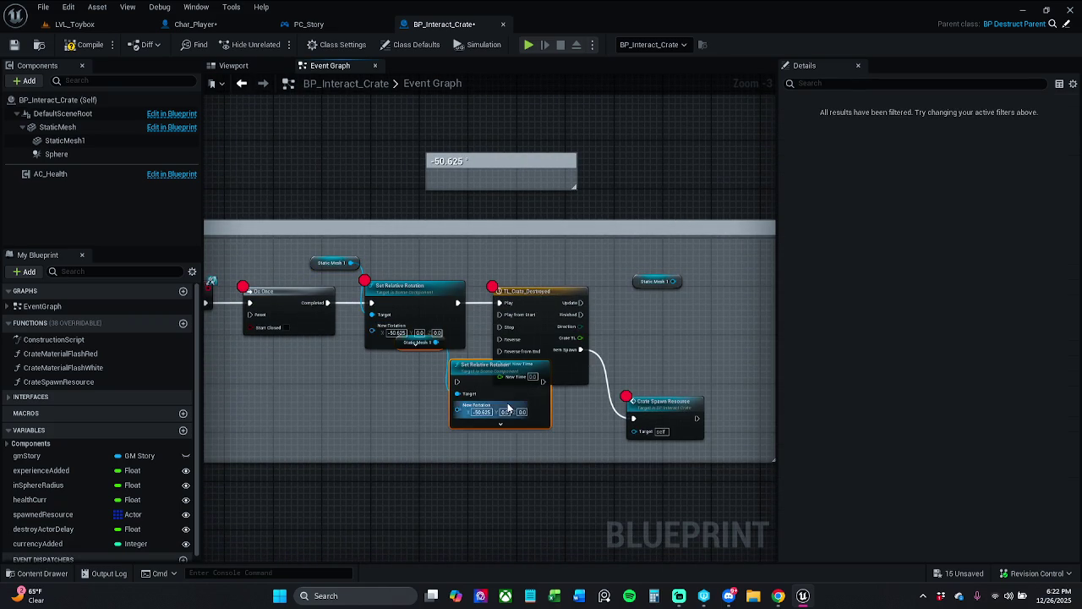
pyautogui.moveTo(490, 394)
pyautogui.mouseDown()
pyautogui.moveTo(754, 370)
pyautogui.moveTo(699, 332)
pyautogui.moveTo(629, 345)
pyautogui.moveTo(669, 337)
pyautogui.mouseUp()
pyautogui.click(668, 283)
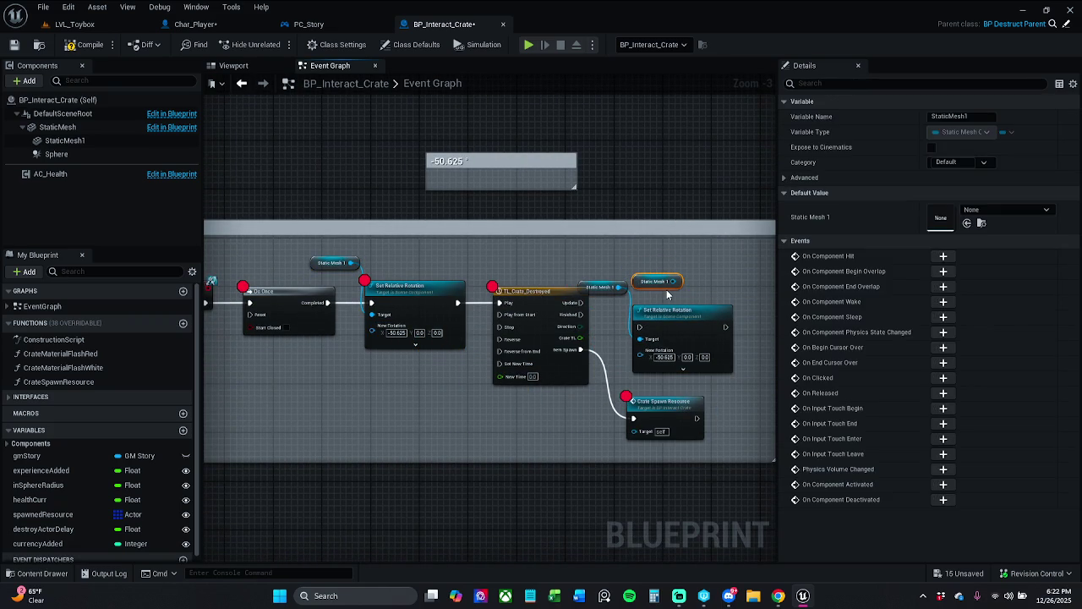
pyautogui.press('Delete')
pyautogui.moveTo(660, 311)
pyautogui.mouseDown()
pyautogui.moveTo(666, 279)
pyautogui.moveTo(580, 303)
pyautogui.mouseUp()
pyautogui.moveTo(694, 287); pyautogui.dragTo(693, 294)
pyautogui.click(614, 331)
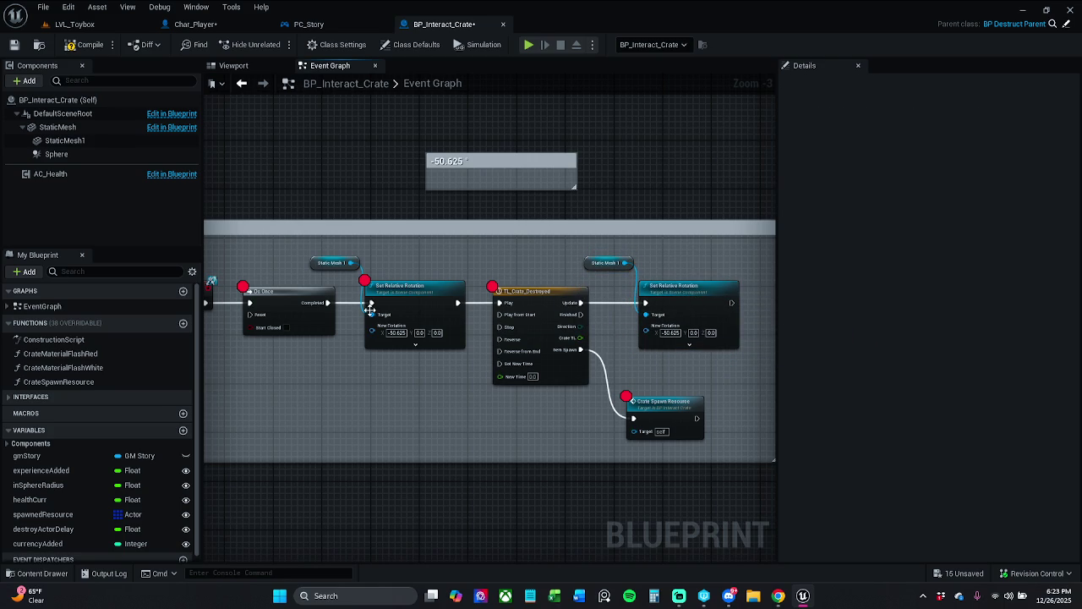
# Delete the original rotation nodes, link Do Once Completed to the timeline's Play, and move the timeline group left
pyautogui.moveTo(361, 265); pyautogui.dragTo(391, 294)
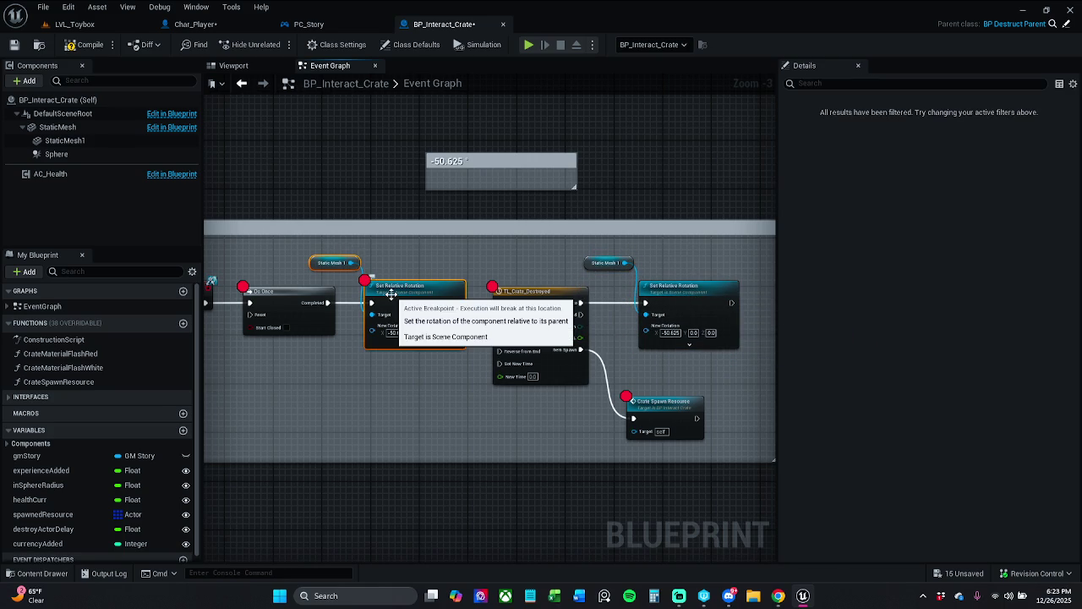
pyautogui.press('Delete')
pyautogui.moveTo(328, 302)
pyautogui.mouseDown()
pyautogui.moveTo(519, 314)
pyautogui.moveTo(505, 302)
pyautogui.mouseUp()
pyautogui.moveTo(440, 243); pyautogui.dragTo(701, 434)
pyautogui.moveTo(610, 275); pyautogui.dragTo(492, 269)
pyautogui.click(704, 271)
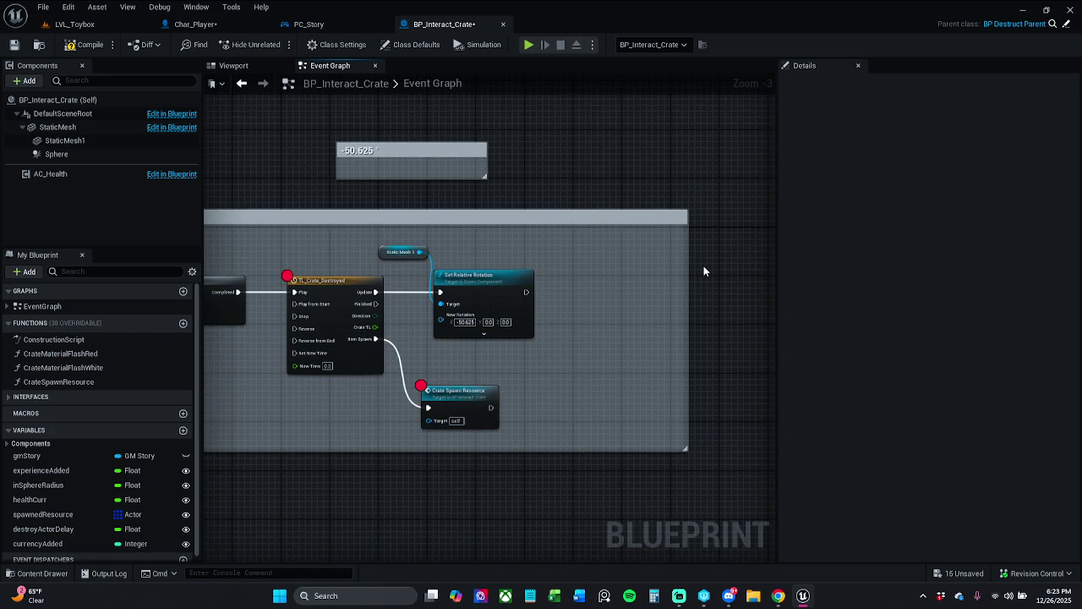
# Shrink the On Opened comment box, delete the -50.625 comment, and save the crate blueprint
pyautogui.moveTo(681, 450); pyautogui.dragTo(589, 457)
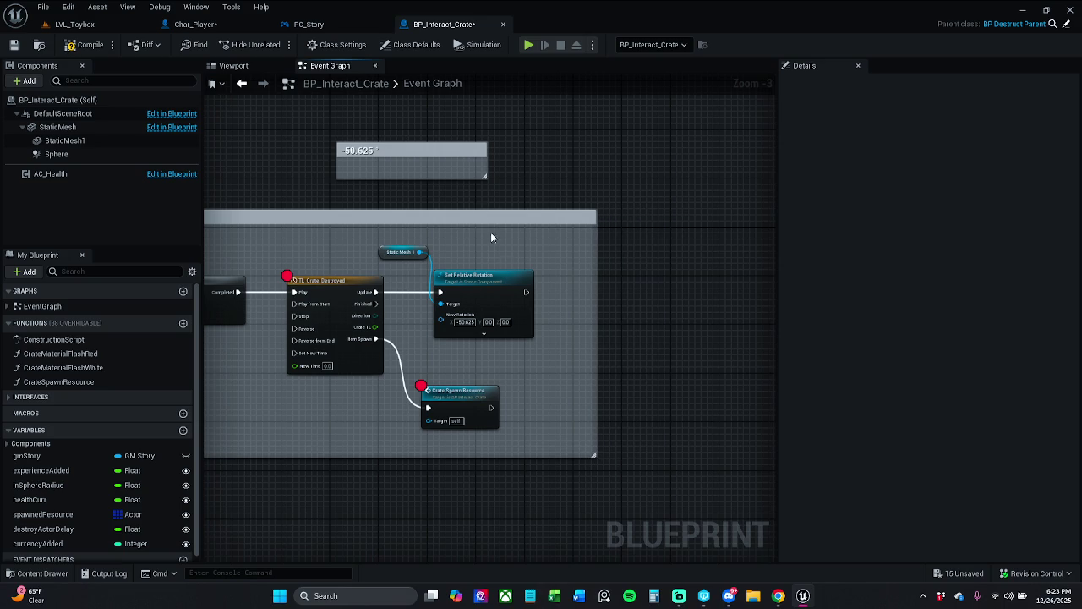
pyautogui.moveTo(492, 238); pyautogui.dragTo(555, 271)
pyautogui.click(463, 182)
pyautogui.press('Delete')
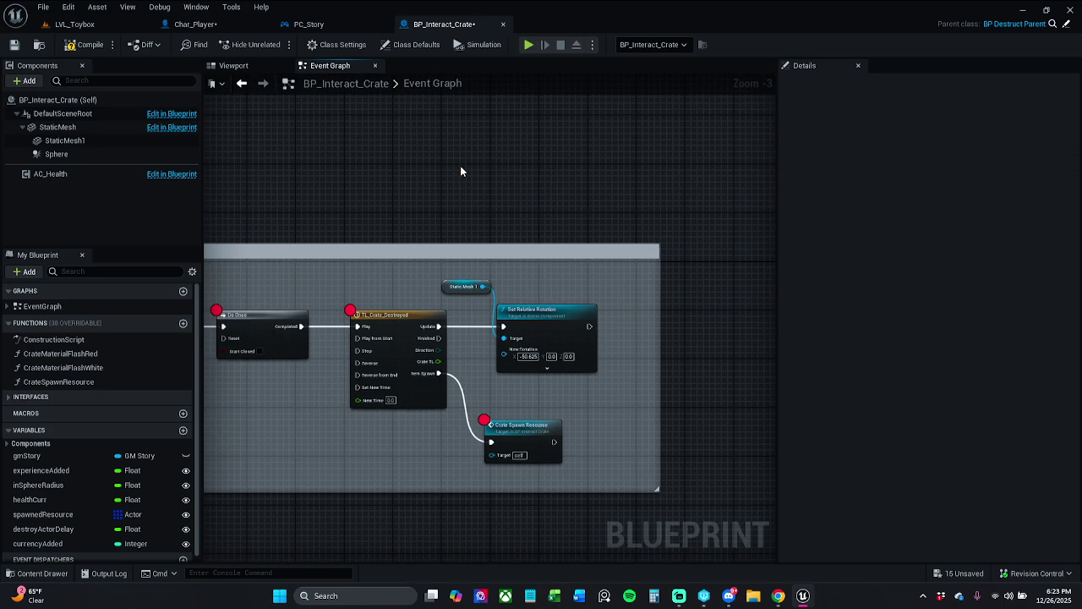
pyautogui.hotkey('ctrl', 's')
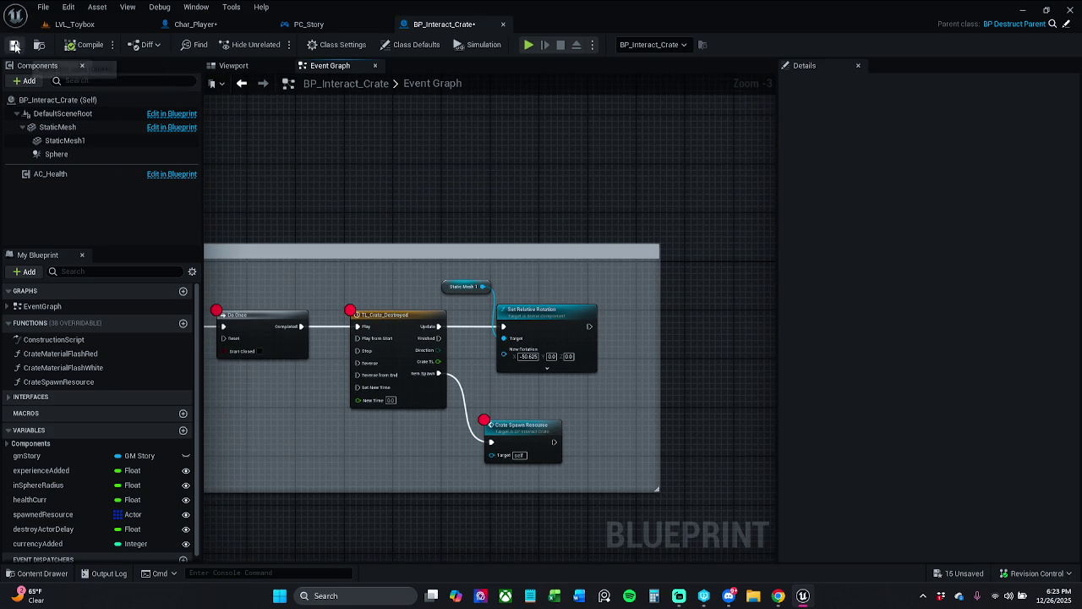
pyautogui.moveTo(367, 232)
pyautogui.mouseDown()
pyautogui.moveTo(498, 157)
pyautogui.moveTo(485, 152)
pyautogui.mouseUp()
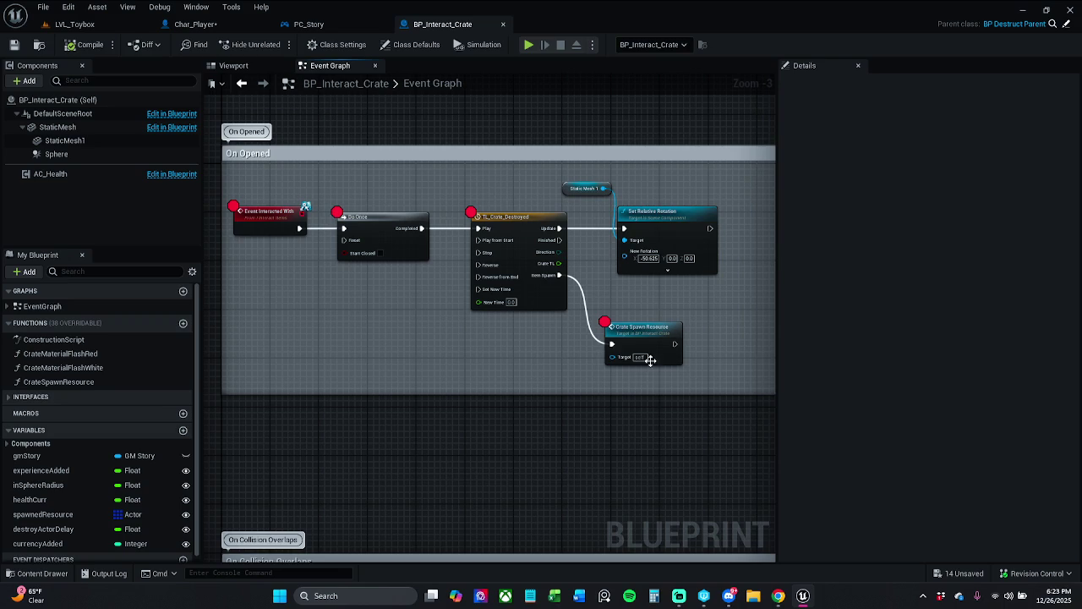
# Play-test LVL_Toybox, walking the character to the crate and resuming past the breakpoints
pyautogui.click(661, 343)
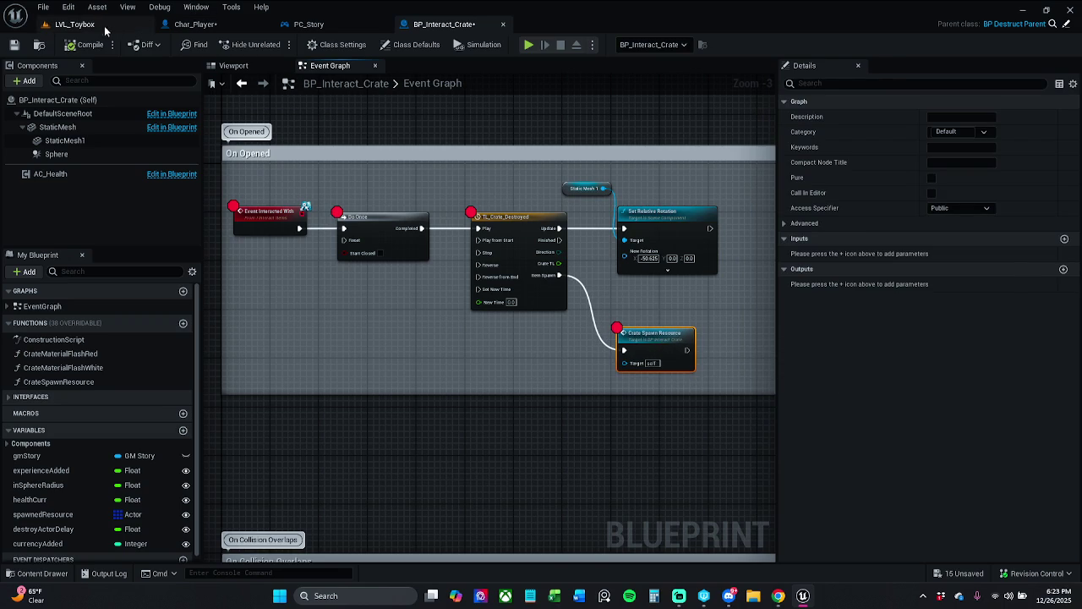
pyautogui.click(74, 24)
pyautogui.click(275, 44)
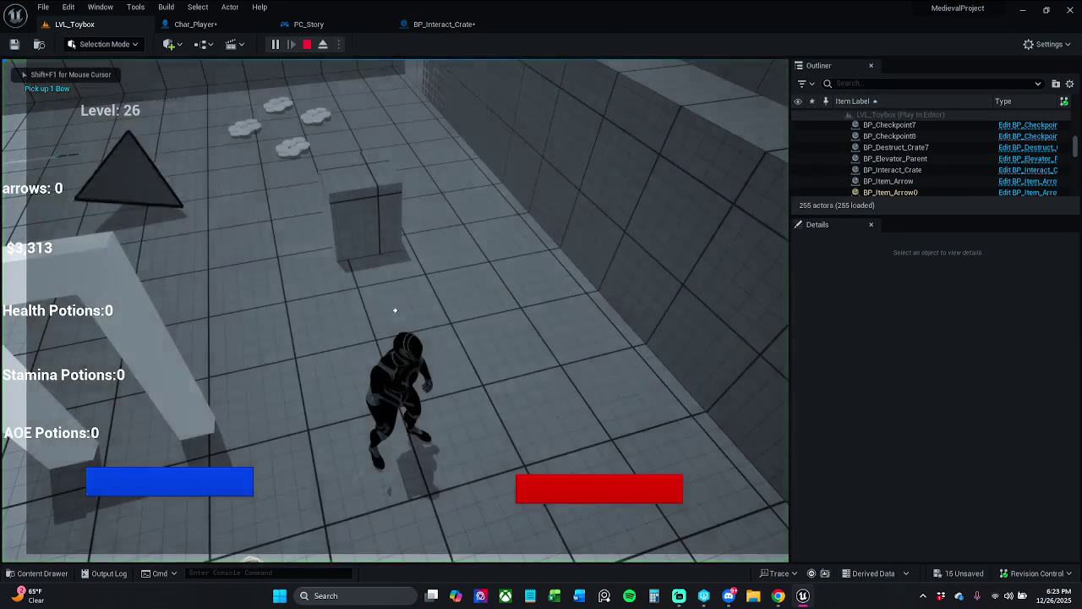
pyautogui.press('w')
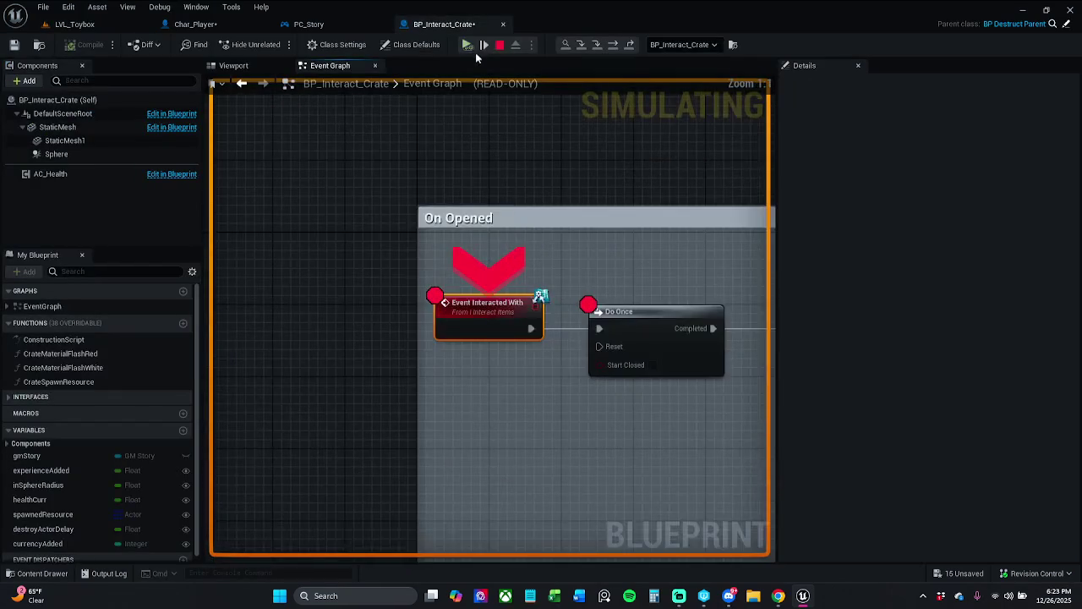
pyautogui.click(465, 47)
pyautogui.click(465, 45)
pyautogui.click(463, 45)
pyautogui.click(463, 44)
# Interact with the crate using E to see its lid swing open, then select the On Opened comment group
pyautogui.click(443, 241)
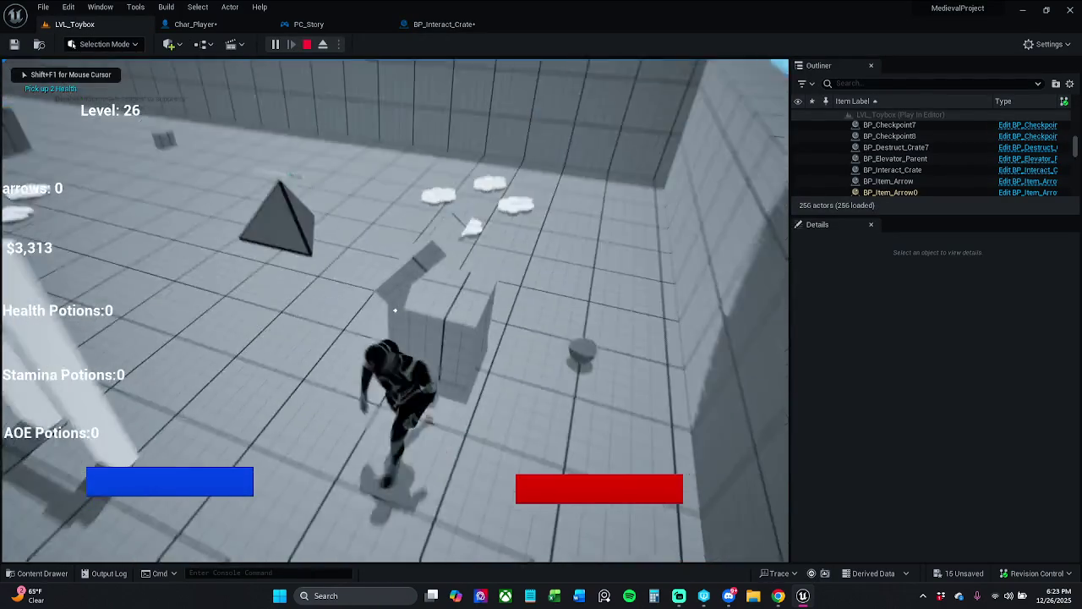
pyautogui.press('e')
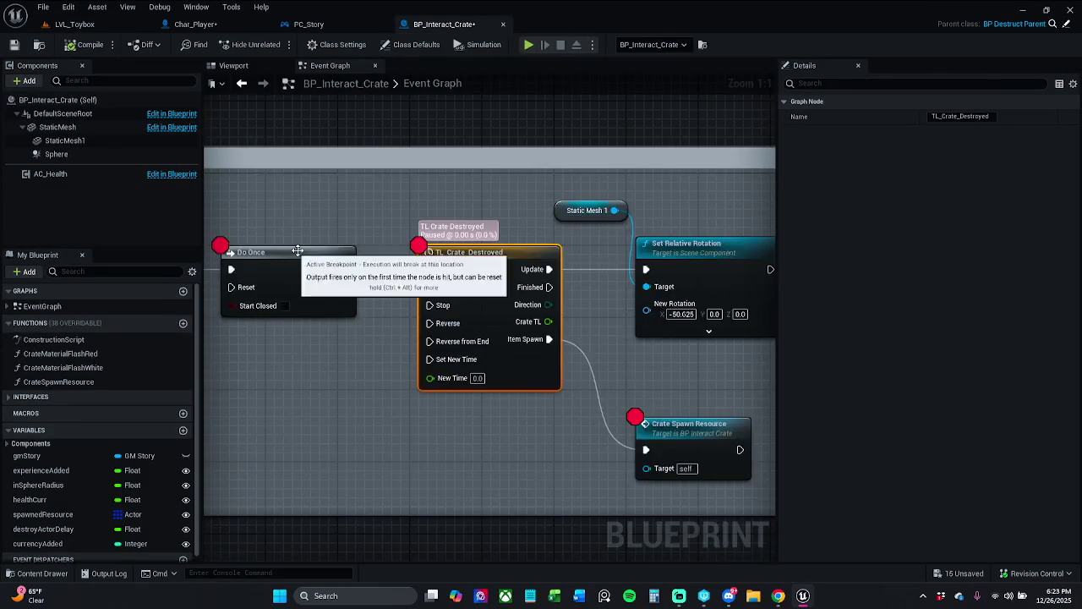
pyautogui.scroll(-5, 297, 251)
pyautogui.click(570, 189)
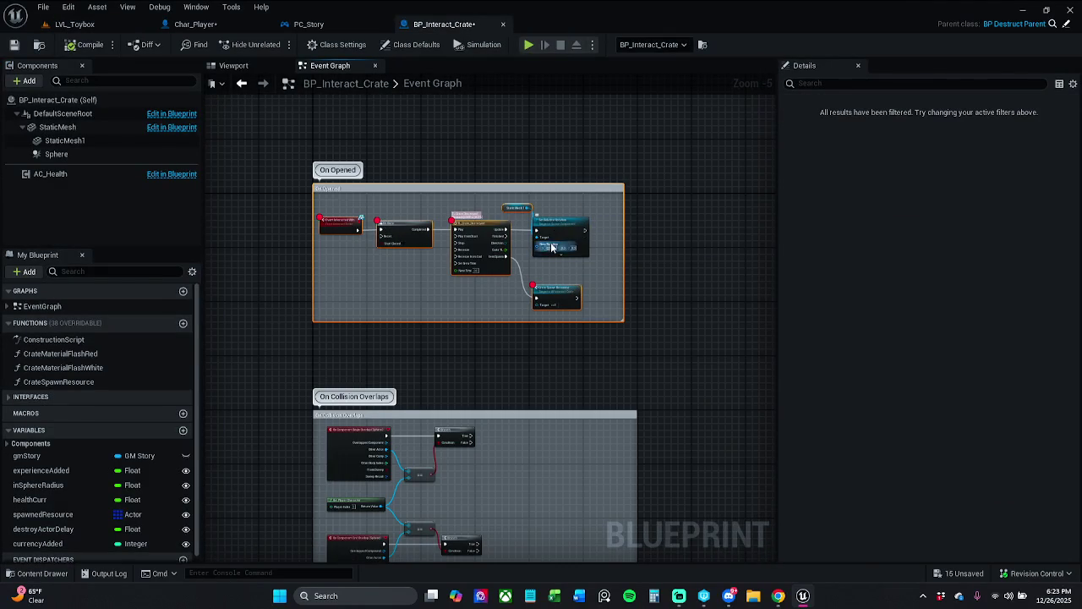
# Remove the On Opened breakpoints and save both the Char_Player and BP_Interact_Crate blueprints
pyautogui.rightClick(558, 287)
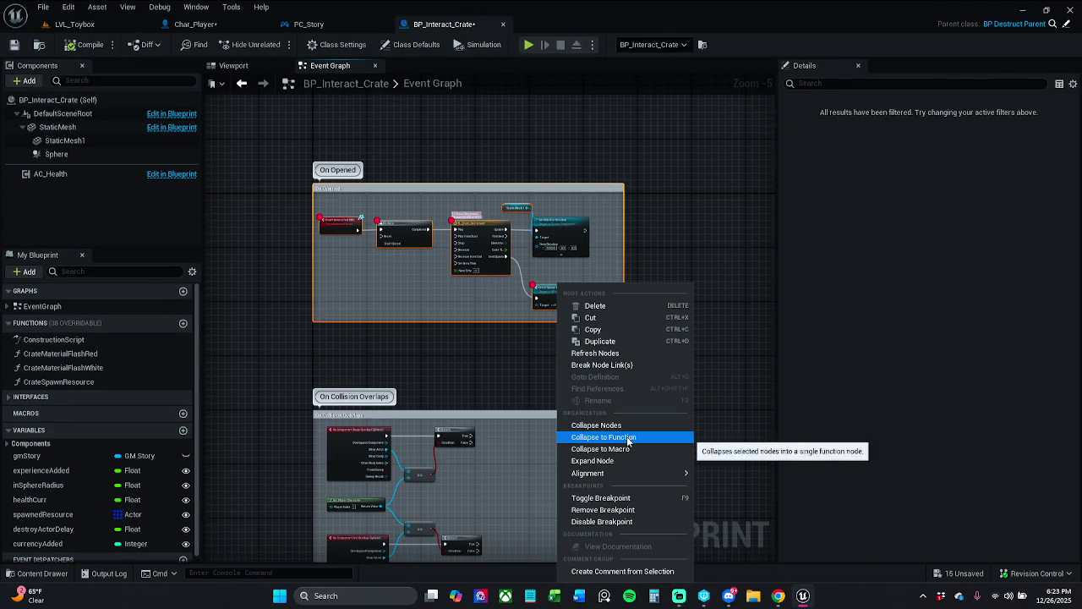
pyautogui.click(607, 509)
pyautogui.click(182, 24)
pyautogui.click(13, 47)
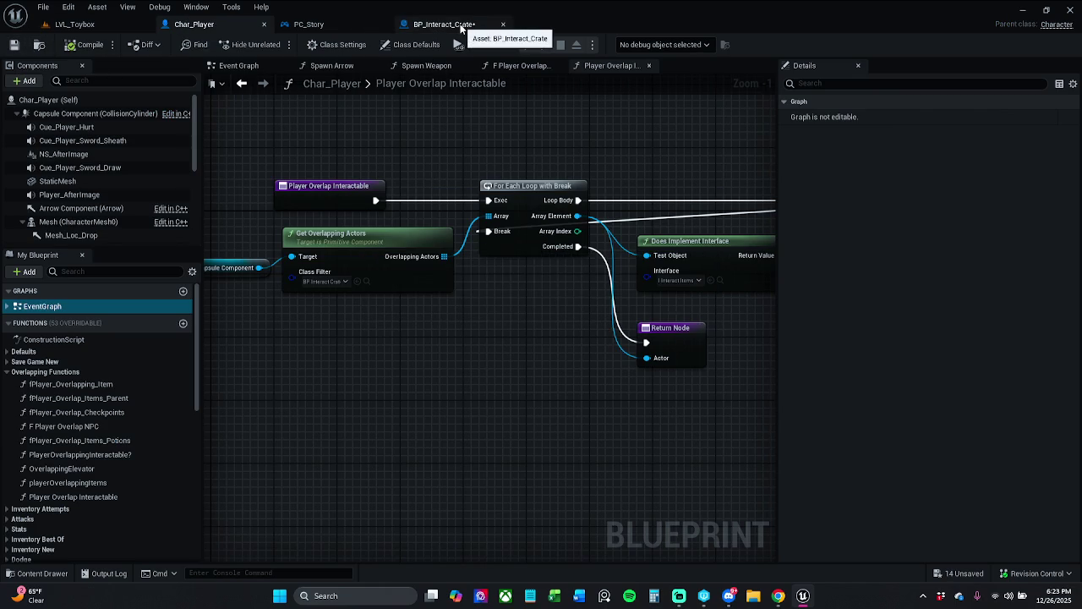
pyautogui.click(461, 25)
pyautogui.click(13, 47)
# Run a quick play-test of LVL_Toybox, running up to the crate before stopping
pyautogui.click(75, 24)
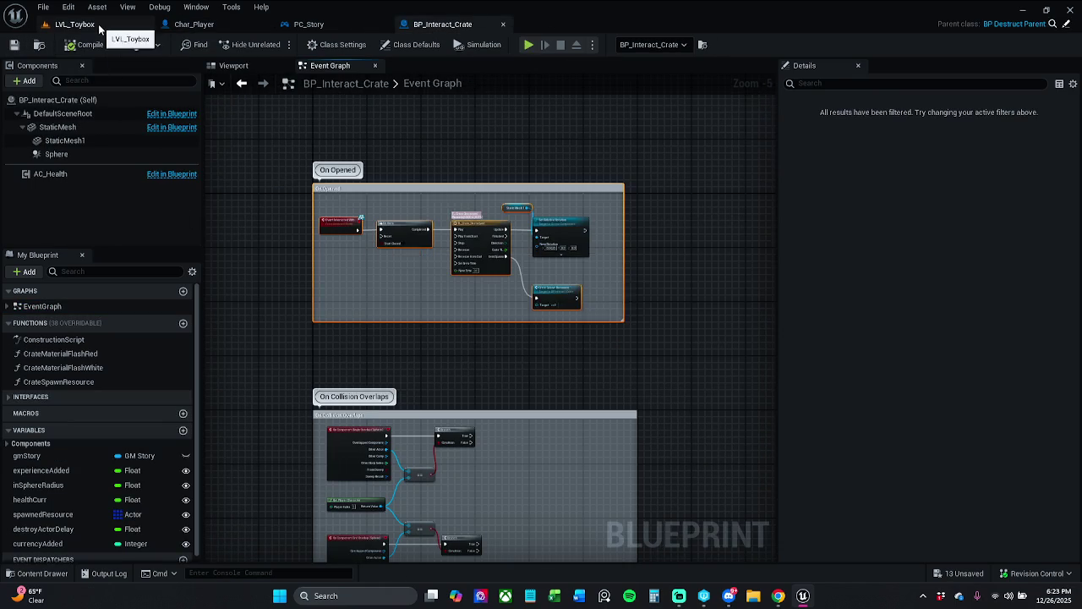
pyautogui.click(274, 44)
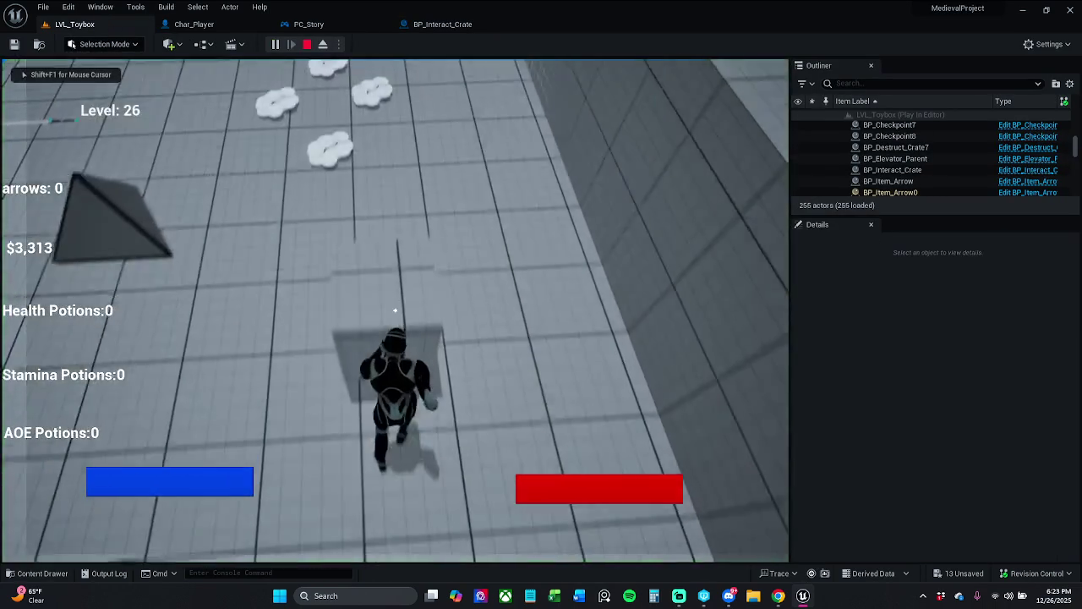
pyautogui.press('w')
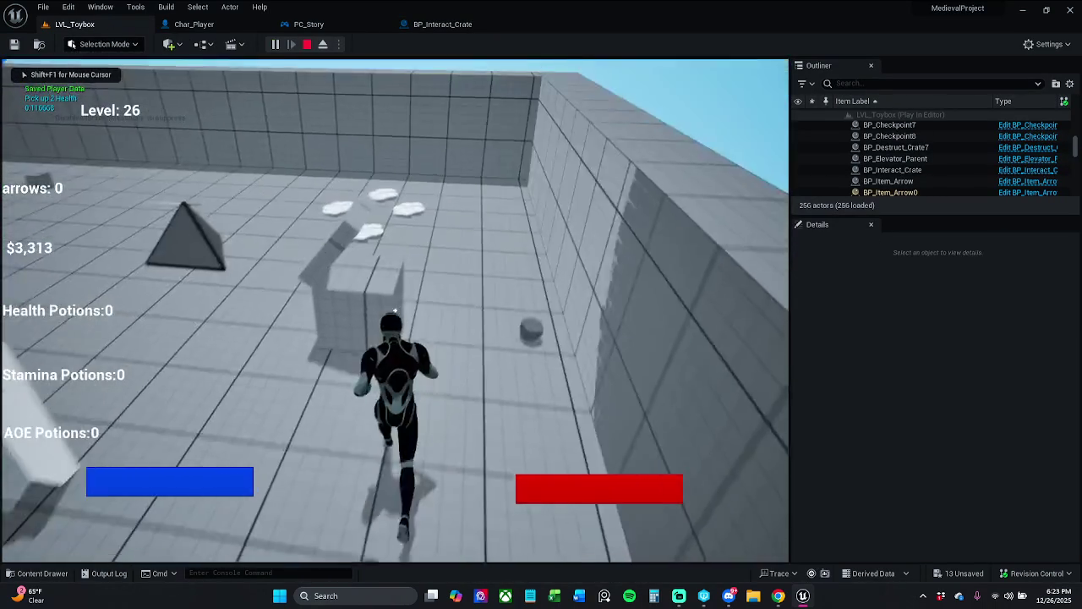
pyautogui.press('Escape')
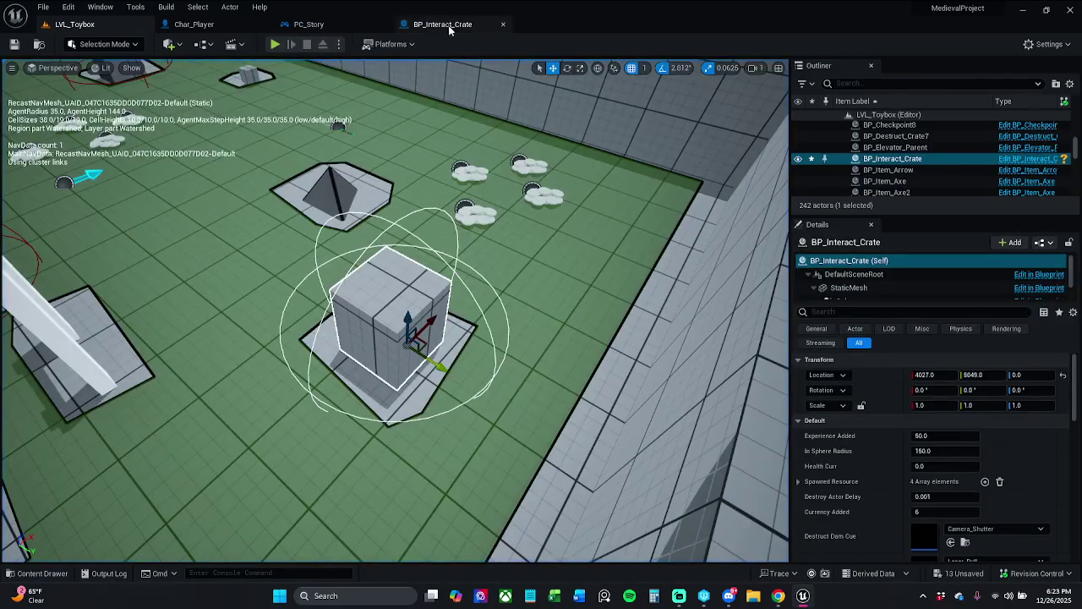
# Open the Crate Spawn Resource function and expand the spawnedResource default array
pyautogui.click(444, 24)
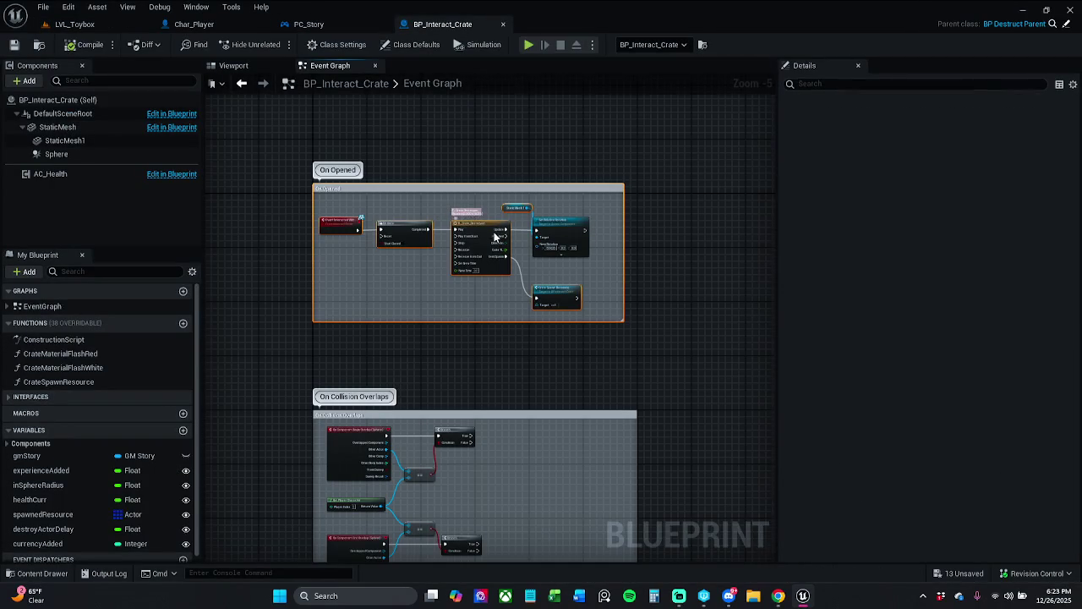
pyautogui.scroll(3, 512, 243)
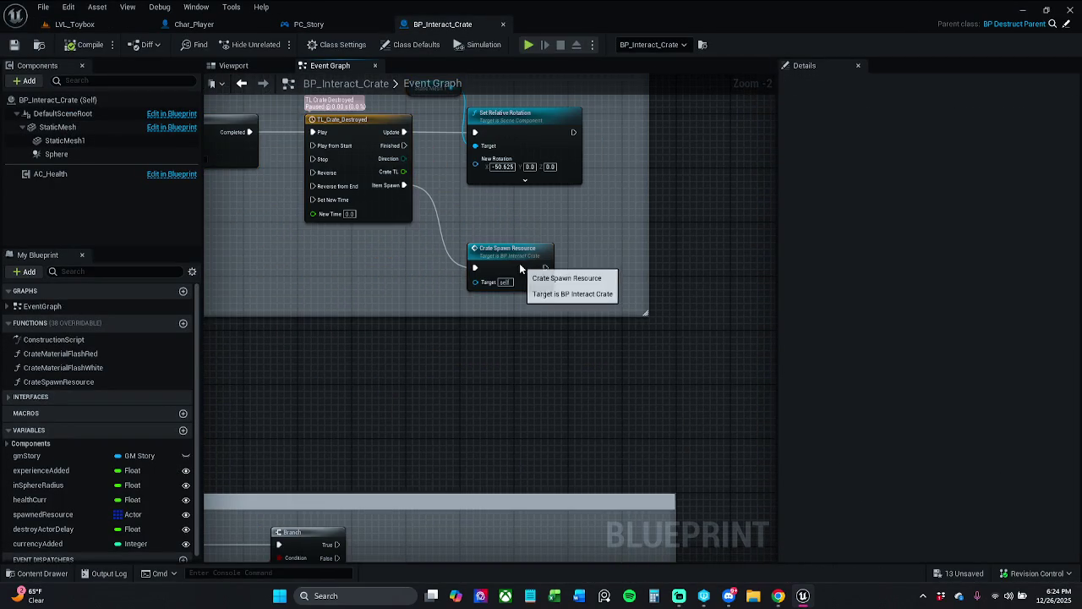
pyautogui.doubleClick(519, 263)
pyautogui.click(569, 254)
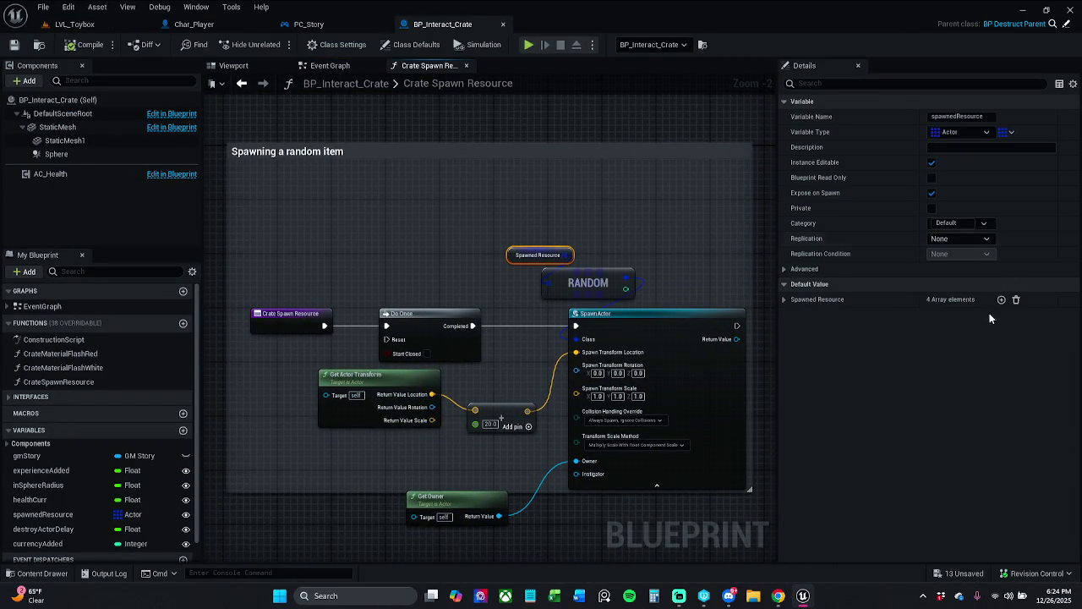
pyautogui.click(785, 300)
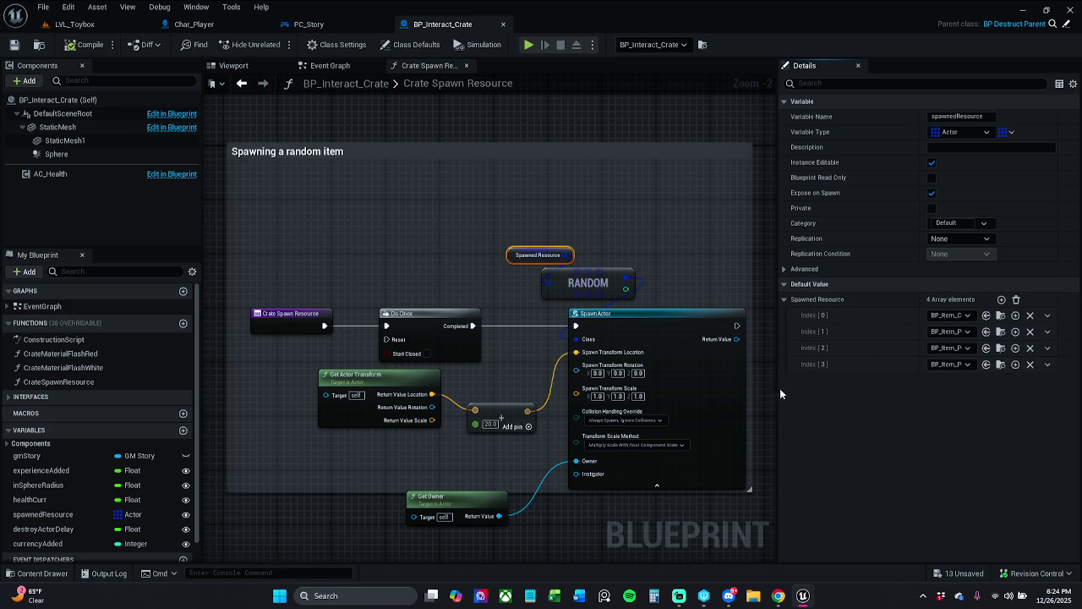
pyautogui.moveTo(776, 387); pyautogui.dragTo(583, 385)
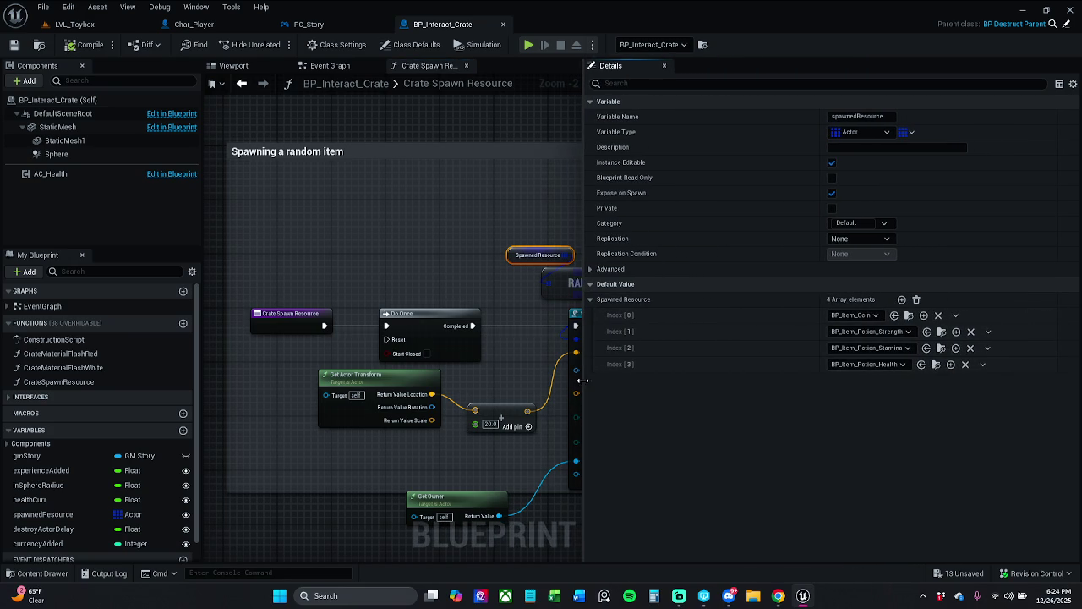
# Add three empty entries to the spawnedResource array, bringing it to seven
pyautogui.tripleClick(902, 300)
pyautogui.click(842, 380)
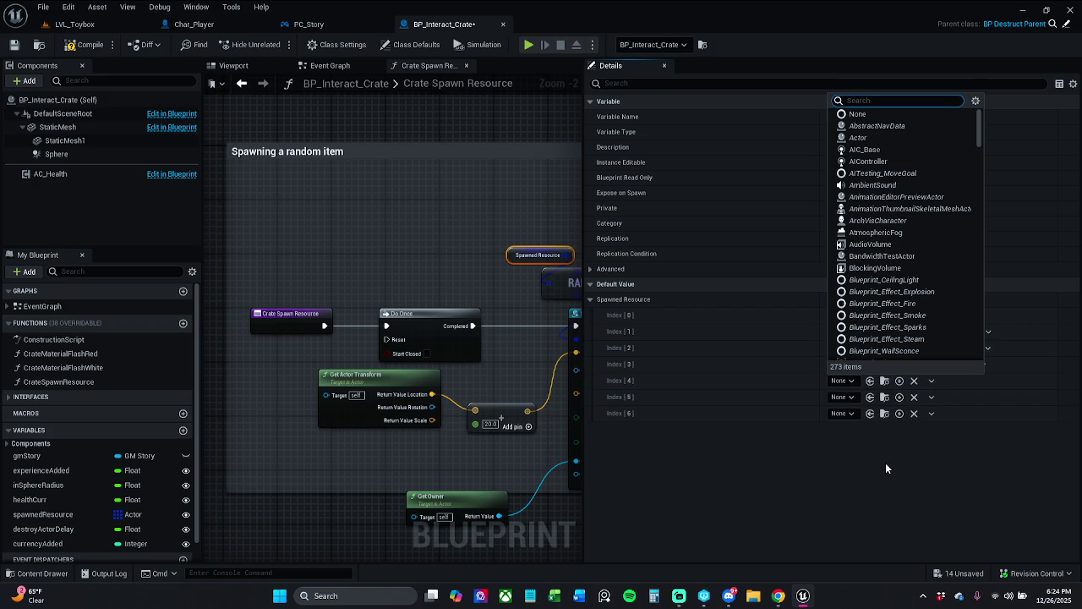
pyautogui.click(752, 429)
pyautogui.click(466, 203)
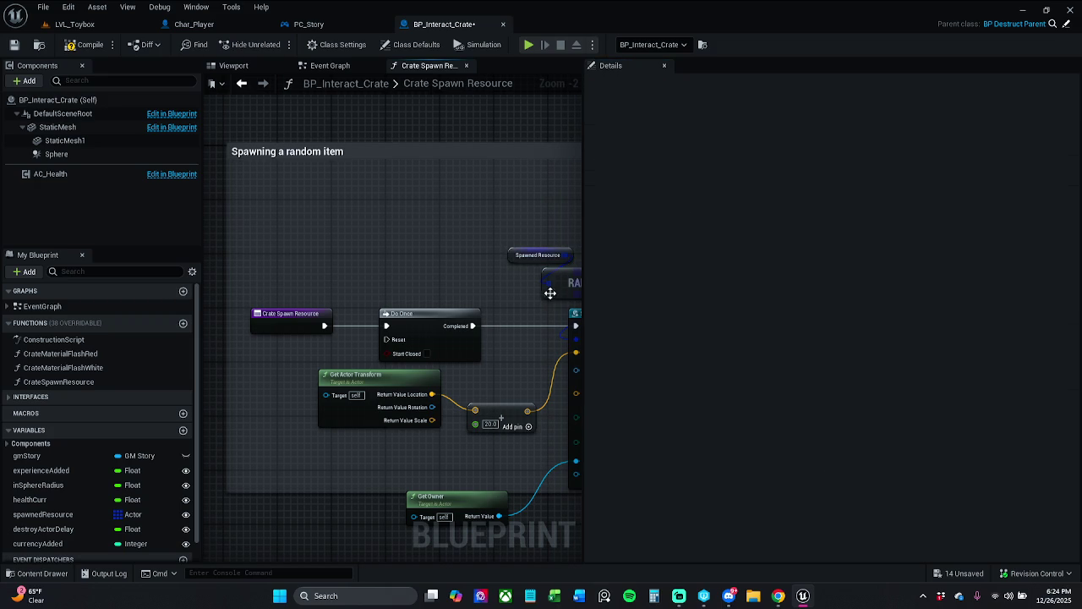
pyautogui.click(510, 257)
# Change spawnedResource's type to a BP Item Parent class reference and confirm the change
pyautogui.click(858, 132)
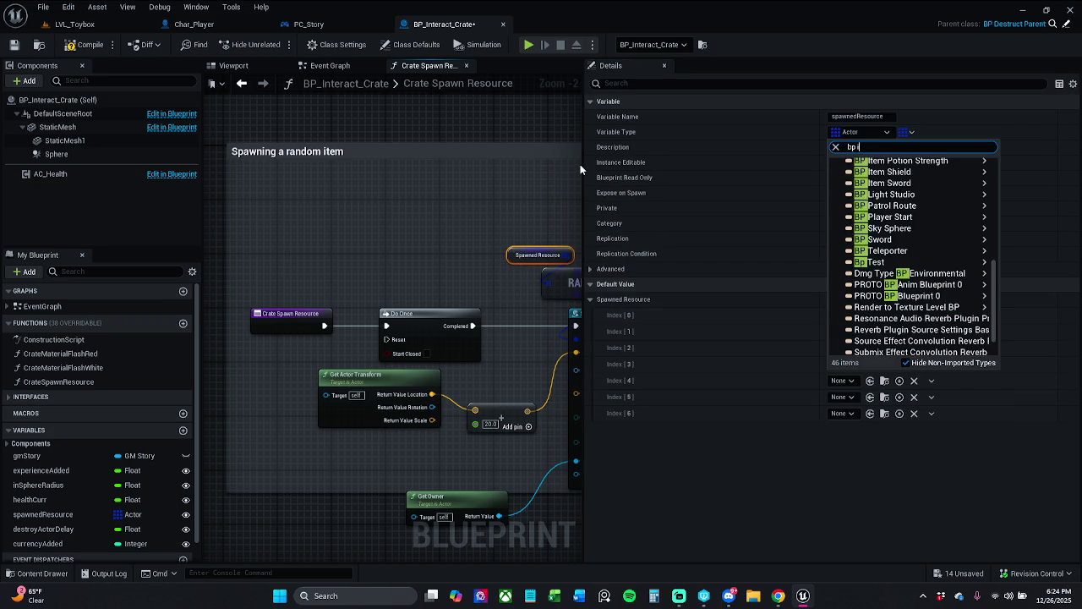
pyautogui.write('item')
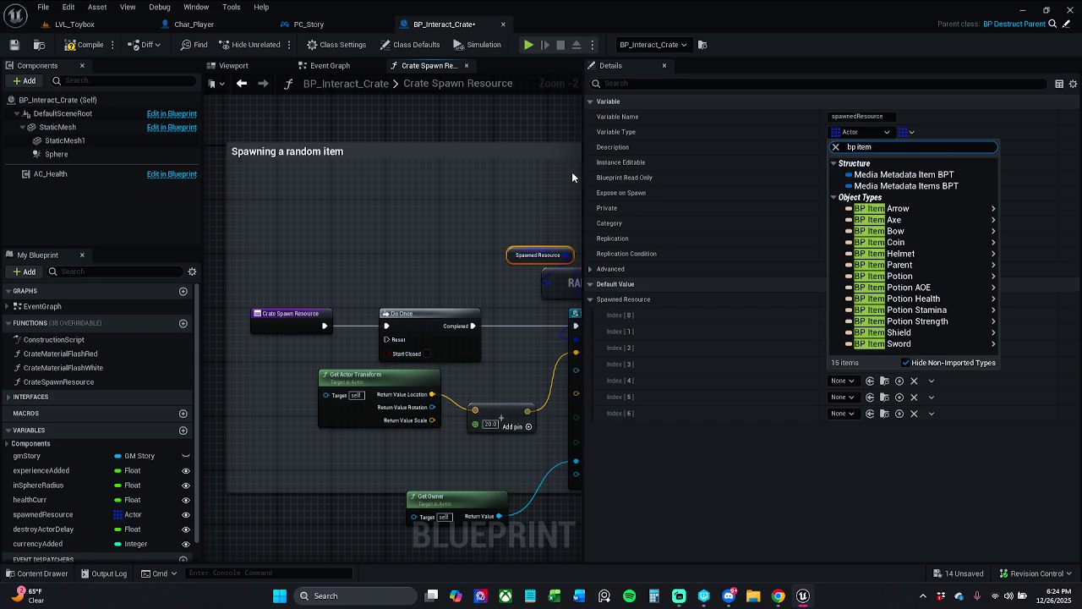
pyautogui.moveTo(930, 264)
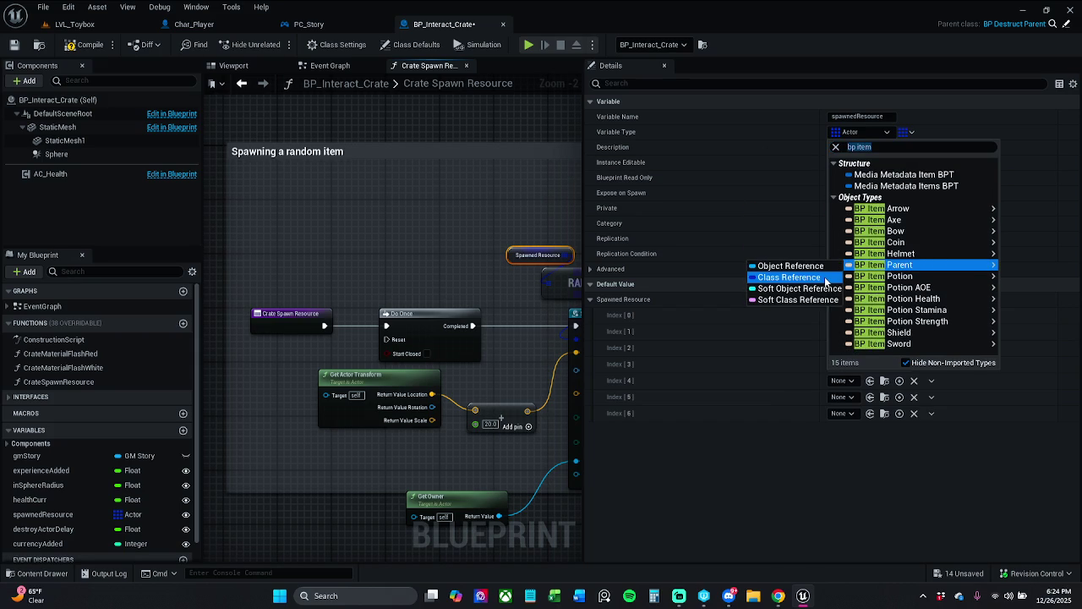
pyautogui.click(789, 277)
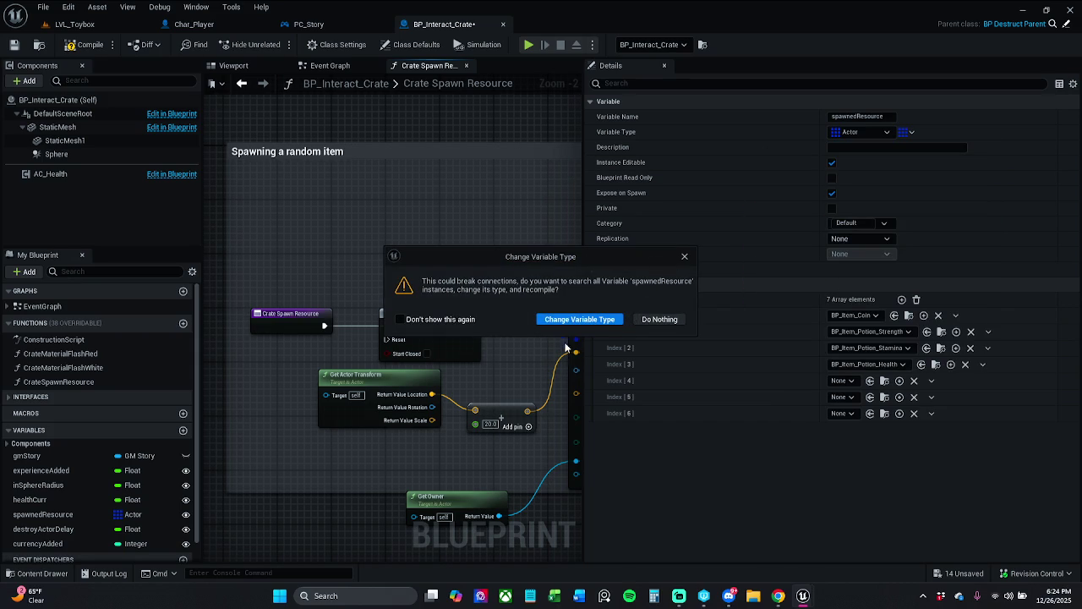
pyautogui.click(594, 320)
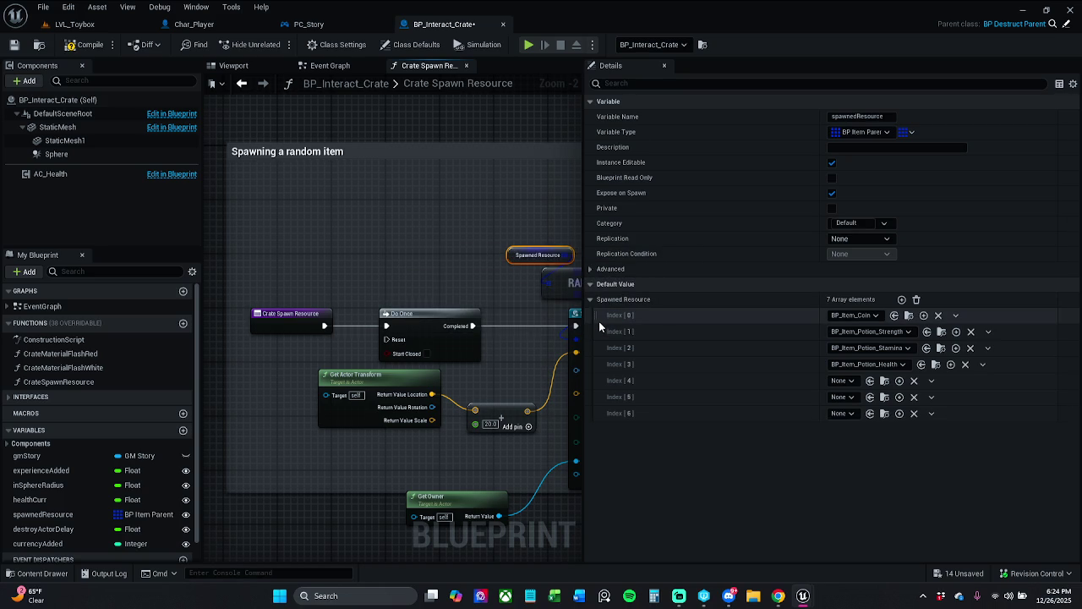
# Save the crate blueprint and set Index 4 of spawnedResource to BP_Item_Helmet
pyautogui.moveTo(479, 168); pyautogui.dragTo(425, 177)
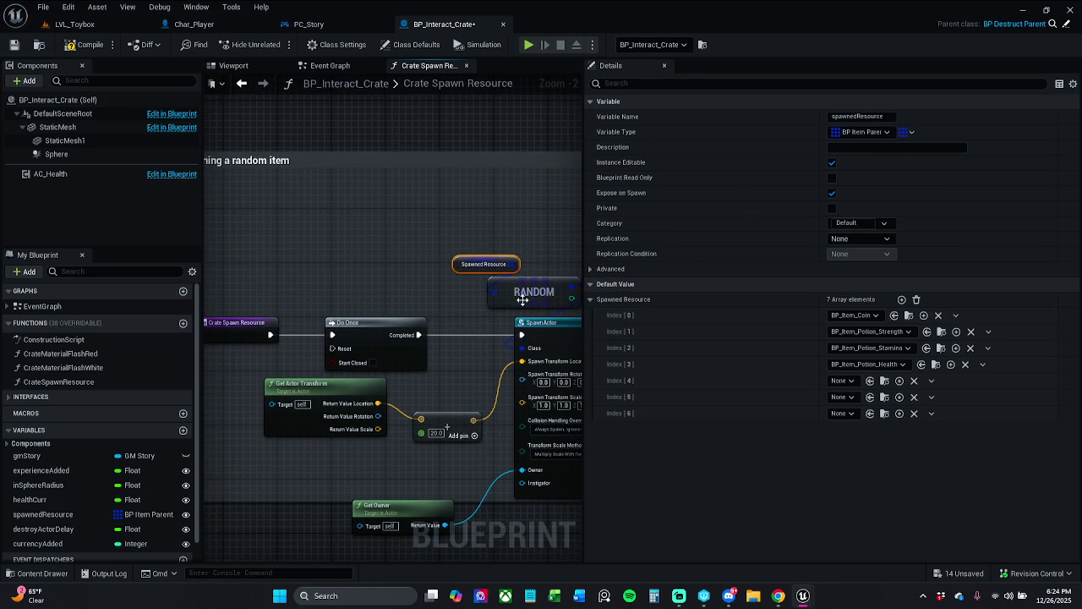
pyautogui.click(857, 380)
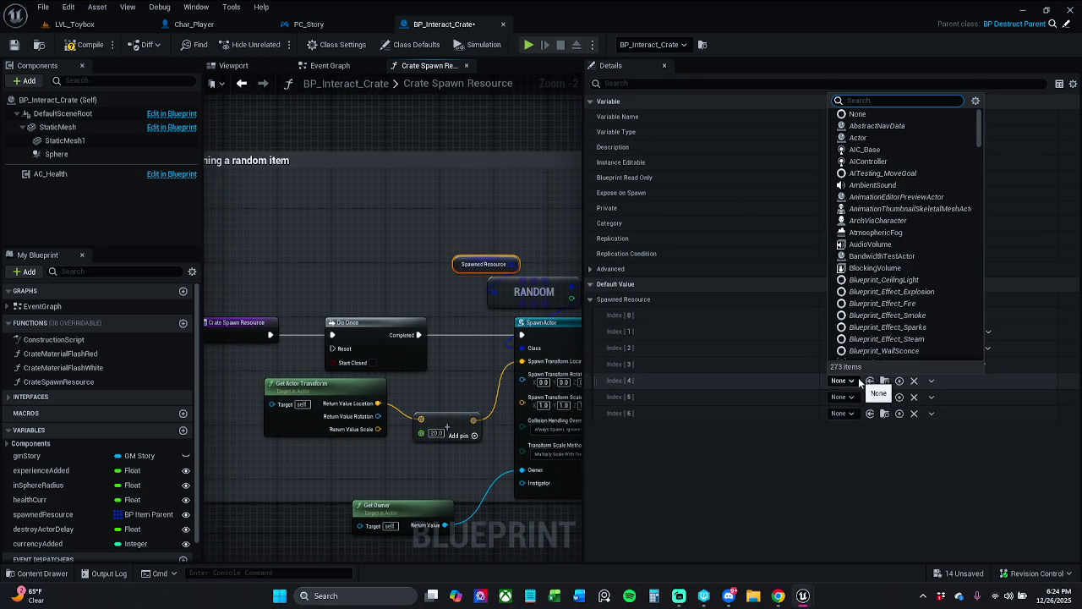
pyautogui.moveTo(318, 218); pyautogui.dragTo(270, 205)
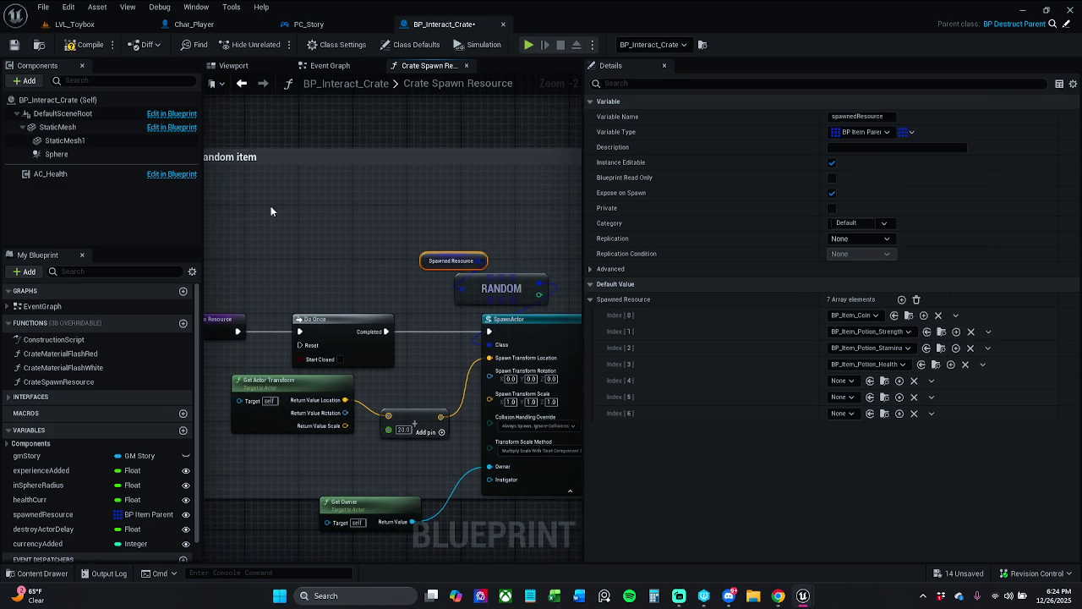
pyautogui.click(15, 45)
pyautogui.click(848, 380)
pyautogui.click(848, 379)
pyautogui.click(844, 381)
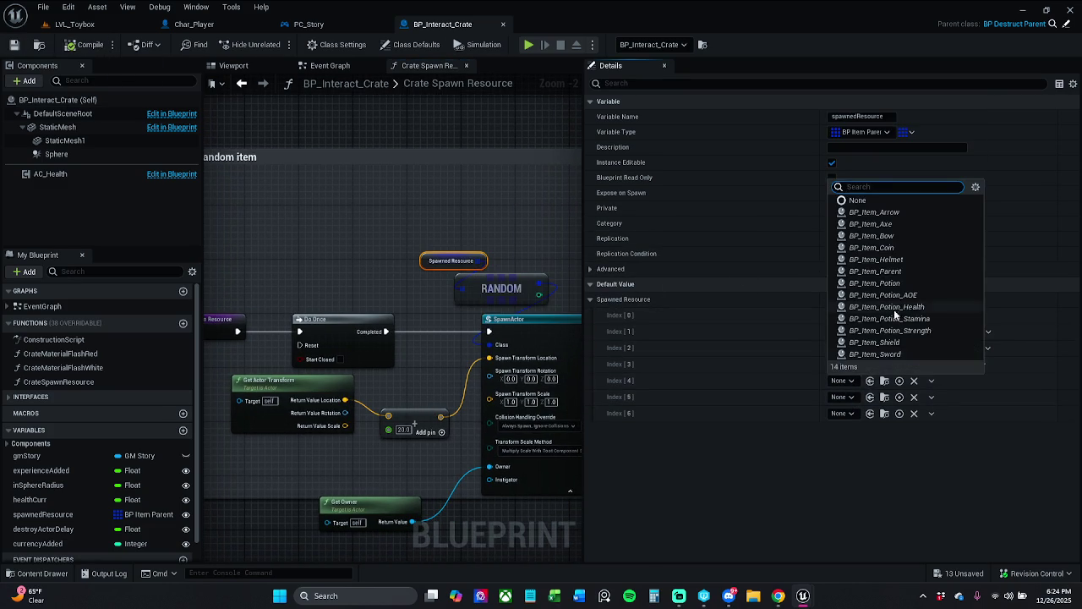
pyautogui.click(905, 260)
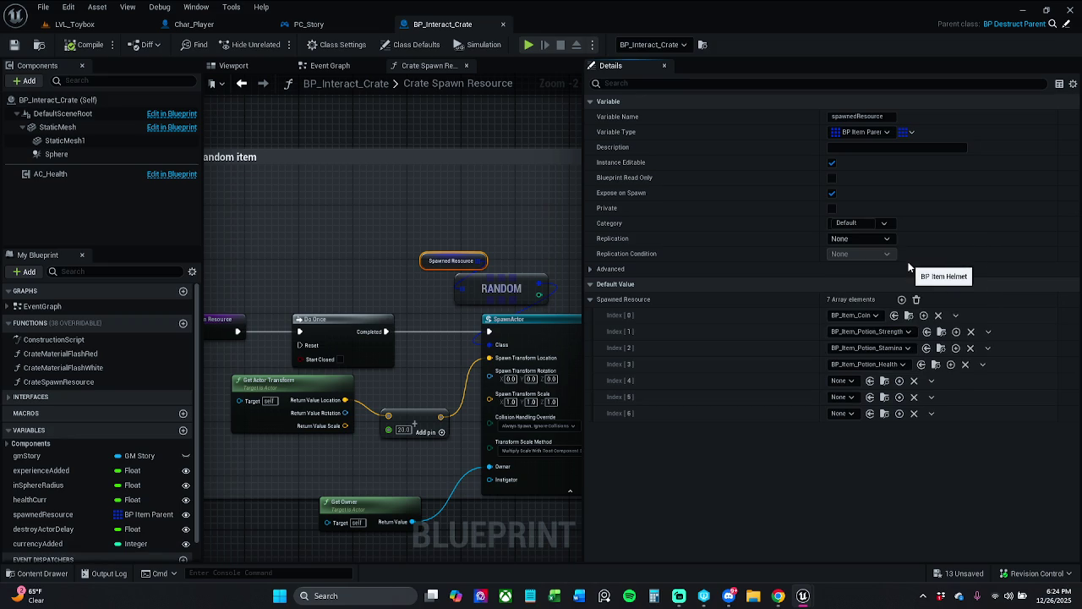
# Set Index 5 to BP_Item_Shield and Index 6 to BP_Item_Sword
pyautogui.click(849, 398)
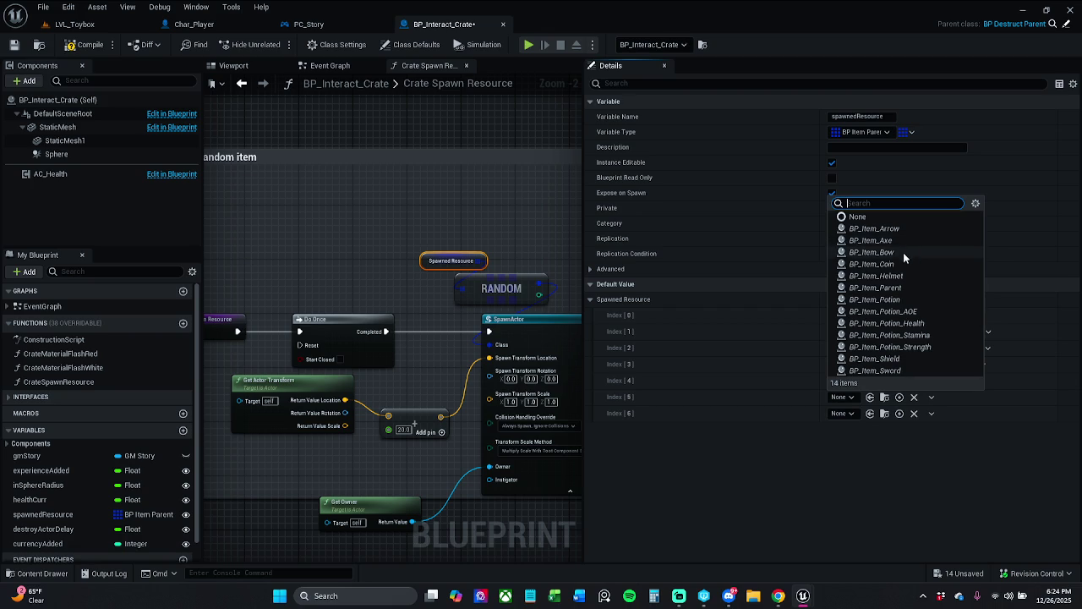
pyautogui.click(907, 364)
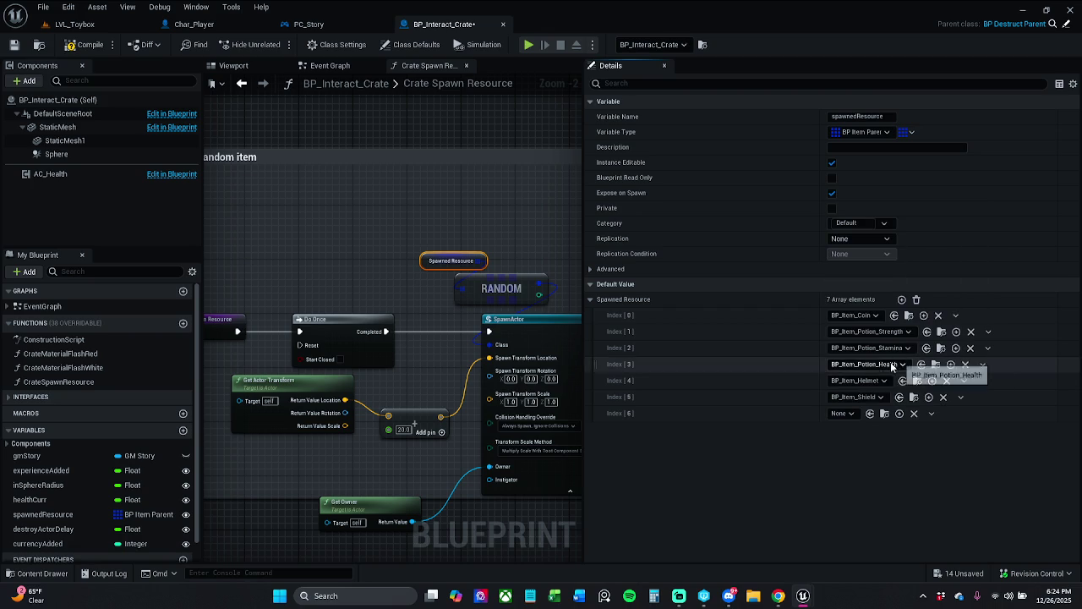
pyautogui.click(850, 411)
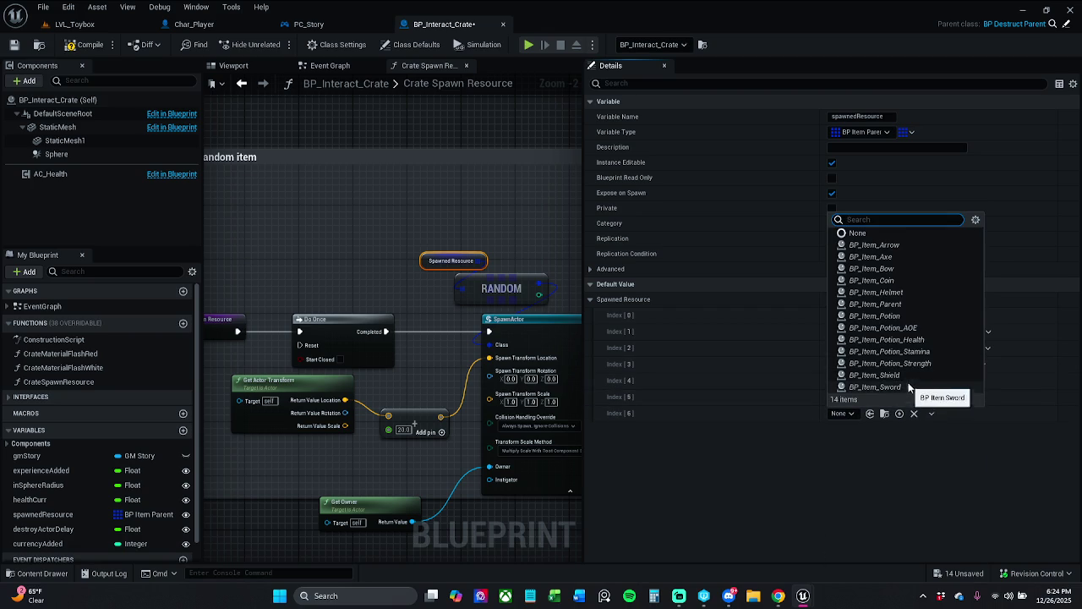
pyautogui.click(880, 429)
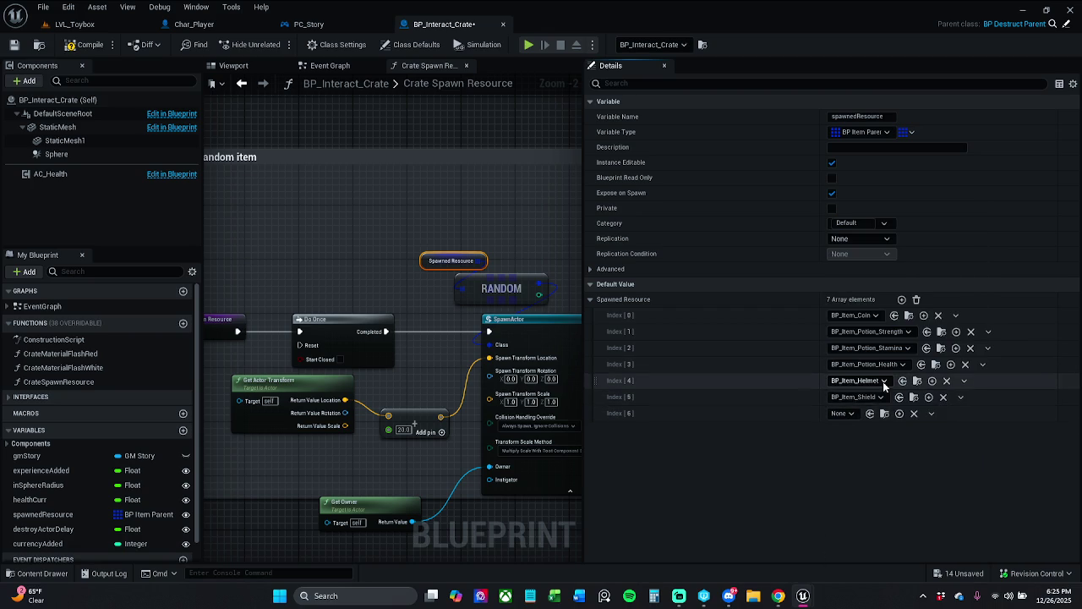
pyautogui.click(852, 413)
pyautogui.click(913, 375)
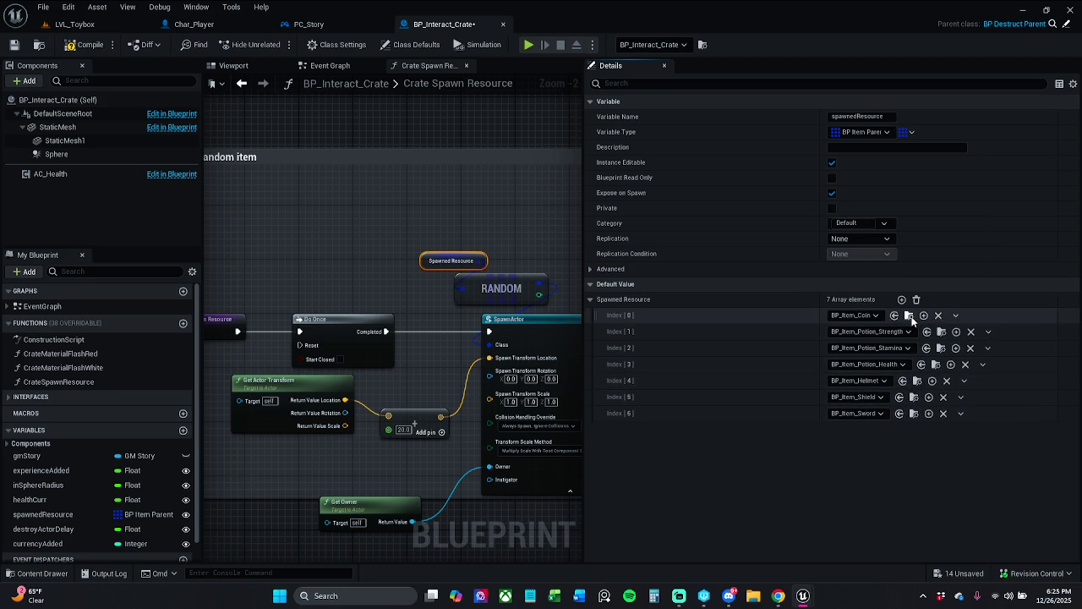
pyautogui.click(902, 366)
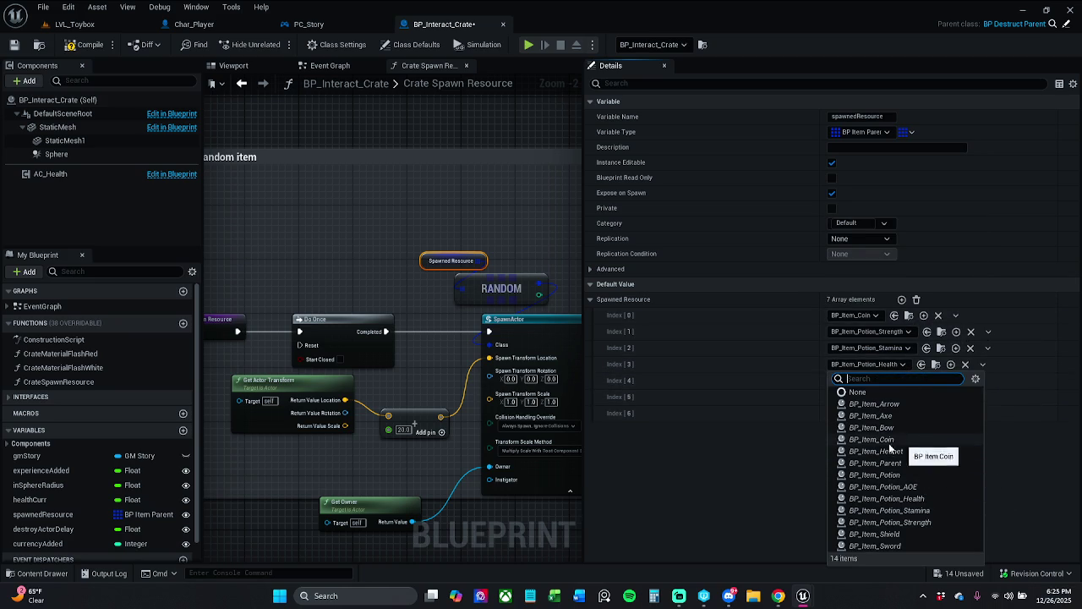
pyautogui.click(816, 485)
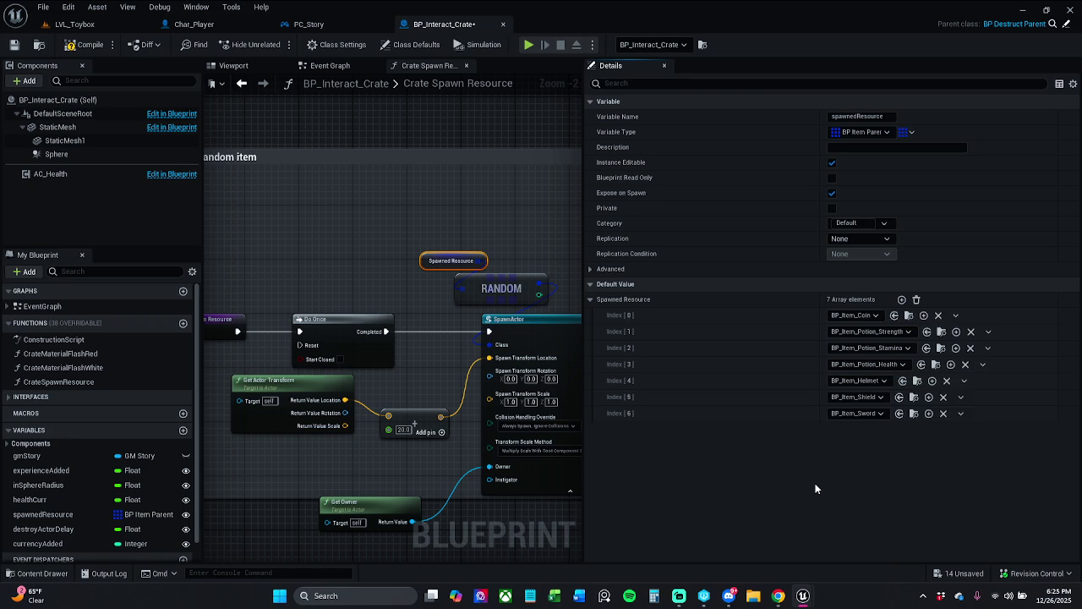
# Add three more slots set to BP_Item_Axe, BP_Item_Bow and BP_Item_Arrow, then compile
pyautogui.click(902, 301)
pyautogui.click(844, 430)
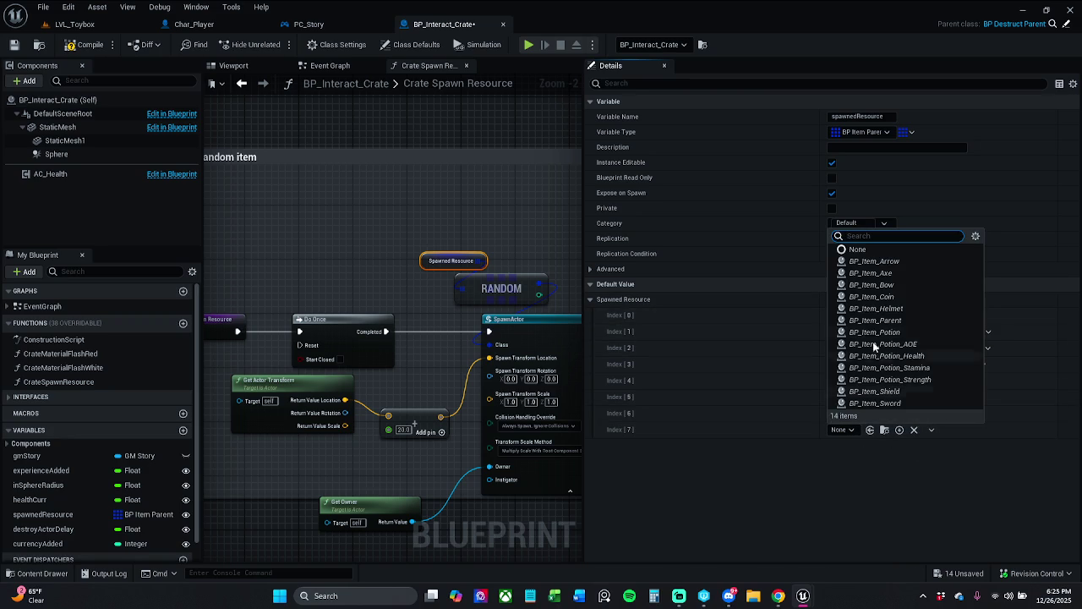
pyautogui.click(899, 271)
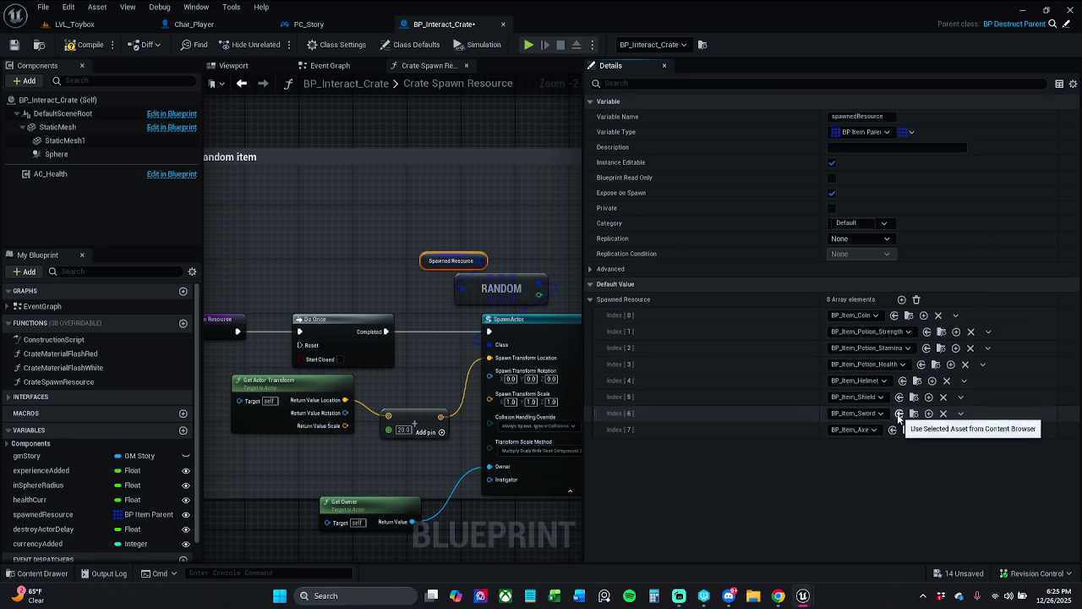
pyautogui.click(900, 297)
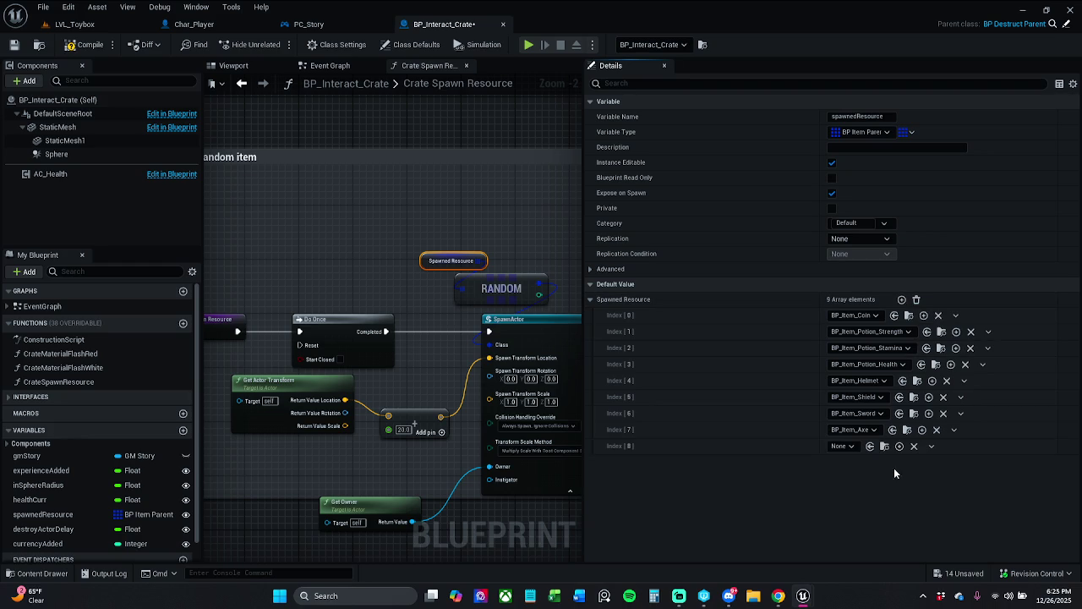
pyautogui.click(842, 446)
pyautogui.click(898, 302)
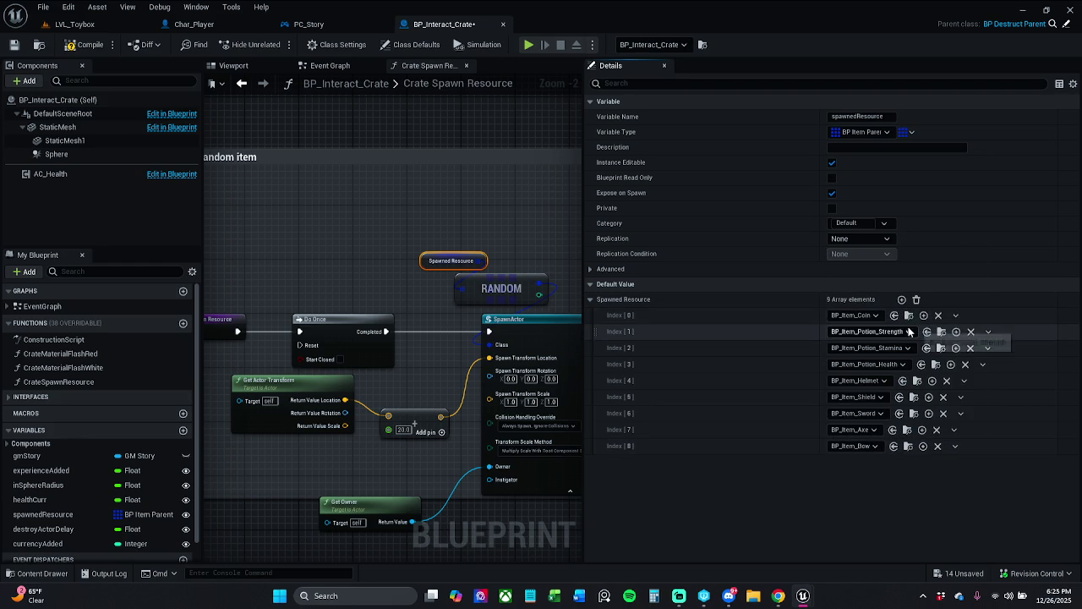
pyautogui.click(902, 300)
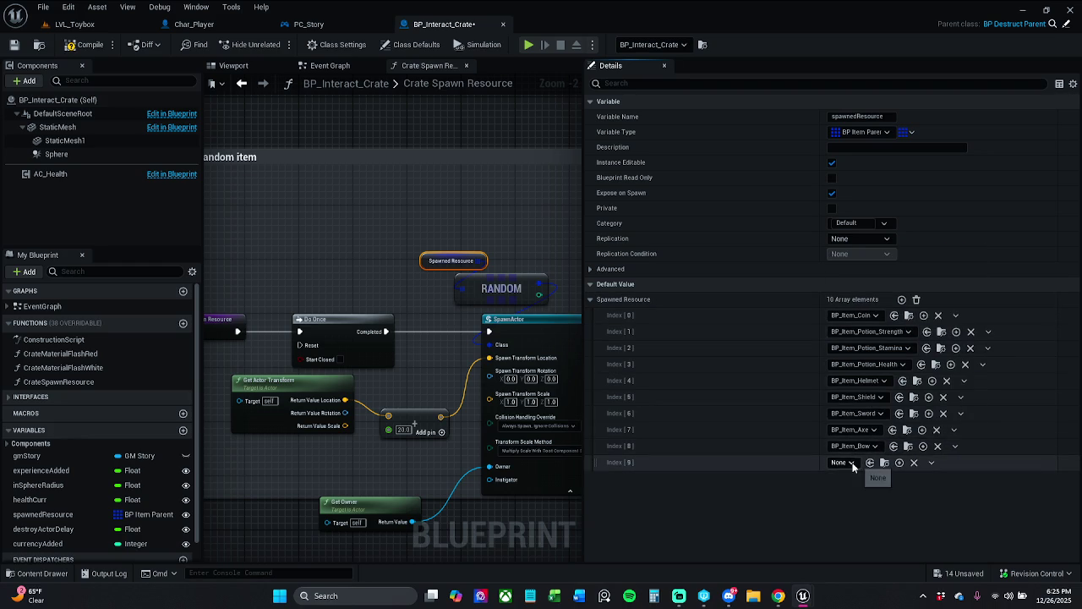
pyautogui.click(842, 463)
pyautogui.click(894, 295)
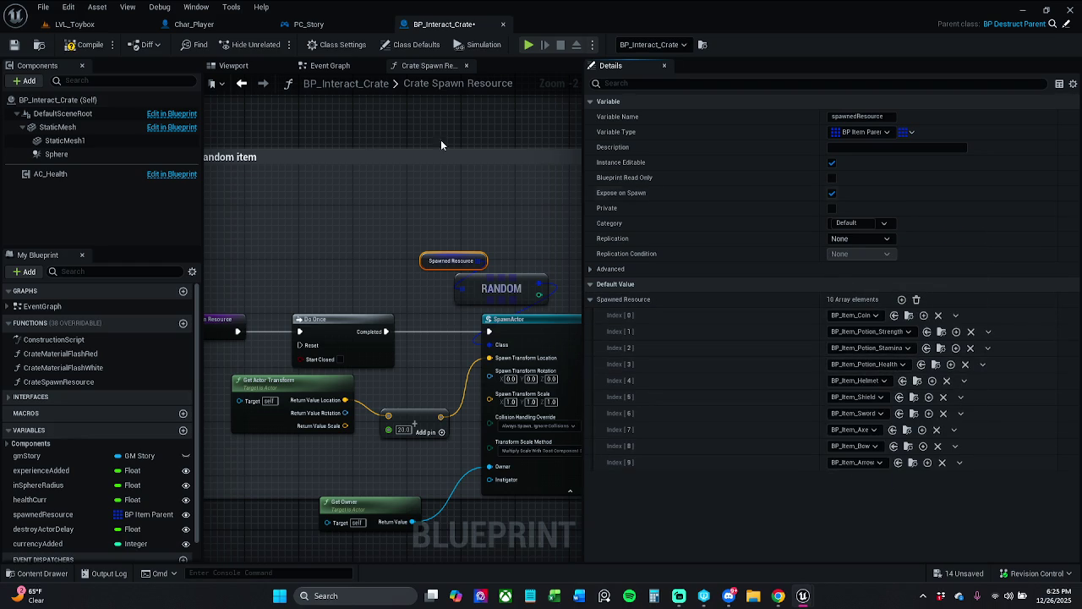
pyautogui.click(75, 42)
pyautogui.moveTo(583, 193); pyautogui.dragTo(719, 192)
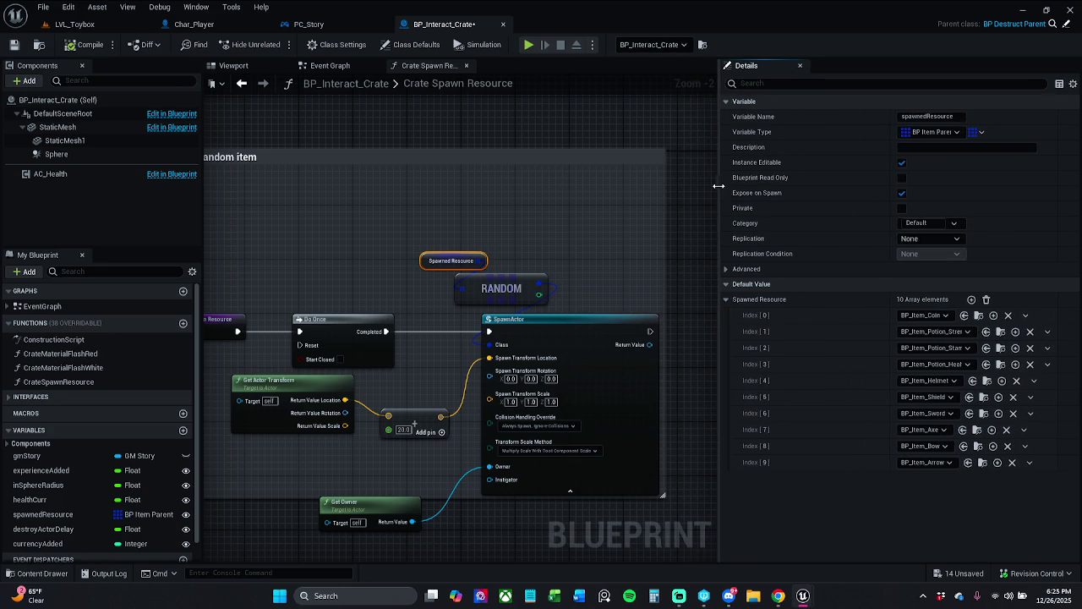
# Save the crate Blueprint and play-test LVL_Toybox twice, attacking the crate
pyautogui.click(13, 44)
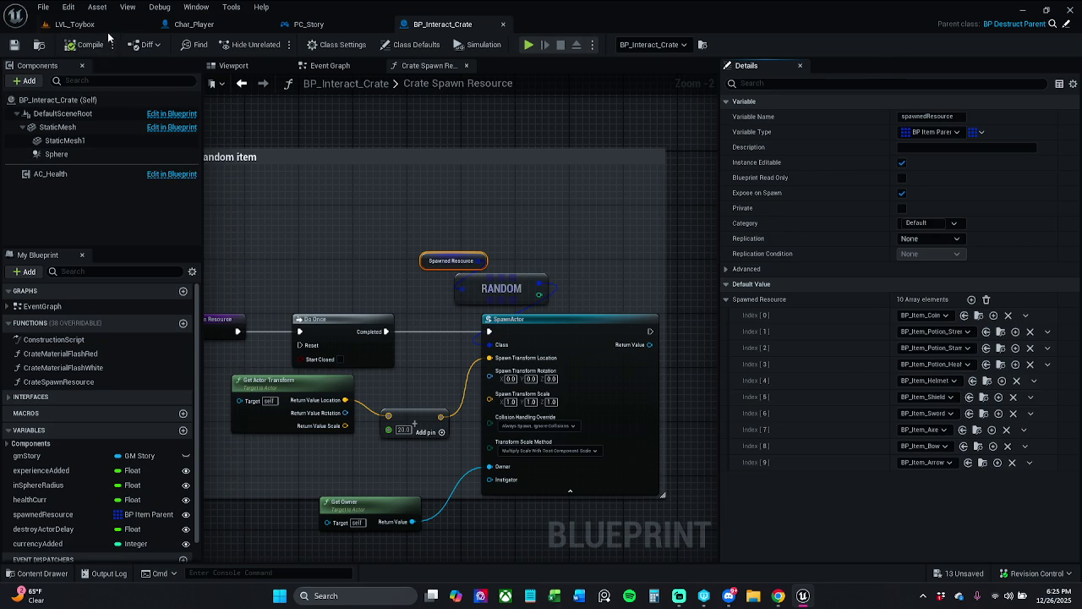
pyautogui.click(85, 24)
pyautogui.click(275, 45)
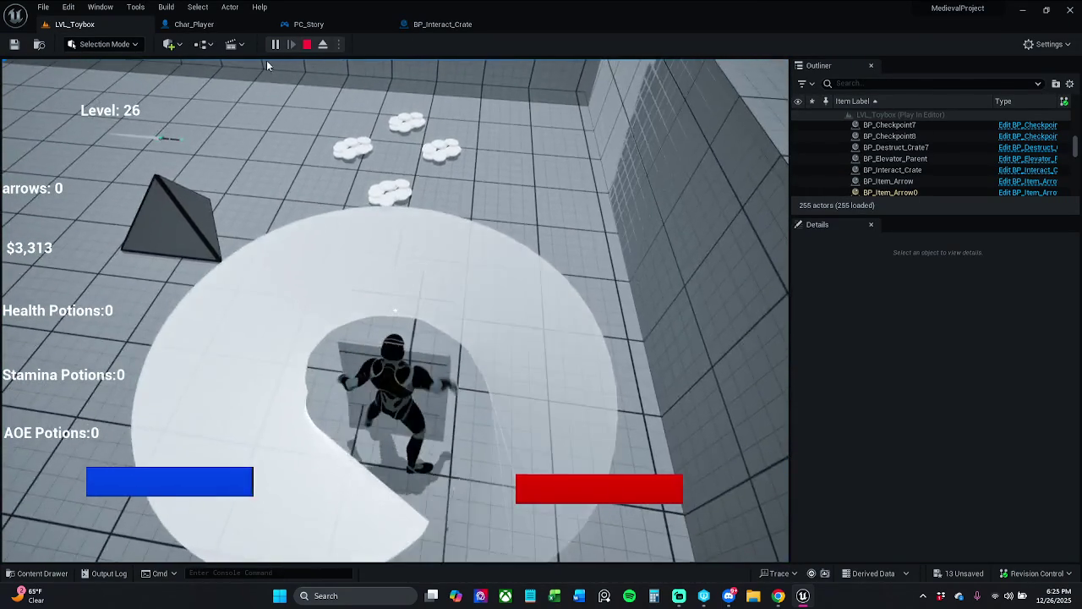
pyautogui.press('Escape')
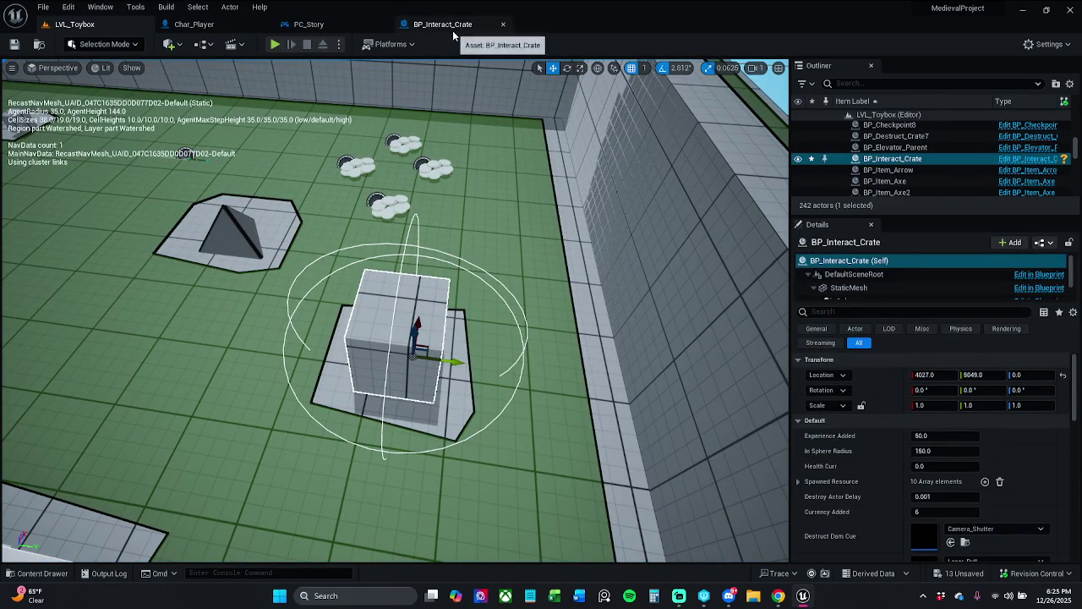
pyautogui.click(275, 45)
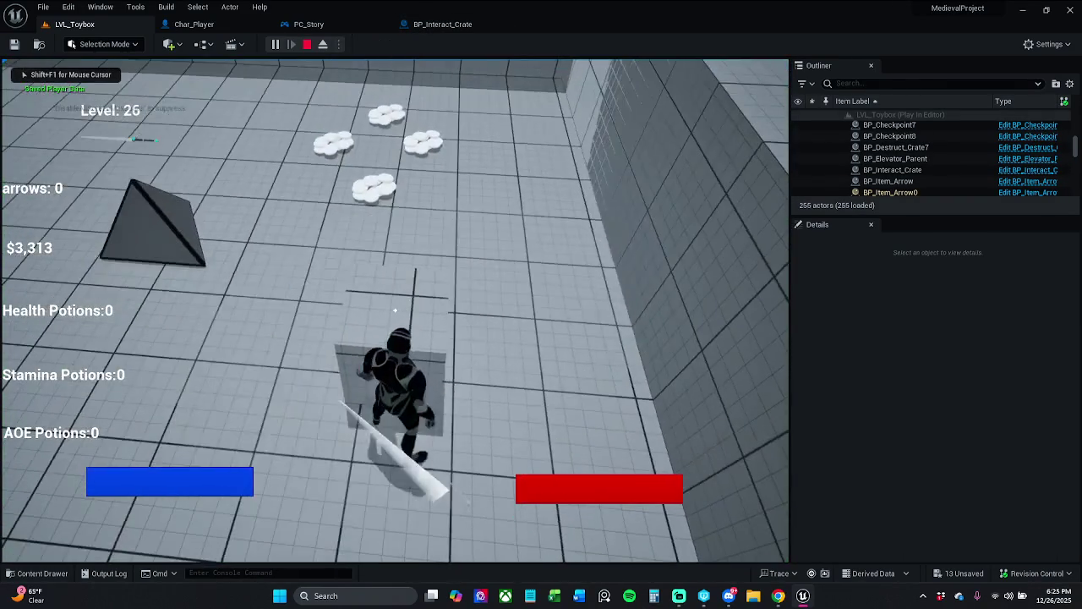
pyautogui.click(394, 310)
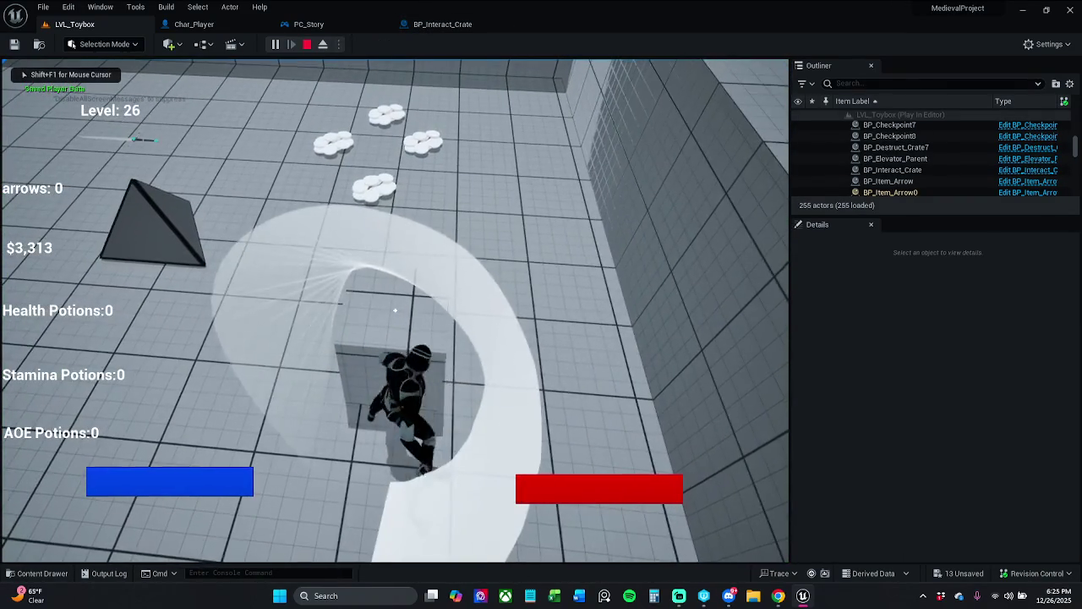
pyautogui.press('Escape')
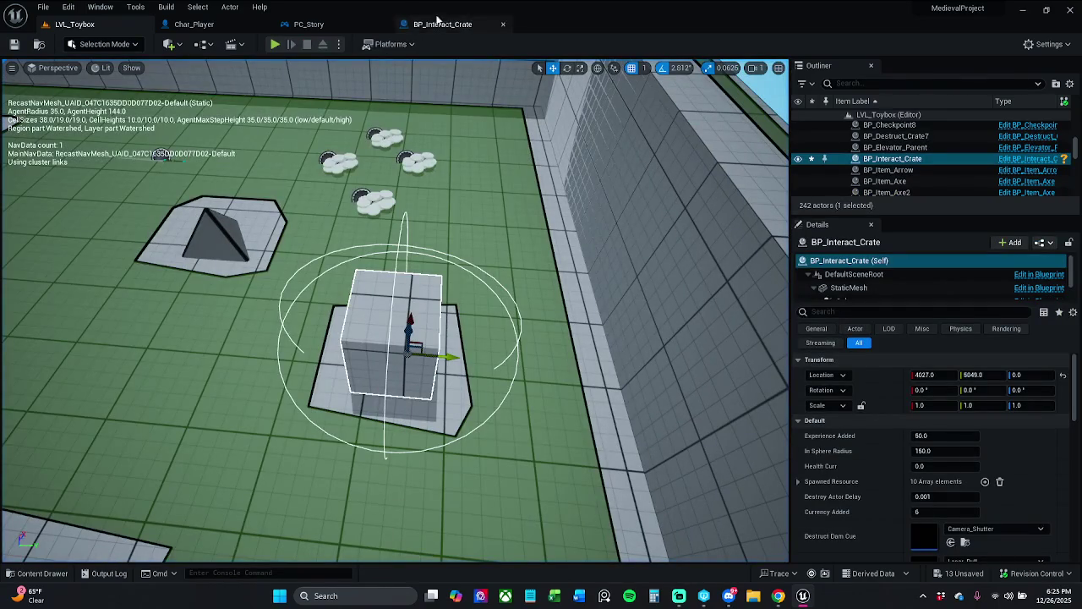
# Back in the crate graph, save again and run another short LVL_Toybox play-test
pyautogui.click(441, 23)
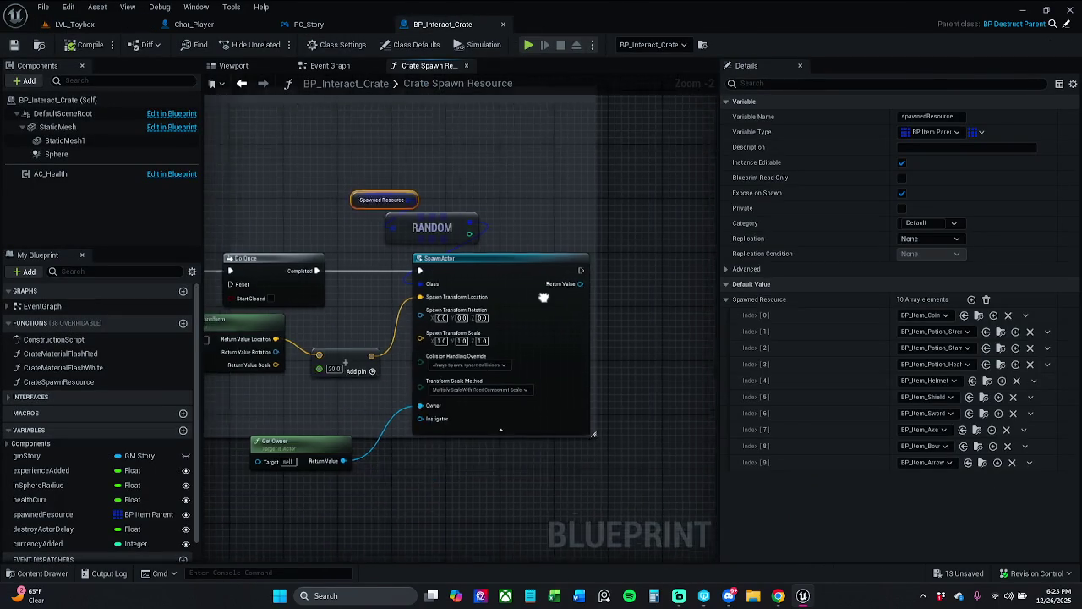
pyautogui.click(590, 427)
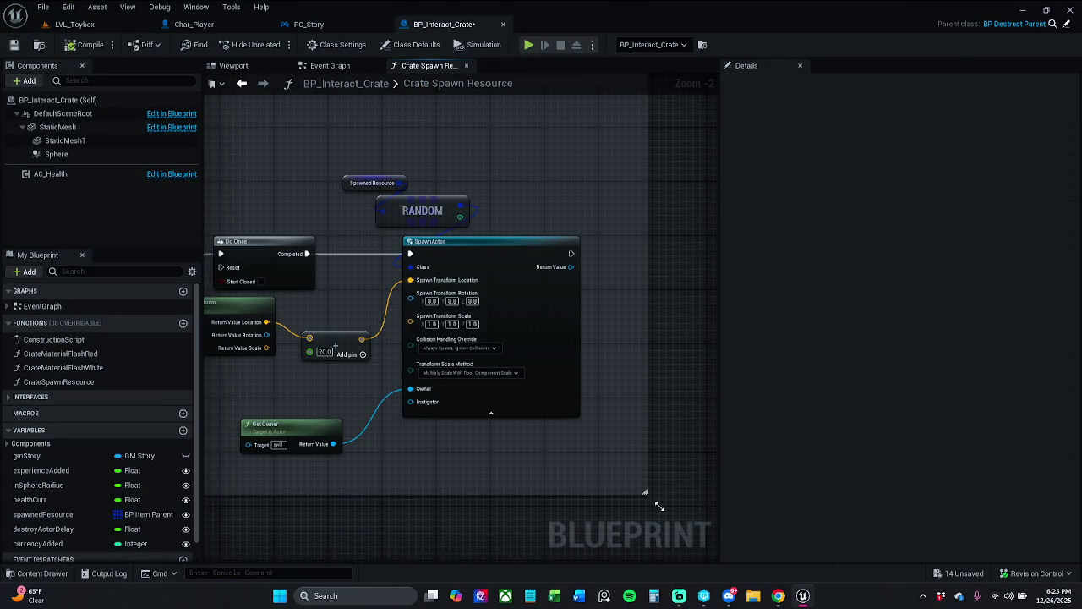
pyautogui.moveTo(466, 445)
pyautogui.mouseDown()
pyautogui.moveTo(691, 449)
pyautogui.moveTo(632, 437)
pyautogui.mouseUp()
pyautogui.scroll(-2, 542, 383)
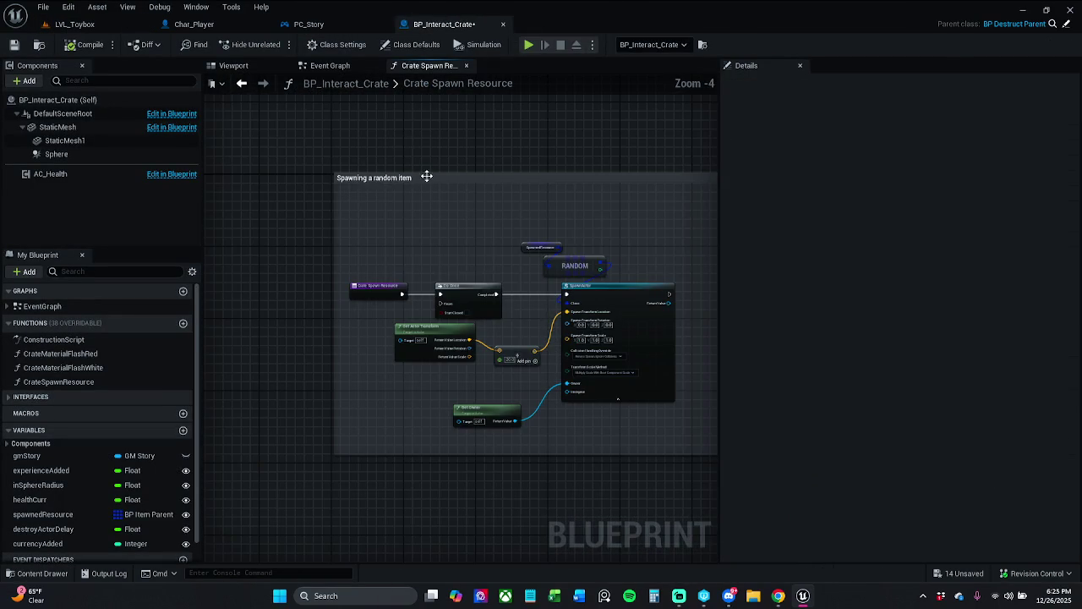
pyautogui.click(13, 46)
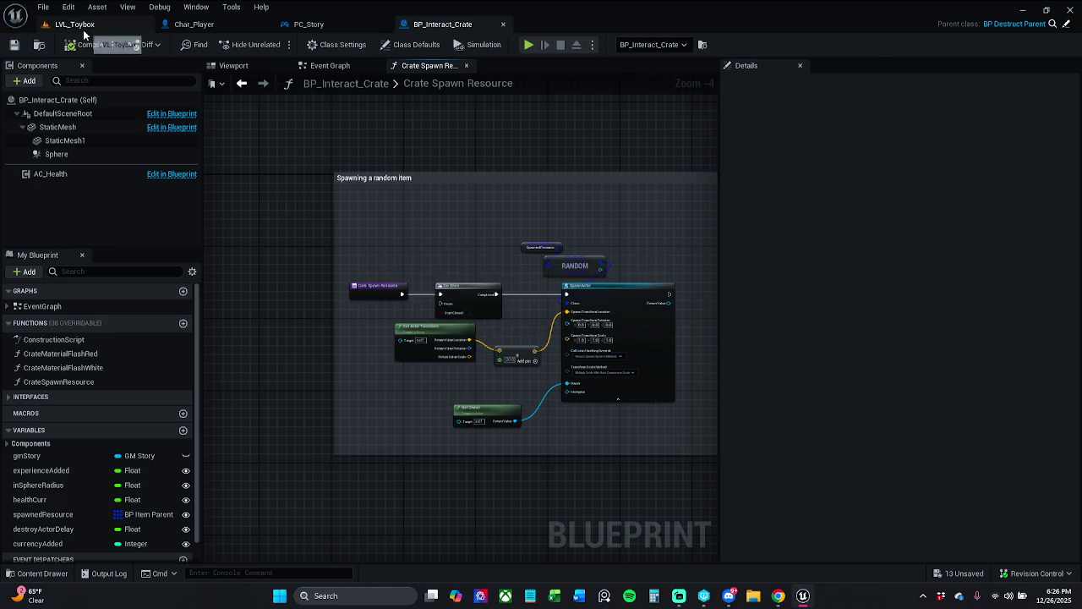
pyautogui.click(75, 24)
pyautogui.click(272, 46)
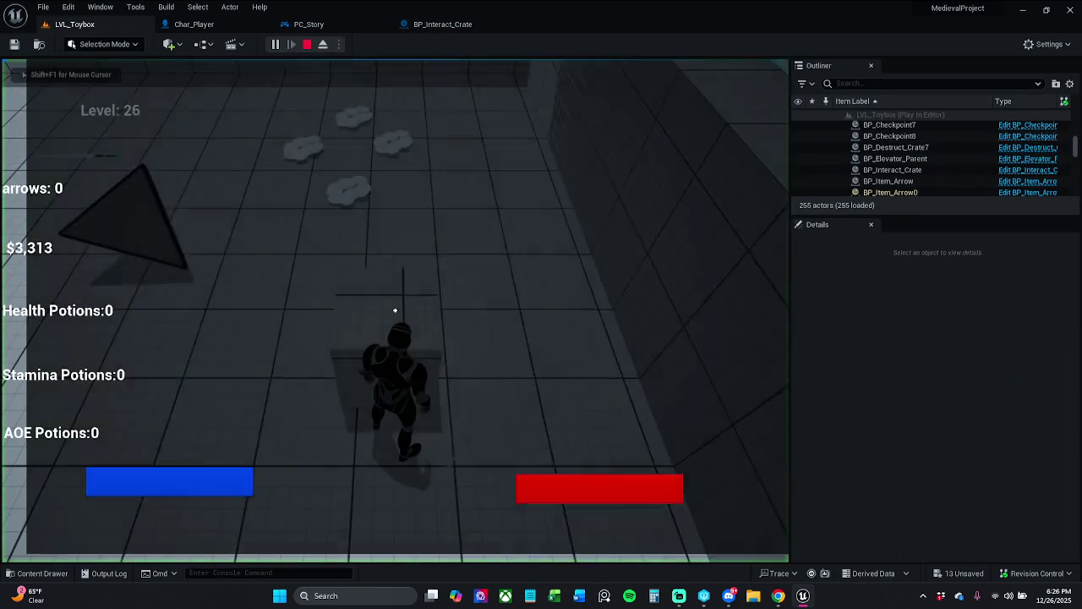
pyautogui.press('s')
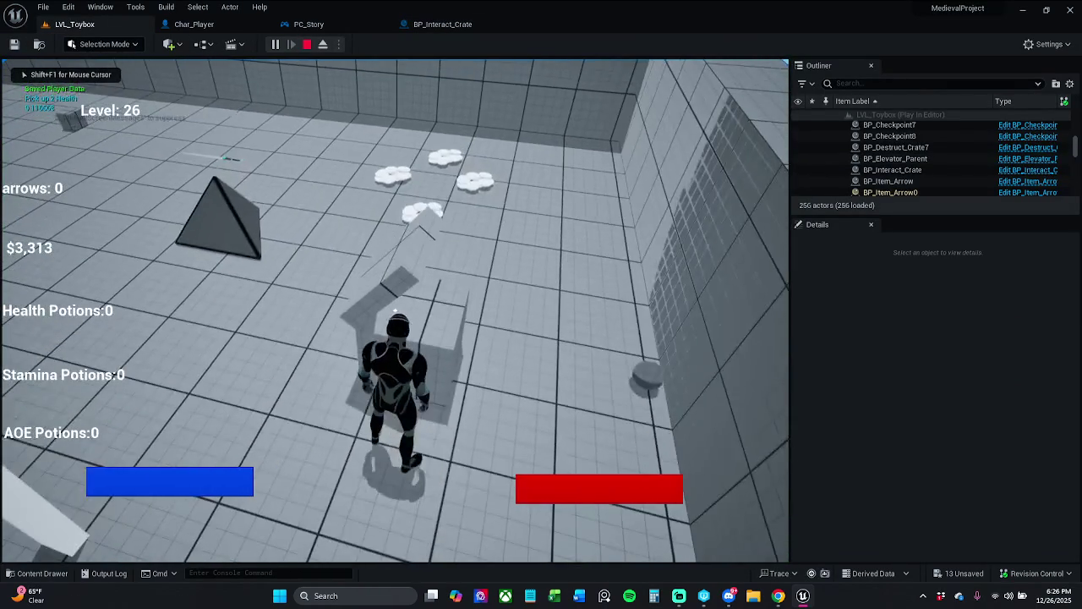
pyautogui.press('Escape')
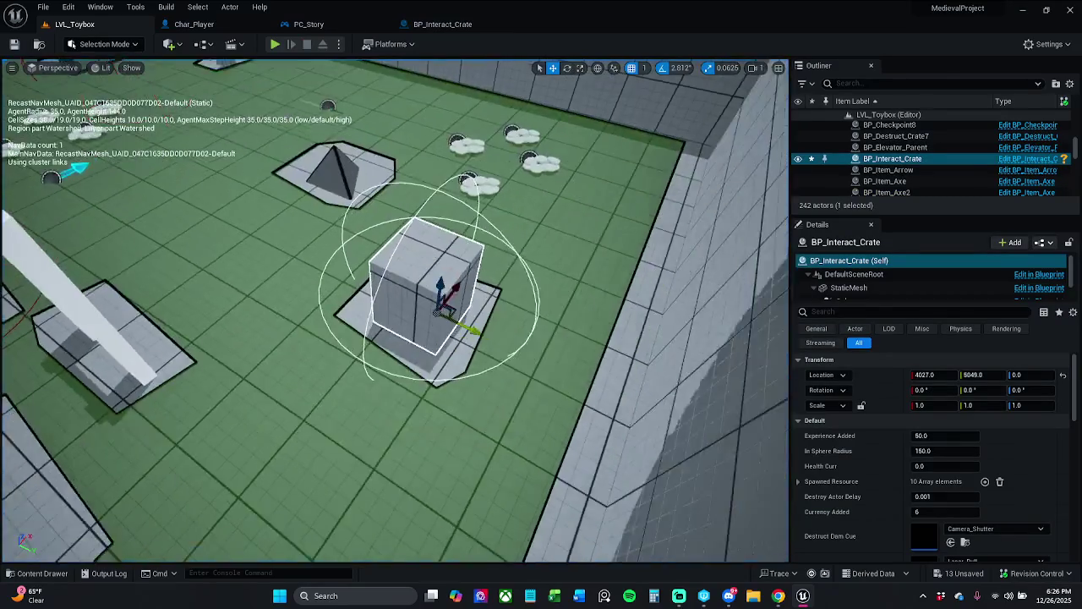
# Duplicate the interactable crate and place the copy lower left in the level
pyautogui.scroll(-5, 518, 346)
pyautogui.moveTo(531, 316)
pyautogui.mouseDown()
pyautogui.moveTo(436, 322)
pyautogui.moveTo(592, 180)
pyautogui.moveTo(442, 159)
pyautogui.mouseUp()
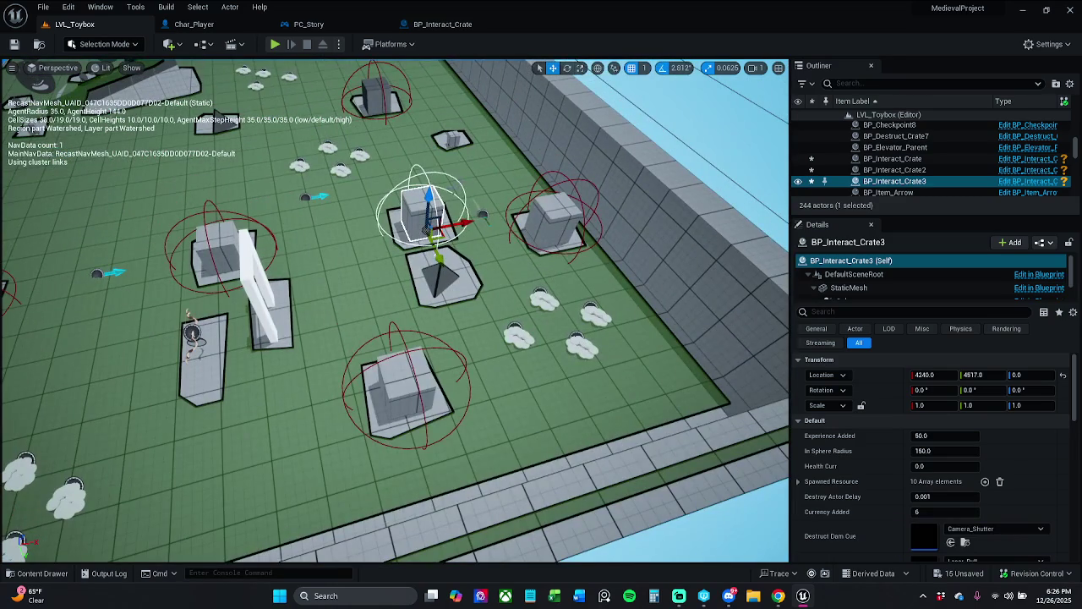
pyautogui.moveTo(440, 233)
pyautogui.keyDown('alt'); pyautogui.mouseDown()
pyautogui.moveTo(399, 241)
pyautogui.moveTo(351, 279)
pyautogui.moveTo(428, 169)
pyautogui.mouseUp(); pyautogui.keyUp('alt')
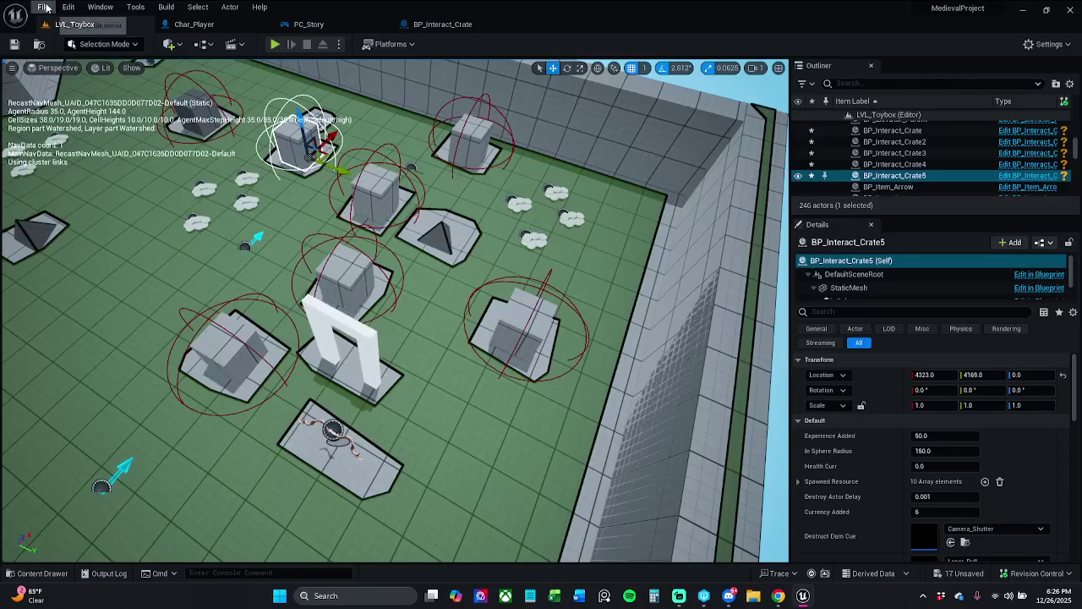
# Save all work, check out the changed asset, and start a play test
pyautogui.click(68, 7)
pyautogui.moveTo(43, 7)
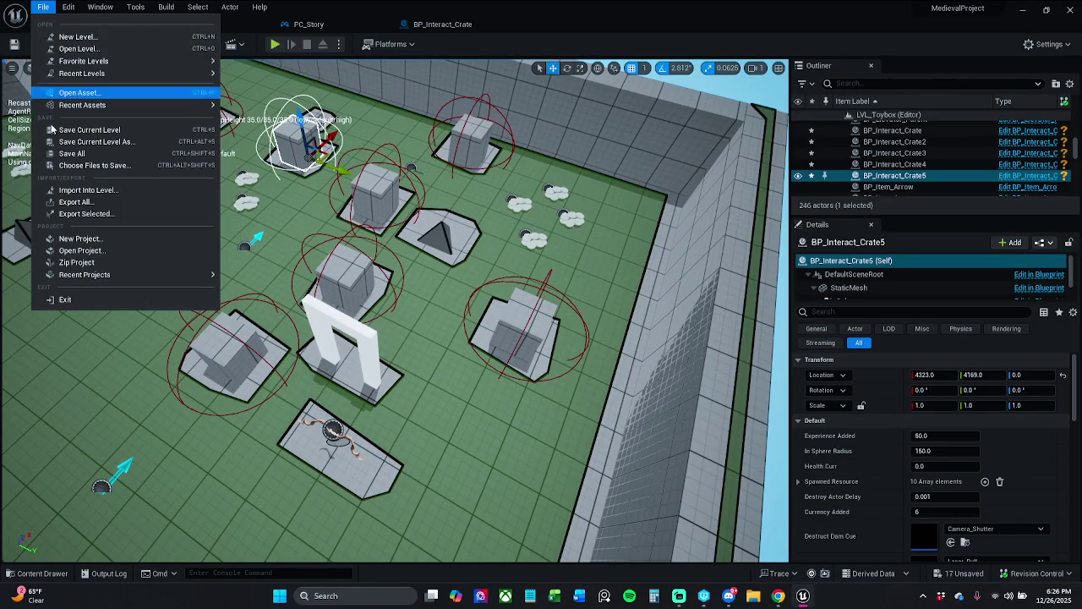
pyautogui.click(69, 153)
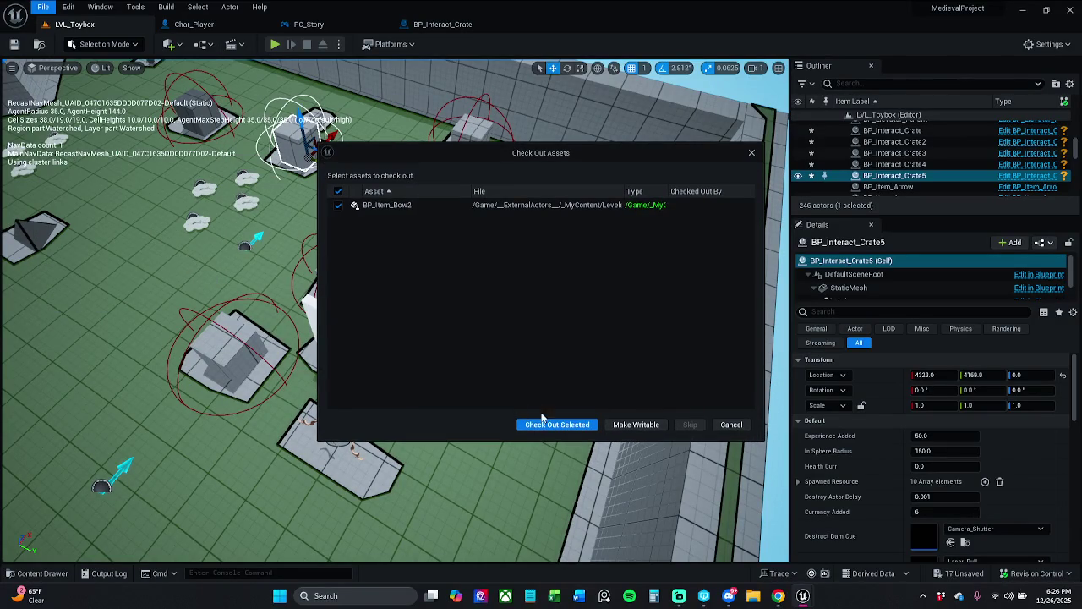
pyautogui.click(550, 424)
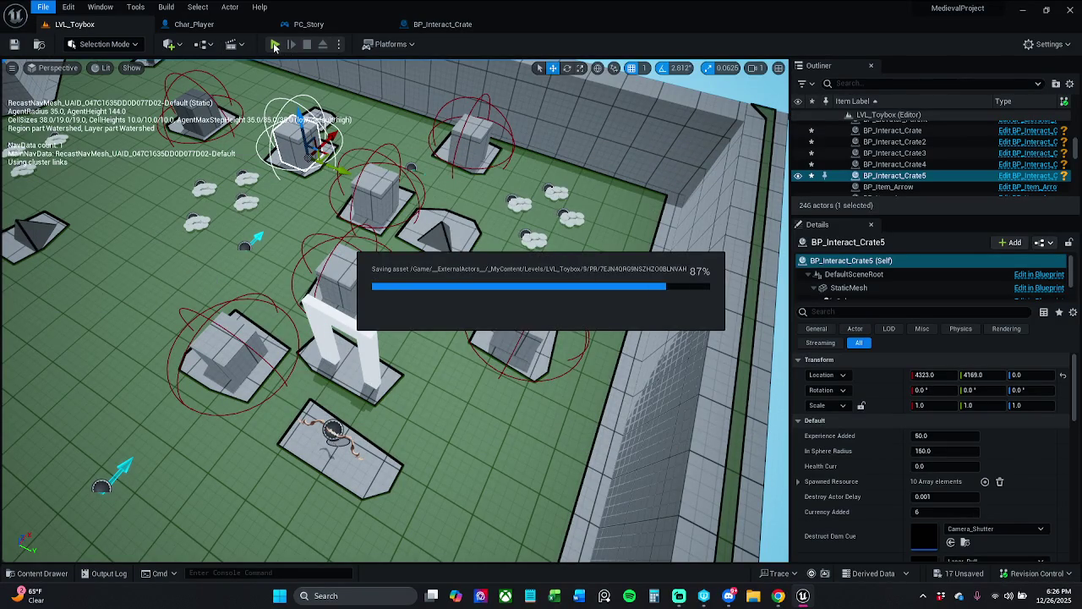
pyautogui.click(274, 47)
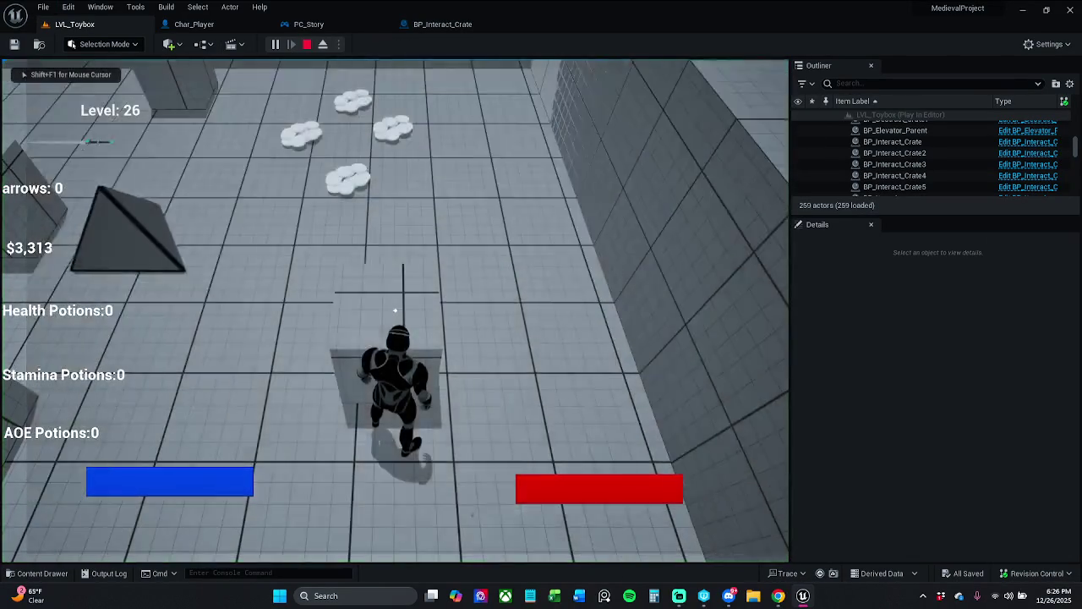
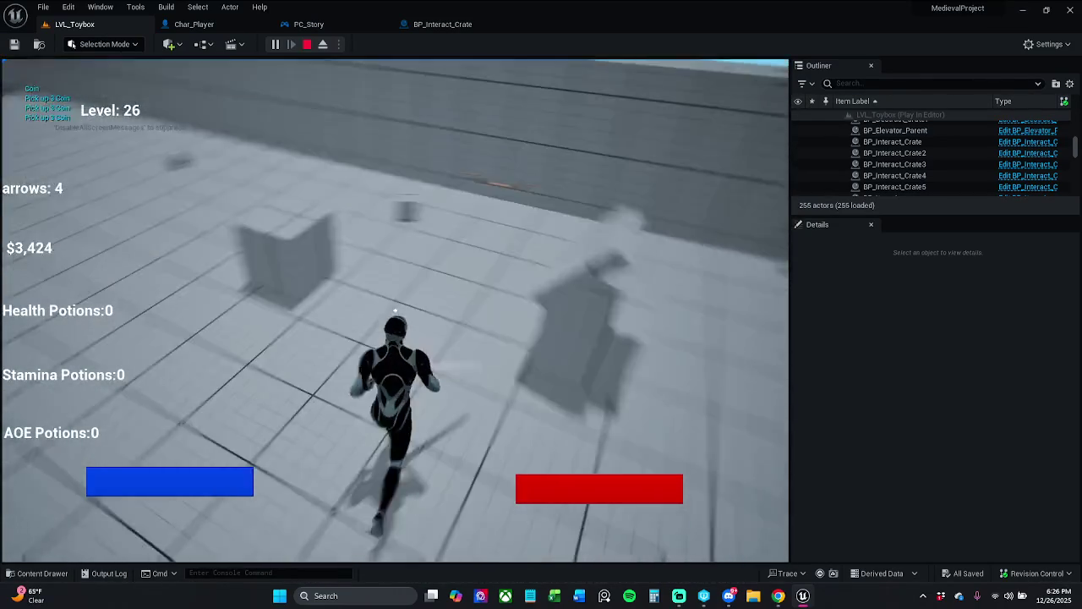
# Run the character up to the crate and collect stamina potions and arrows
pyautogui.press('w')
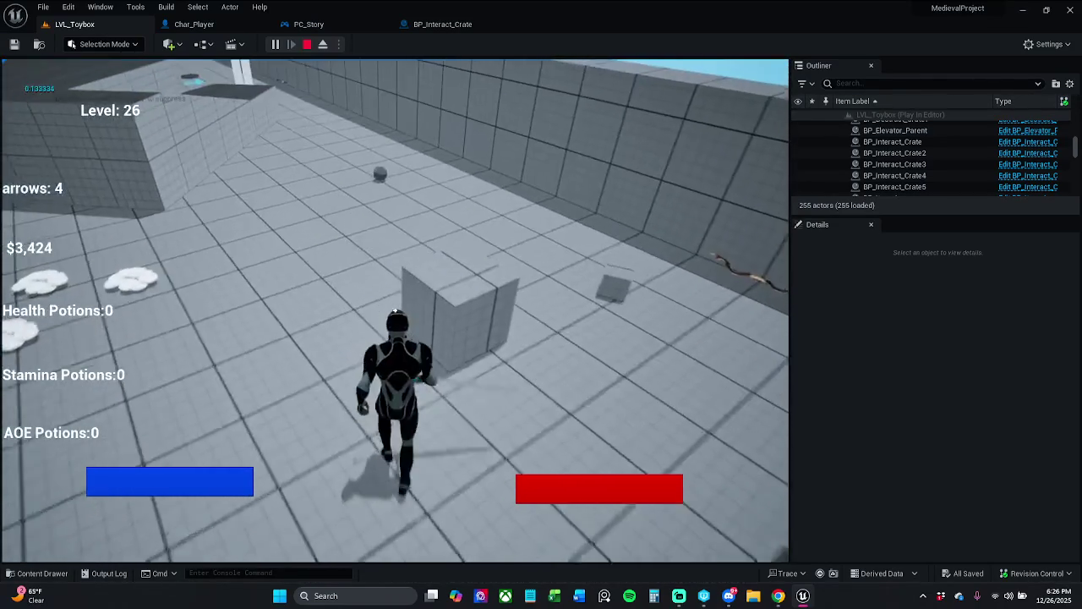
pyautogui.press('w')
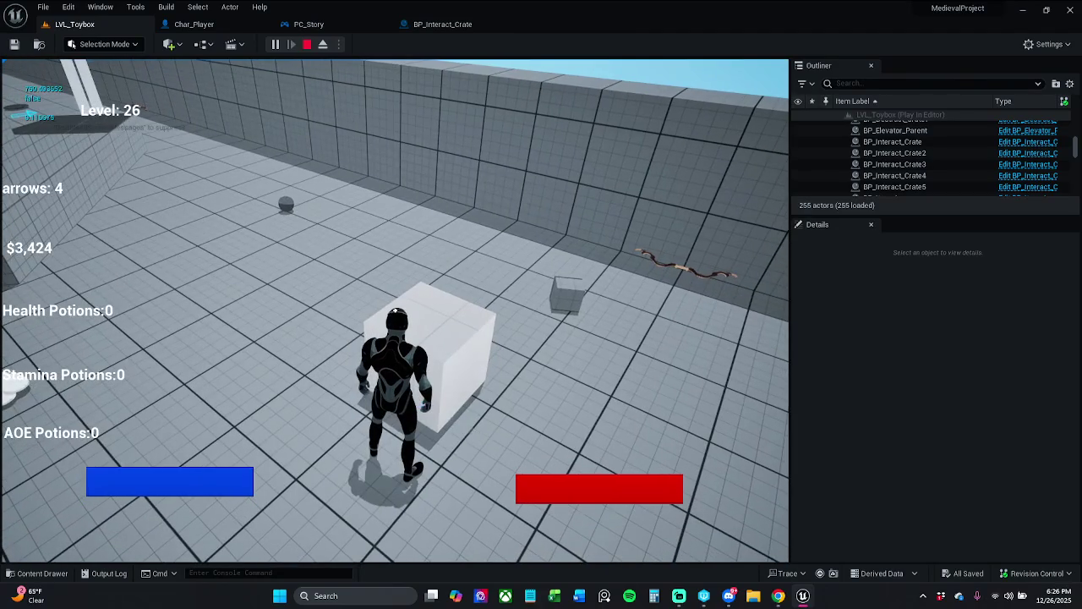
pyautogui.press('w')
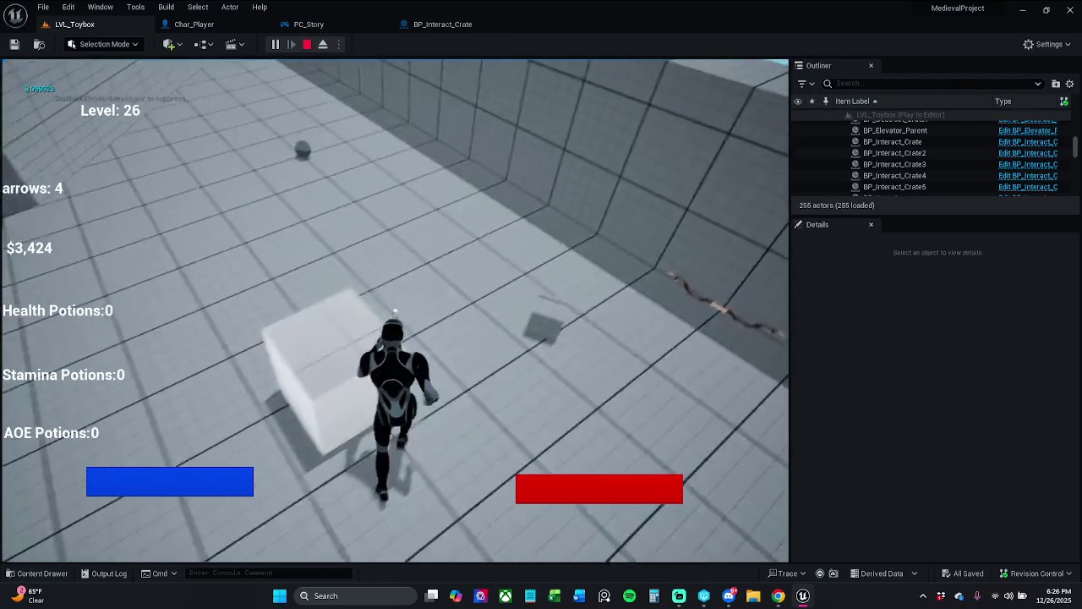
pyautogui.press('e')
pyautogui.press('e')
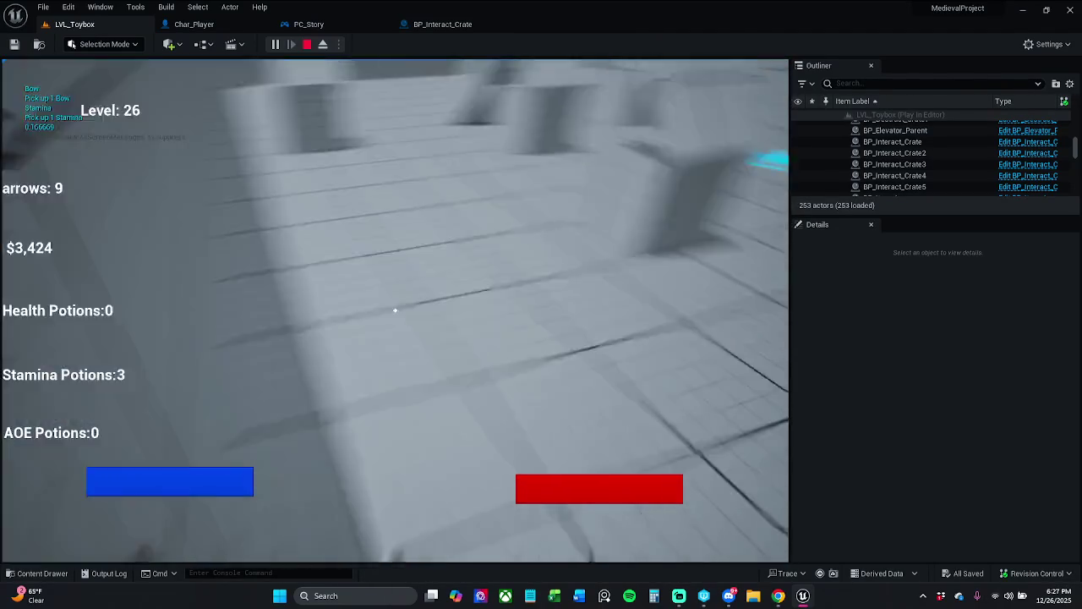
pyautogui.press('w')
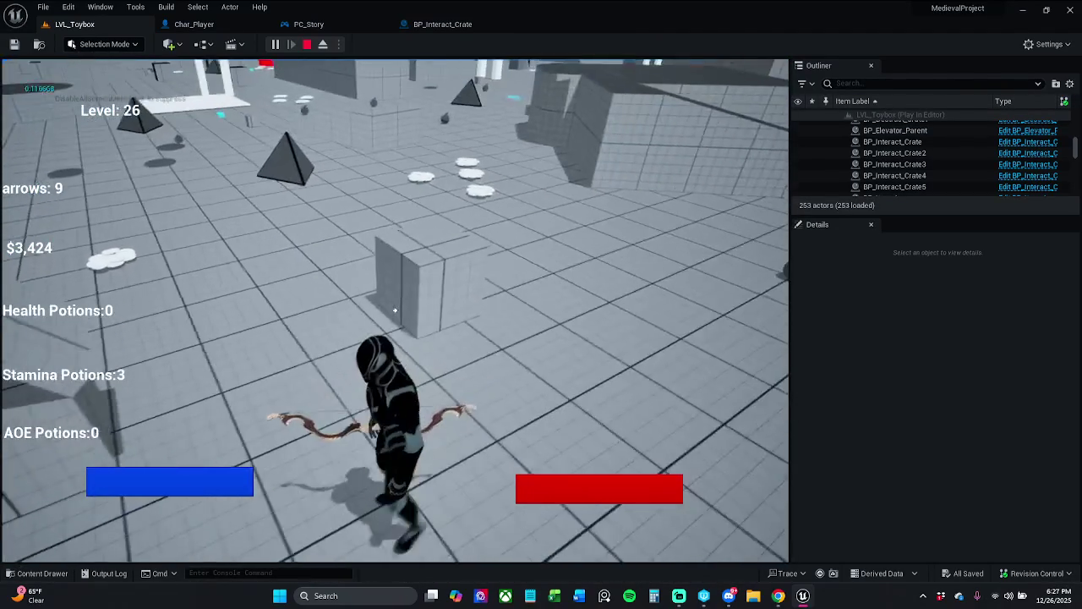
pyautogui.press('w')
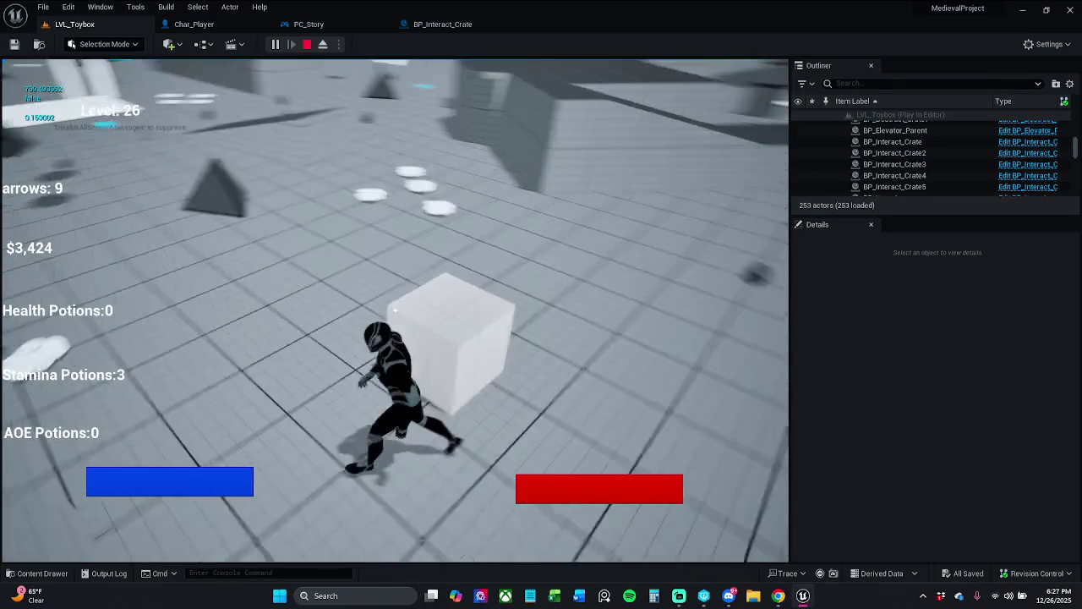
# Break the crate and grab its potions, a Strength pickup, an AOE potion and coins, then stop playing
pyautogui.click(394, 312)
pyautogui.press('e')
pyautogui.press('w')
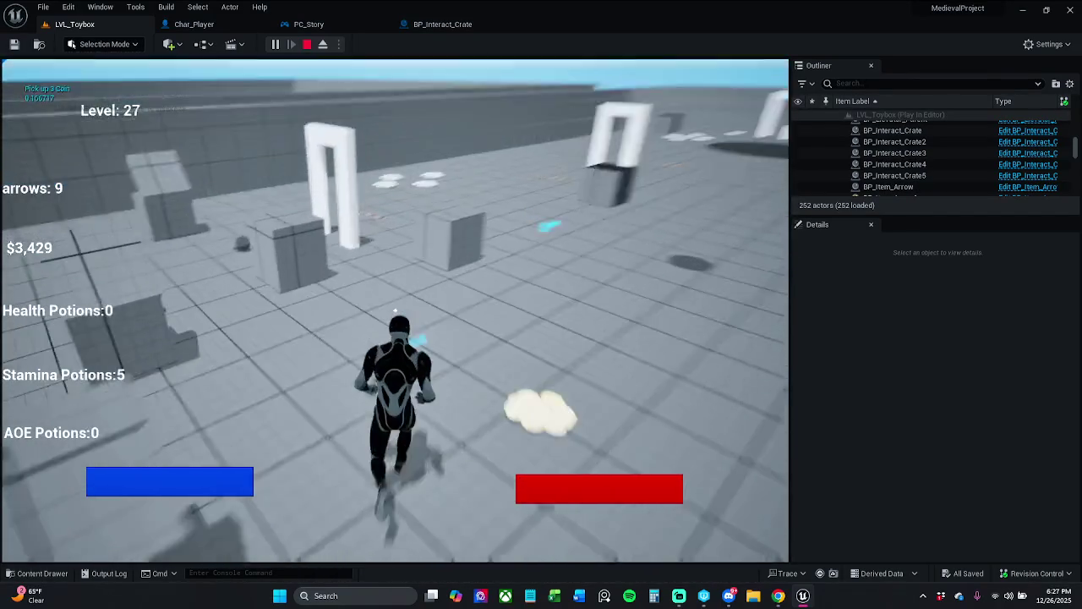
pyautogui.press('w')
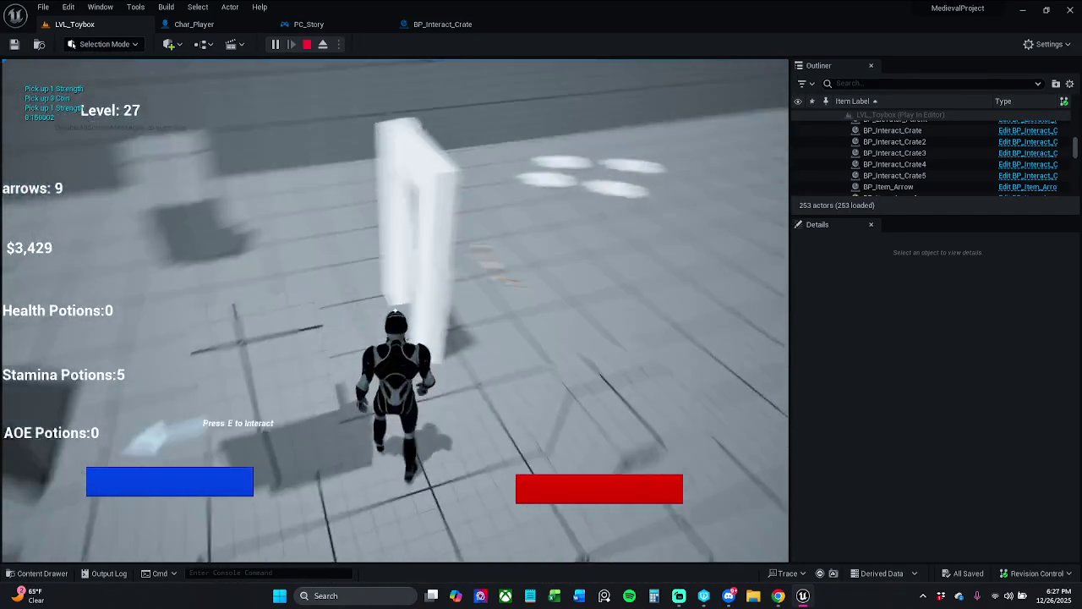
pyautogui.press('w')
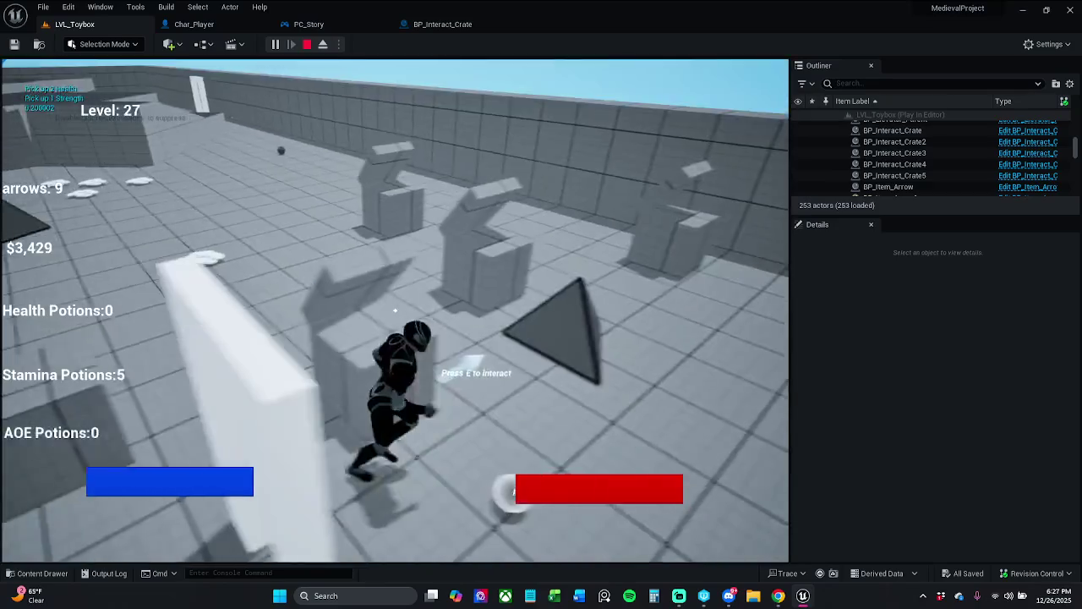
pyautogui.press('w')
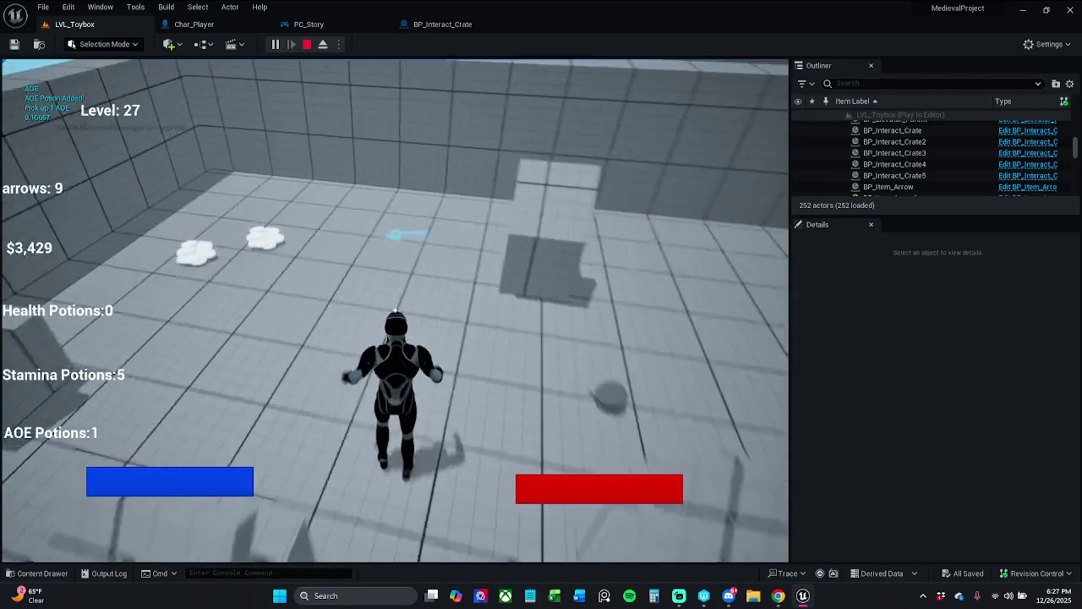
pyautogui.press('w')
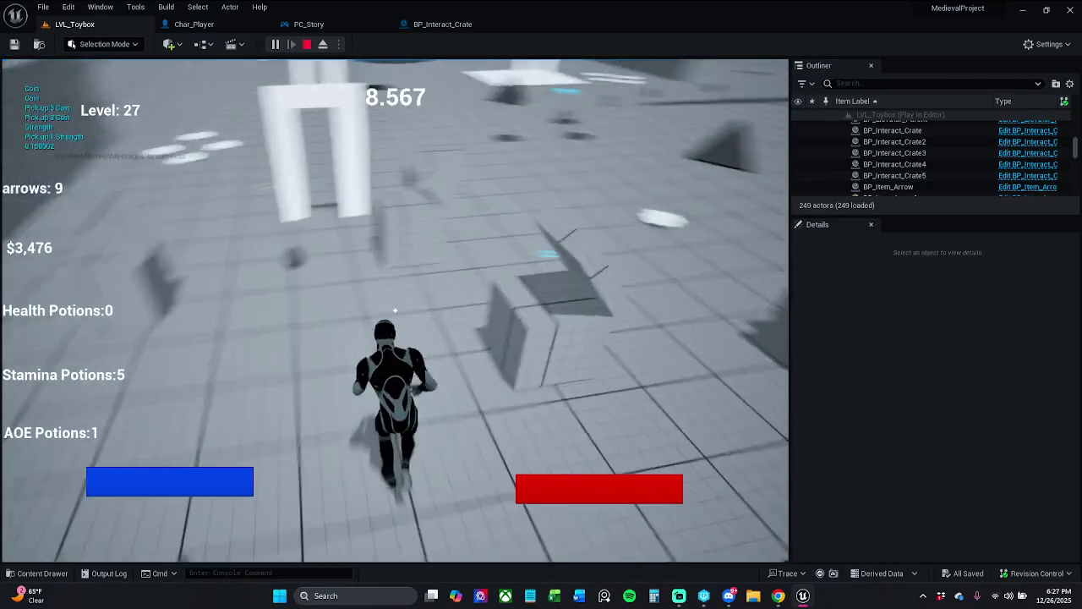
pyautogui.press('Escape')
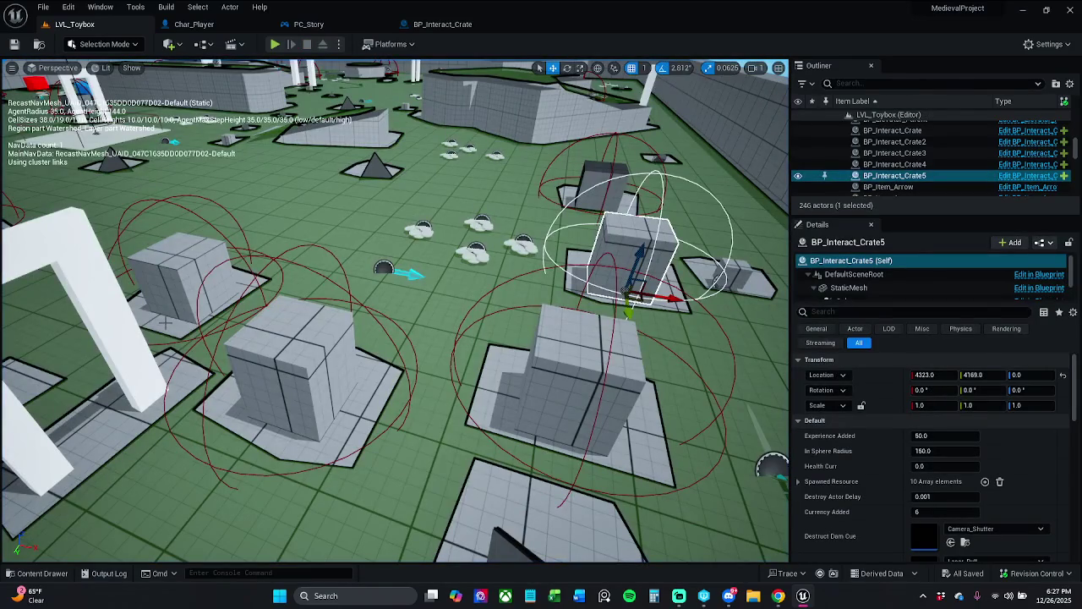
# Dismiss the File menu and bring up the PC_Story blueprint graph
pyautogui.click(43, 7)
pyautogui.press('Escape')
pyautogui.click(461, 24)
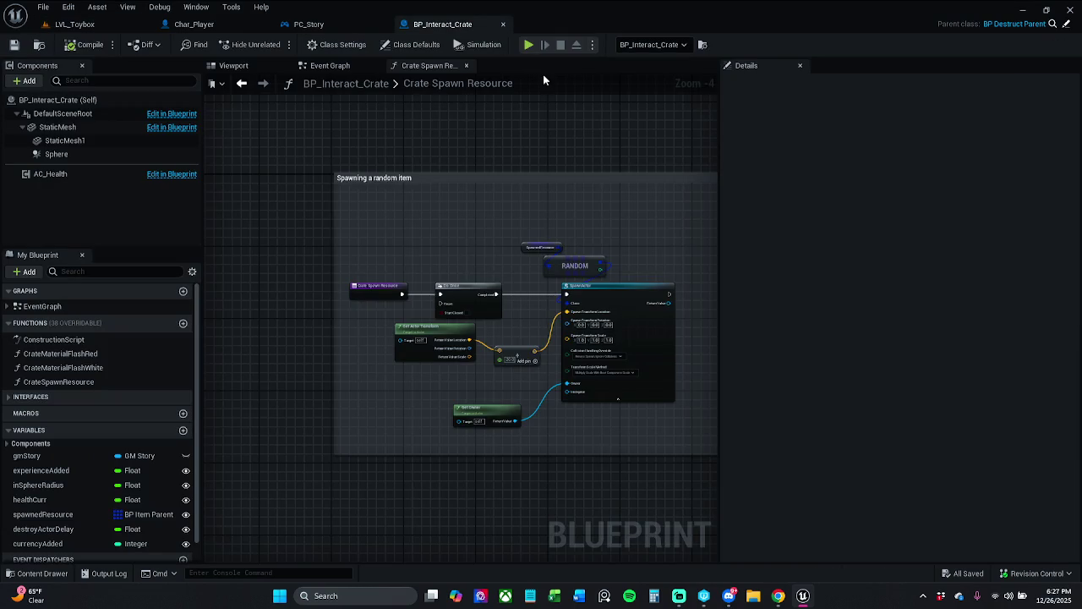
pyautogui.click(309, 24)
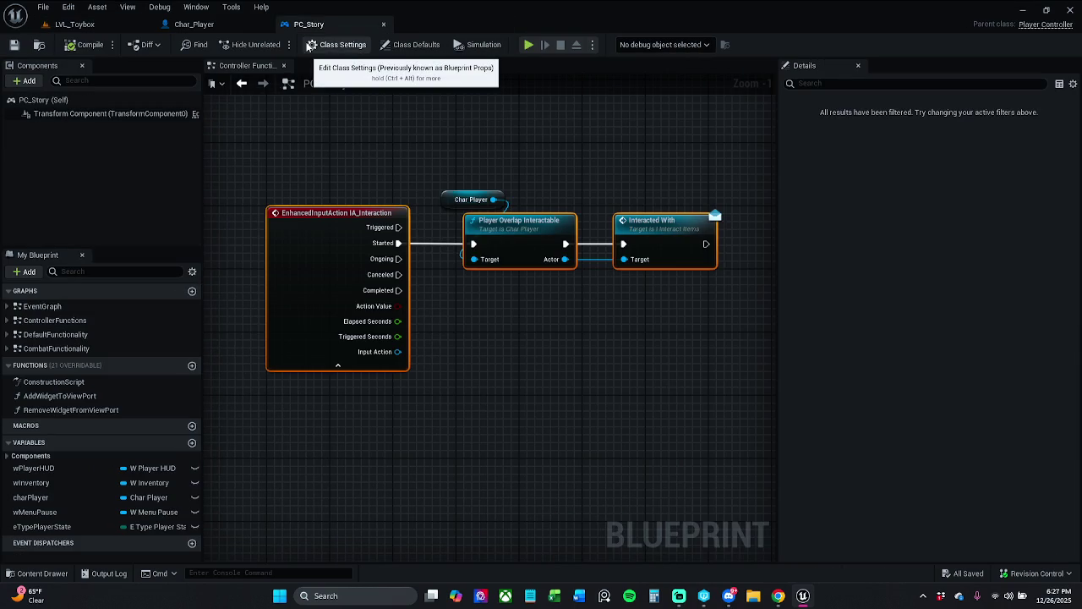
pyautogui.scroll(-1, 313, 167)
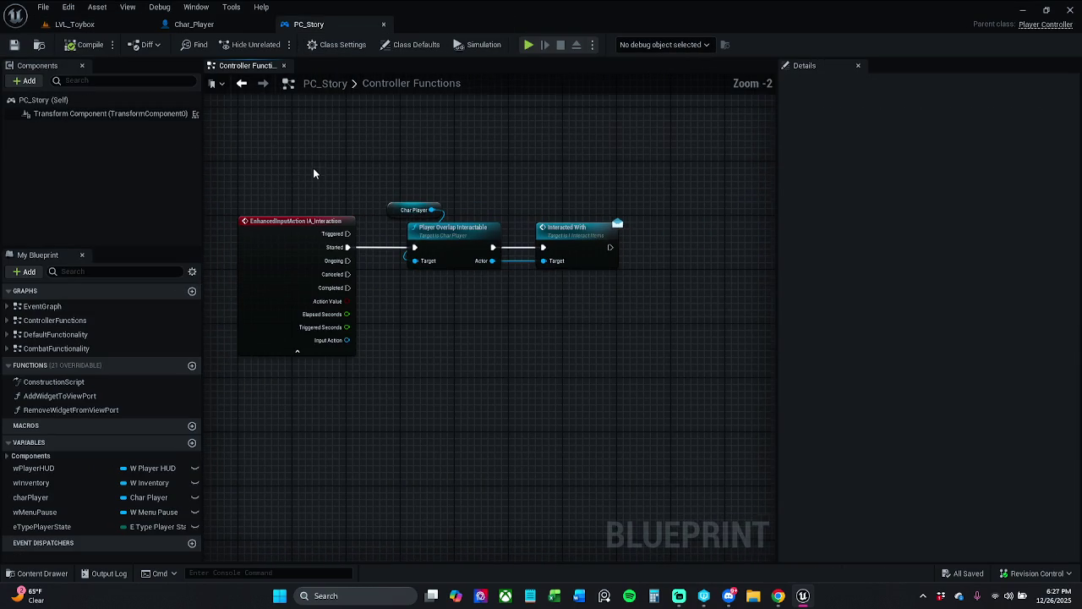
# Collapse the IA_Interaction node's unused pins and shift the three interaction nodes slightly left
pyautogui.click(297, 351)
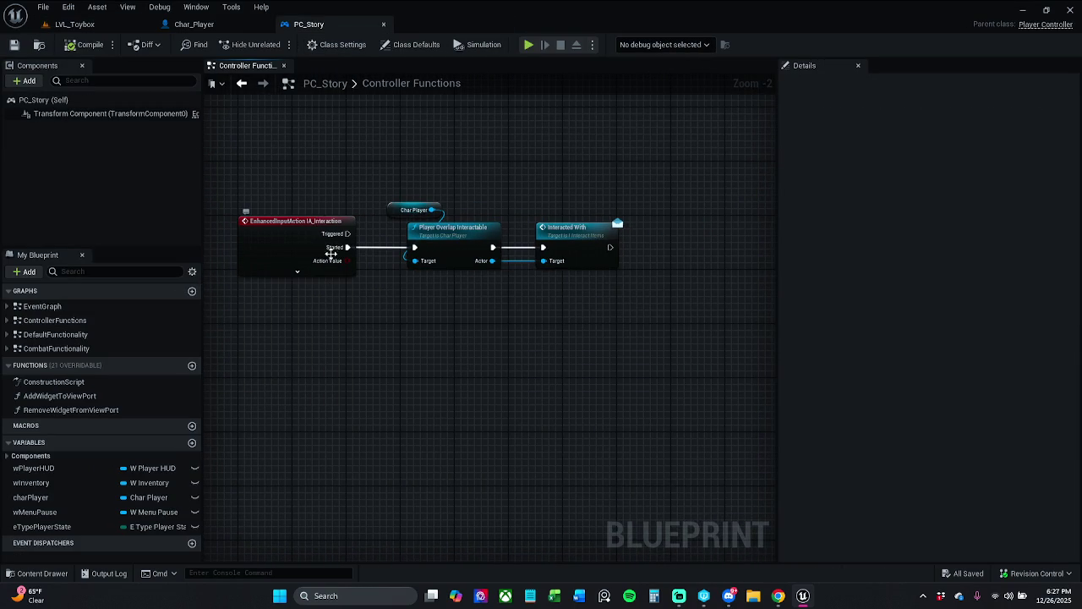
pyautogui.click(294, 238)
pyautogui.click(430, 191)
pyautogui.moveTo(431, 190); pyautogui.dragTo(626, 275)
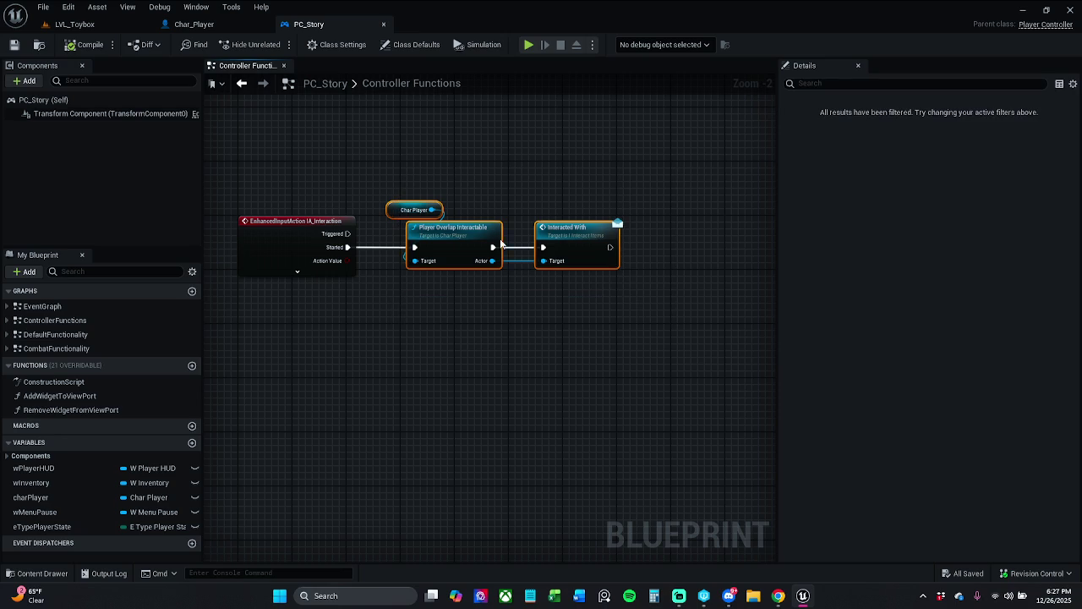
pyautogui.moveTo(574, 229); pyautogui.dragTo(561, 229)
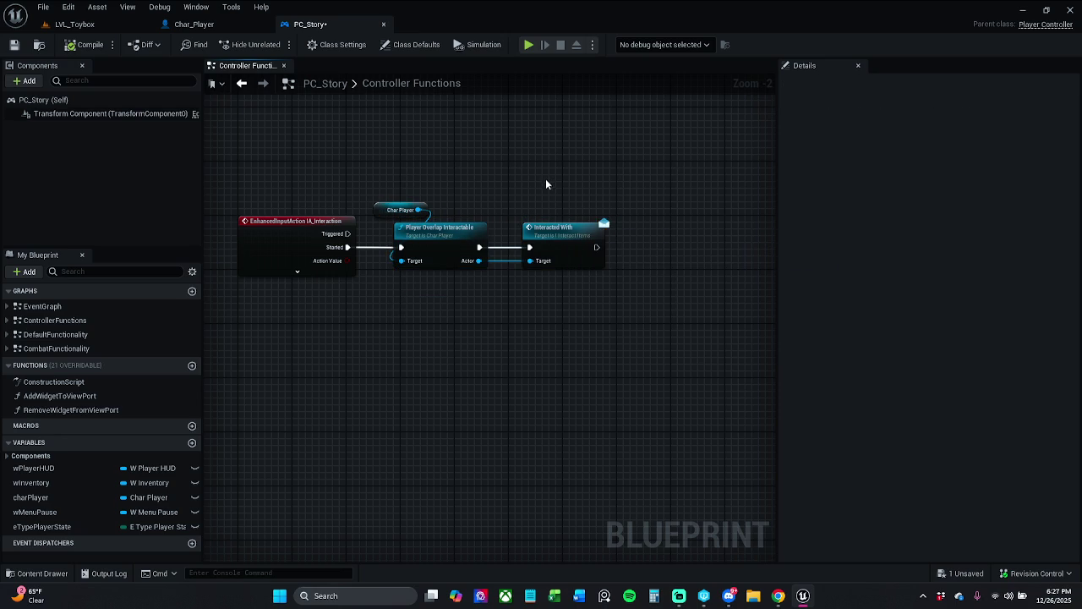
# Check the Player Overlap Interactable function, save PC_Story, and return to LVL_Toybox
pyautogui.doubleClick(459, 245)
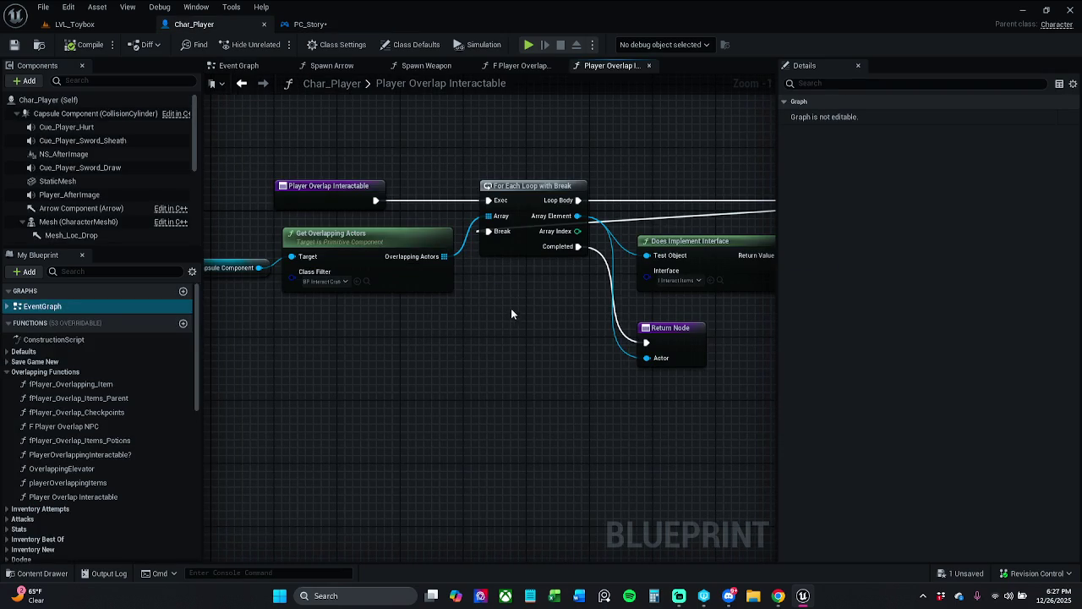
pyautogui.click(338, 23)
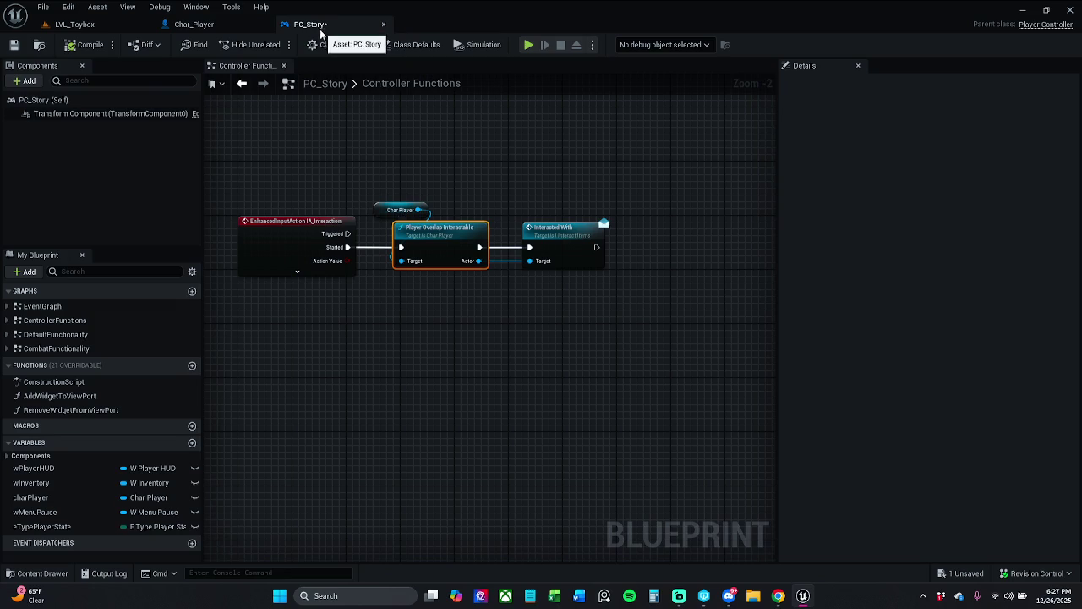
pyautogui.click(35, 39)
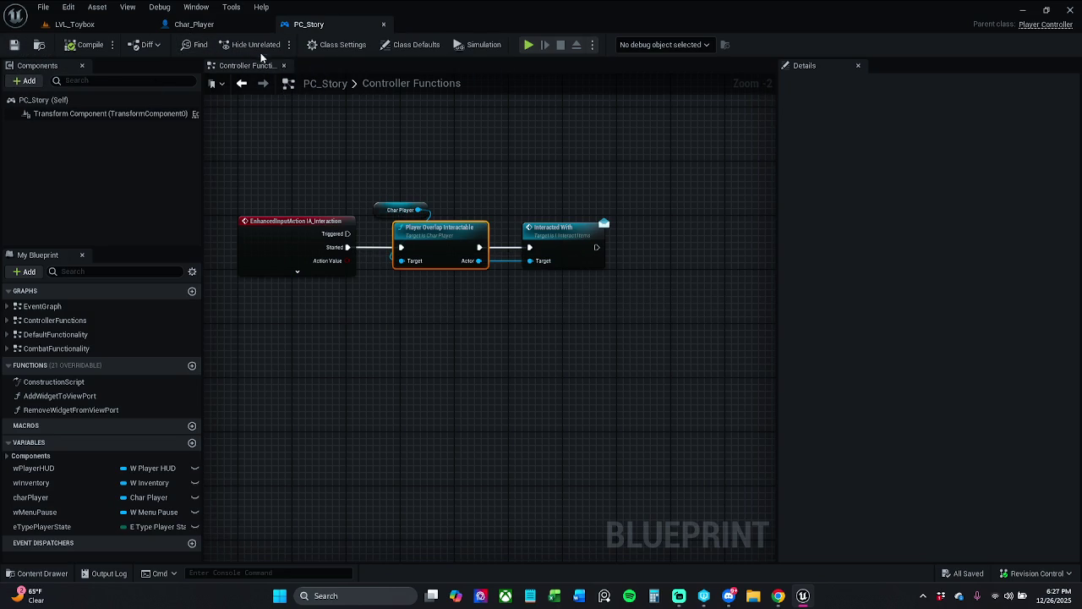
pyautogui.click(141, 27)
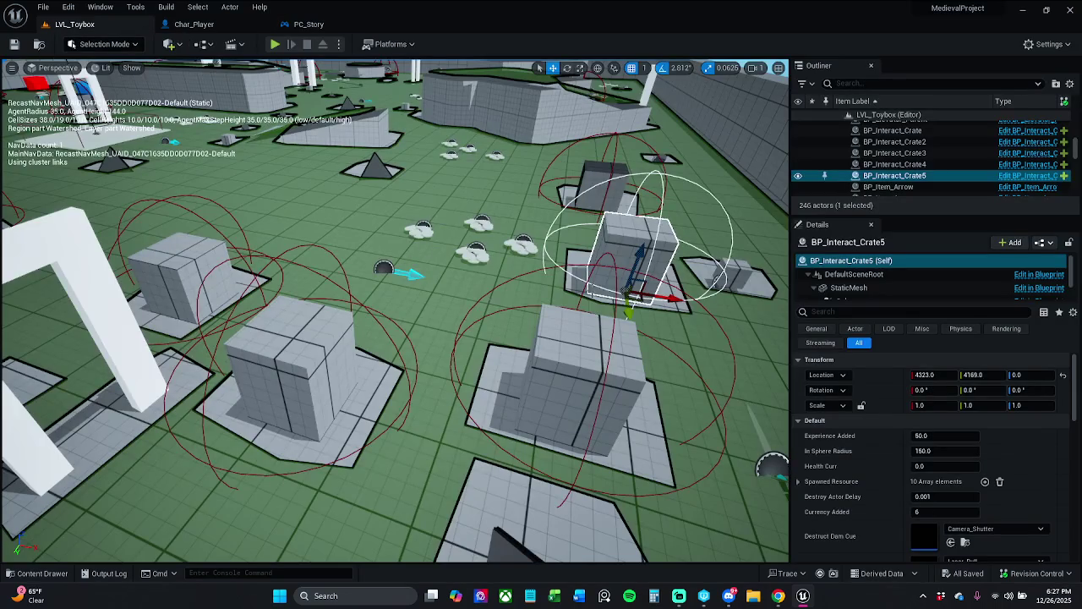
# Open BP_Interact_Crate and look over its Event Graph
pyautogui.click(1041, 175)
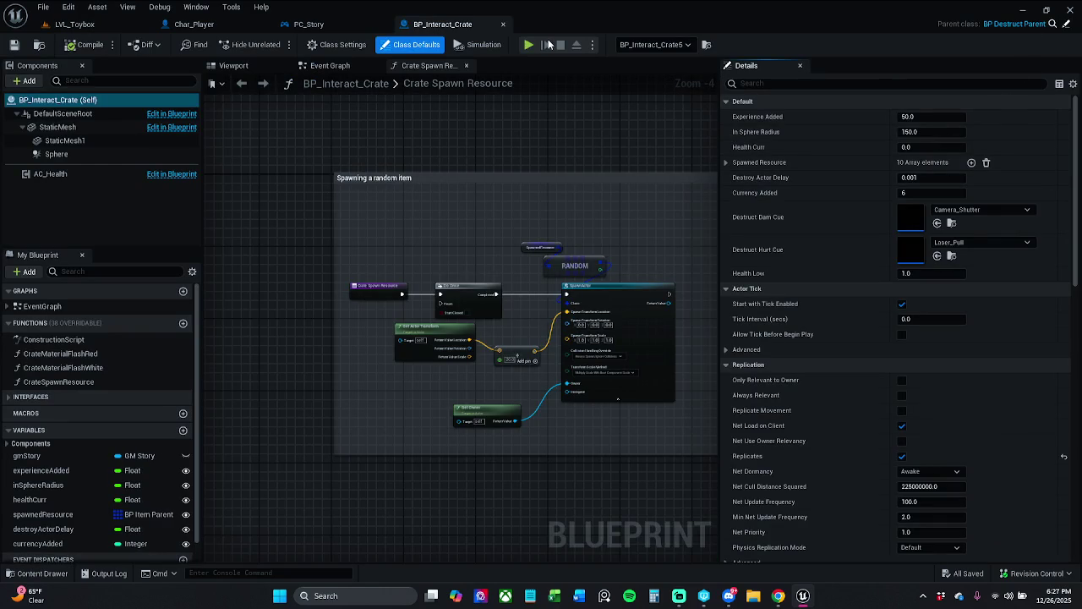
pyautogui.click(326, 66)
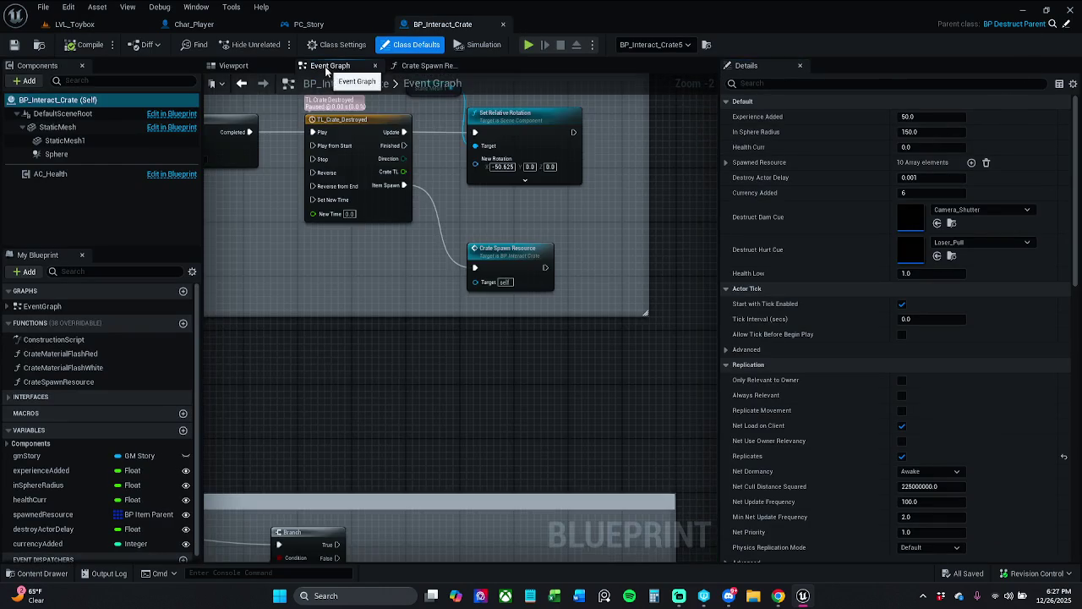
pyautogui.scroll(-5, 494, 317)
pyautogui.scroll(-4, 494, 317)
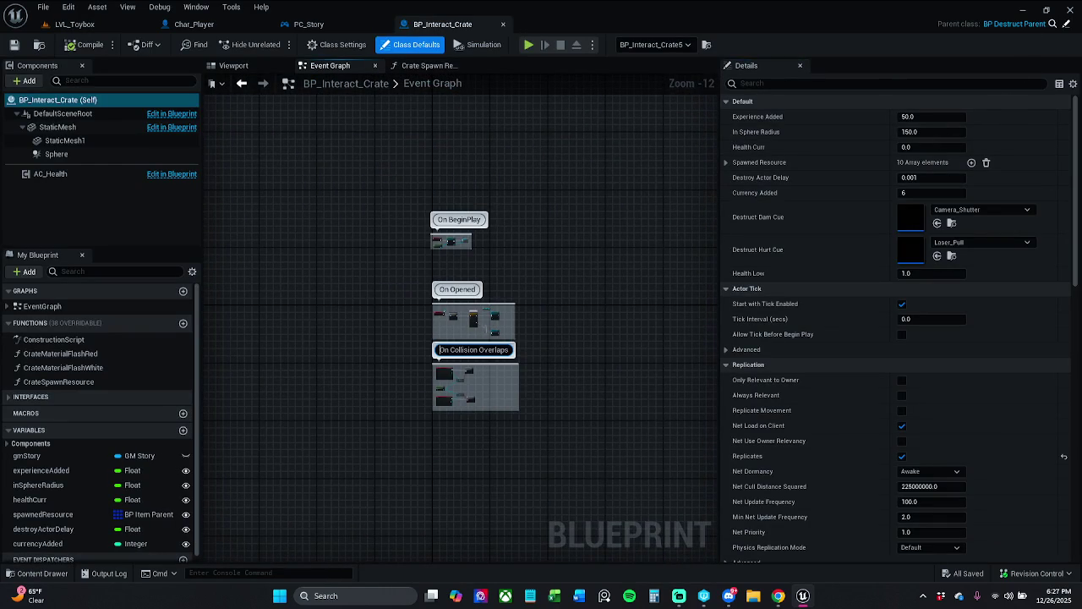
pyautogui.scroll(10, 480, 210)
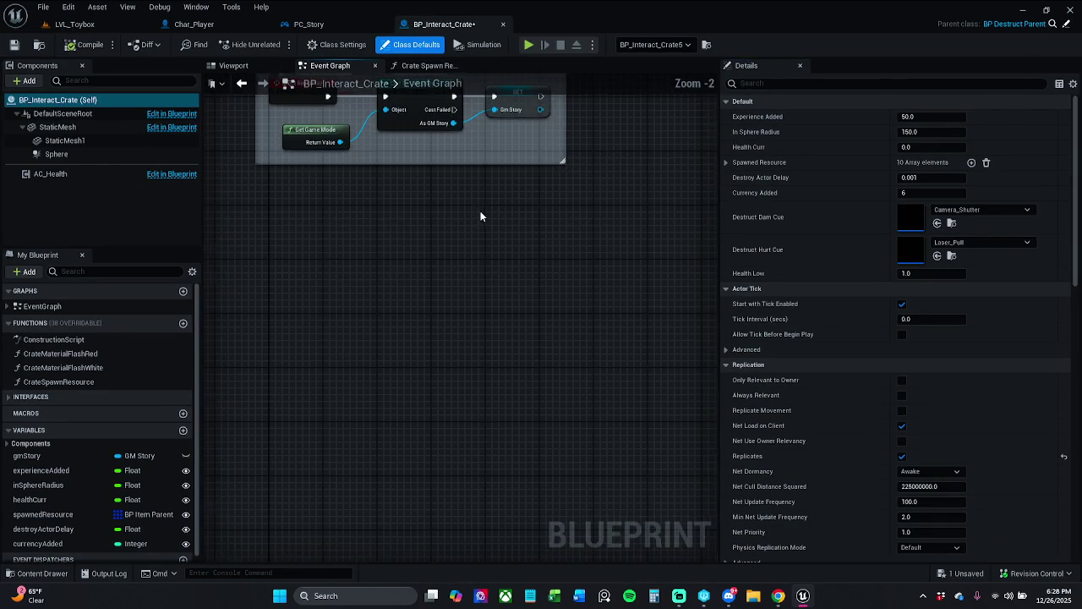
pyautogui.scroll(-10, 469, 238)
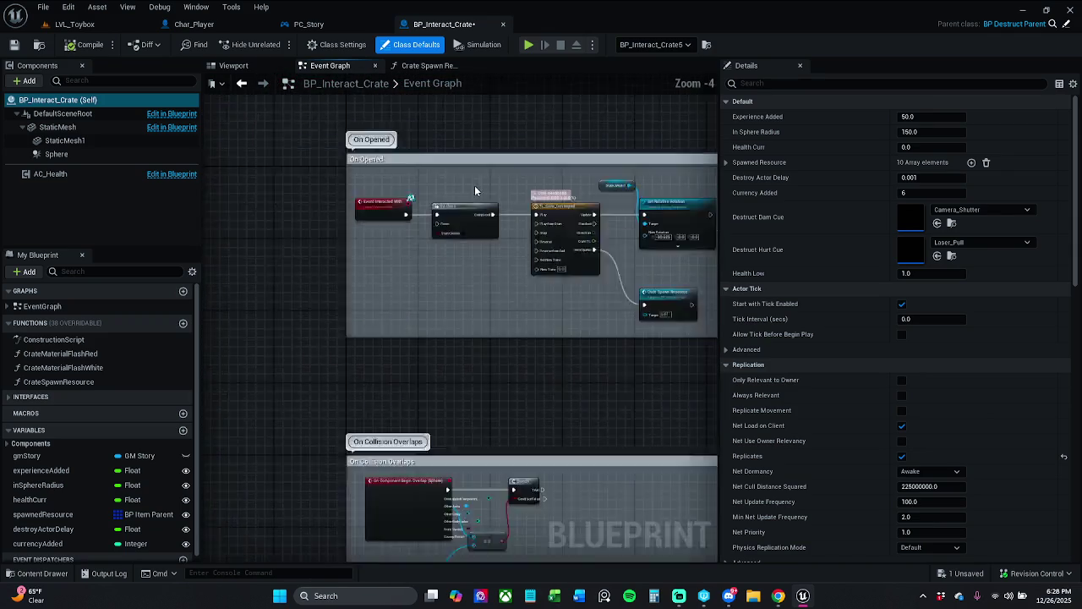
pyautogui.scroll(7, 485, 194)
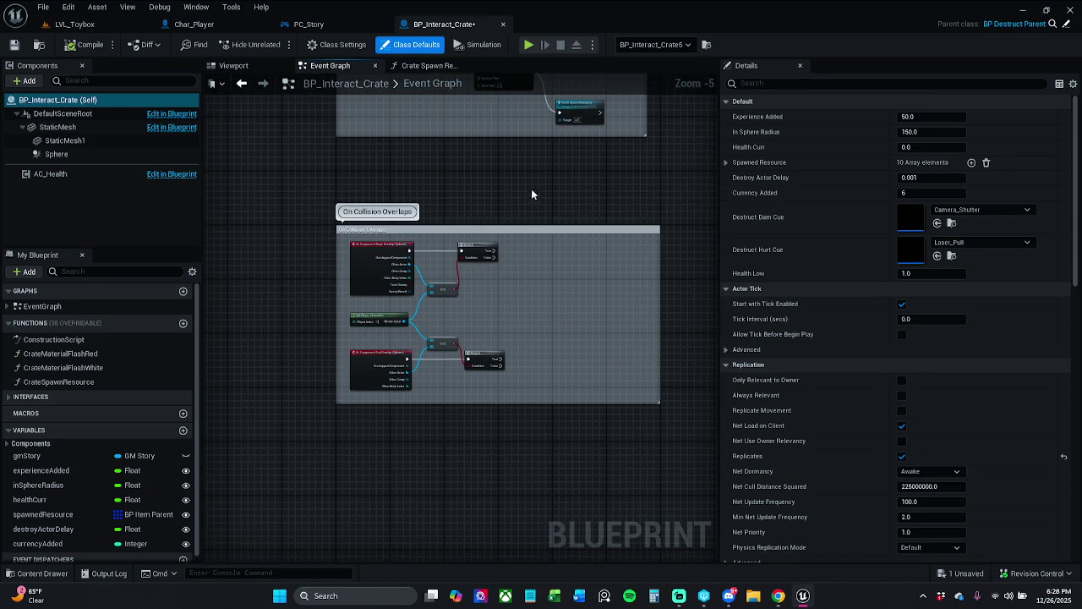
pyautogui.scroll(4, 506, 292)
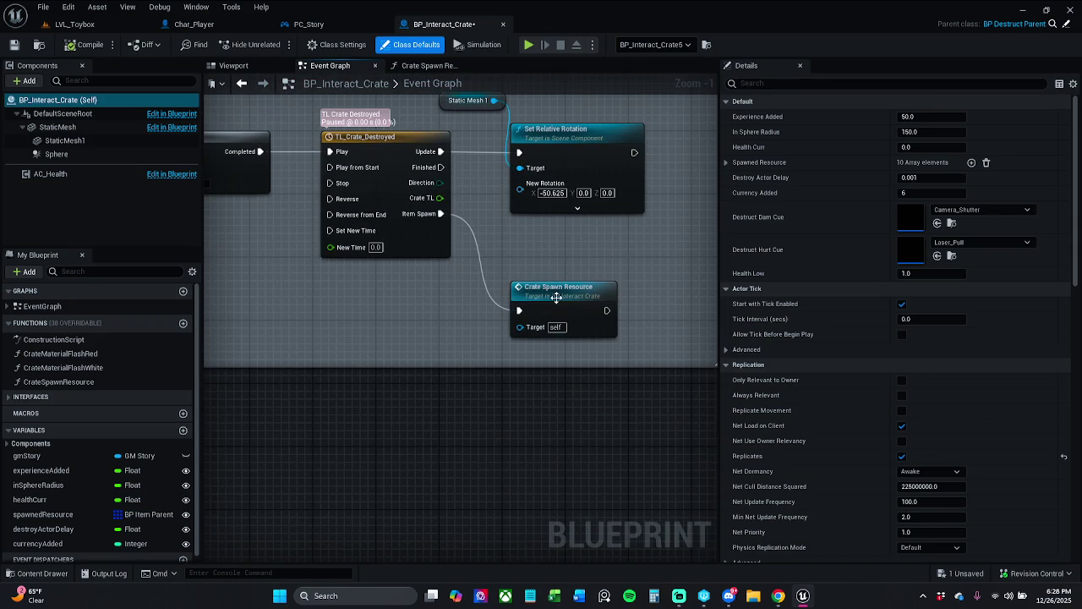
# Inspect the Crate Spawn Resource function, save the crate blueprint, and return to the Event Graph
pyautogui.doubleClick(550, 297)
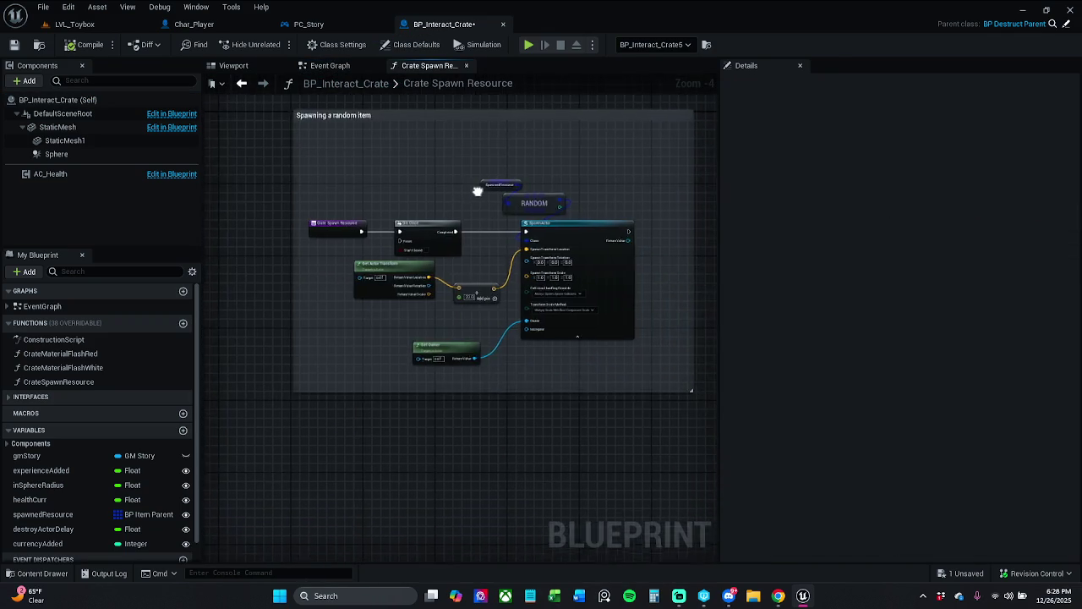
pyautogui.click(15, 46)
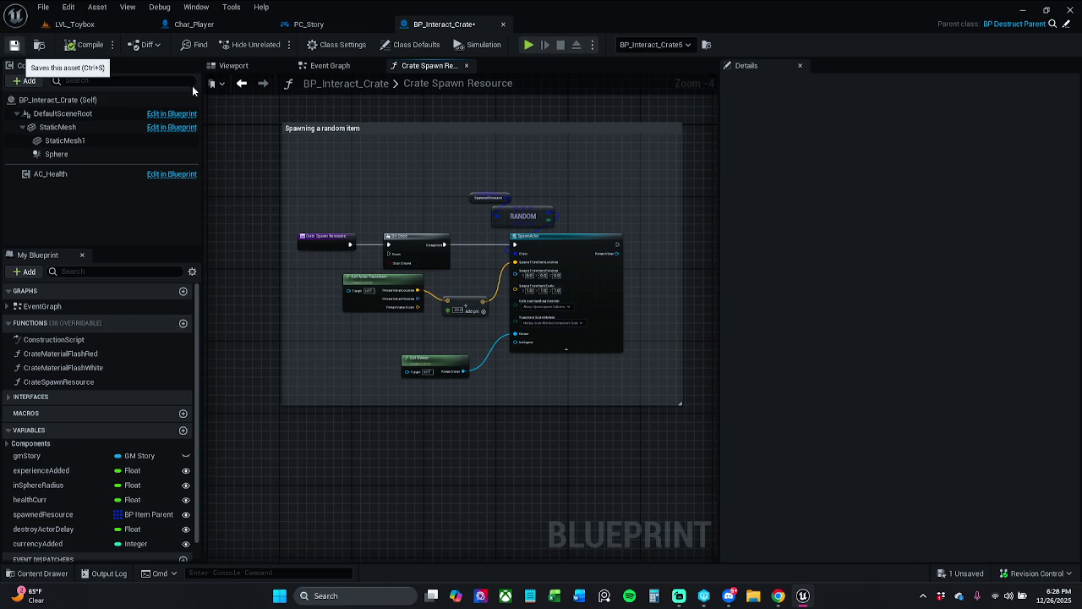
pyautogui.click(344, 66)
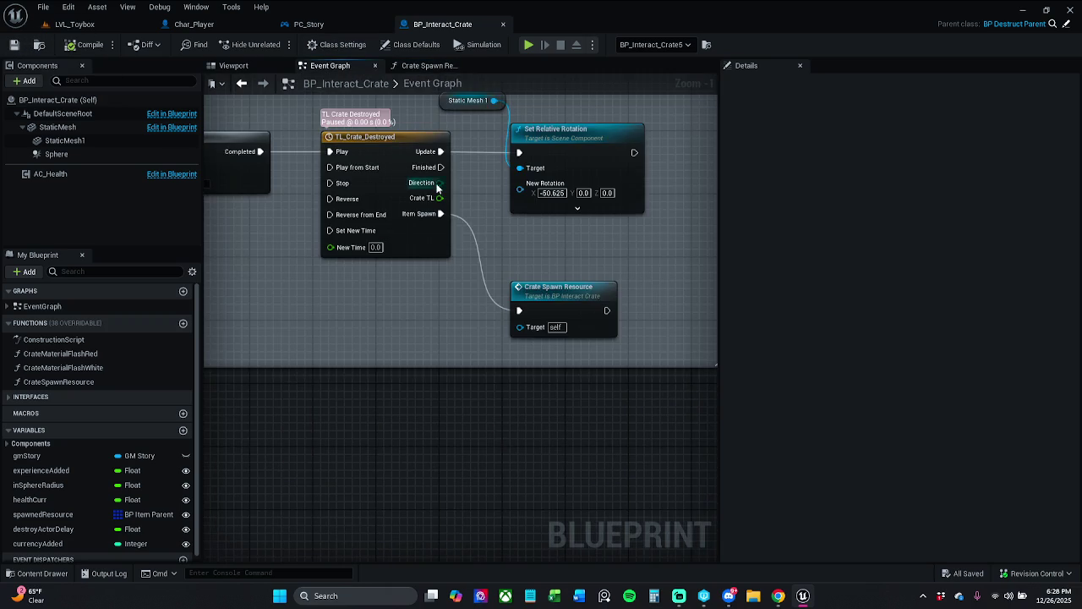
pyautogui.scroll(-10, 476, 265)
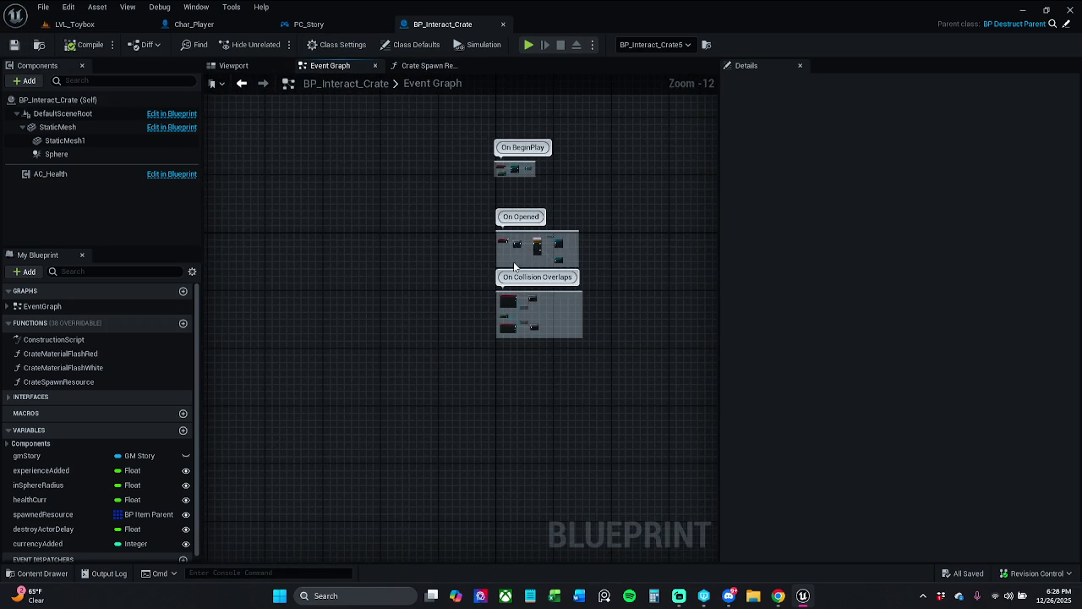
# Move the On BeginPlay comment group to sit above On Opened and save
pyautogui.scroll(9, 508, 189)
pyautogui.moveTo(514, 127)
pyautogui.mouseDown()
pyautogui.moveTo(510, 240)
pyautogui.moveTo(534, 377)
pyautogui.moveTo(521, 413)
pyautogui.mouseUp()
pyautogui.scroll(-6, 541, 254)
pyautogui.scroll(-2, 545, 166)
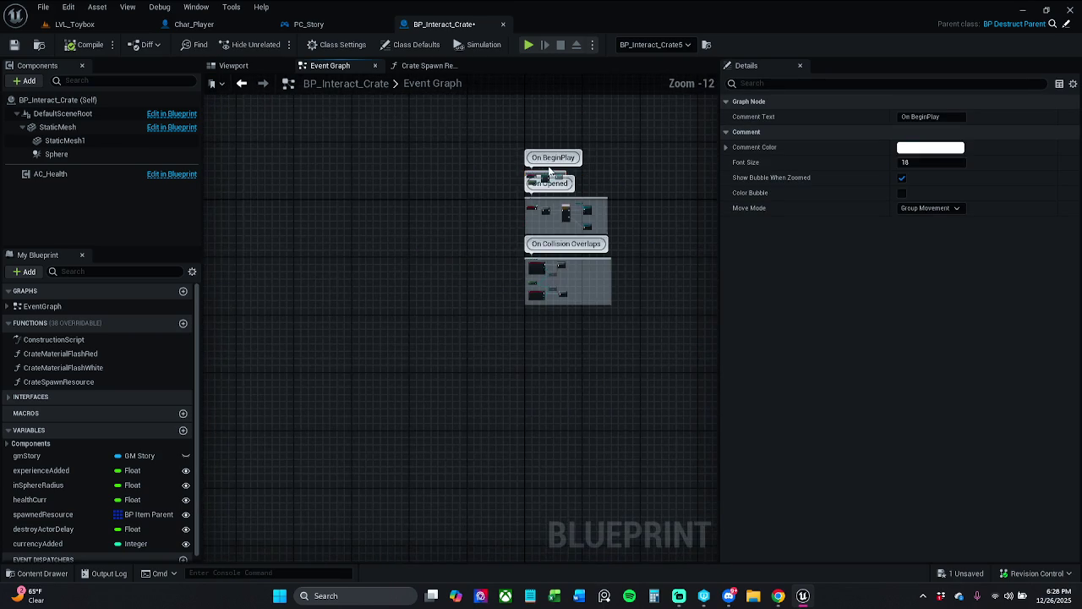
pyautogui.scroll(6, 545, 165)
pyautogui.moveTo(545, 166)
pyautogui.mouseDown()
pyautogui.moveTo(551, 67)
pyautogui.moveTo(544, 212)
pyautogui.moveTo(542, 190)
pyautogui.mouseUp()
pyautogui.scroll(2, 482, 201)
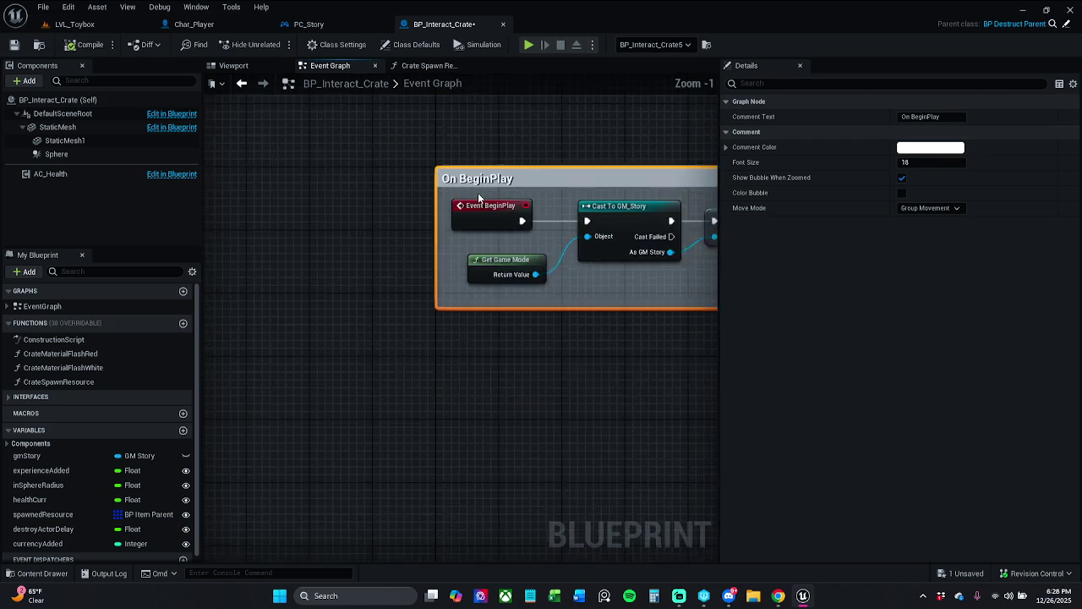
pyautogui.scroll(-9, 549, 217)
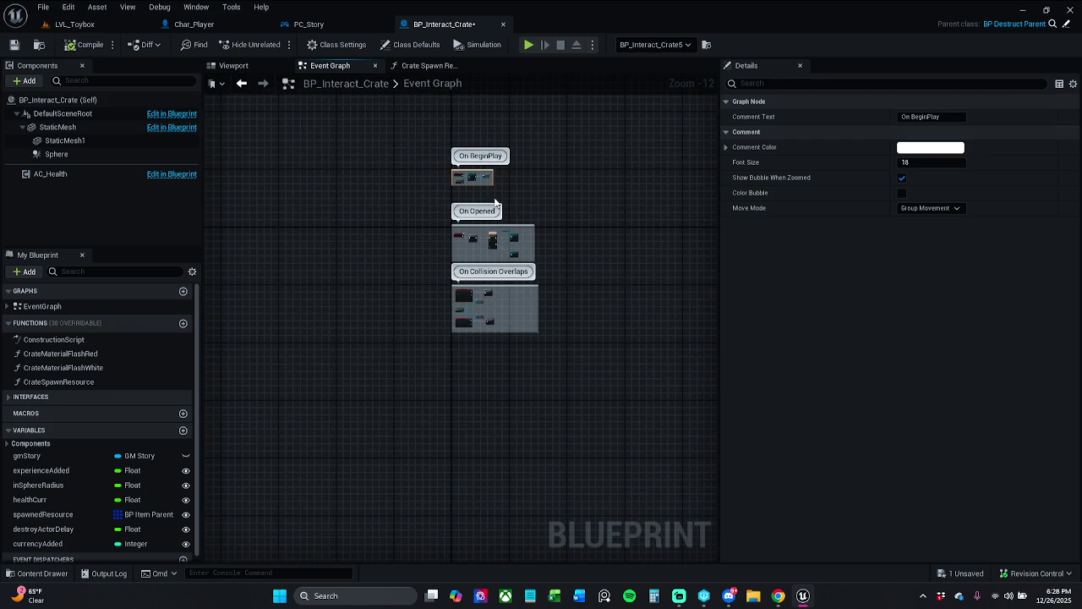
pyautogui.click(169, 93)
pyautogui.hotkey('ctrl', 's')
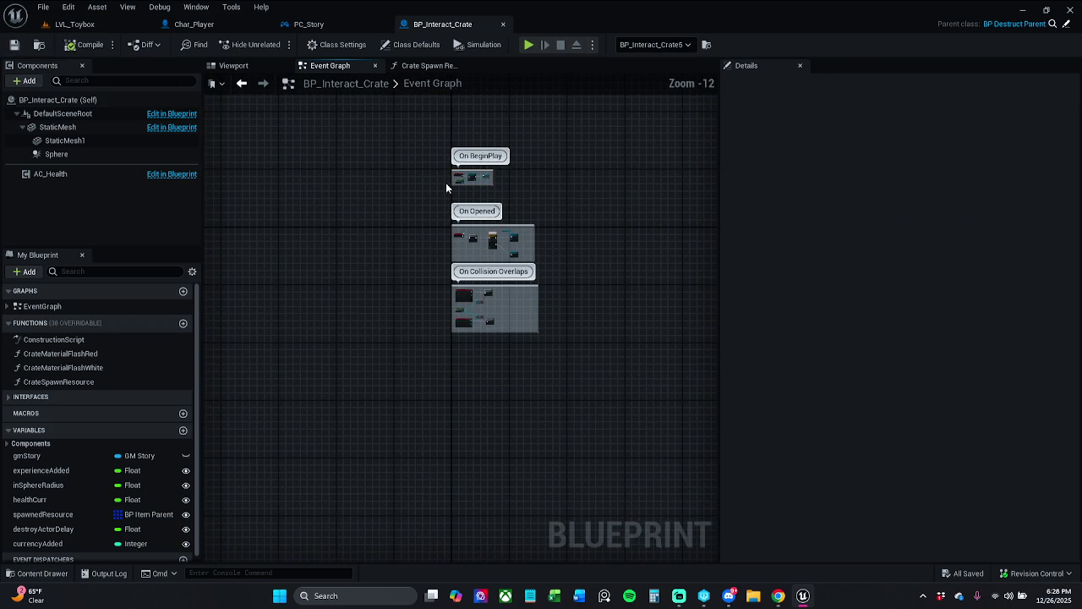
# Nudge the On Opened comment group upward and save the rearranged crate blueprint
pyautogui.scroll(7, 479, 213)
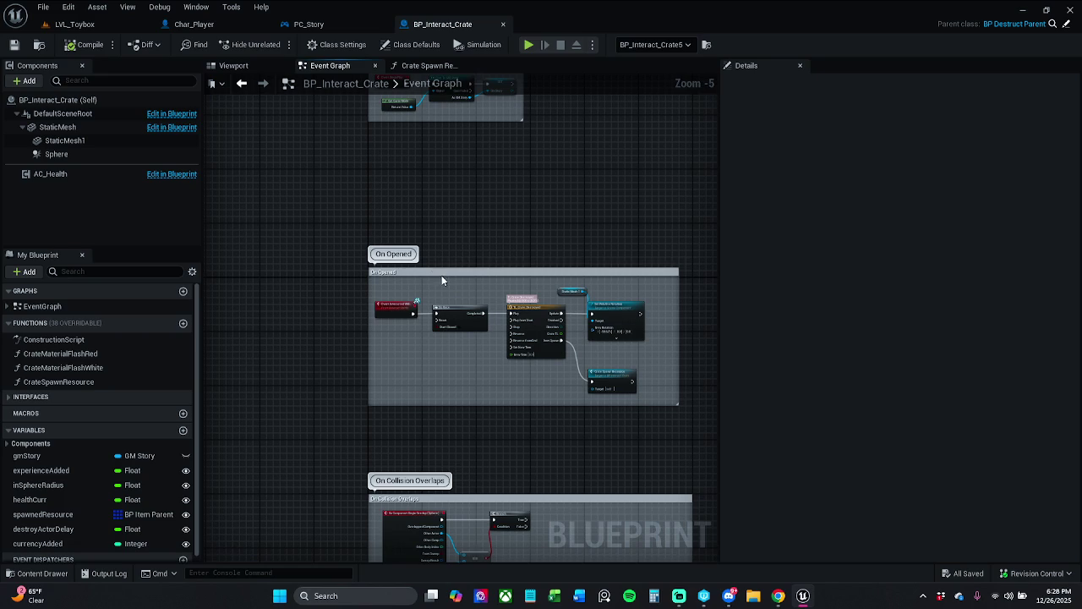
pyautogui.moveTo(441, 271); pyautogui.dragTo(437, 249)
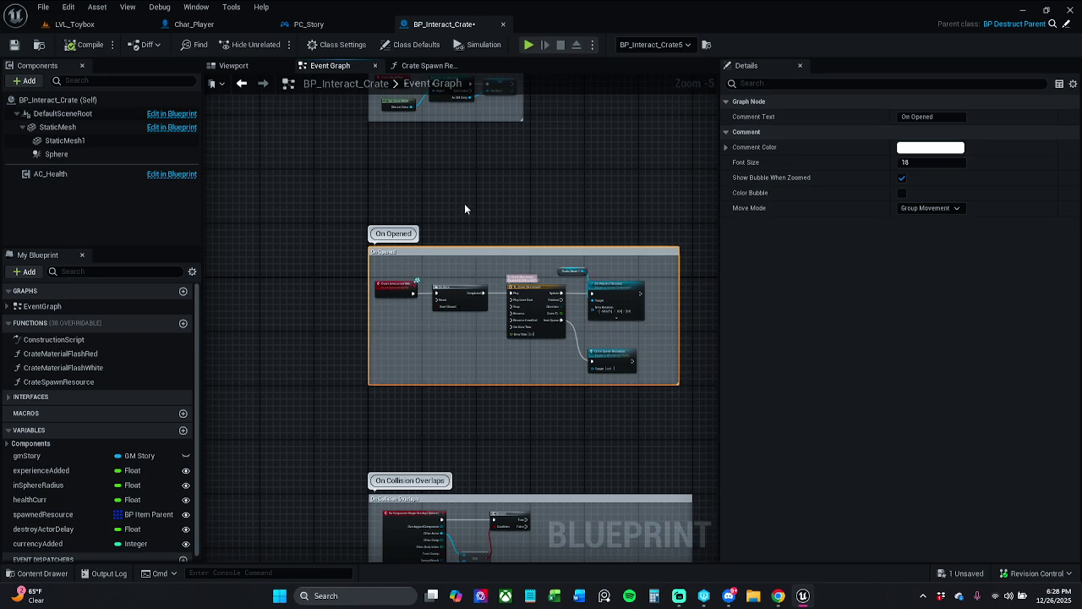
pyautogui.scroll(-7, 465, 203)
pyautogui.click(10, 46)
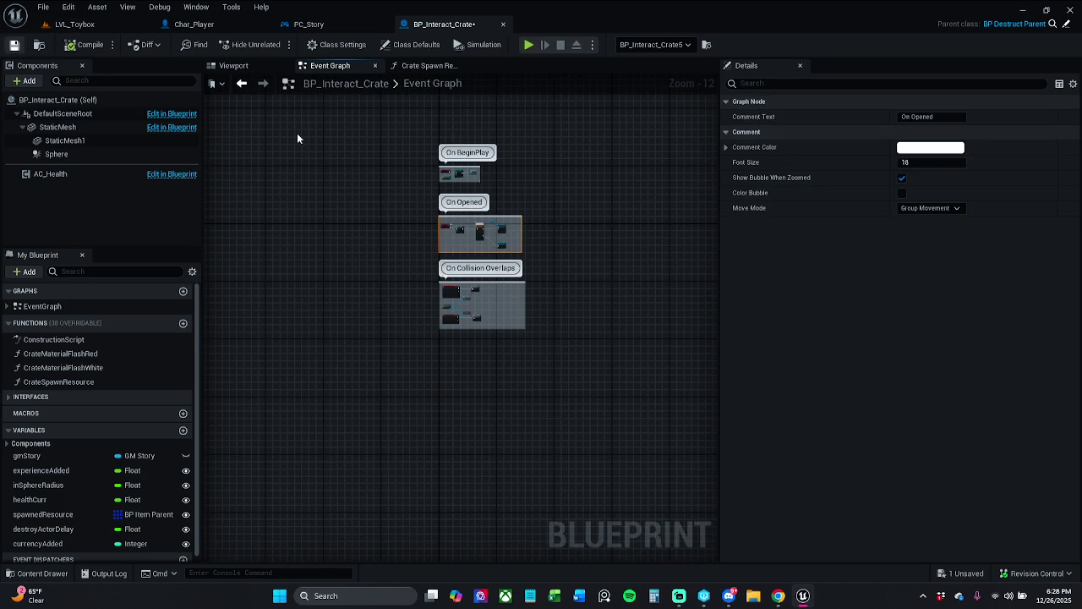
pyautogui.click(527, 197)
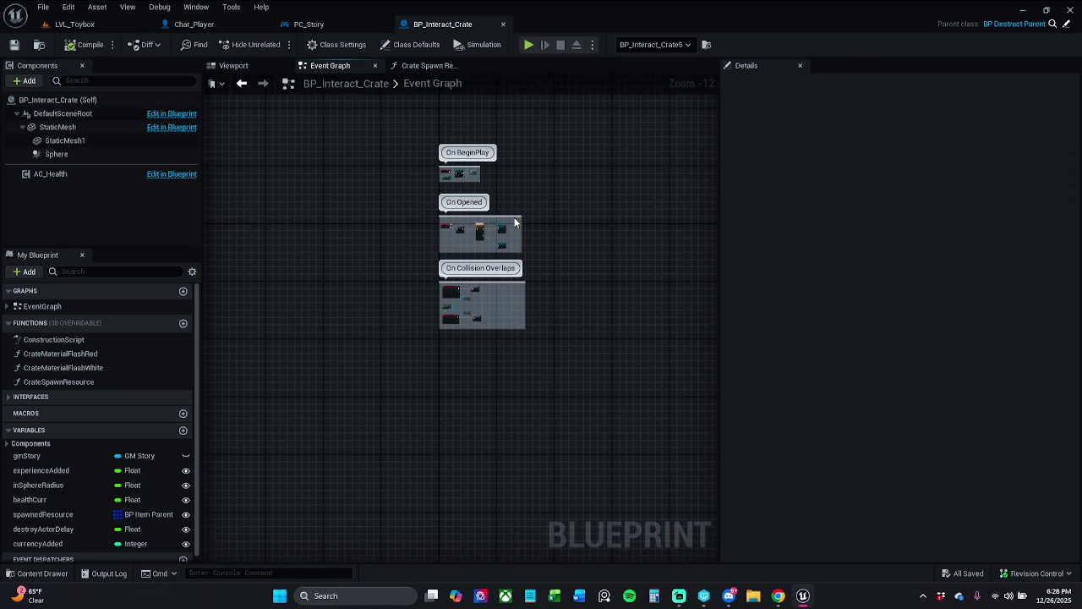
pyautogui.scroll(7, 511, 250)
pyautogui.scroll(5, 510, 246)
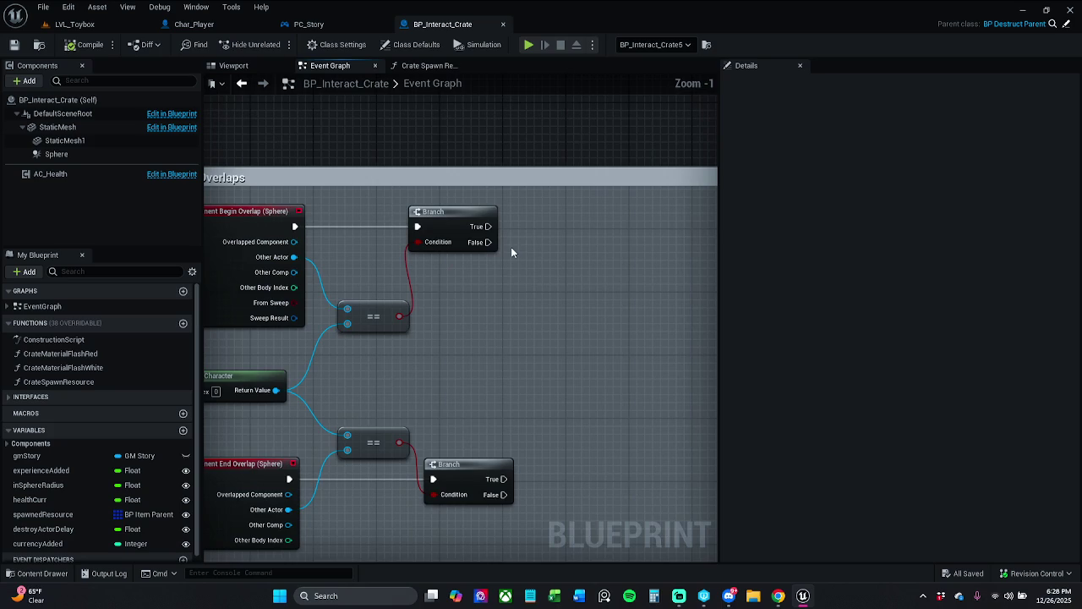
pyautogui.scroll(-1, 640, 183)
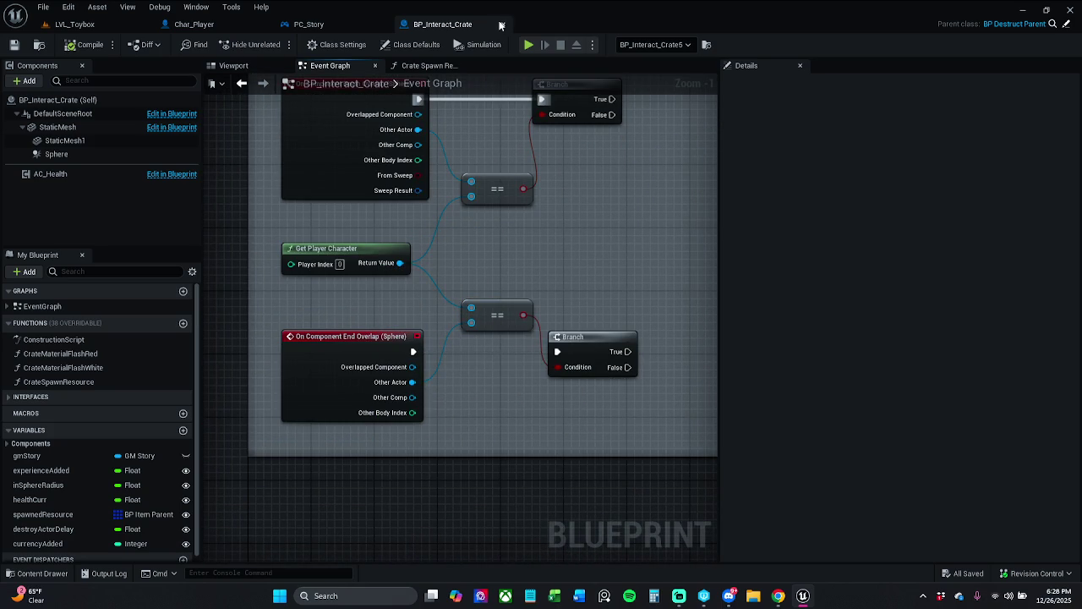
# Close the Crate Spawn Resource graph, frame the event groups, and switch to PC_Story
pyautogui.click(435, 65)
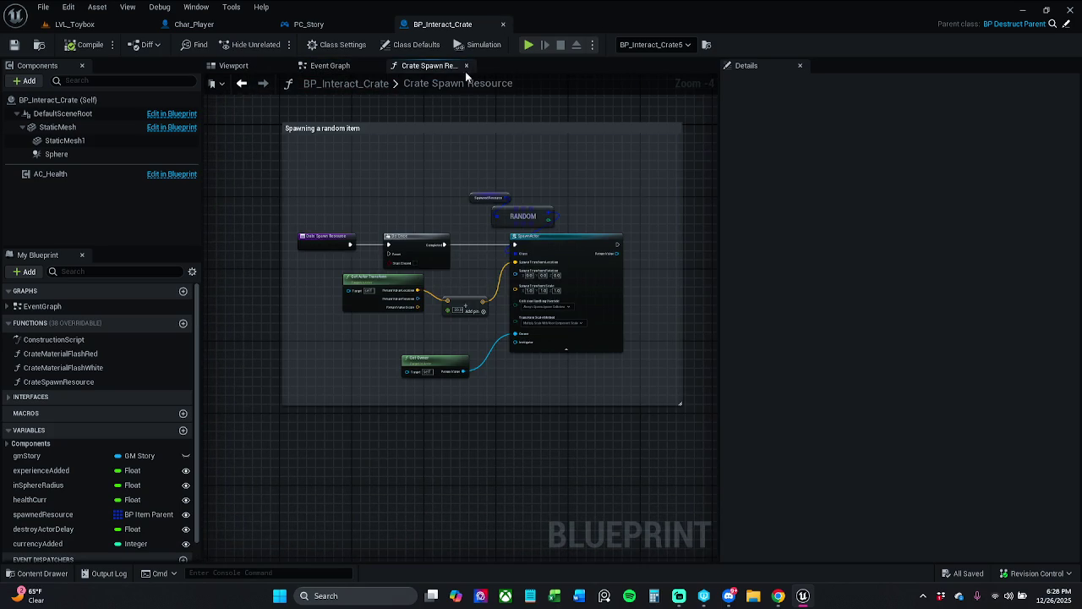
pyautogui.click(467, 65)
pyautogui.scroll(-6, 435, 218)
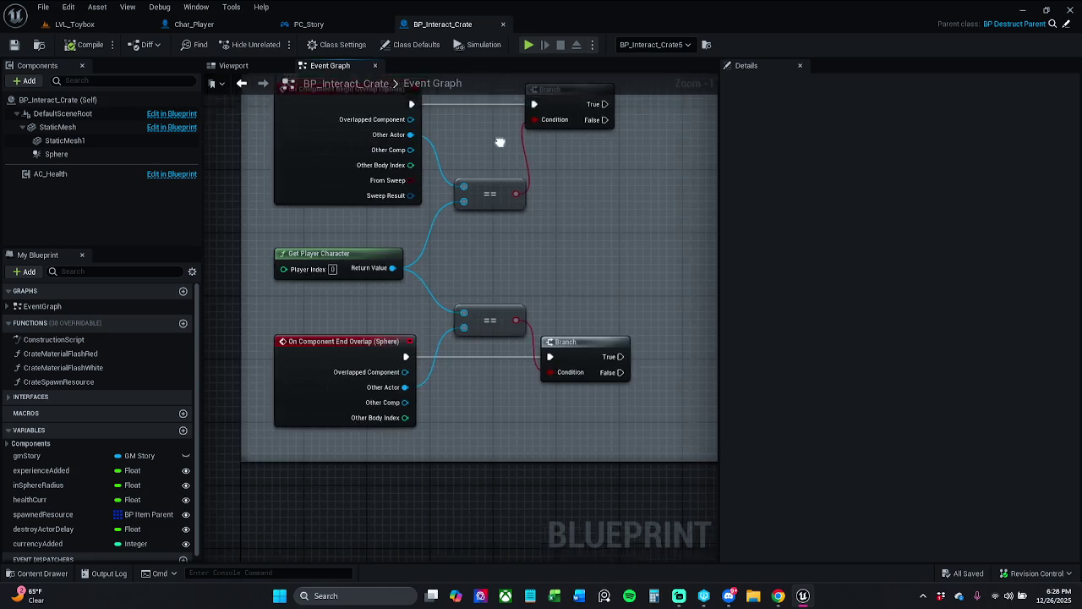
pyautogui.press('Home')
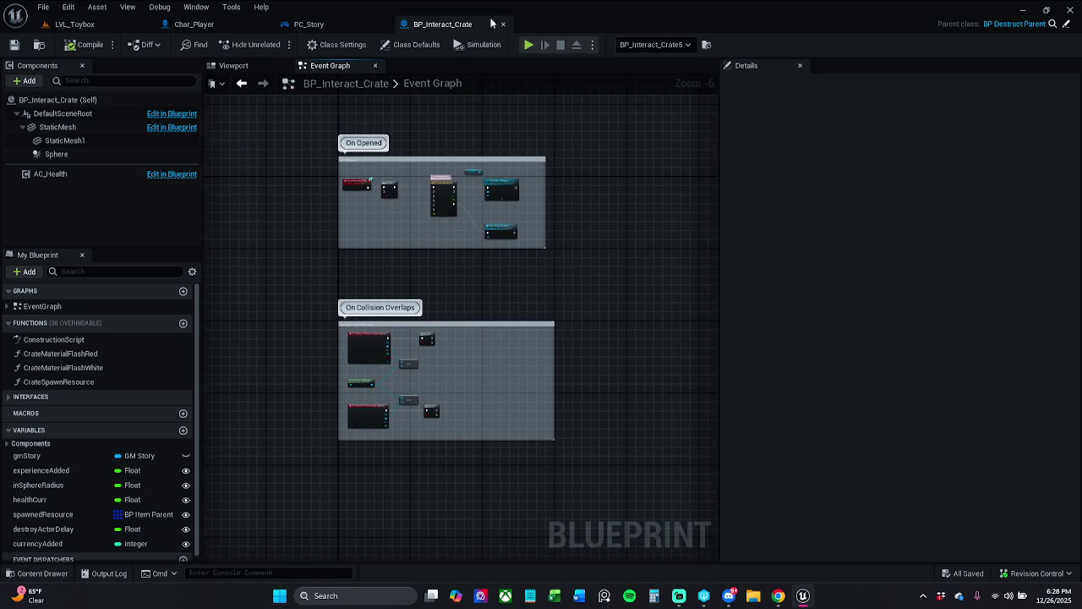
pyautogui.click(308, 24)
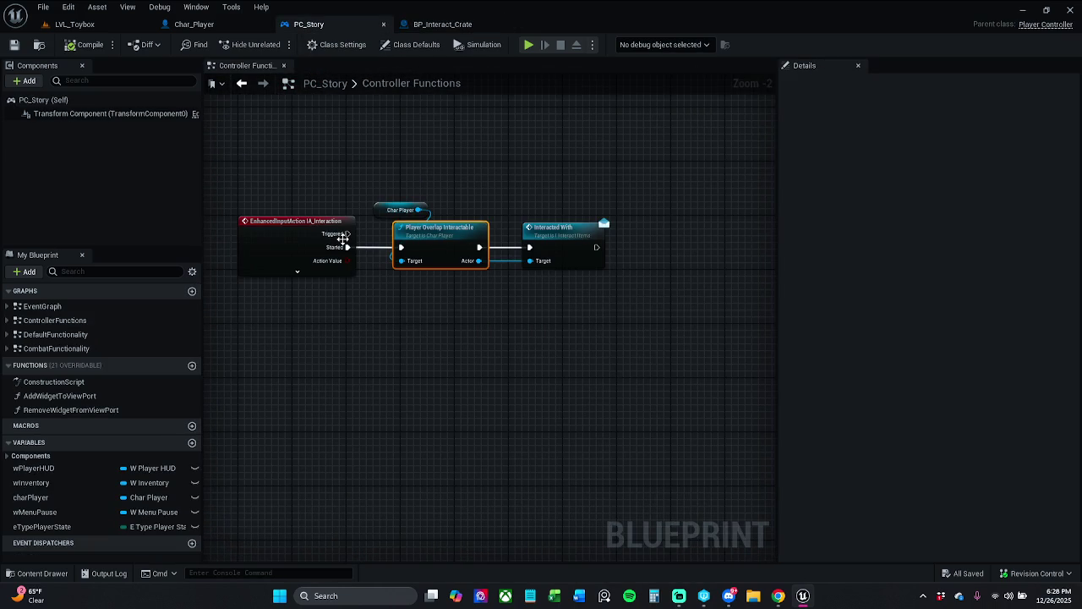
# Go to the LVL_Toybox viewport and fly the camera over to the crates
pyautogui.click(190, 24)
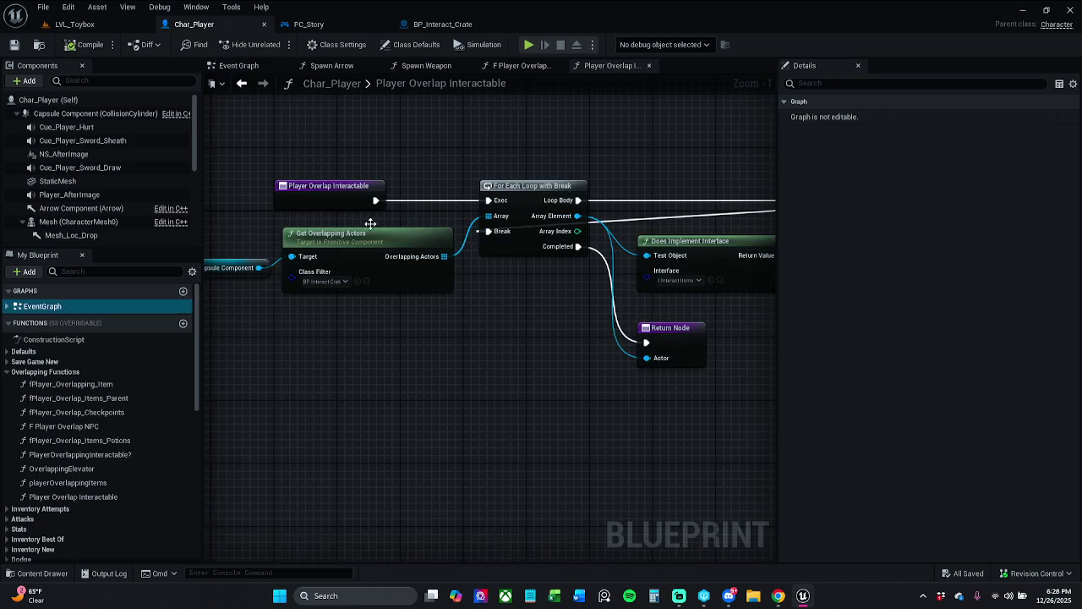
pyautogui.click(103, 28)
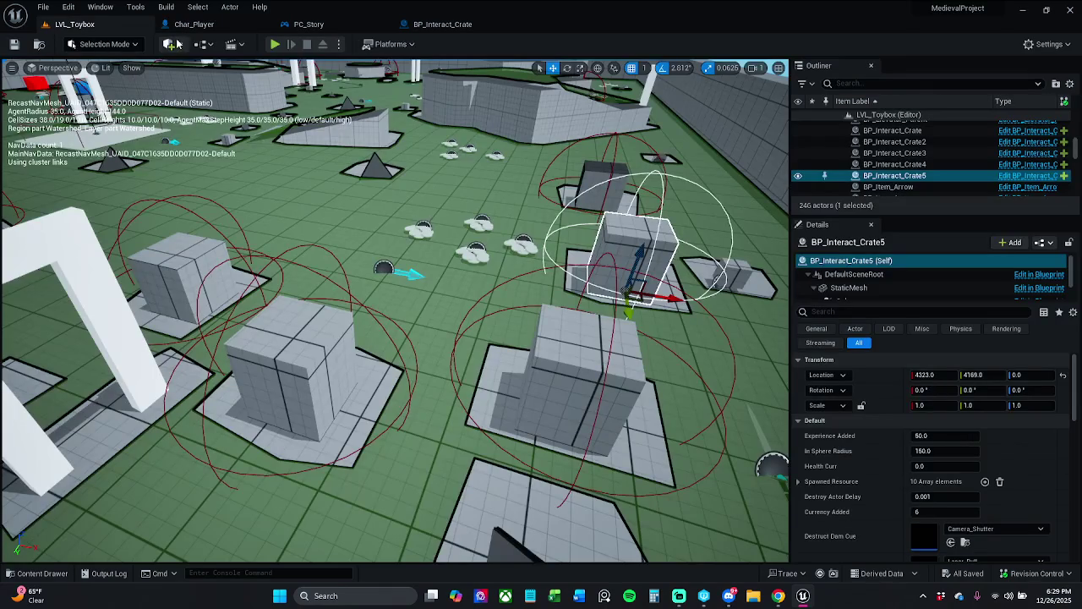
pyautogui.moveTo(389, 338); pyautogui.dragTo(422, 220)
pyautogui.scroll(-10, 394, 309)
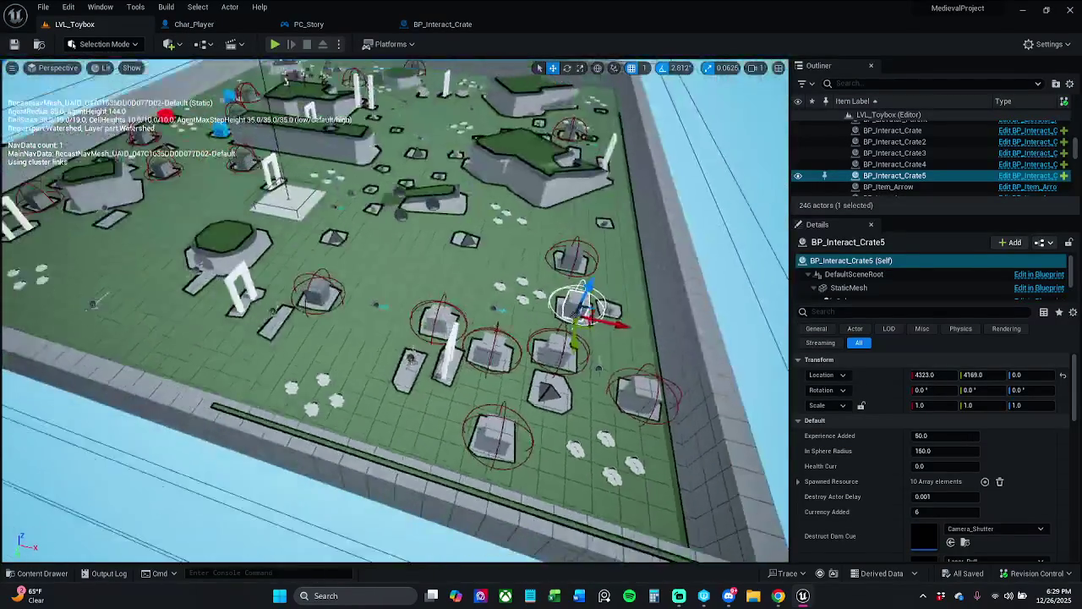
pyautogui.scroll(-5, 633, 382)
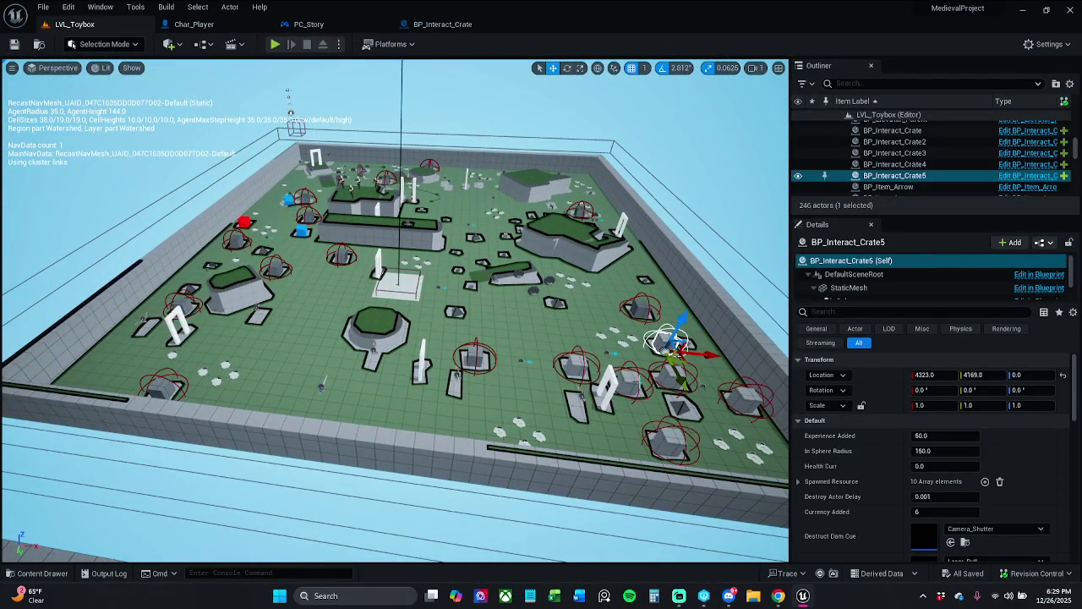
# Move BP_Interact_Crate4 along Y and BP_Interact_Crate3 to 1479, 3654, 0
pyautogui.click(633, 382)
pyautogui.moveTo(642, 419); pyautogui.dragTo(592, 311)
pyautogui.click(684, 383)
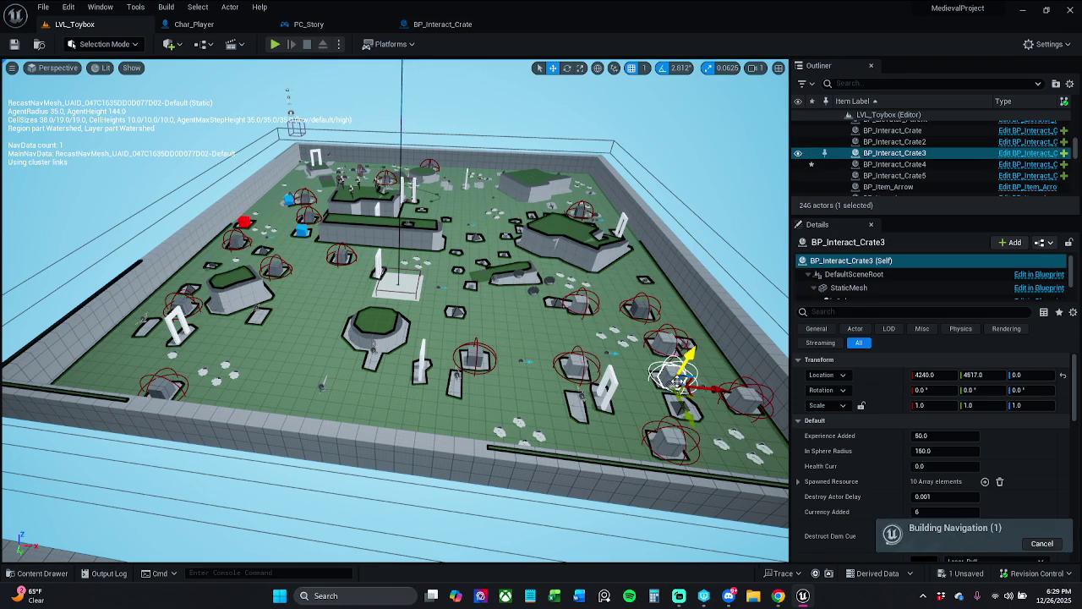
pyautogui.moveTo(683, 383)
pyautogui.mouseDown()
pyautogui.moveTo(681, 372)
pyautogui.moveTo(483, 290)
pyautogui.moveTo(321, 305)
pyautogui.moveTo(321, 281)
pyautogui.moveTo(311, 286)
pyautogui.mouseUp()
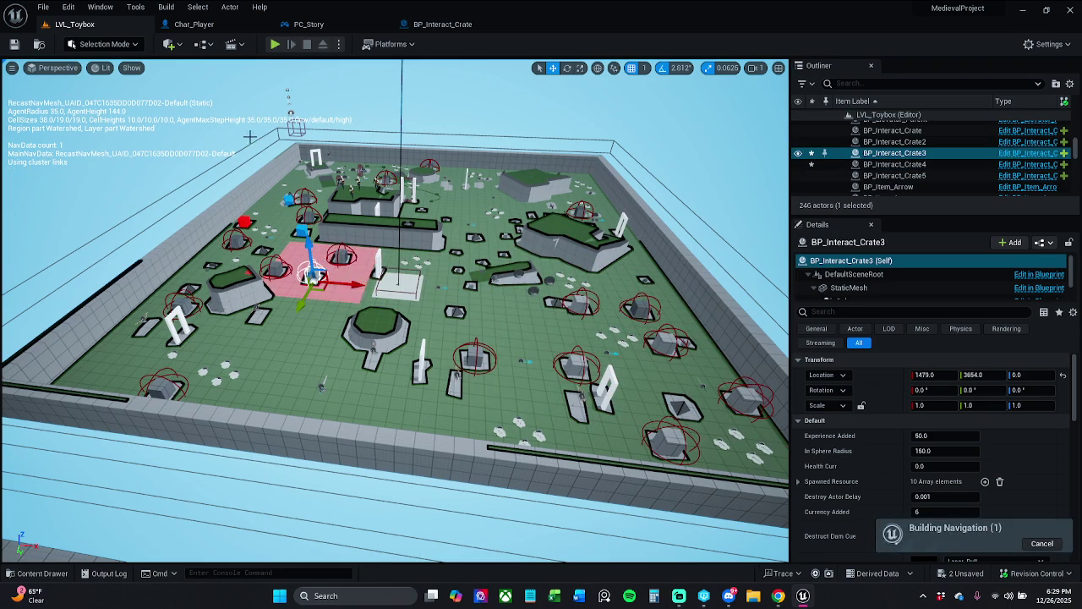
# Save All modified levels and assets, then return to BP_Interact_Crate
pyautogui.click(43, 6)
pyautogui.click(95, 155)
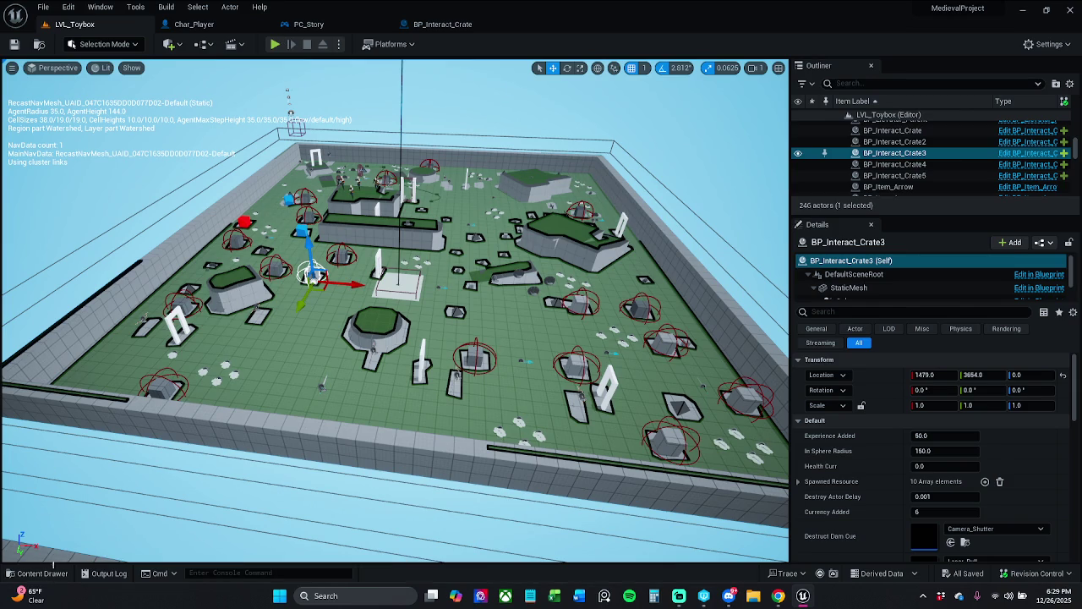
pyautogui.click(37, 573)
pyautogui.click(442, 24)
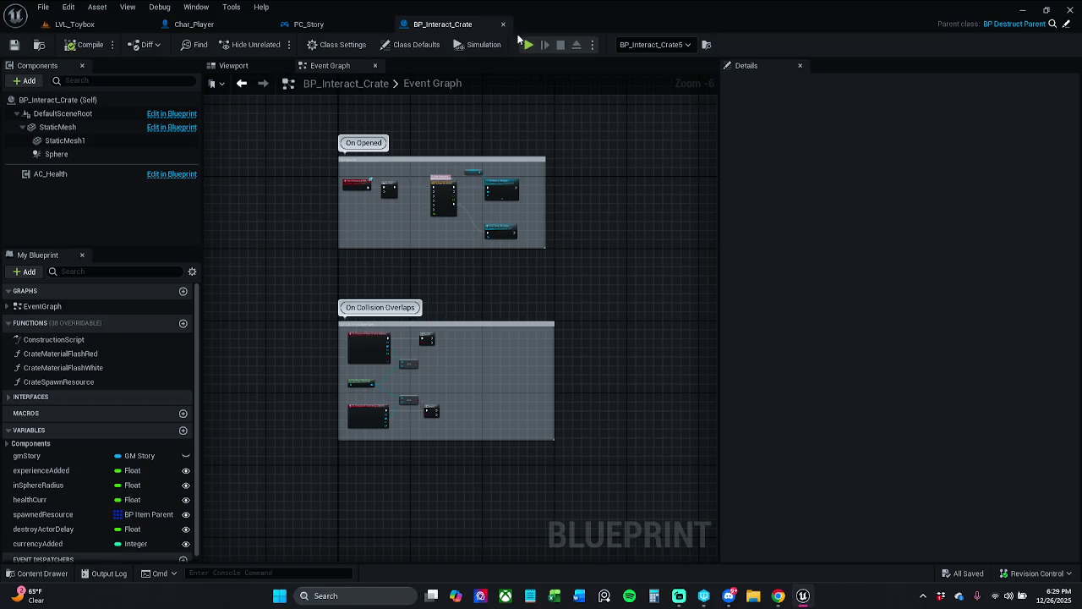
# Create a new Blueprint Interface named I_Story in _MyContent/Blueprints/Interfaces
pyautogui.click(50, 575)
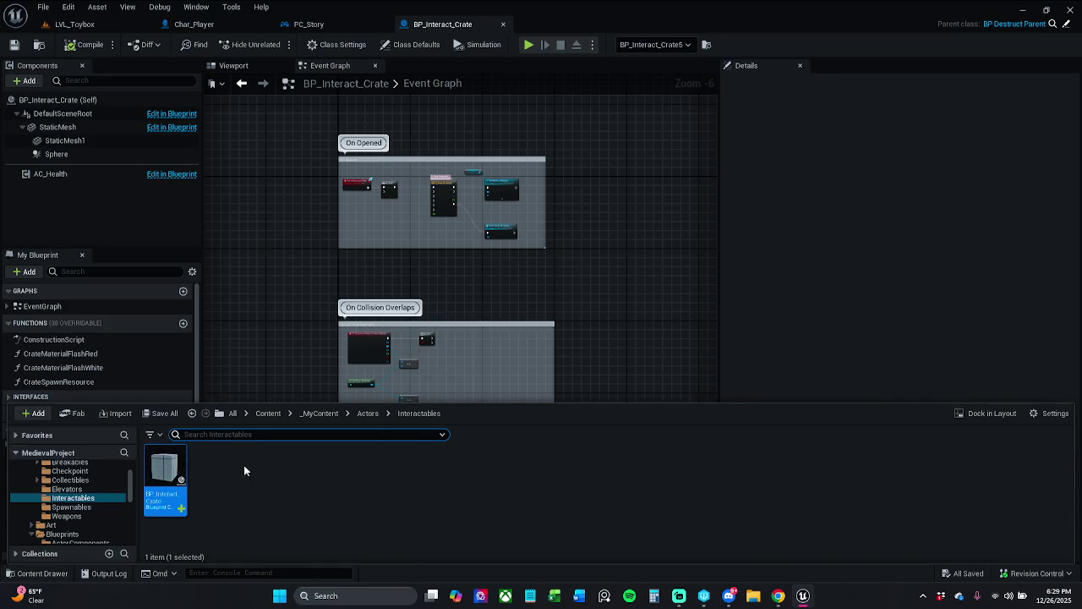
pyautogui.click(322, 413)
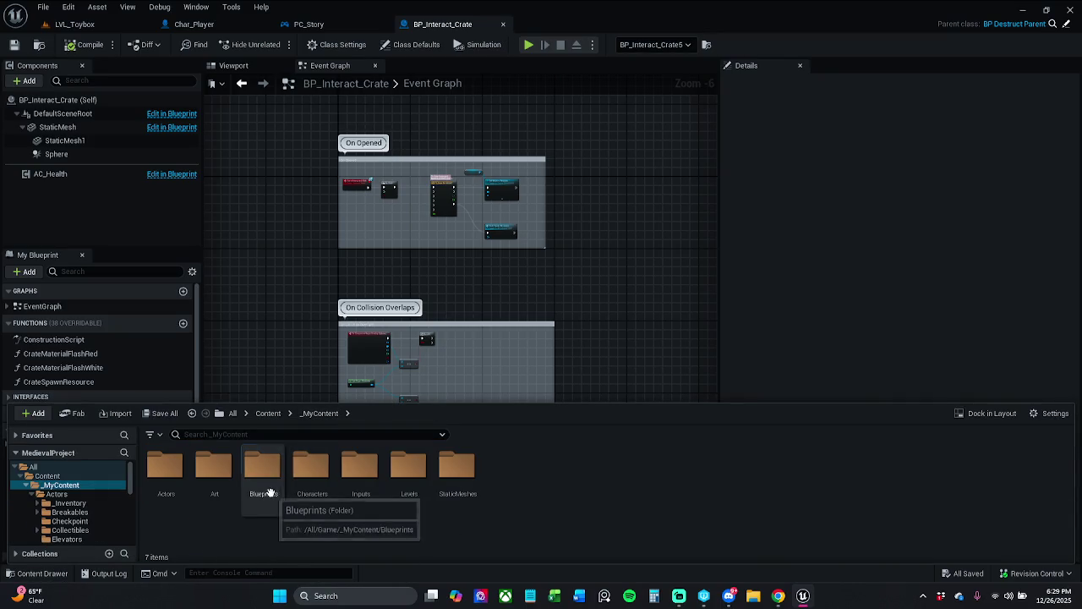
pyautogui.doubleClick(309, 486)
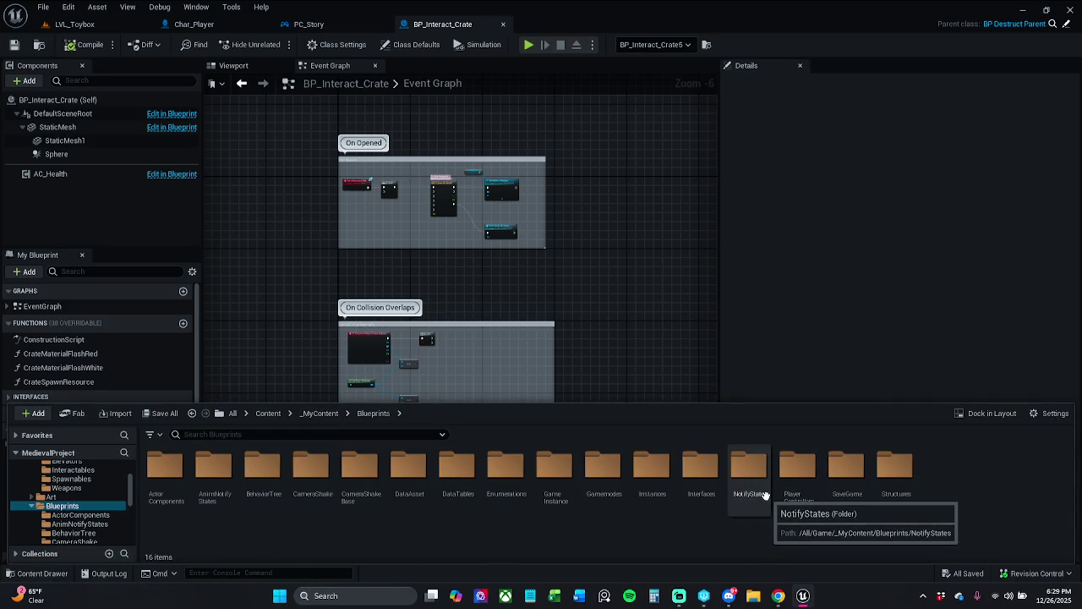
pyautogui.doubleClick(698, 499)
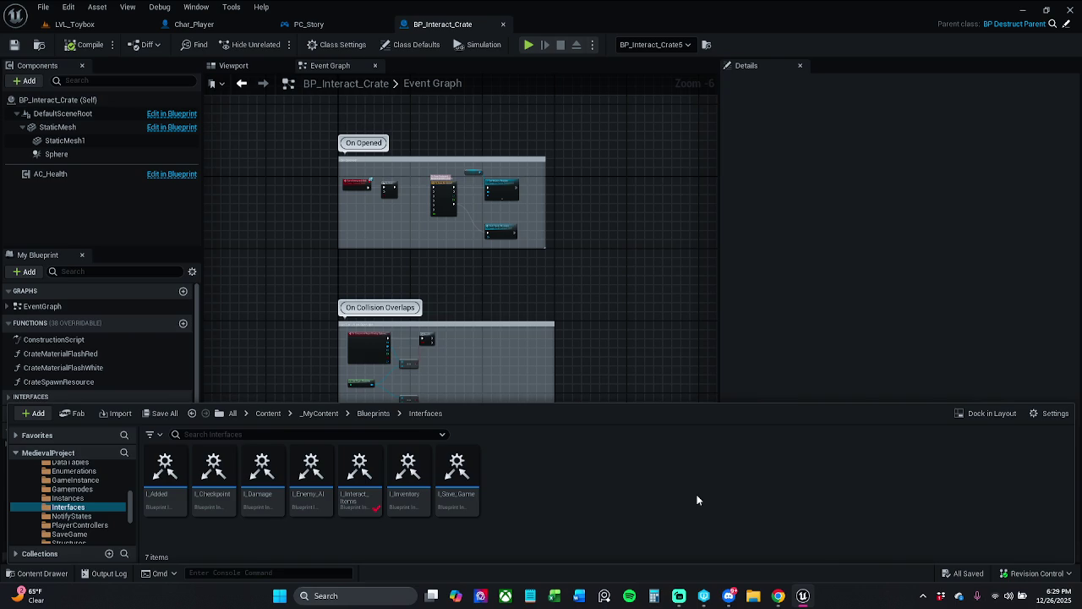
pyautogui.rightClick(498, 477)
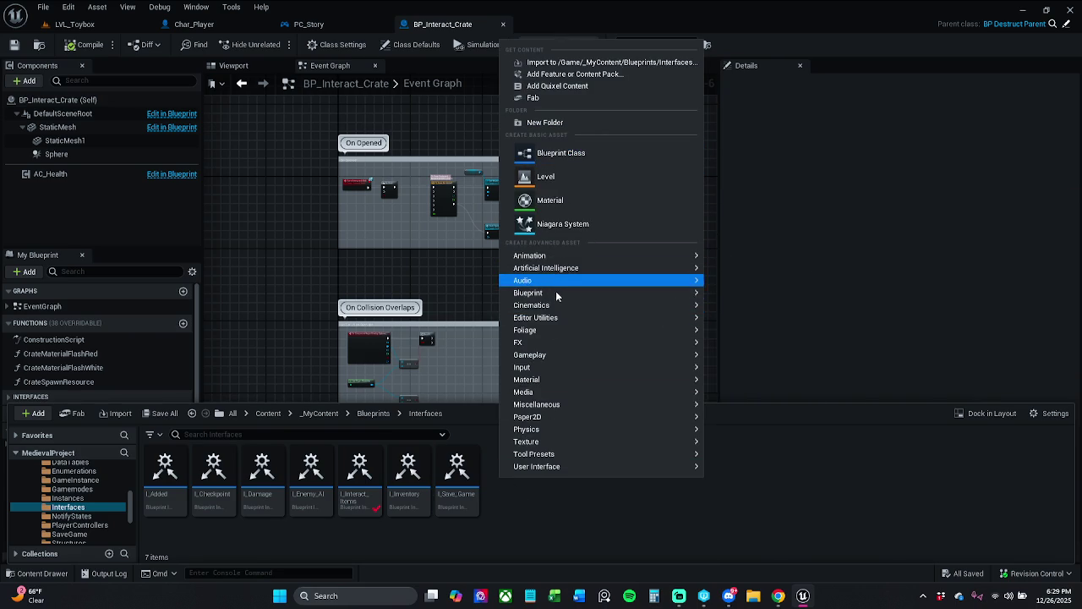
pyautogui.moveTo(556, 294)
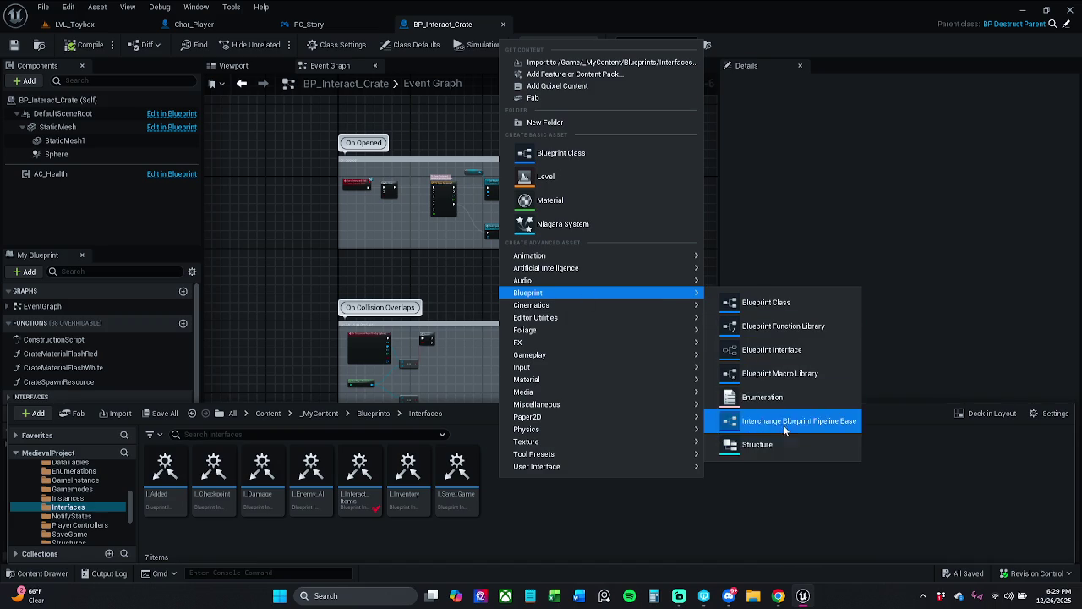
pyautogui.click(771, 349)
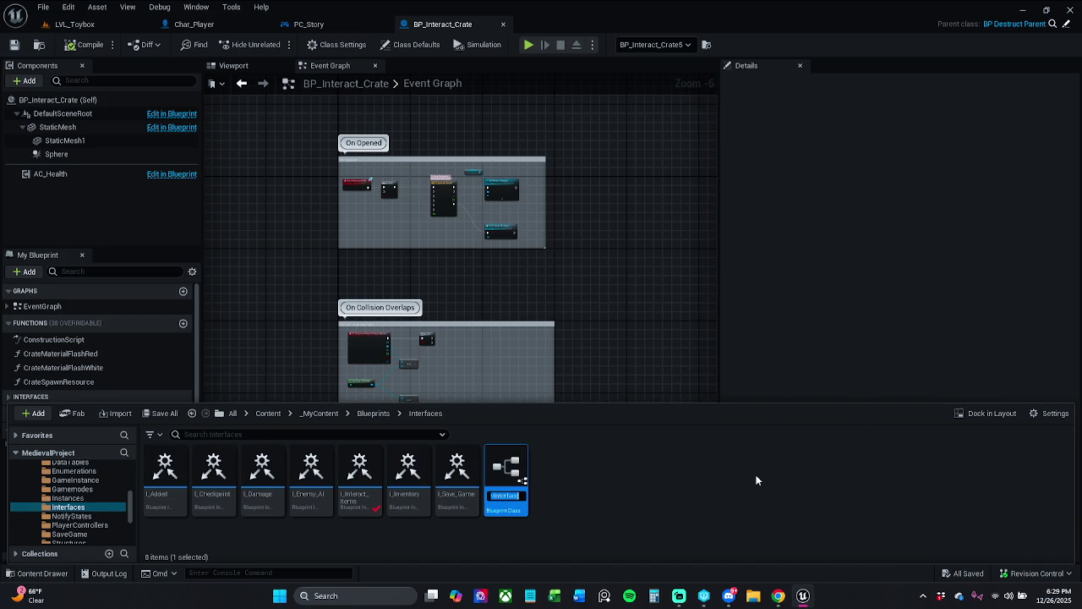
pyautogui.write('I')
pyautogui.press('Return')
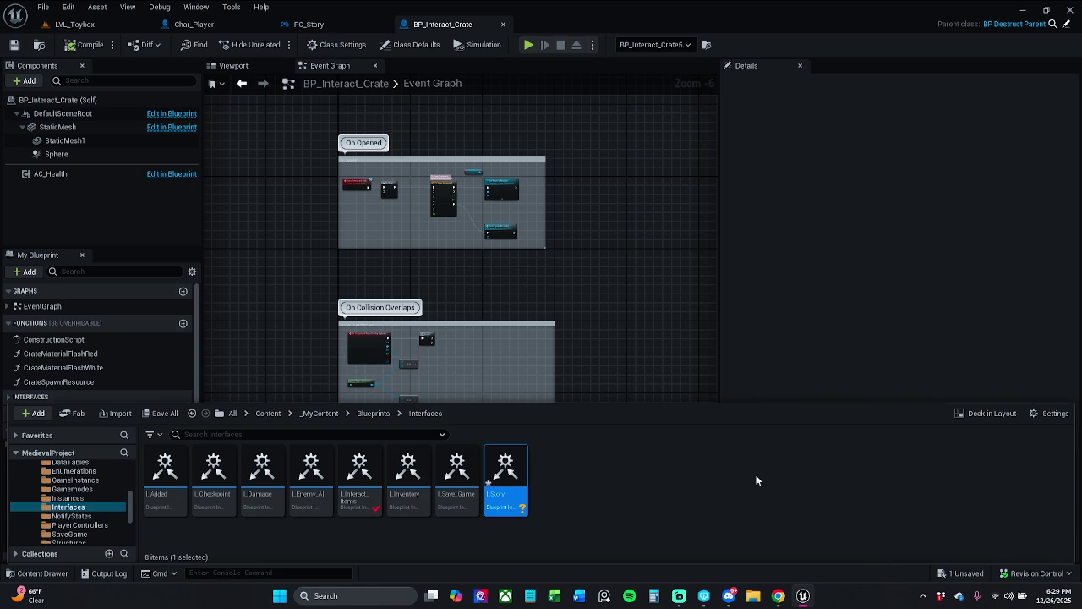
pyautogui.click(656, 478)
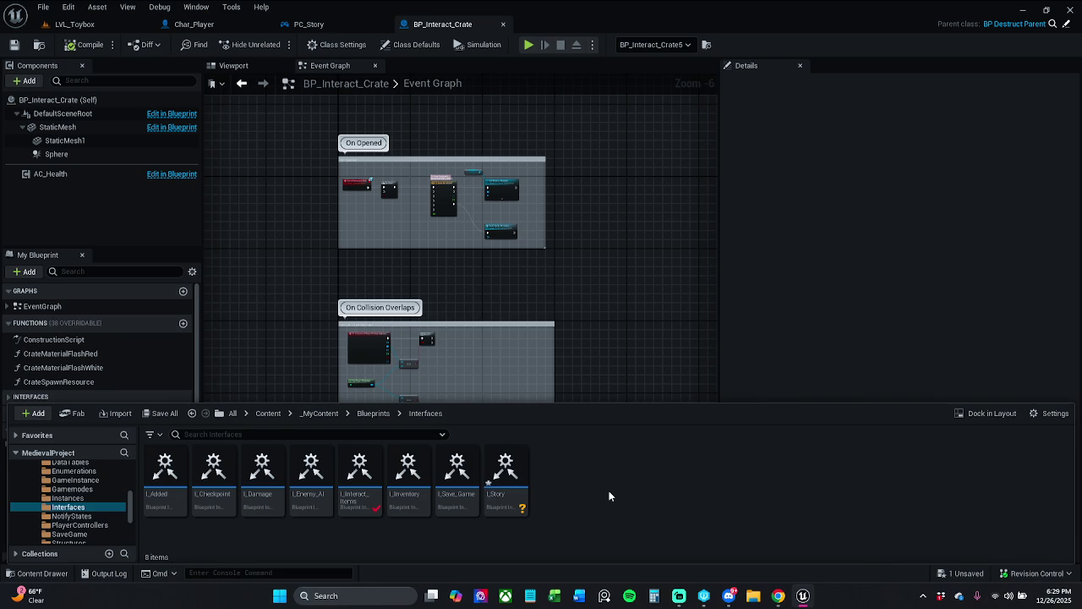
# Rename I_Story's function to Interact, compile, and go back to BP_Interact_Crate
pyautogui.doubleClick(505, 475)
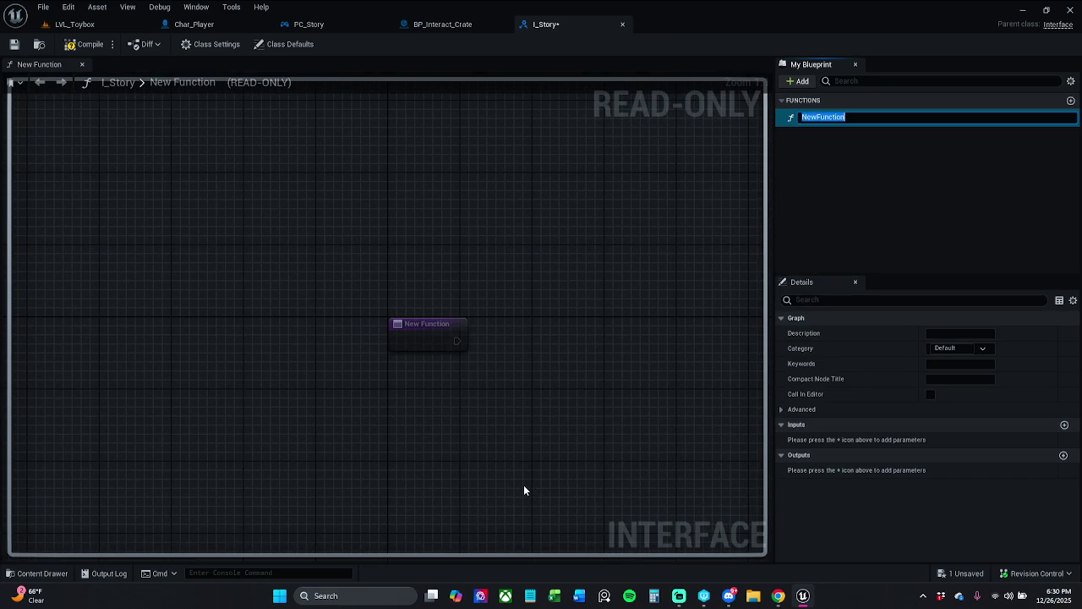
pyautogui.write('Interact')
pyautogui.press('Return')
pyautogui.click(85, 44)
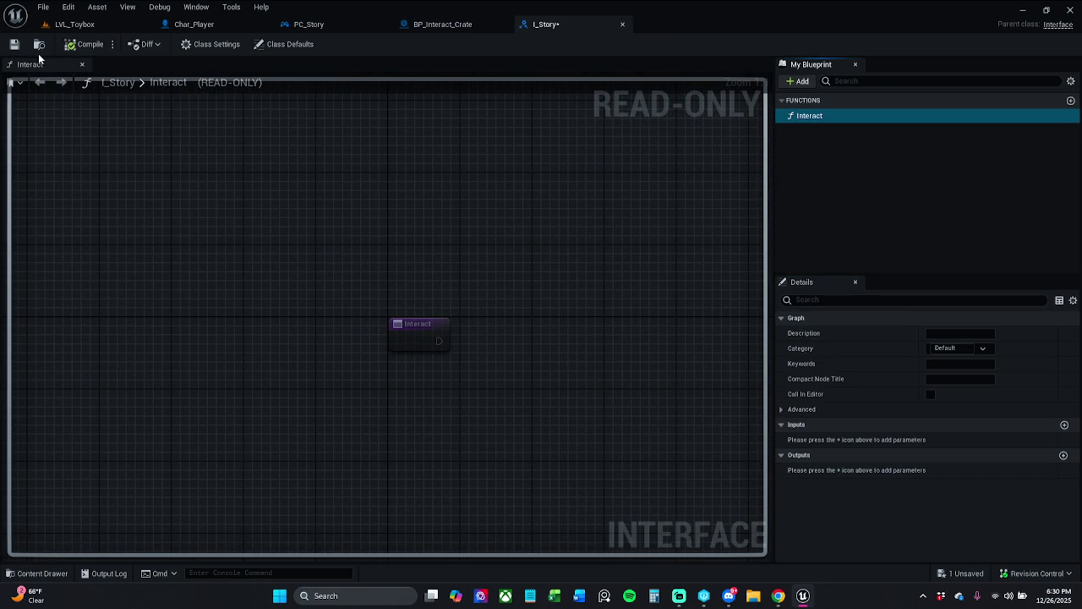
pyautogui.click(465, 25)
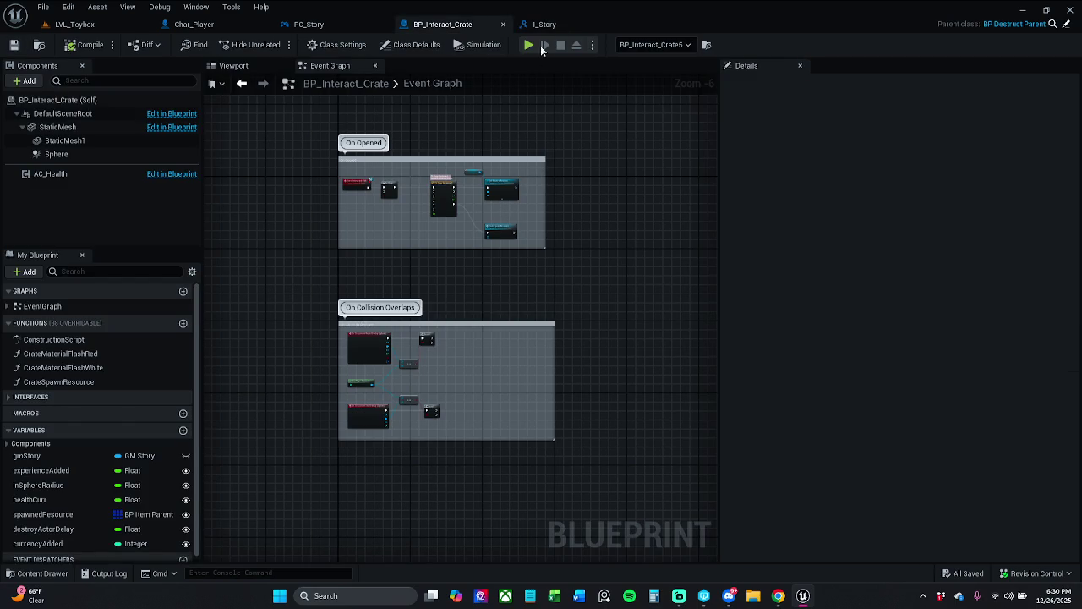
# Close the I_Story editor and browse to _MyContent/Actors/Interactables in the Content Drawer
pyautogui.click(546, 25)
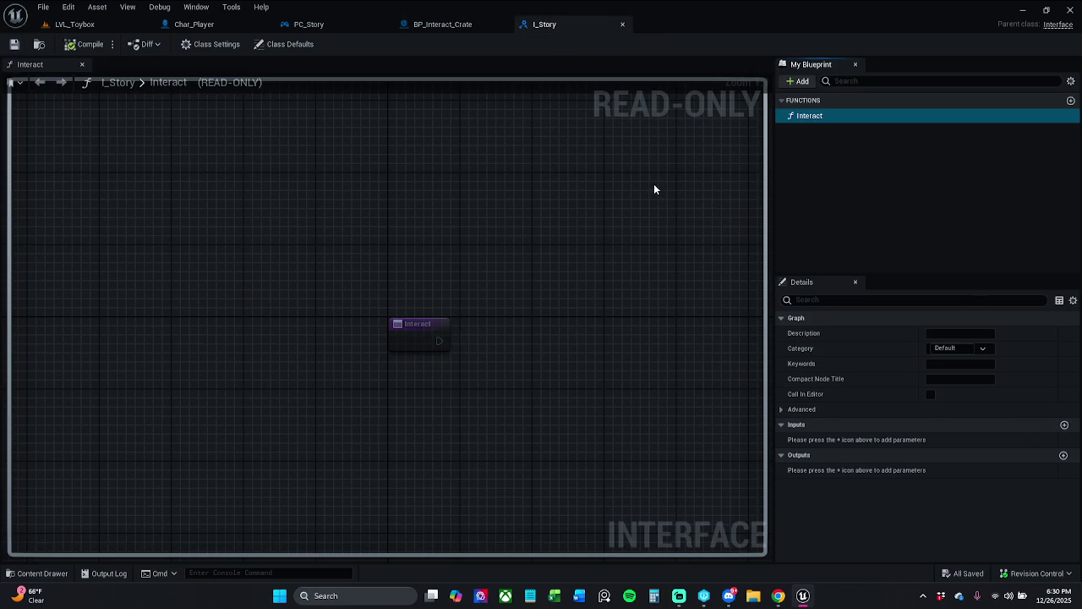
pyautogui.click(623, 25)
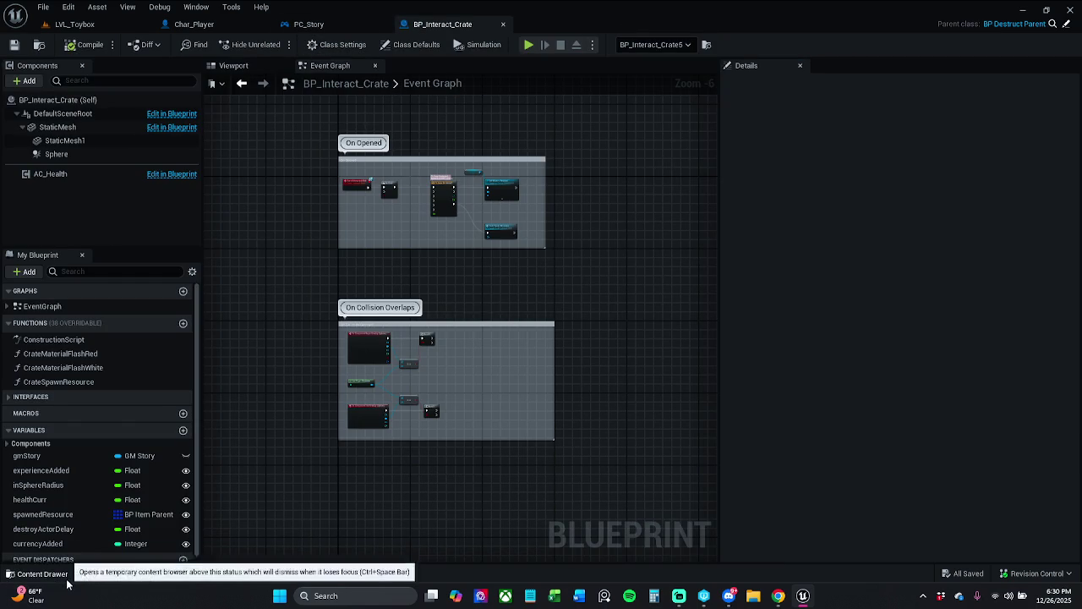
pyautogui.click(34, 574)
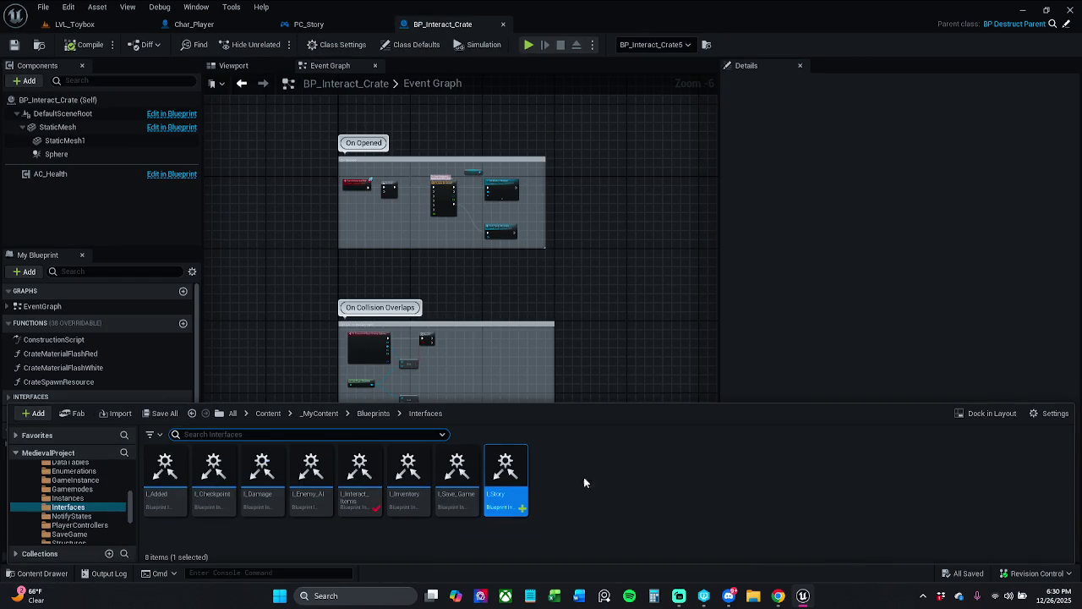
pyautogui.click(320, 414)
pyautogui.doubleClick(164, 481)
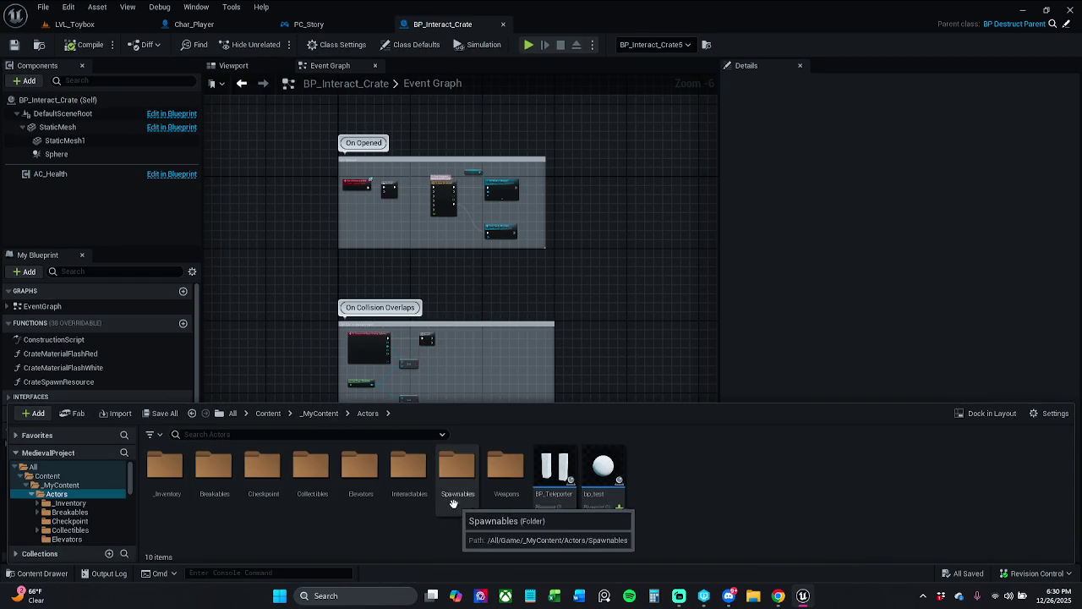
pyautogui.doubleClick(409, 478)
# Create an Actor blueprint named BP_Interact_Crate1 and open it in the editor
pyautogui.rightClick(224, 489)
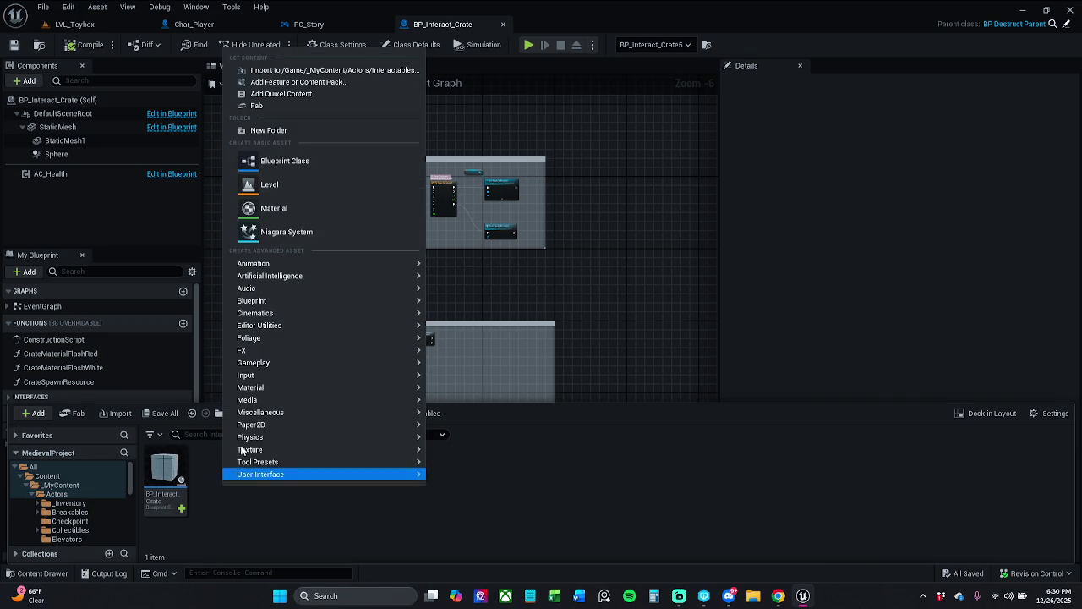
pyautogui.click(321, 162)
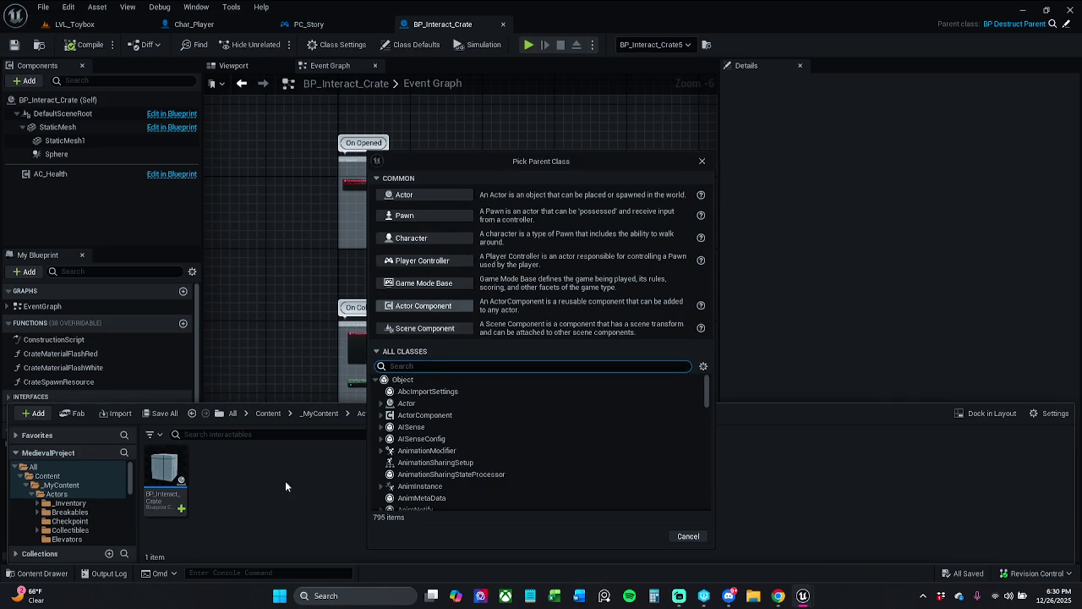
pyautogui.click(437, 196)
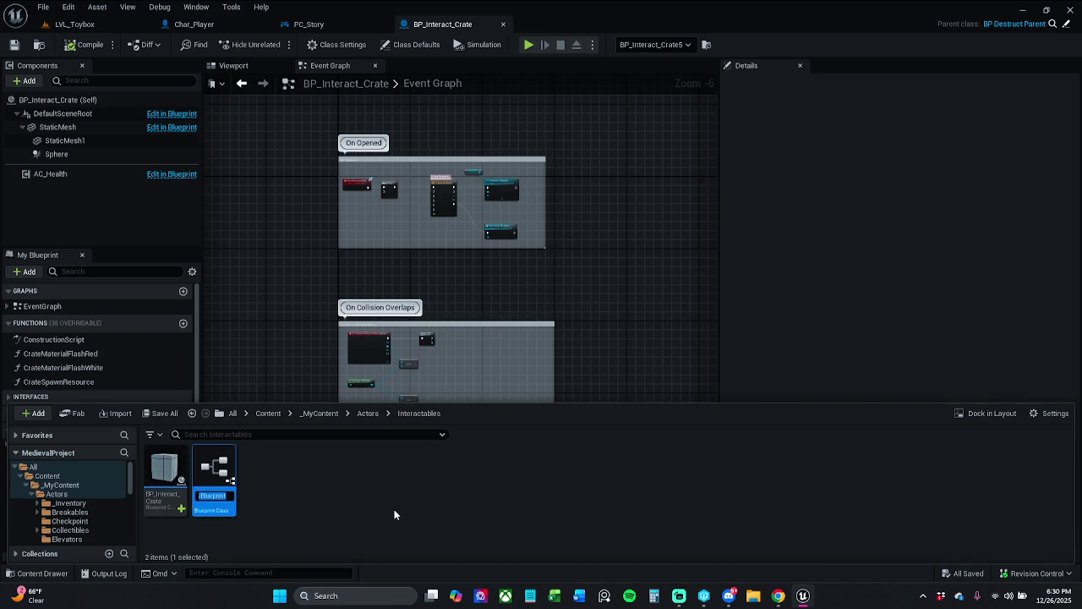
pyautogui.write('BP')
pyautogui.write('teract')
pyautogui.write('o')
pyautogui.press('BackSpace')
pyautogui.press('BackSpace')
pyautogui.write('t_Crate')
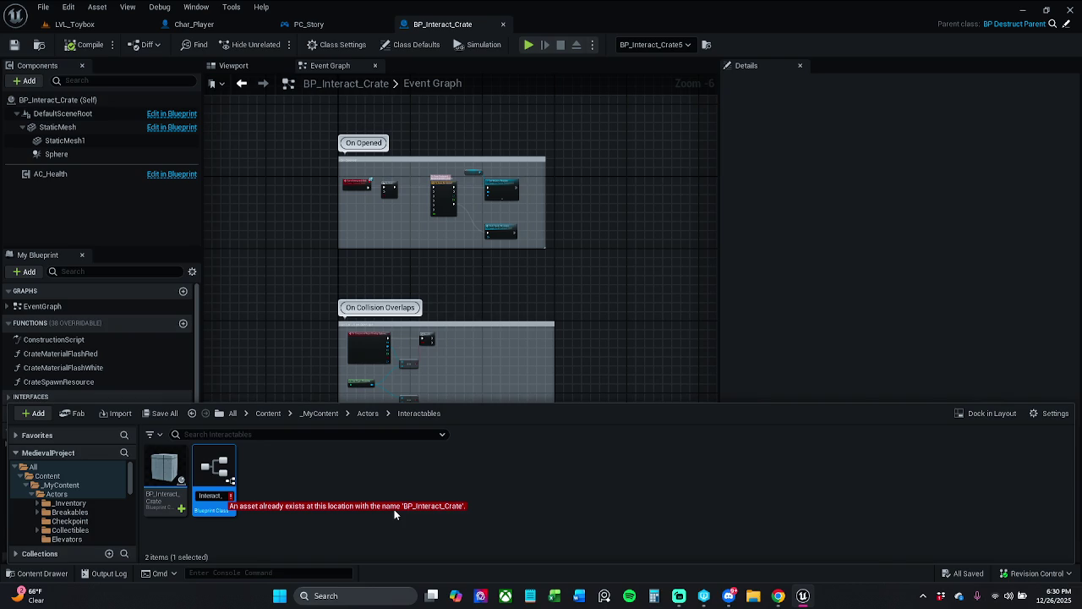
pyautogui.write('Crate')
pyautogui.write('1')
pyautogui.press('Return')
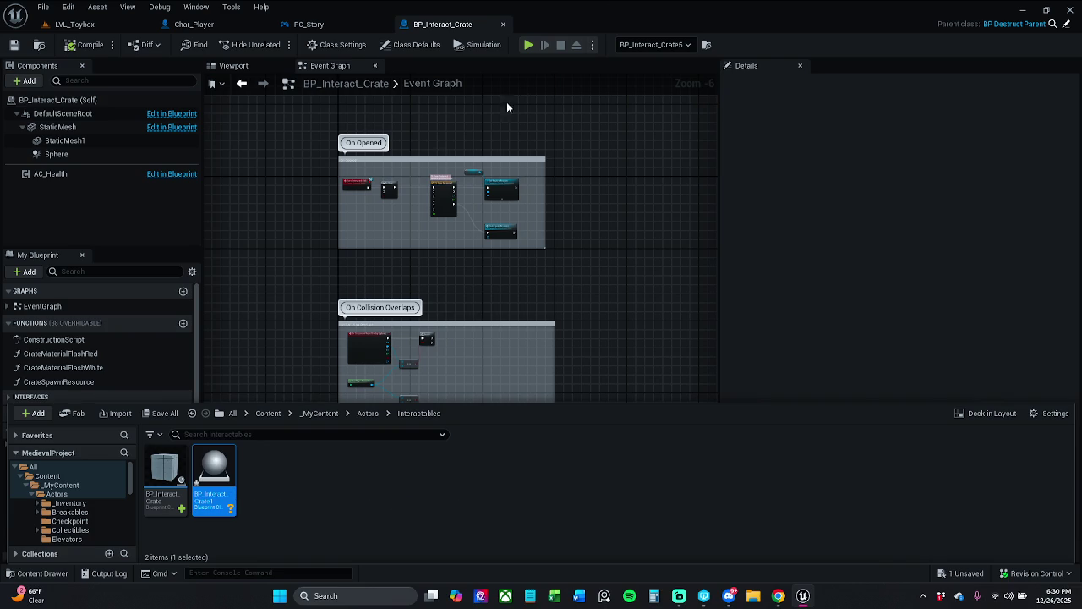
pyautogui.click(339, 530)
pyautogui.doubleClick(203, 478)
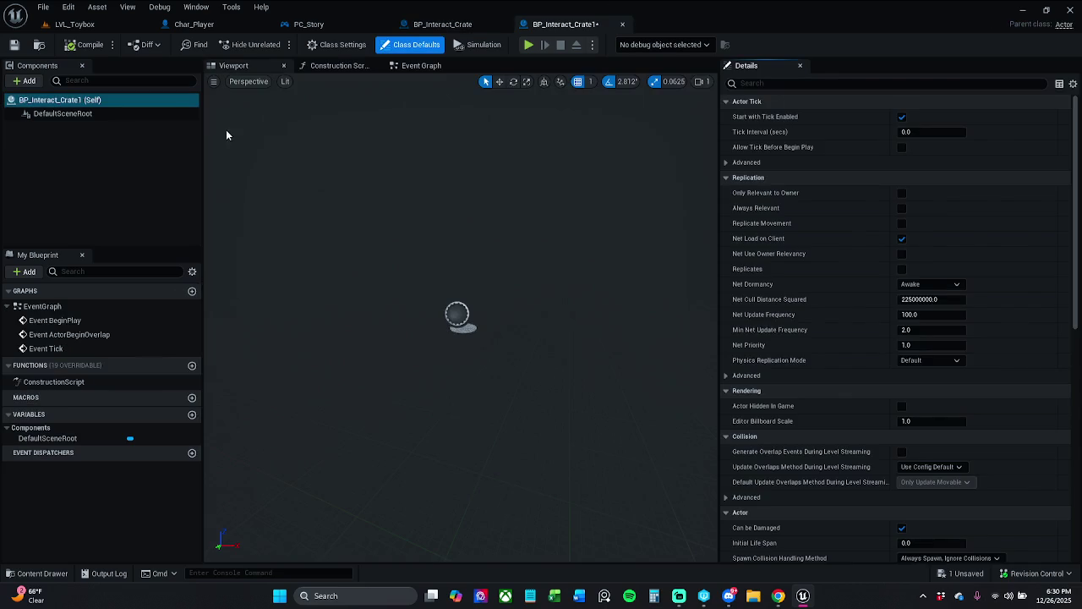
# Add a Cube component and set its Static Mesh to SM_Cube
pyautogui.click(25, 80)
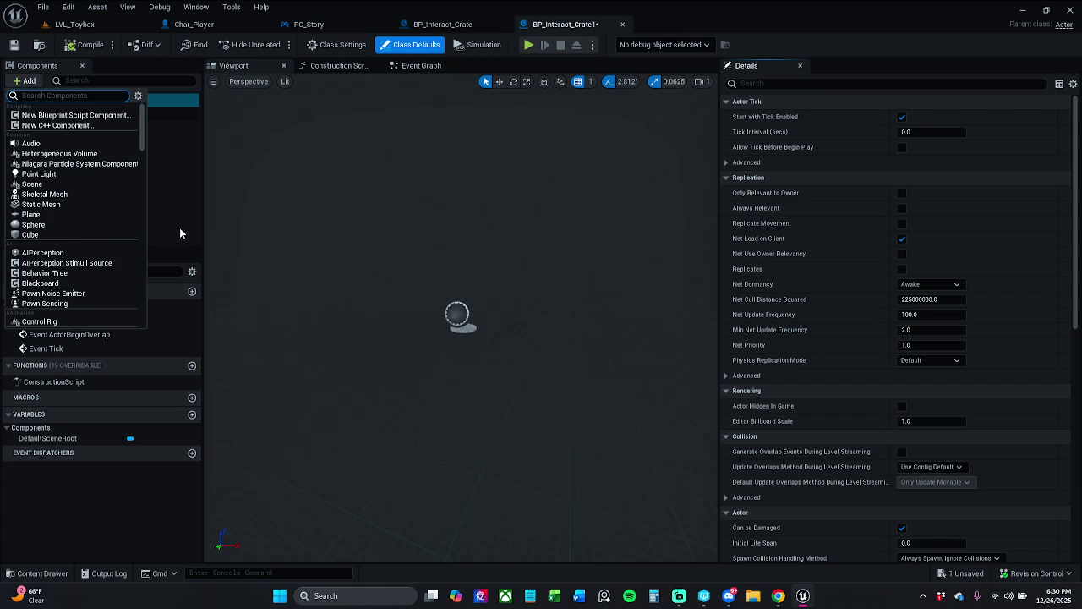
pyautogui.click(58, 234)
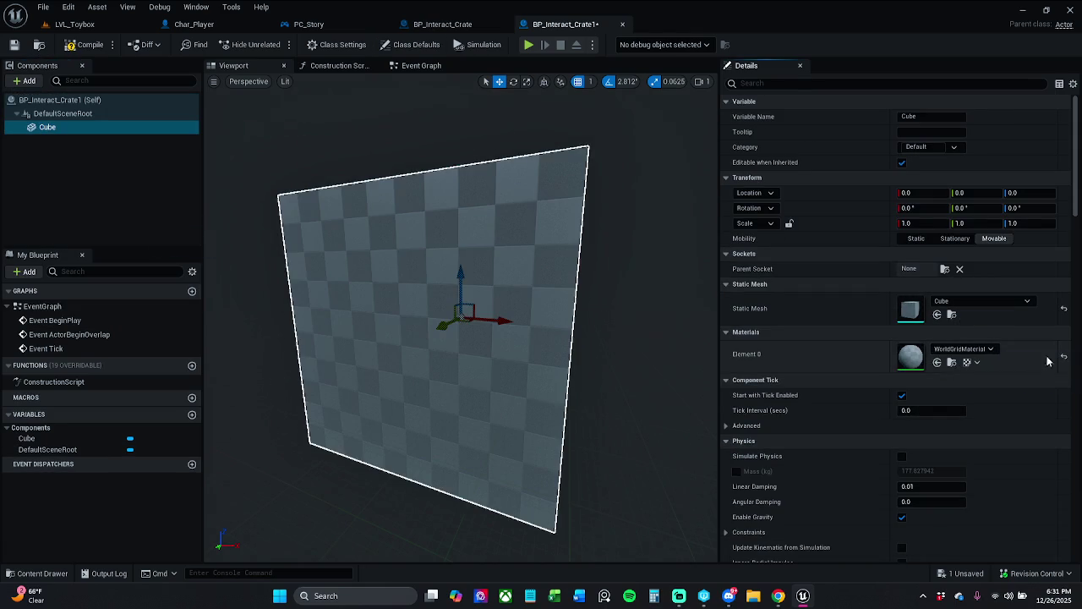
pyautogui.click(963, 349)
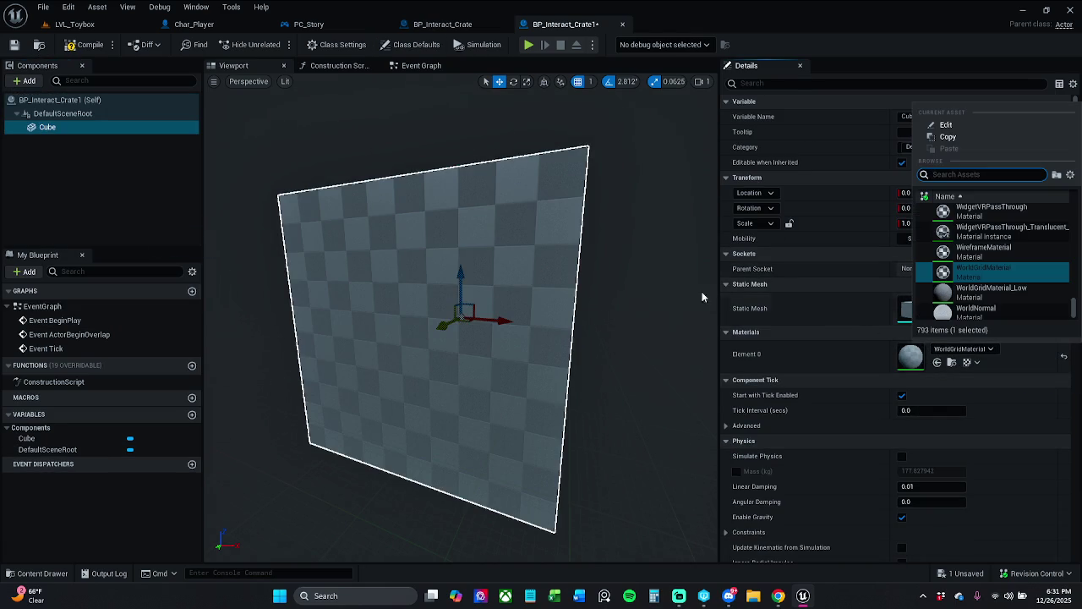
pyautogui.moveTo(636, 290); pyautogui.dragTo(713, 287)
pyautogui.click(957, 302)
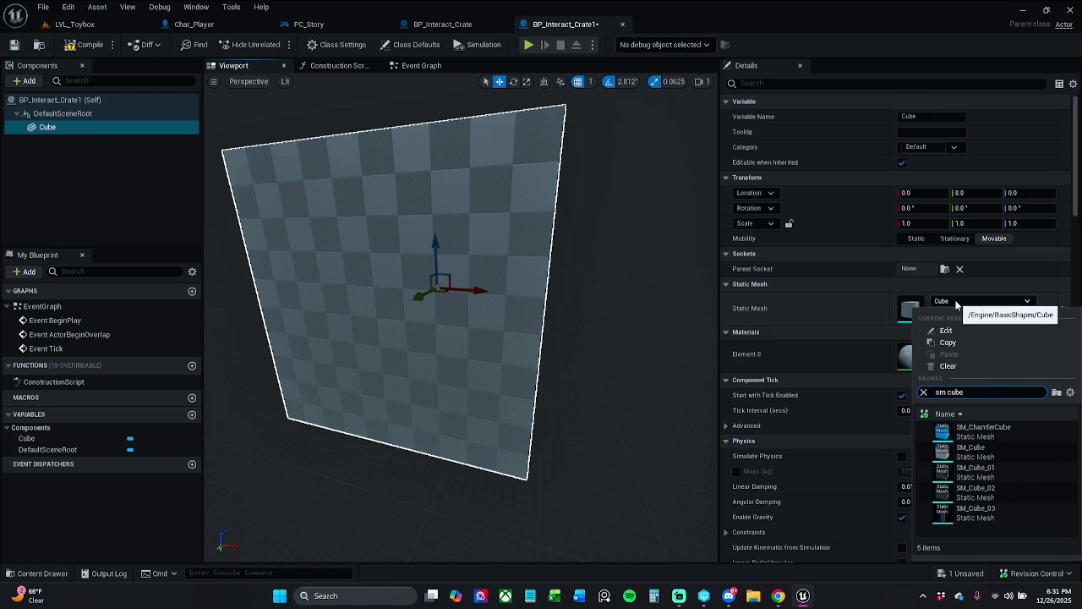
pyautogui.click(980, 451)
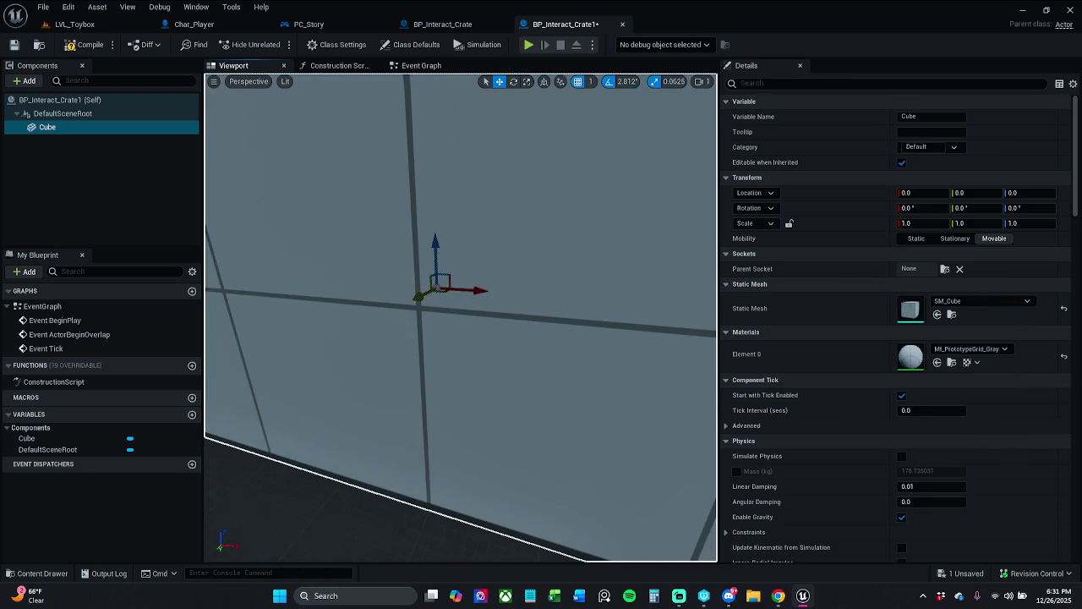
# Frame the cube, save BP_Interact_Crate1, and marquee-select the default Event Graph nodes
pyautogui.press('f')
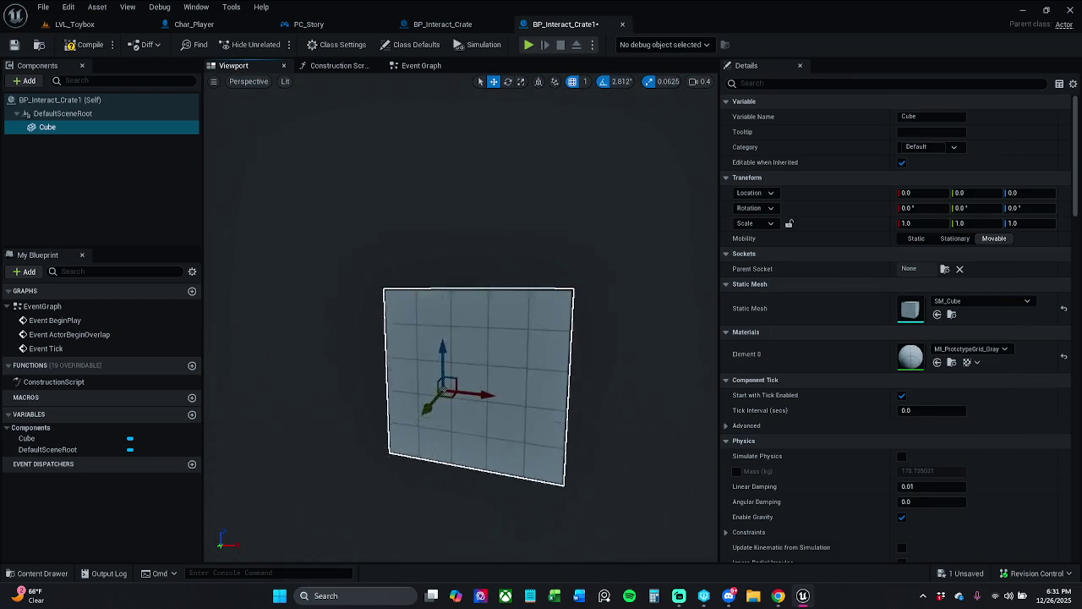
pyautogui.click(14, 47)
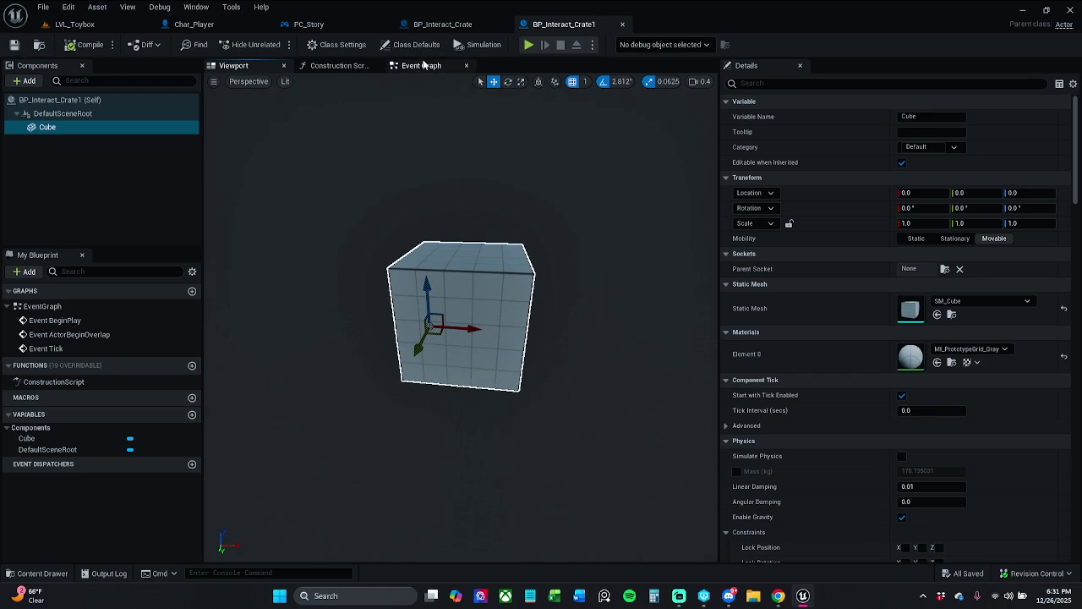
pyautogui.click(423, 66)
pyautogui.moveTo(390, 506)
pyautogui.mouseDown()
pyautogui.moveTo(553, 249)
pyautogui.moveTo(550, 205)
pyautogui.mouseUp()
# Delete the default events, add I_Story under Implemented Interfaces, and place an Event Interact node
pyautogui.press('Delete')
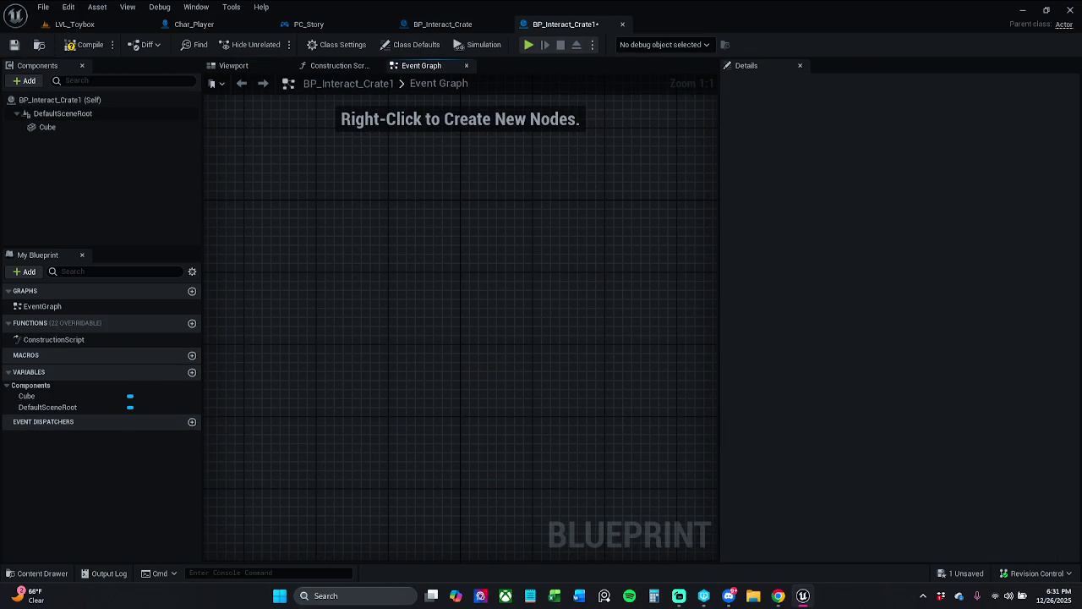
pyautogui.click(362, 45)
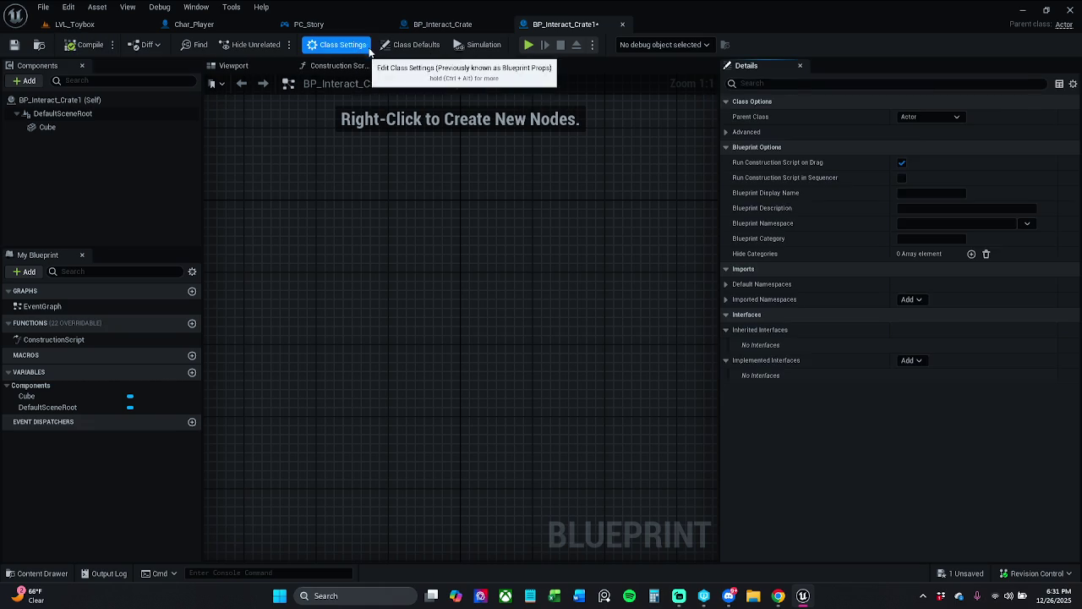
pyautogui.click(911, 360)
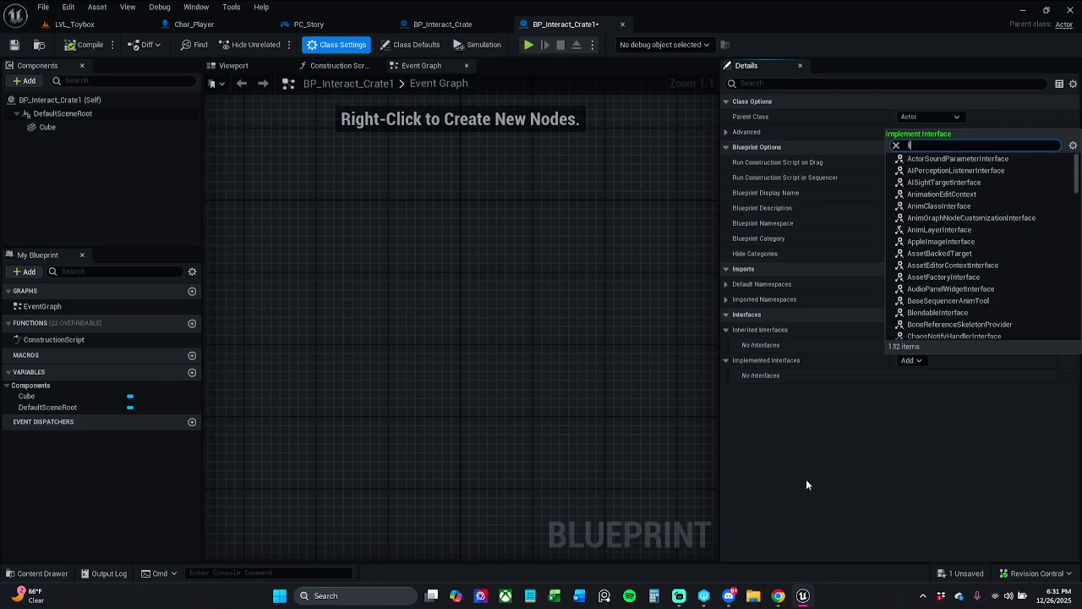
pyautogui.write('_Story')
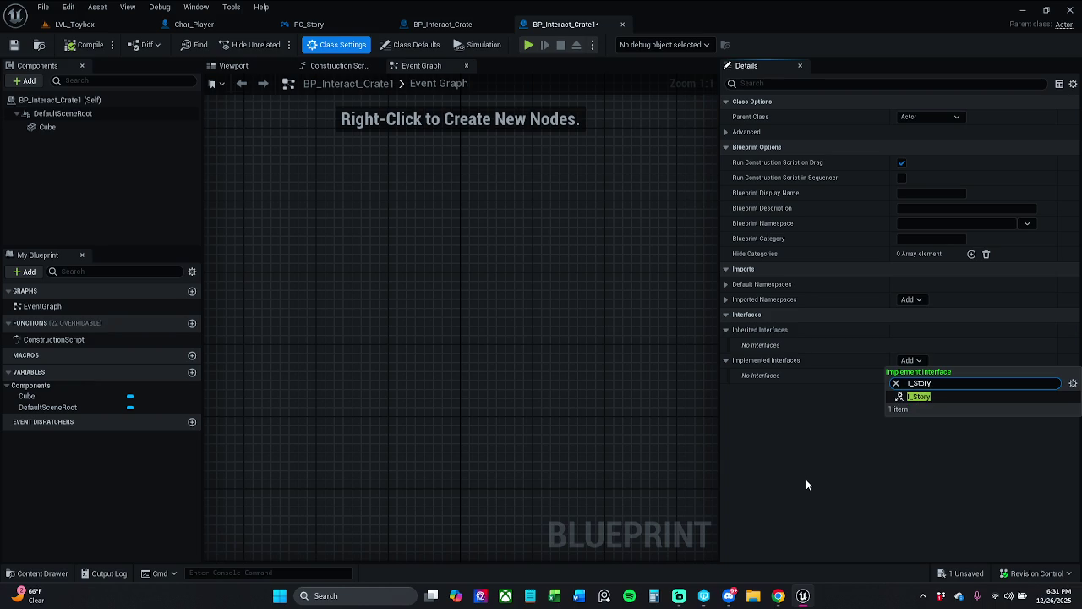
pyautogui.click(943, 394)
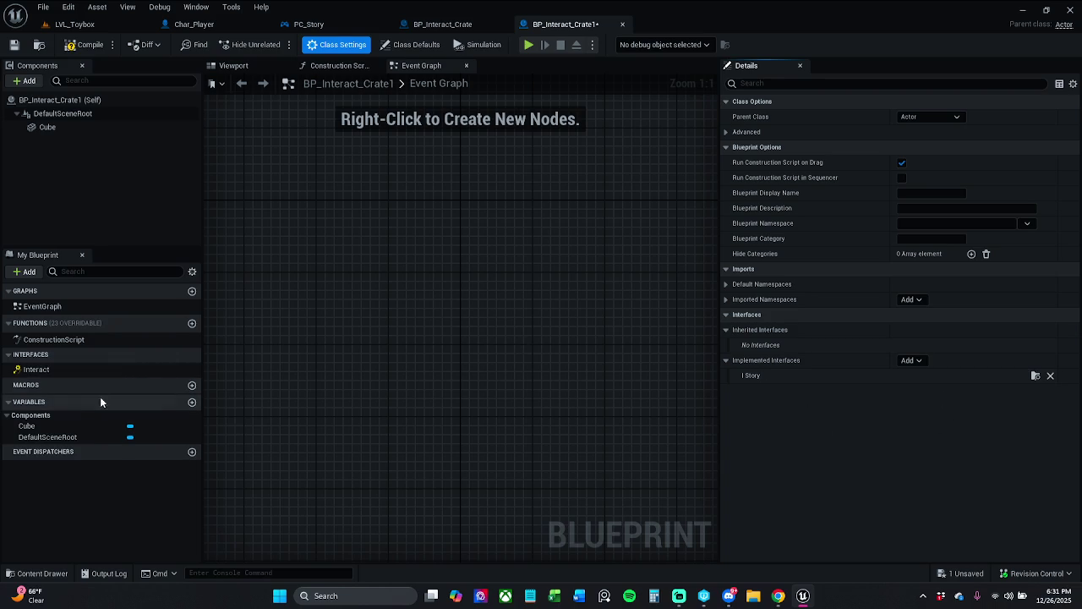
pyautogui.doubleClick(48, 369)
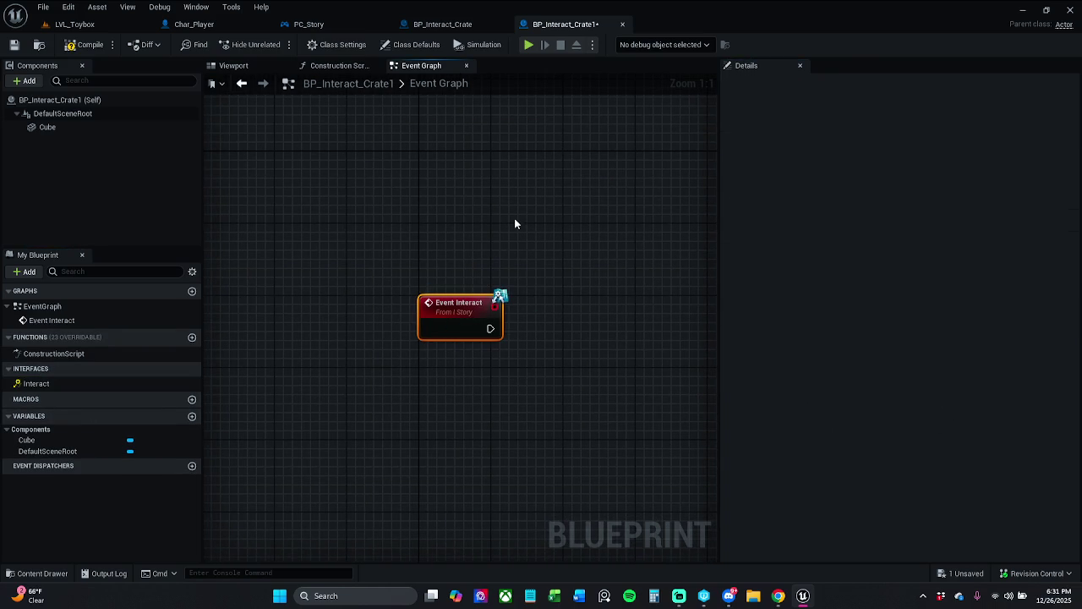
# Paste the three crate comment groups from BP_Interact_Crate into BP_Interact_Crate1's graph
pyautogui.click(442, 23)
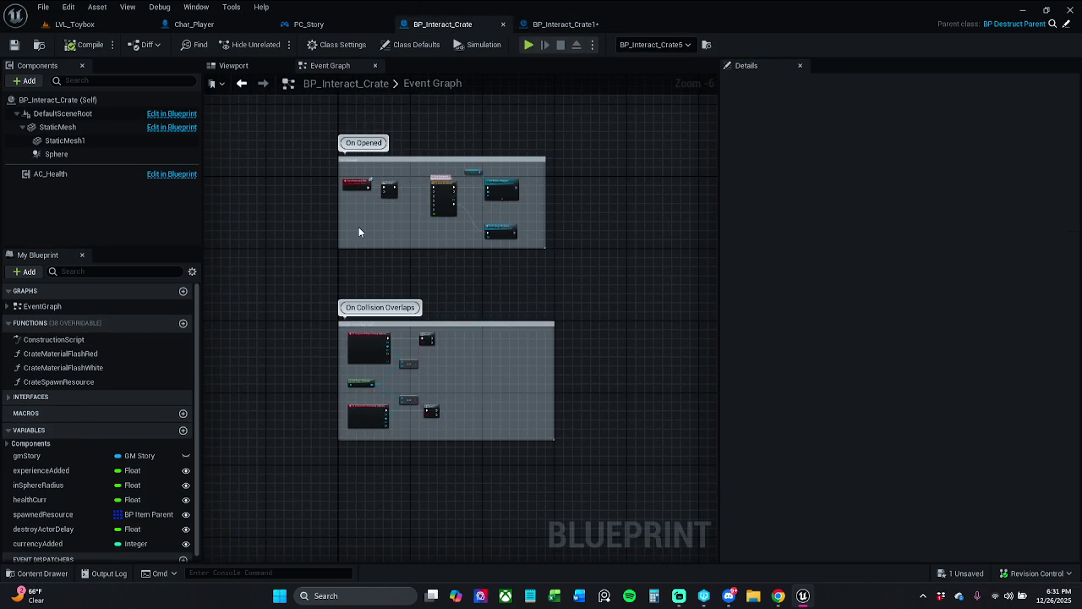
pyautogui.moveTo(331, 434)
pyautogui.mouseDown()
pyautogui.moveTo(563, 225)
pyautogui.moveTo(626, 127)
pyautogui.mouseUp()
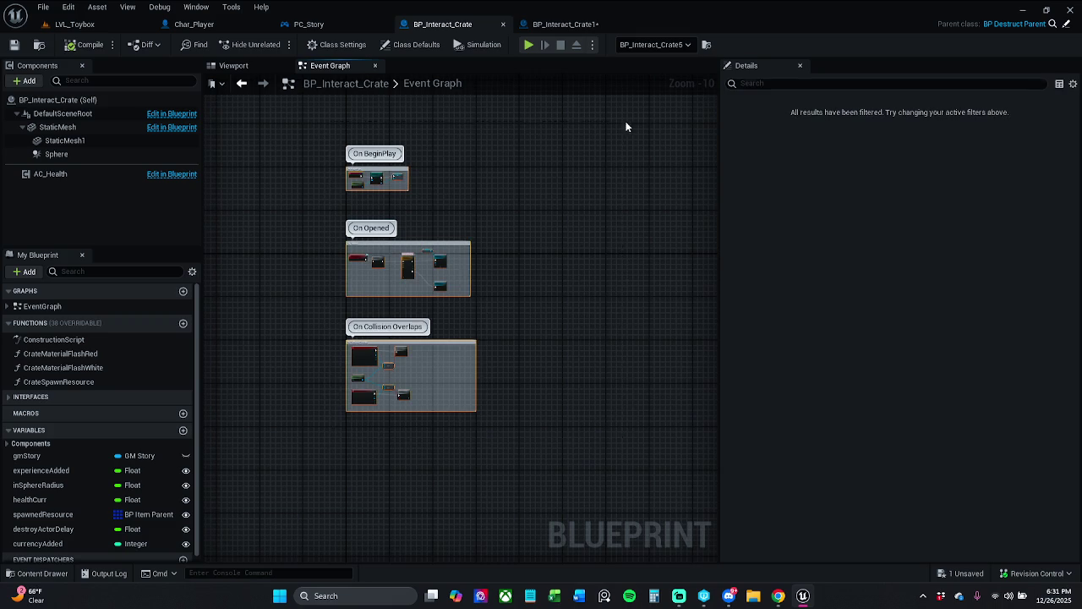
pyautogui.click(565, 24)
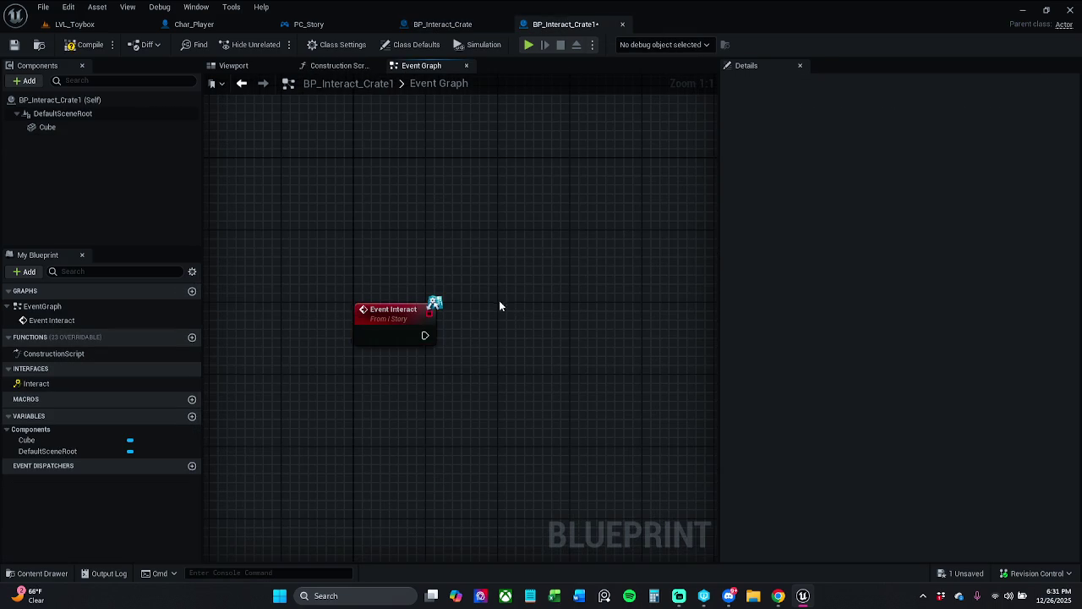
pyautogui.scroll(-5, 470, 340)
pyautogui.hotkey('ctrl', 'v')
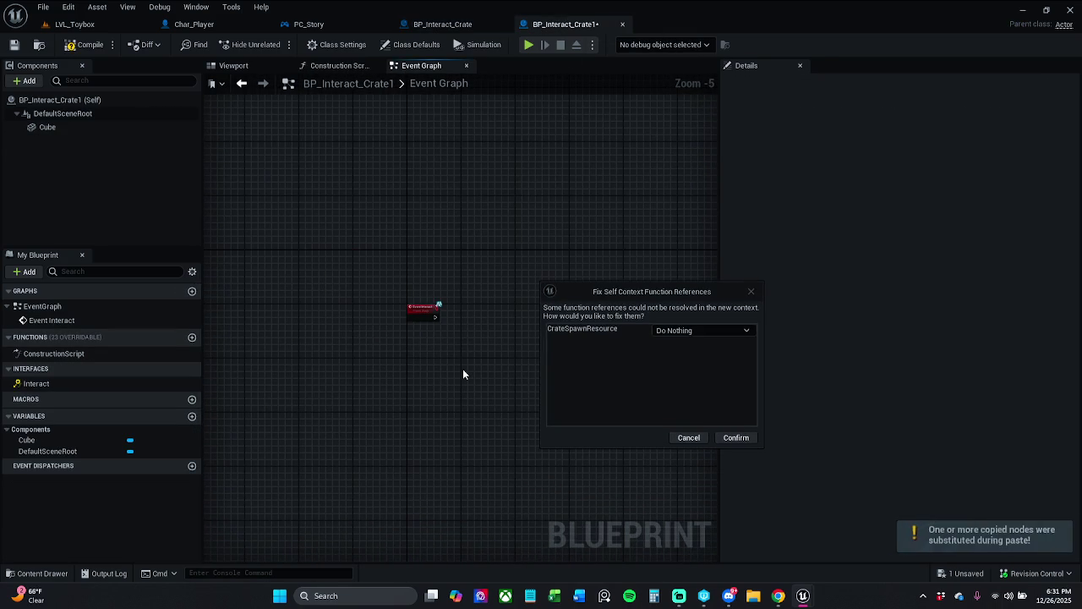
pyautogui.click(732, 438)
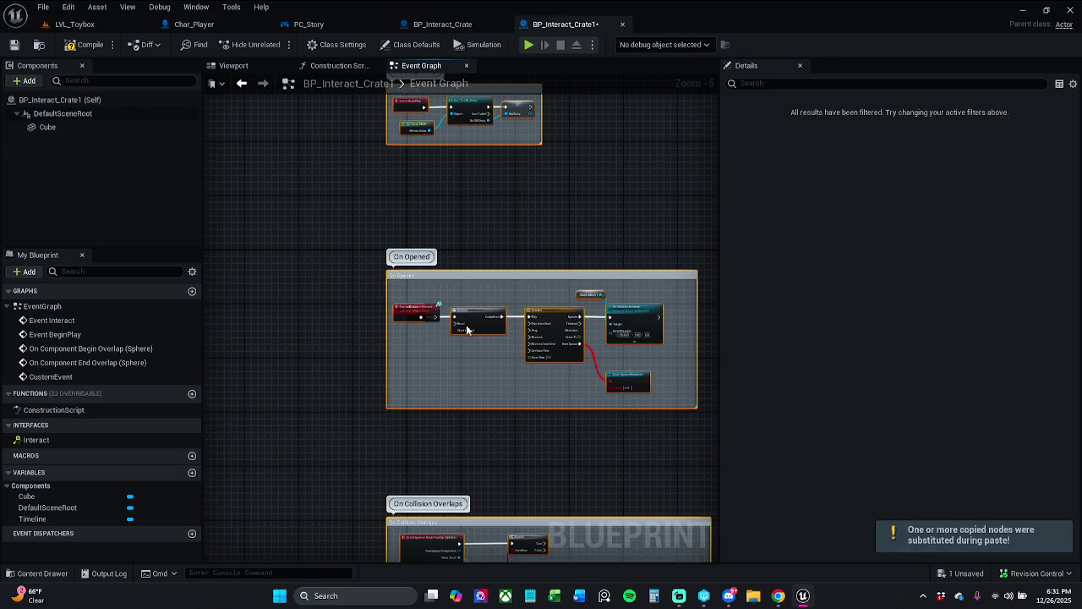
pyautogui.scroll(4, 467, 330)
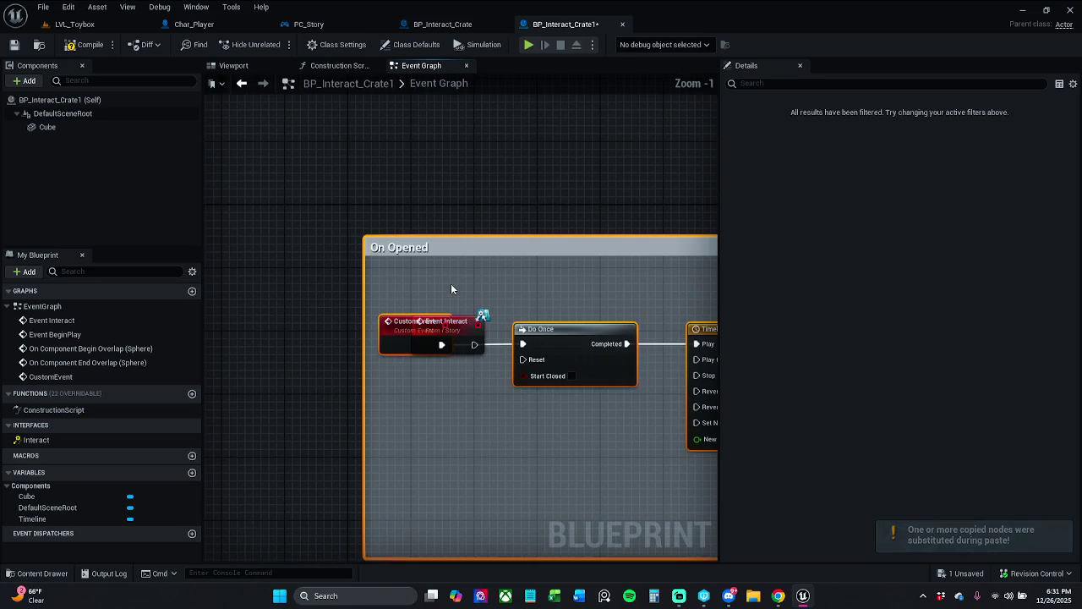
# Reposition the pasted On Opened group and frame its nodes in view
pyautogui.moveTo(459, 254)
pyautogui.mouseDown()
pyautogui.moveTo(437, 220)
pyautogui.moveTo(466, 252)
pyautogui.mouseUp()
pyautogui.click(465, 253)
pyautogui.scroll(-7, 438, 221)
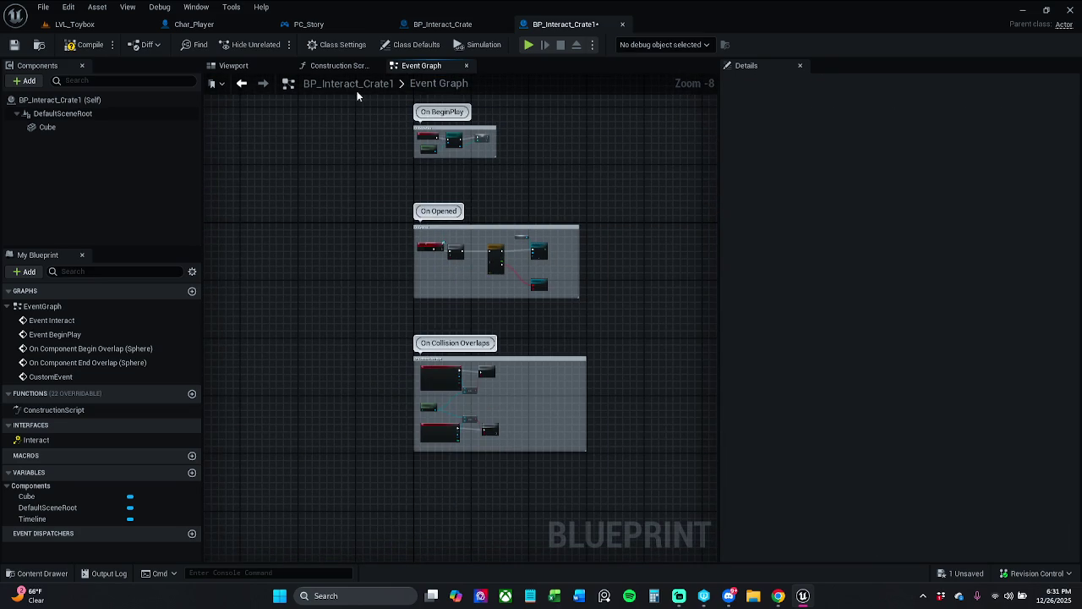
pyautogui.moveTo(615, 490)
pyautogui.mouseDown()
pyautogui.moveTo(398, 186)
pyautogui.moveTo(404, 116)
pyautogui.mouseUp()
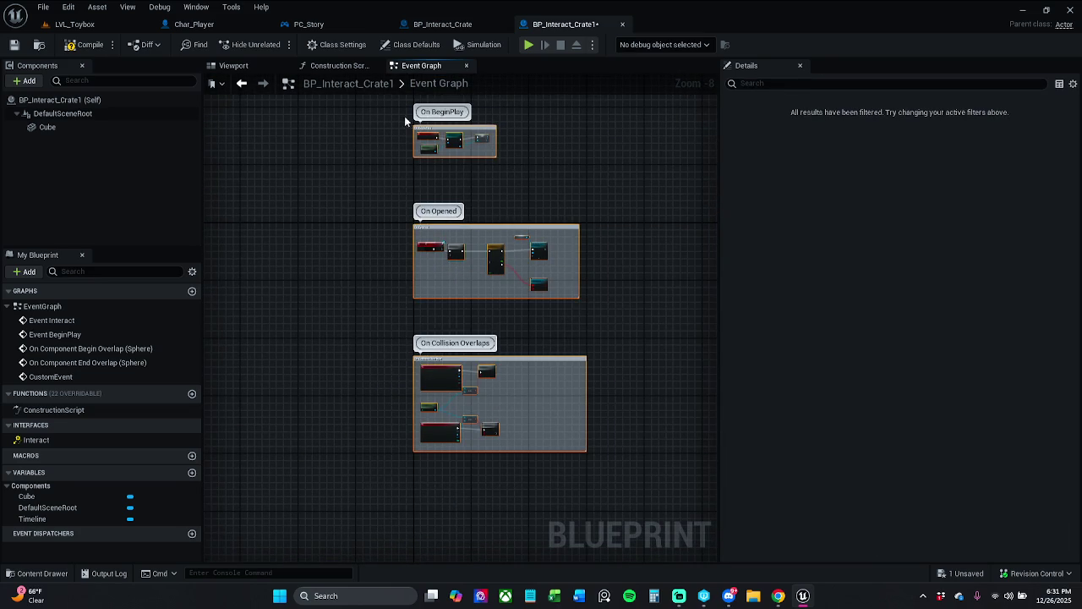
pyautogui.click(499, 272)
pyautogui.press('f')
pyautogui.moveTo(441, 269); pyautogui.dragTo(543, 406)
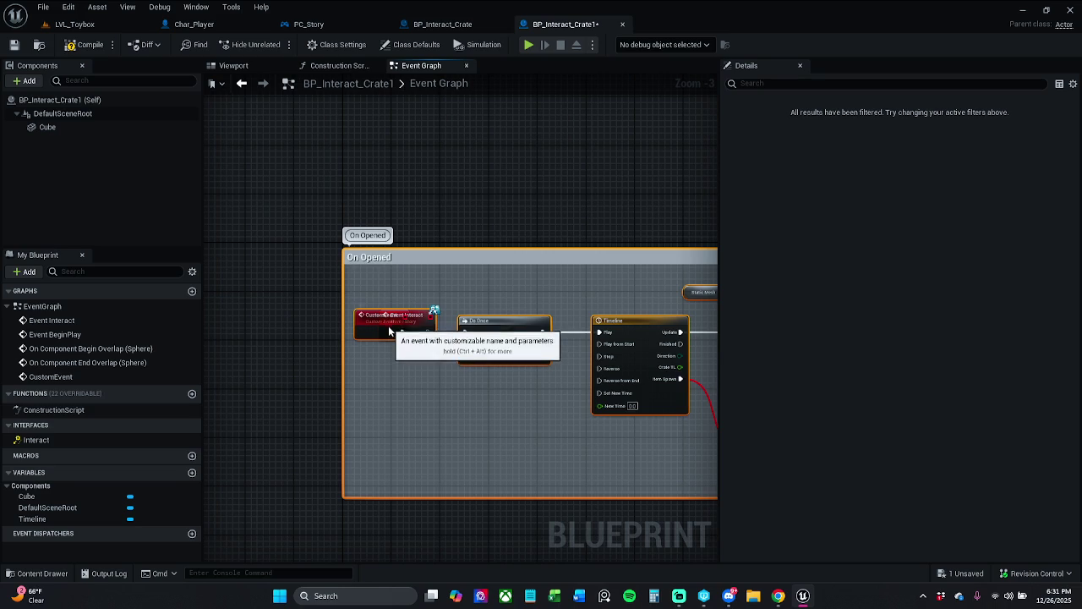
pyautogui.click(433, 300)
pyautogui.scroll(4, 433, 300)
# Delete the leftover custom event and wire Event Interact into the Do Once input
pyautogui.moveTo(431, 306); pyautogui.dragTo(516, 266)
pyautogui.click(364, 300)
pyautogui.click(353, 344)
pyautogui.press('Delete')
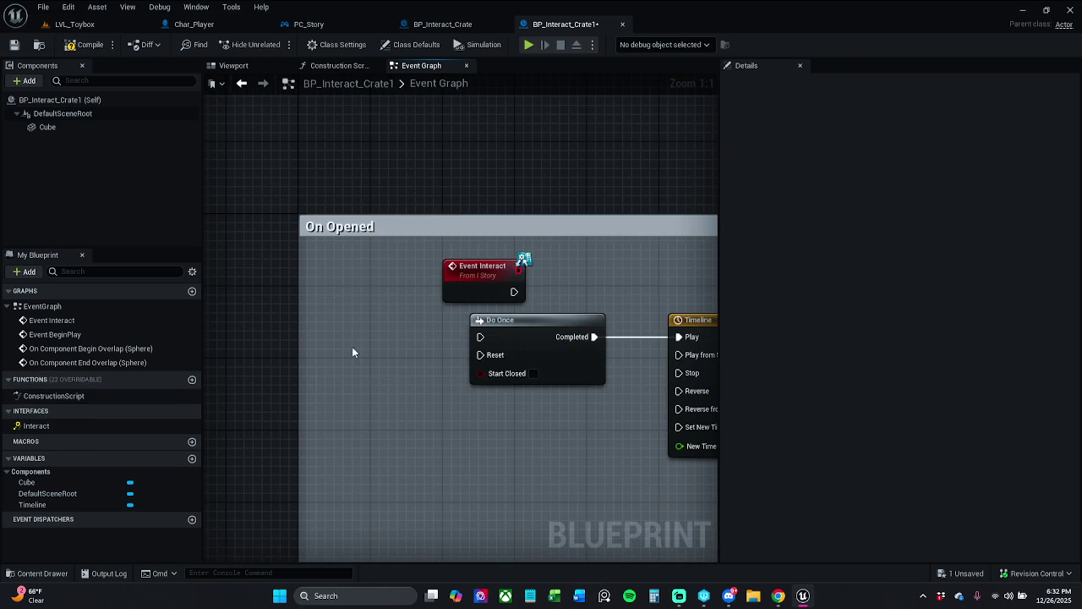
pyautogui.moveTo(475, 286)
pyautogui.mouseDown()
pyautogui.moveTo(397, 338)
pyautogui.moveTo(414, 328)
pyautogui.moveTo(480, 337)
pyautogui.mouseUp()
pyautogui.moveTo(389, 328); pyautogui.dragTo(371, 328)
pyautogui.click(527, 330)
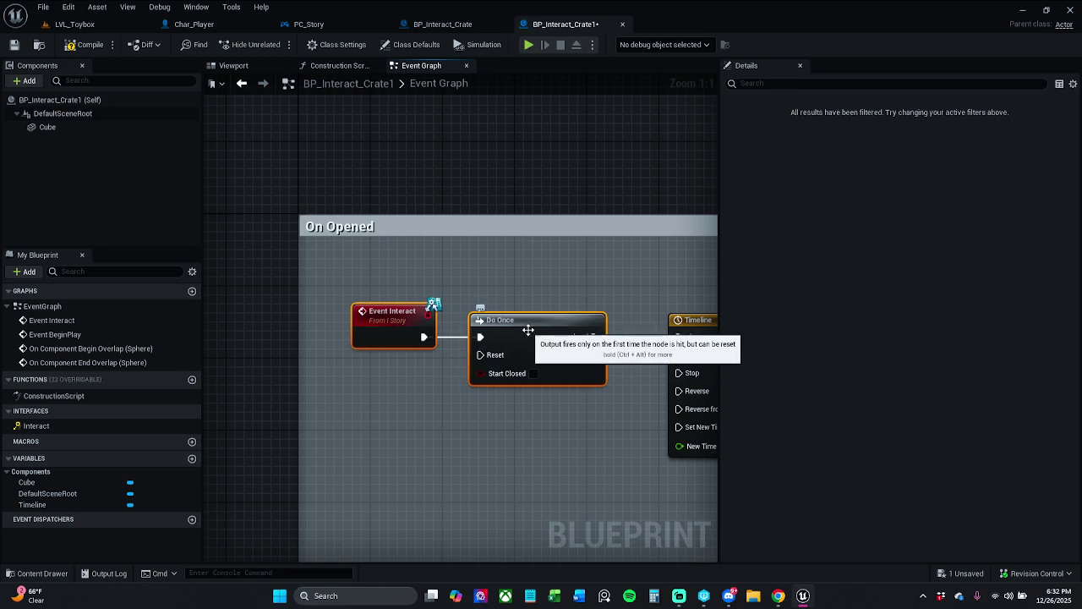
pyautogui.moveTo(679, 276)
pyautogui.mouseDown()
pyautogui.moveTo(469, 271)
pyautogui.moveTo(331, 245)
pyautogui.mouseUp()
pyautogui.scroll(-2, 468, 270)
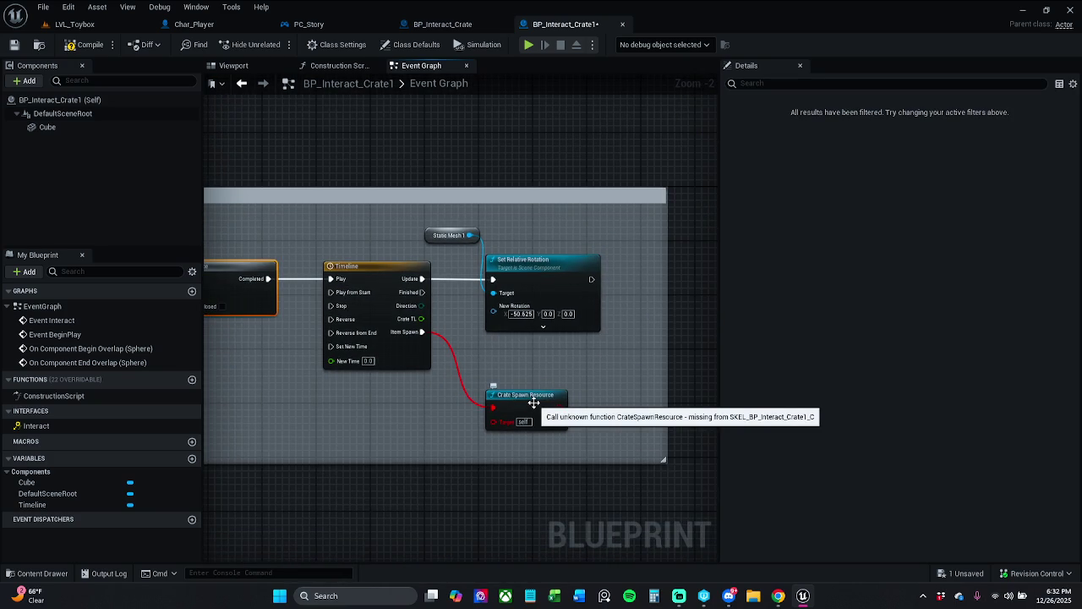
# Copy the Crate Spawn Resource function's nodes from BP_Interact_Crate and paste them into BP_Interact_Crate1
pyautogui.click(457, 25)
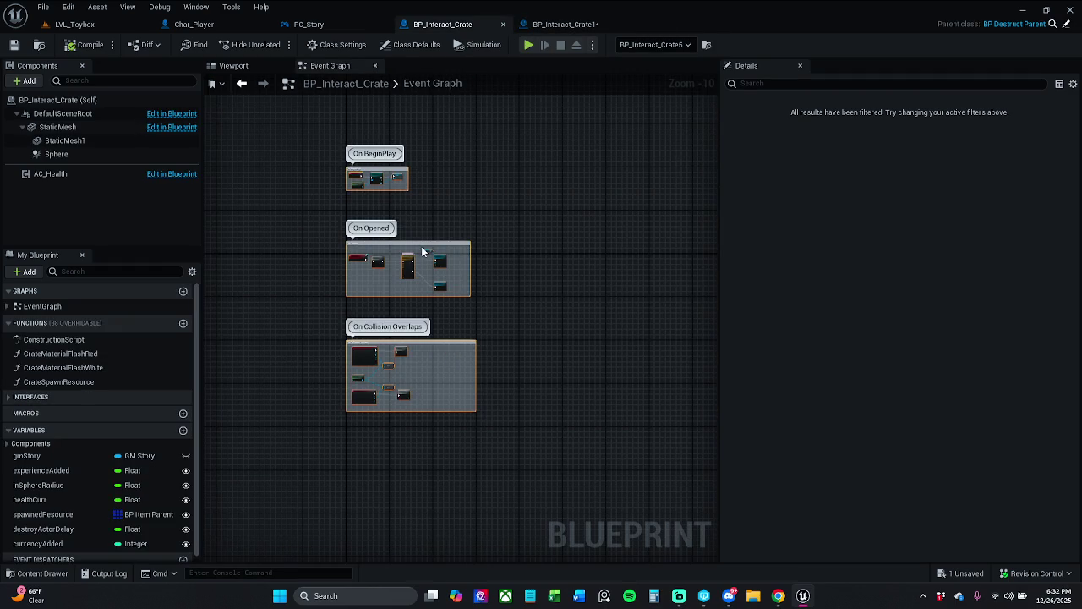
pyautogui.scroll(9, 477, 255)
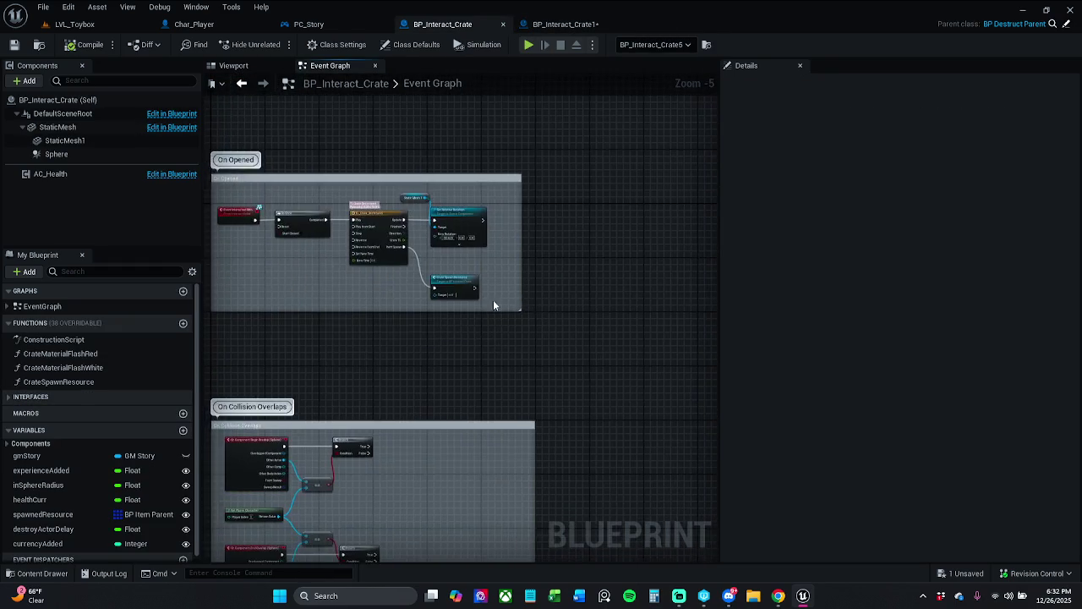
pyautogui.click(422, 274)
pyautogui.doubleClick(422, 275)
pyautogui.moveTo(273, 237); pyautogui.dragTo(588, 450)
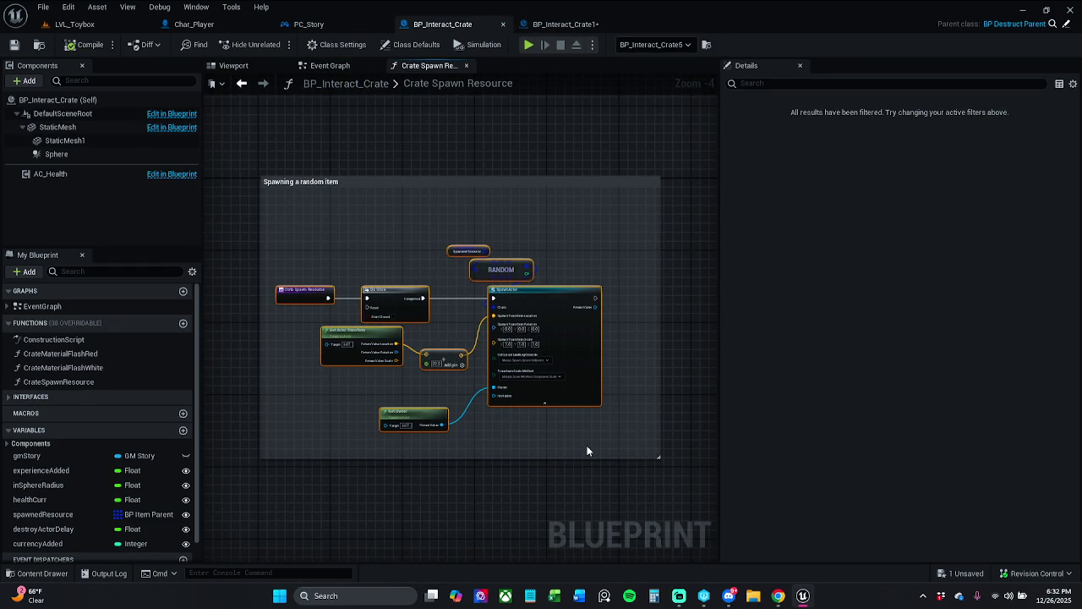
pyautogui.click(584, 25)
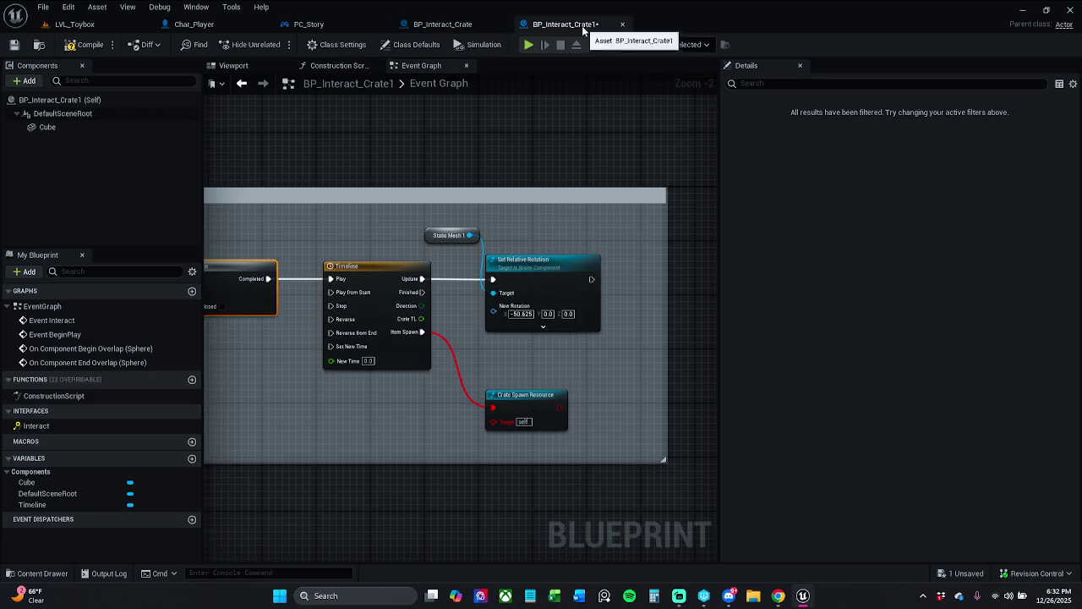
pyautogui.click(534, 403)
pyautogui.click(496, 350)
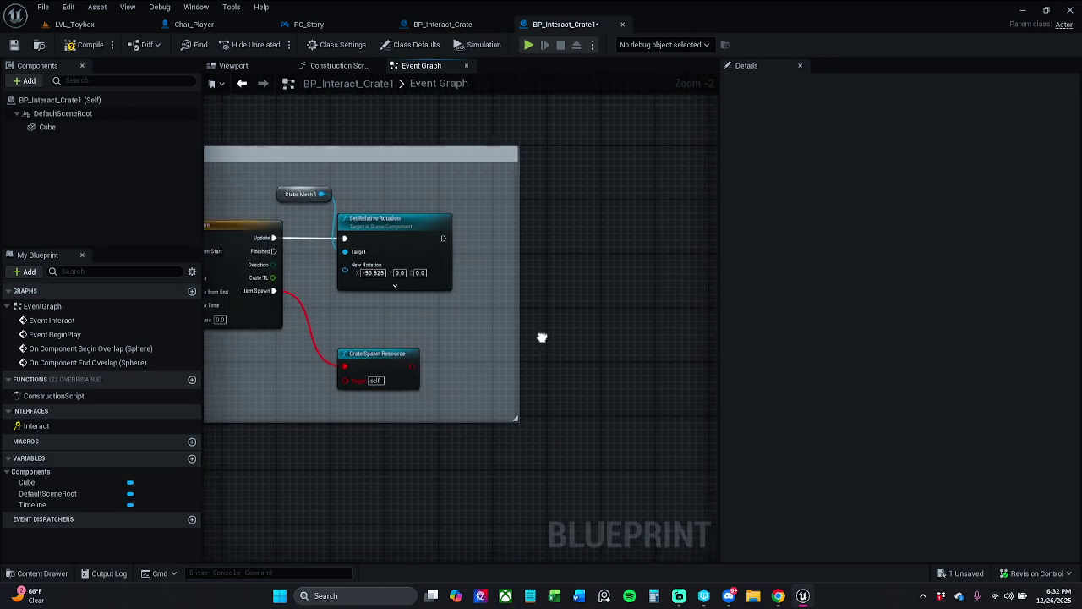
pyautogui.hotkey('ctrl', 'v')
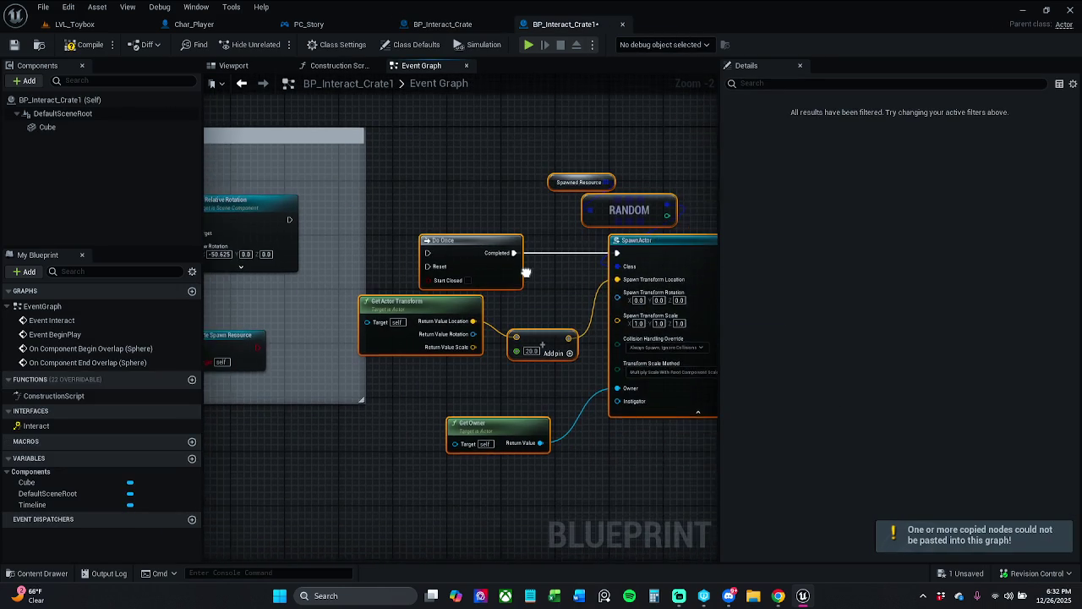
pyautogui.moveTo(510, 246); pyautogui.dragTo(475, 273)
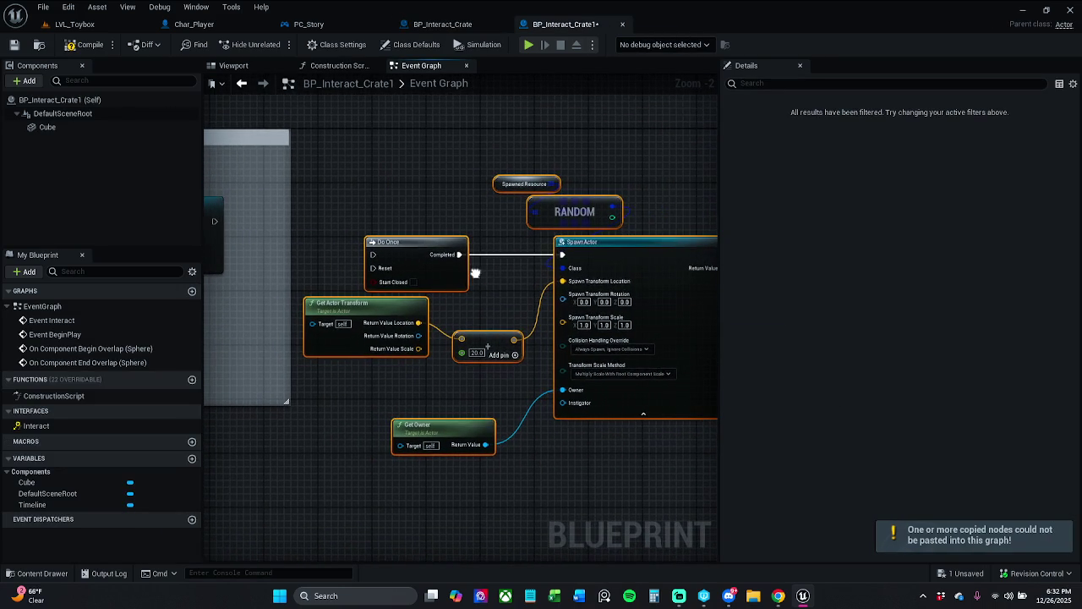
pyautogui.click(484, 152)
# Create the missing spawnedResource variable from the pasted Spawned Resource node
pyautogui.click(500, 186)
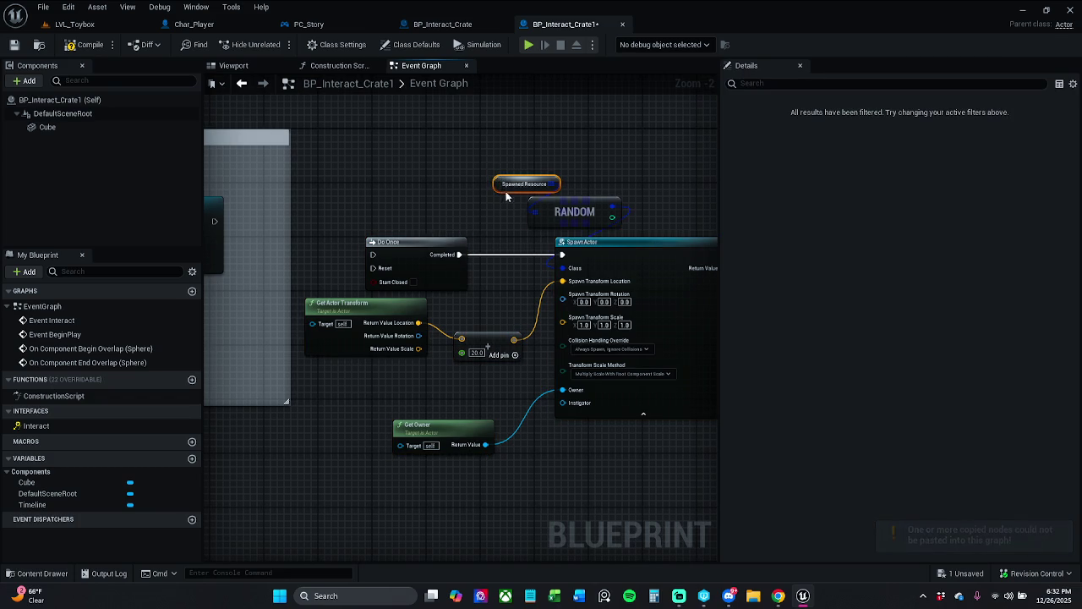
pyautogui.rightClick(498, 186)
pyautogui.click(550, 210)
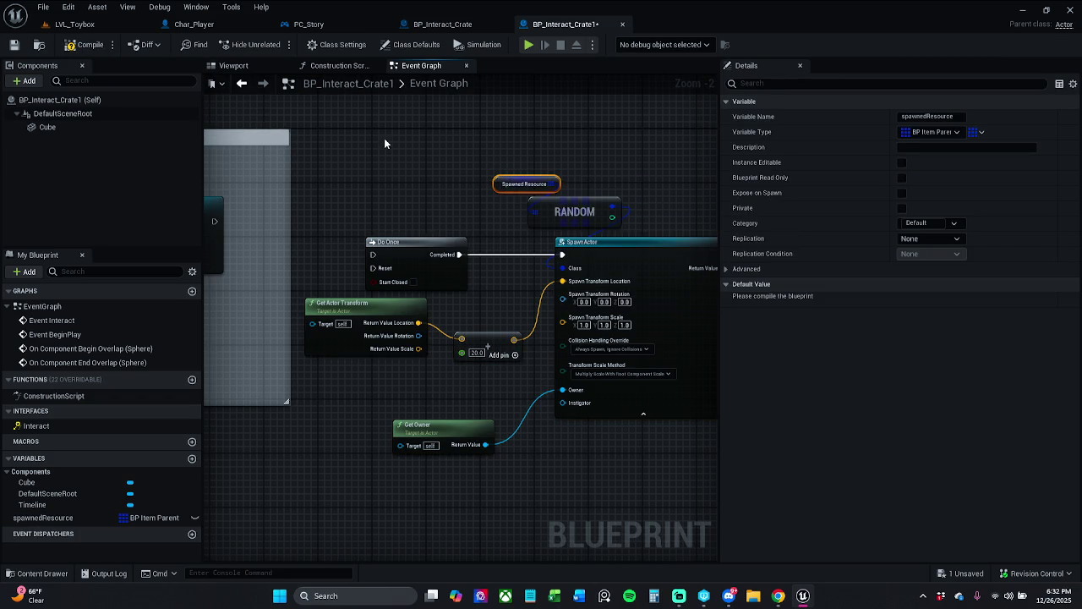
# Delete the pasted spawn nodes and the broken Crate Spawn Resource call, then add a new function
pyautogui.moveTo(409, 199)
pyautogui.mouseDown()
pyautogui.moveTo(520, 398)
pyautogui.moveTo(649, 514)
pyautogui.mouseUp()
pyautogui.press('Delete')
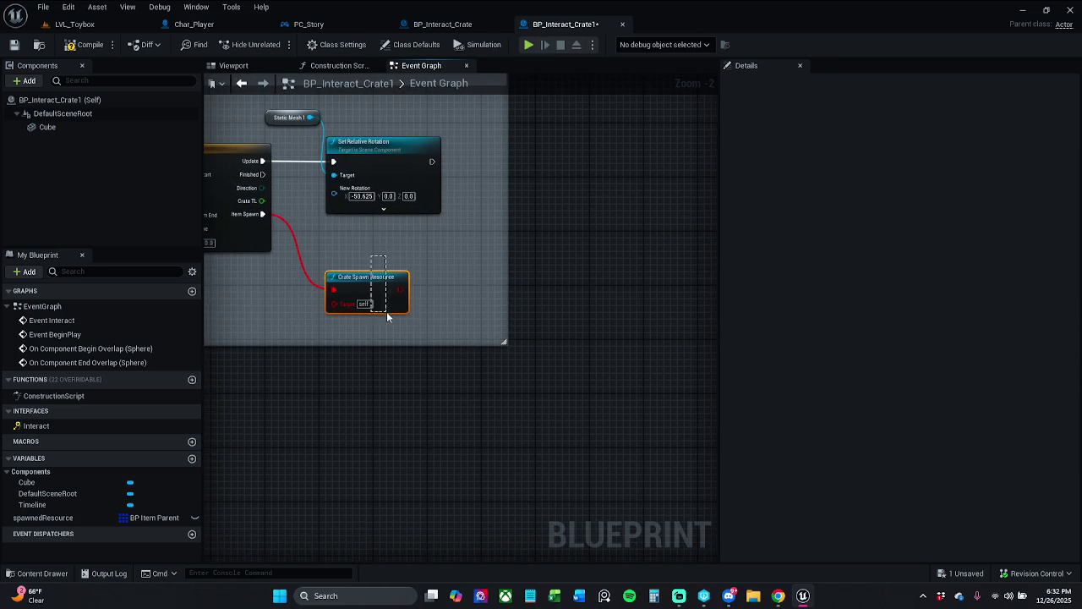
pyautogui.moveTo(387, 313); pyautogui.dragTo(386, 312)
pyautogui.press('Delete')
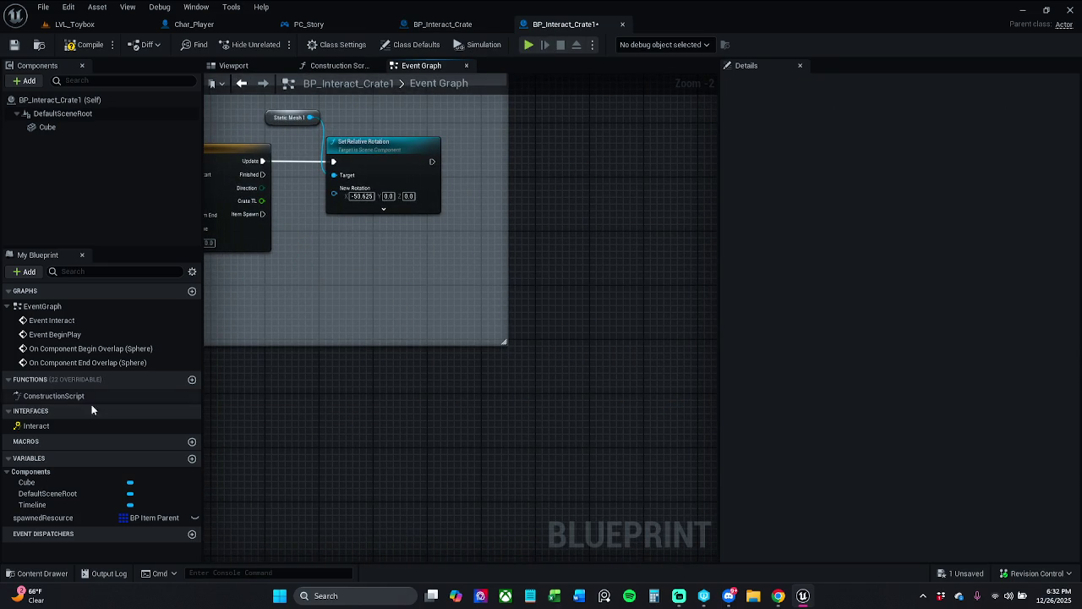
pyautogui.click(194, 381)
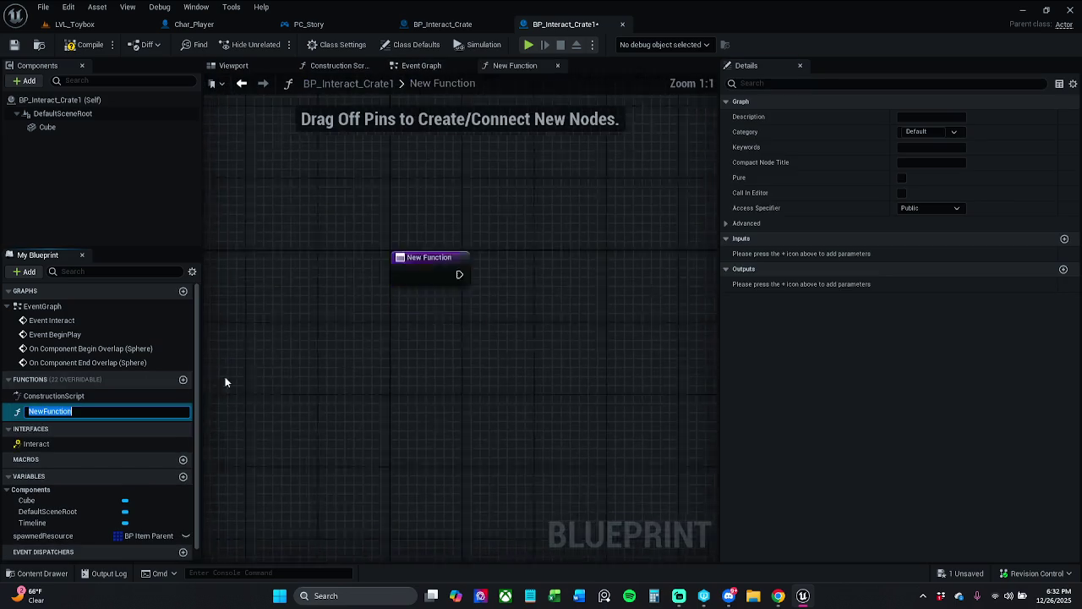
# Name the new function CrateResources, paste the spawn nodes in, and connect its entry to Do Once
pyautogui.write('Crat')
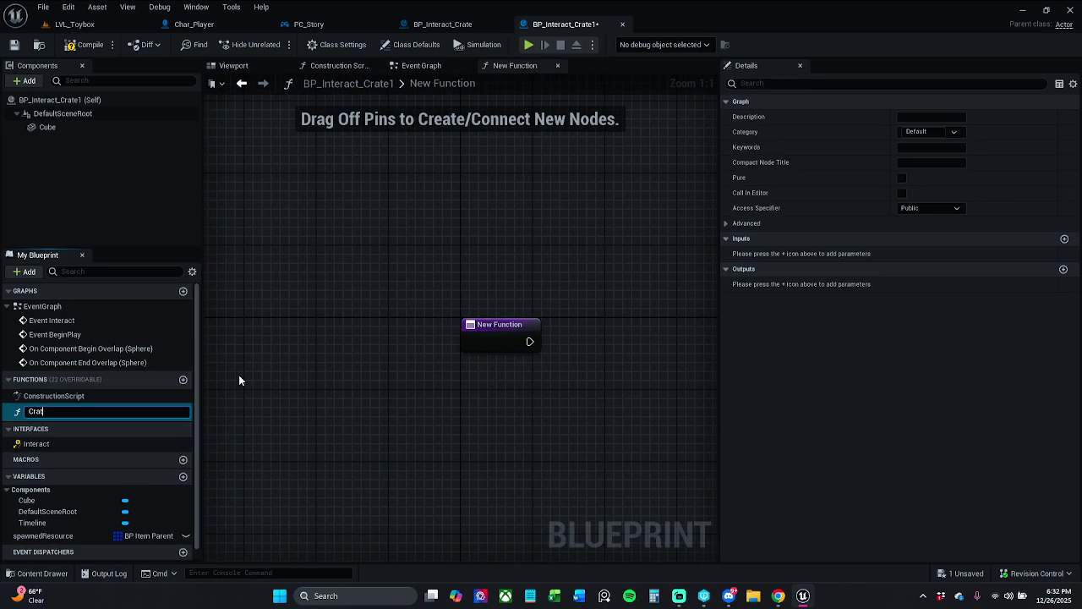
pyautogui.write('eResources')
pyautogui.press('Return')
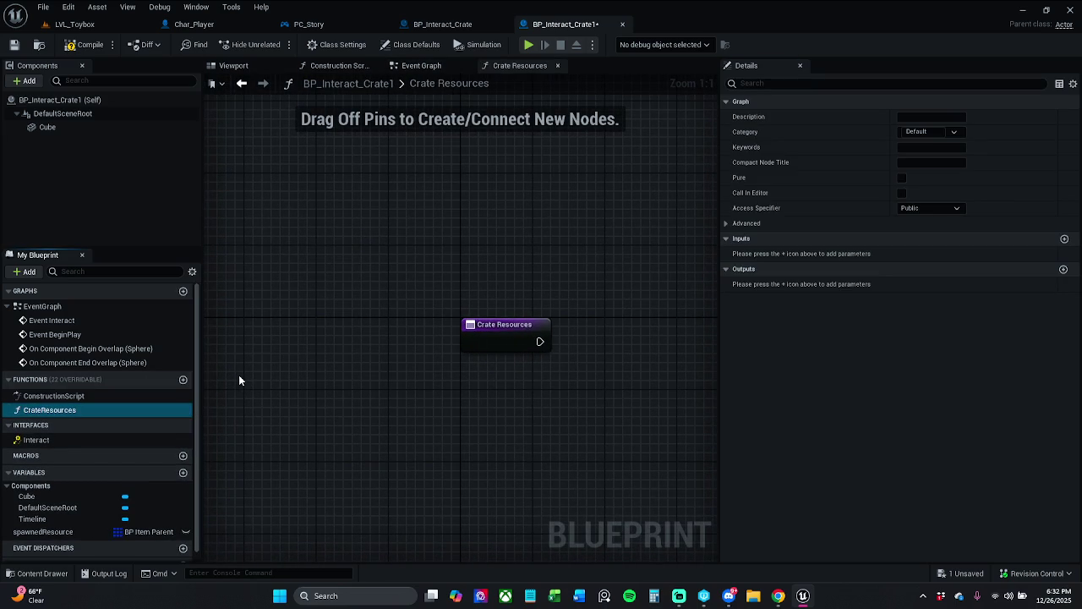
pyautogui.hotkey('ctrl', 'v')
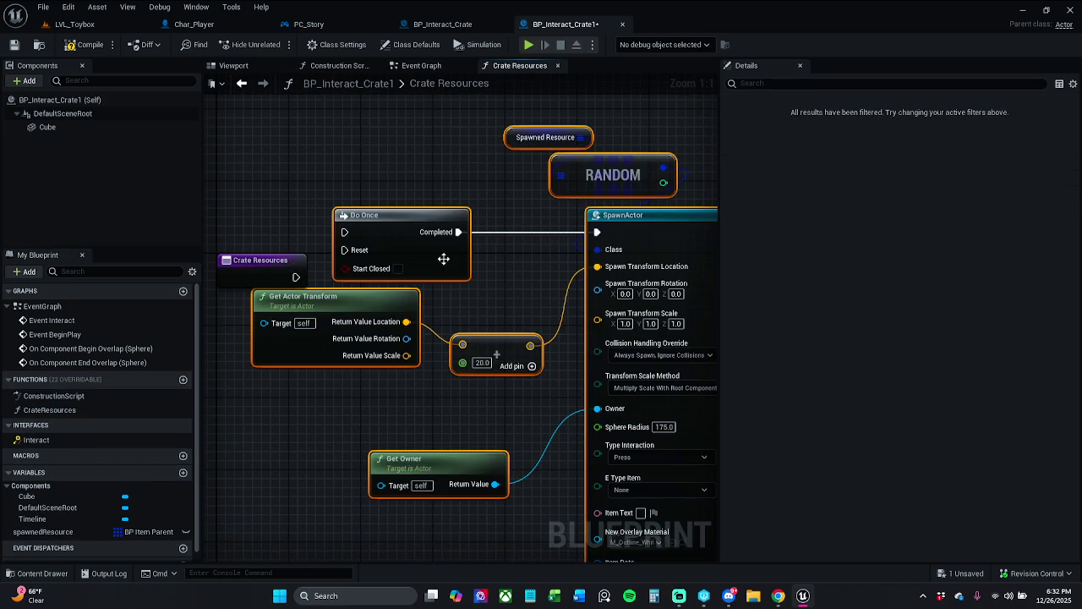
pyautogui.moveTo(399, 218); pyautogui.dragTo(400, 256)
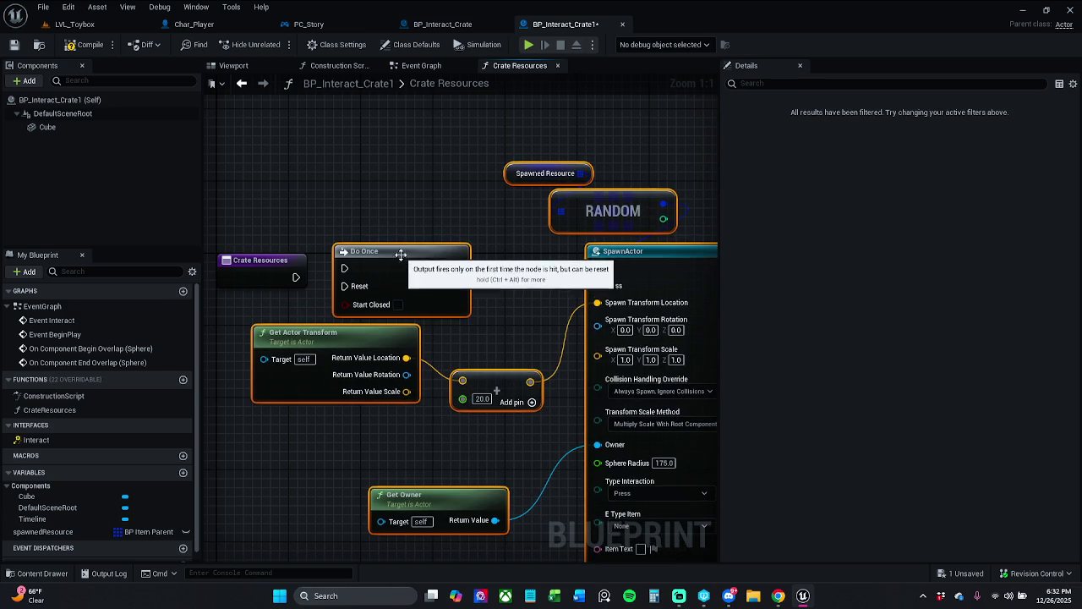
pyautogui.moveTo(296, 276)
pyautogui.mouseDown()
pyautogui.moveTo(344, 268)
pyautogui.moveTo(399, 280)
pyautogui.mouseUp()
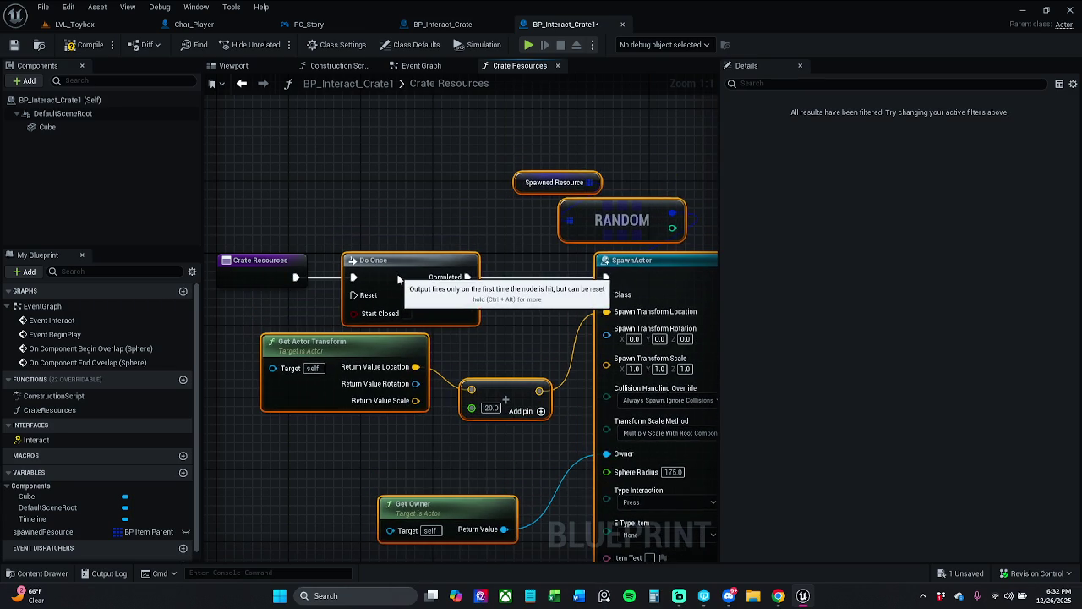
pyautogui.click(410, 213)
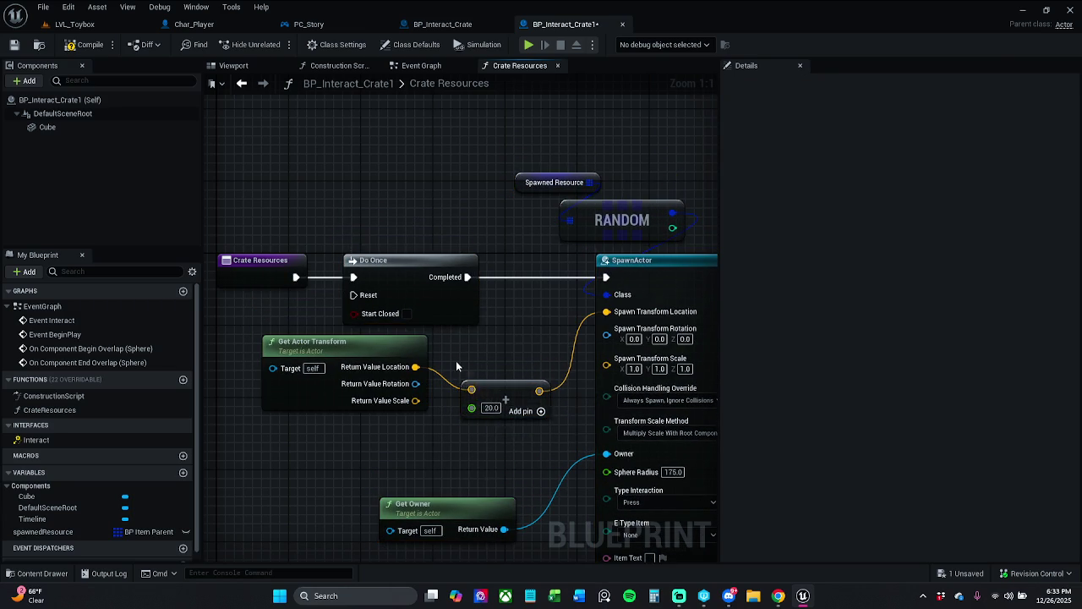
pyautogui.scroll(-4, 509, 295)
# Compare against the original blueprint's spawn function and compile BP_Interact_Crate1
pyautogui.click(459, 25)
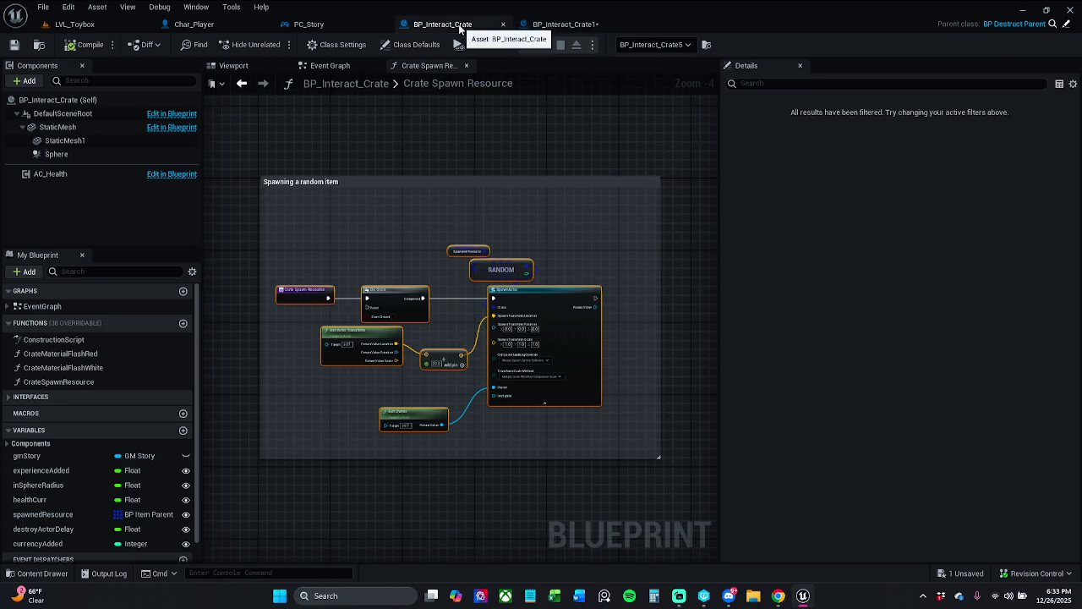
pyautogui.click(443, 206)
pyautogui.click(564, 25)
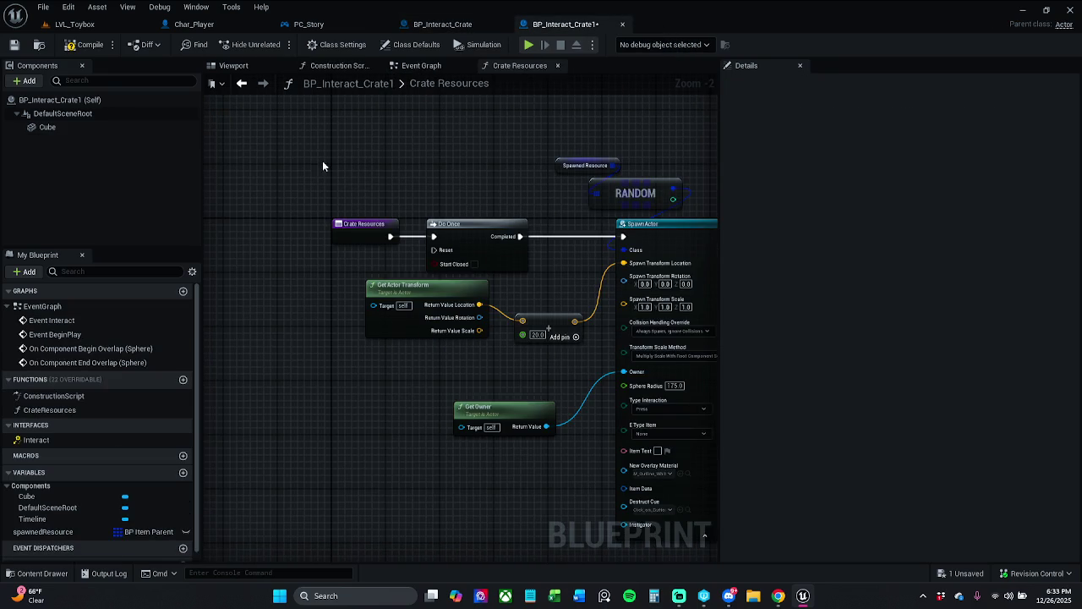
pyautogui.click(81, 46)
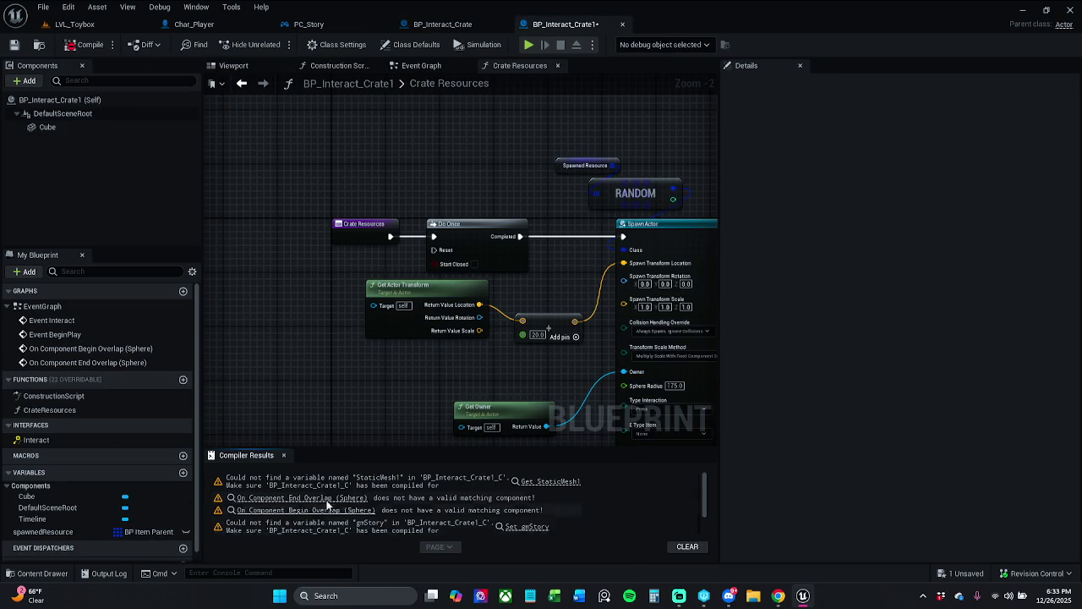
pyautogui.moveTo(547, 292)
pyautogui.mouseDown()
pyautogui.moveTo(524, 272)
pyautogui.moveTo(495, 287)
pyautogui.mouseUp()
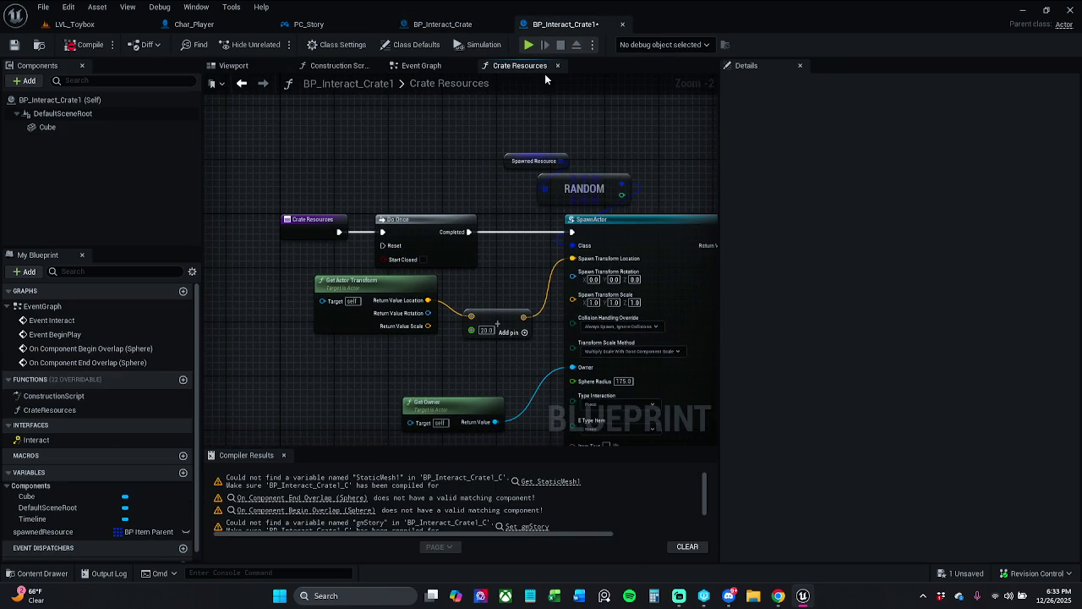
# Rename the function from CrateResources to Crate Spawn Resources
pyautogui.click(308, 234)
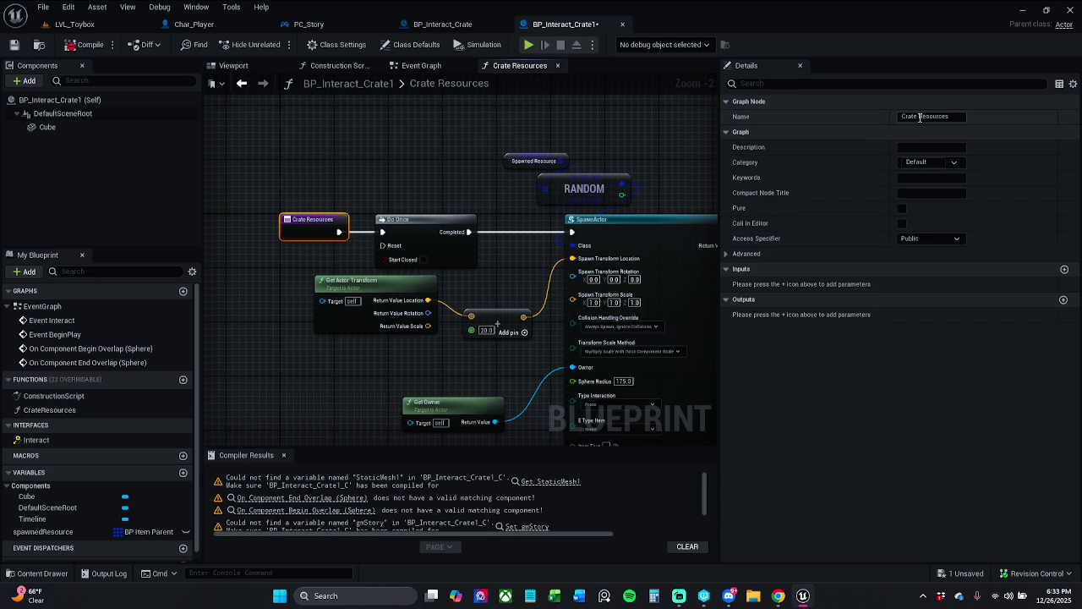
pyautogui.moveTo(918, 117); pyautogui.dragTo(985, 124)
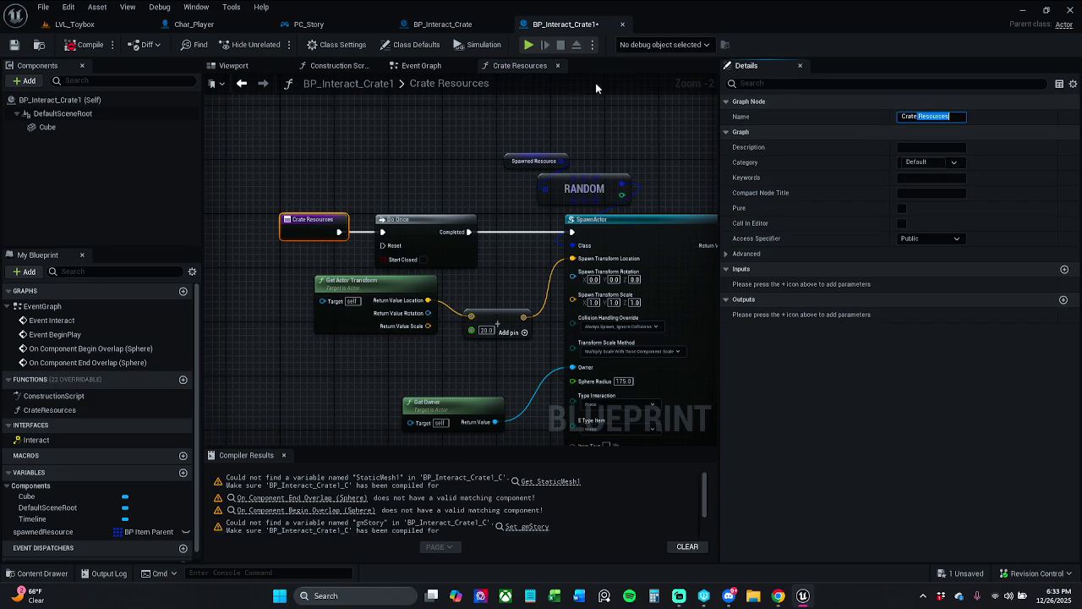
pyautogui.press('Left')
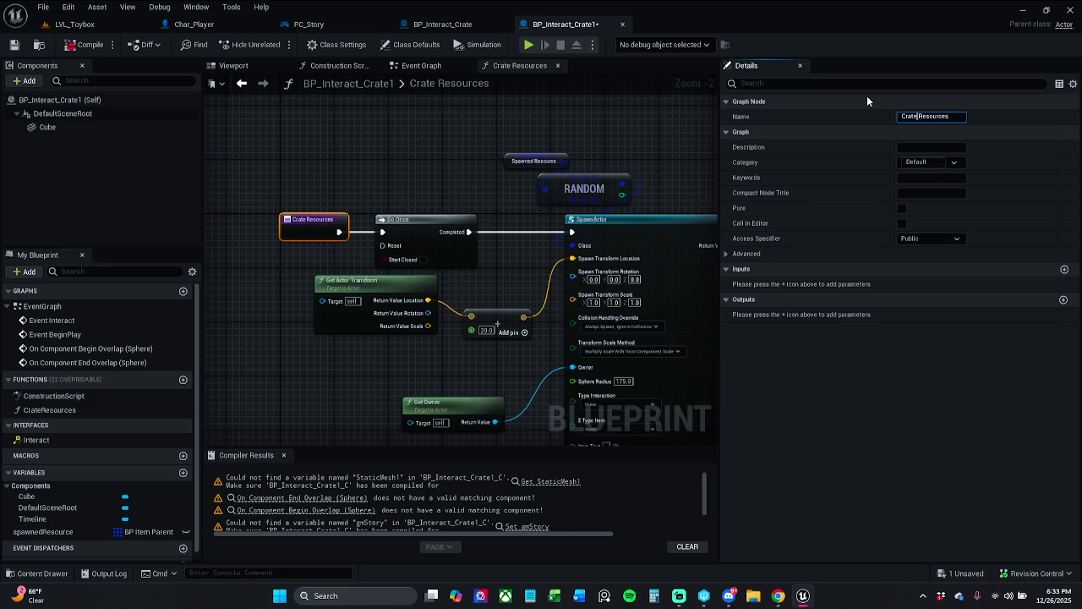
pyautogui.press('BackSpace')
pyautogui.write('S')
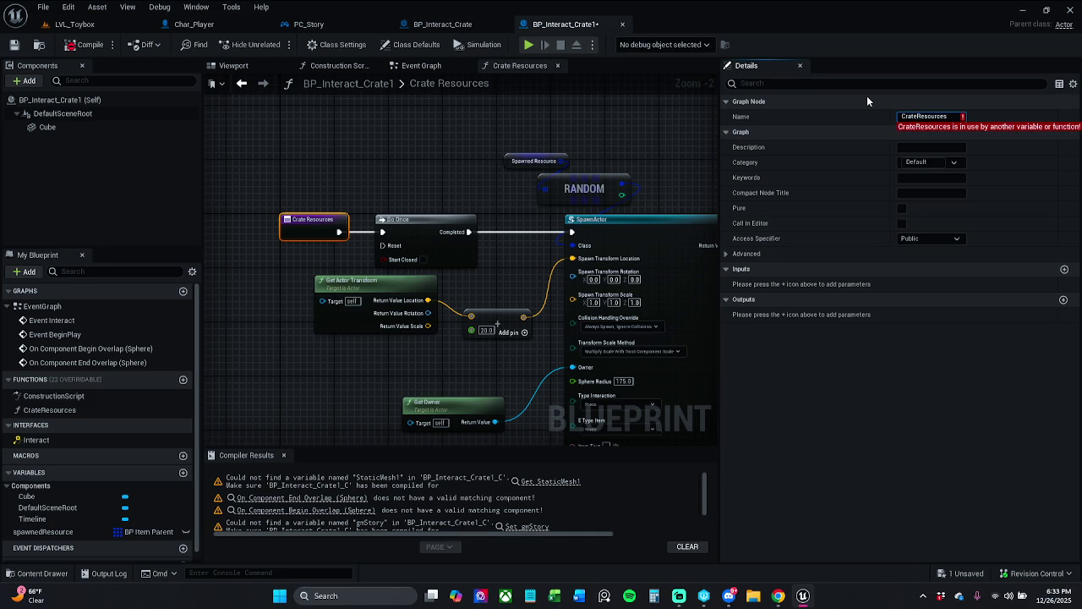
pyautogui.write('pawn')
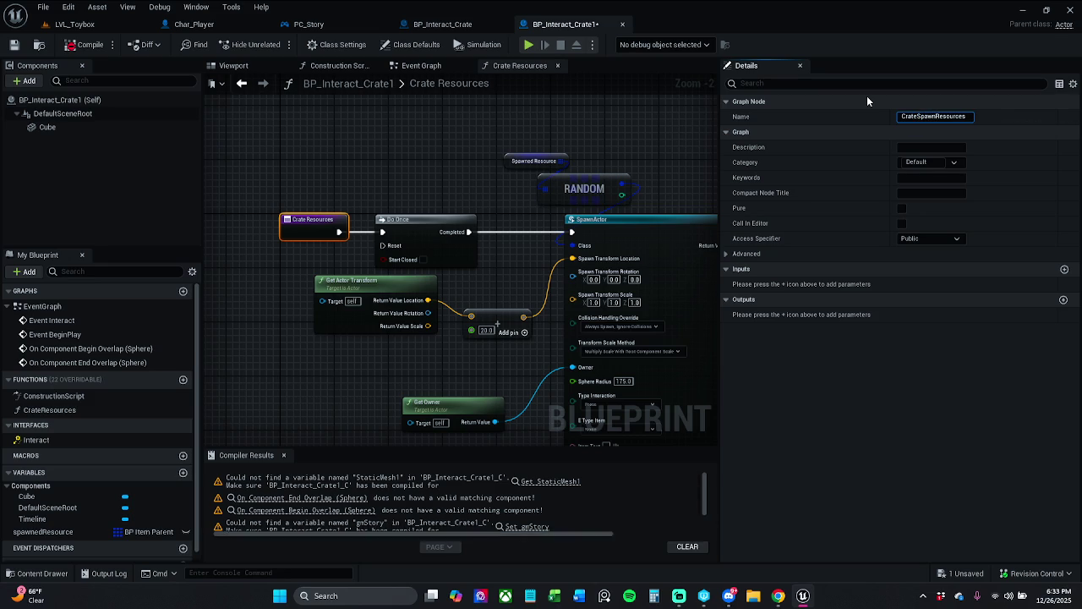
pyautogui.press('Return')
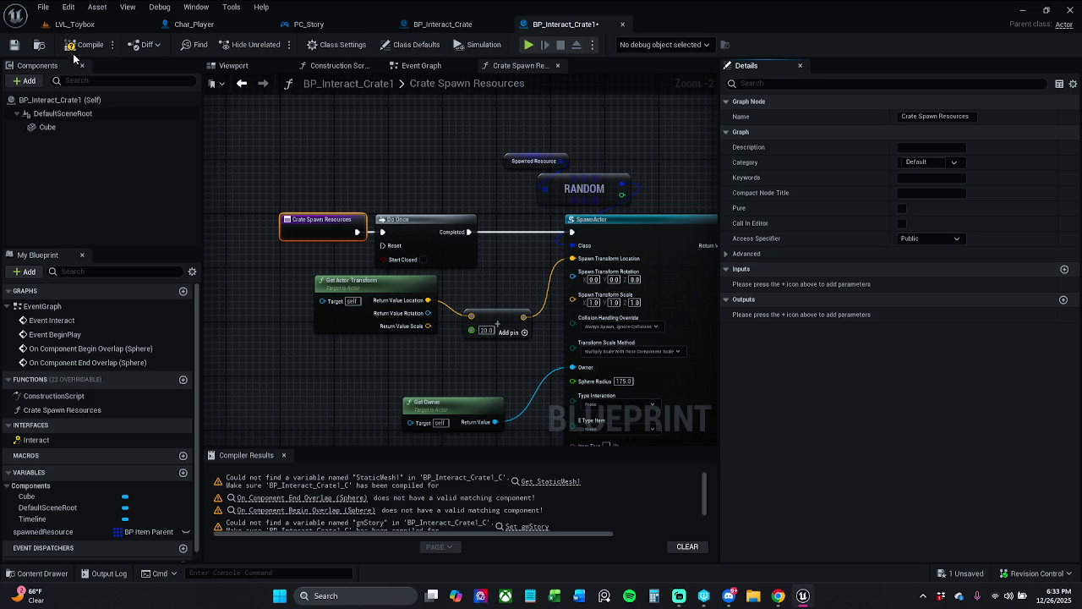
pyautogui.click(421, 65)
pyautogui.moveTo(207, 95)
pyautogui.mouseDown()
pyautogui.moveTo(489, 339)
pyautogui.moveTo(617, 419)
pyautogui.mouseUp()
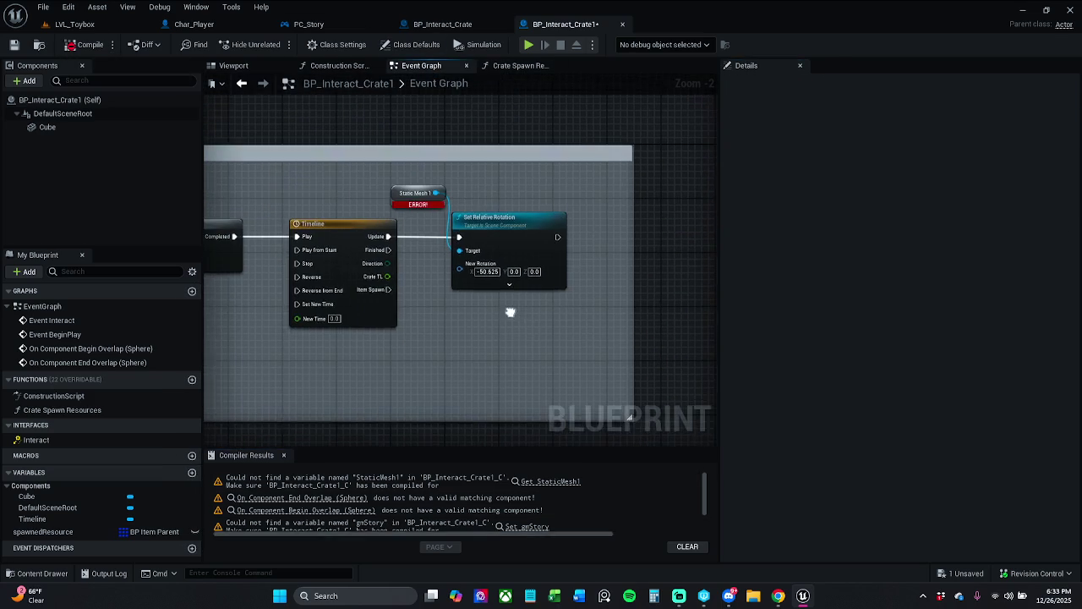
# Delete the broken Static Mesh 1 reference and recompile
pyautogui.click(284, 455)
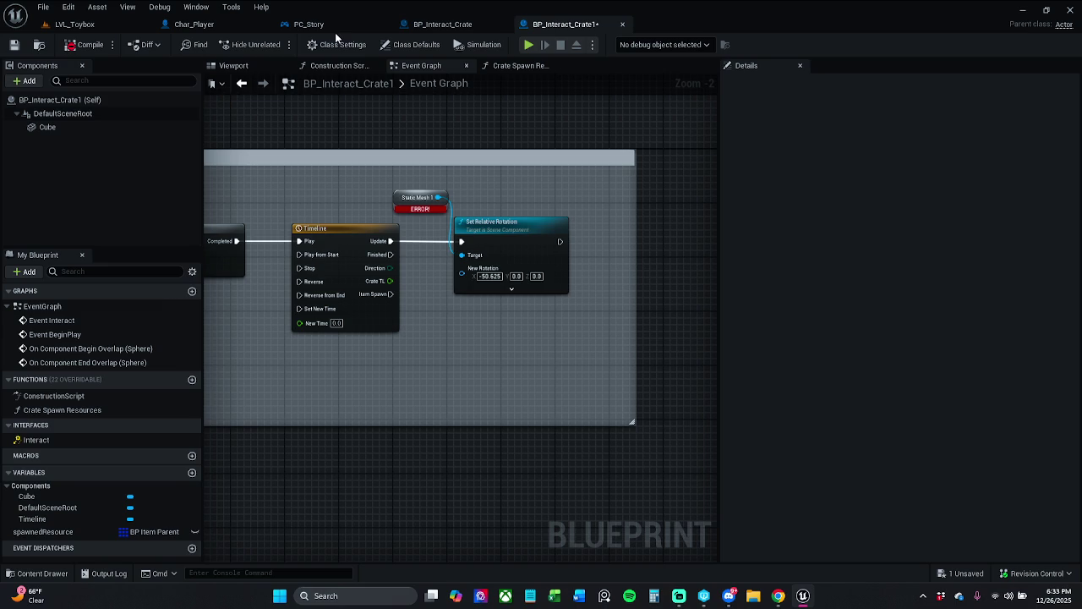
pyautogui.click(234, 65)
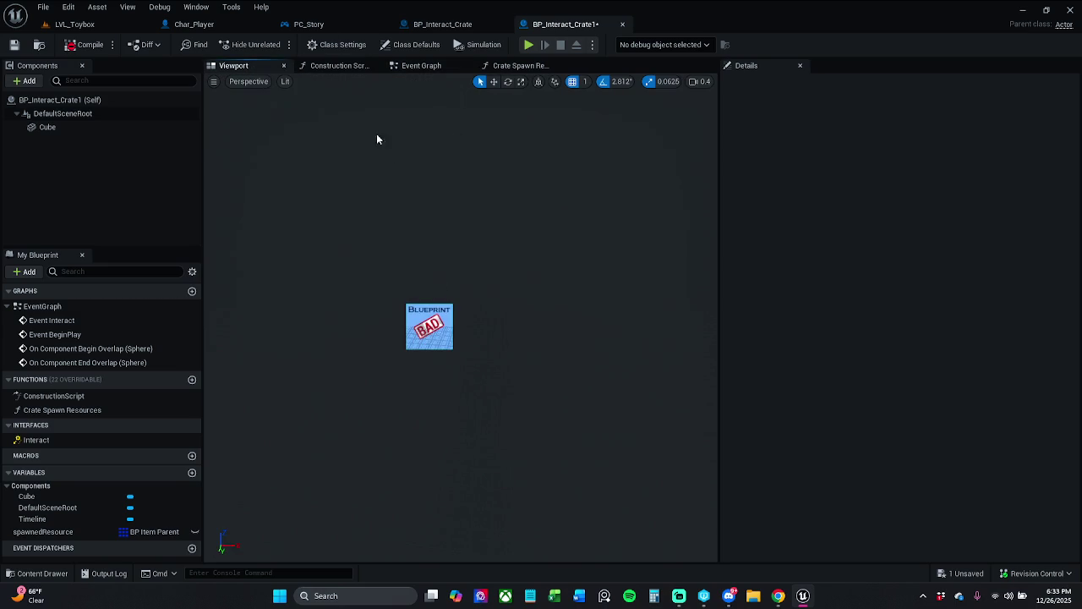
pyautogui.click(432, 66)
pyautogui.click(431, 208)
pyautogui.press('Delete')
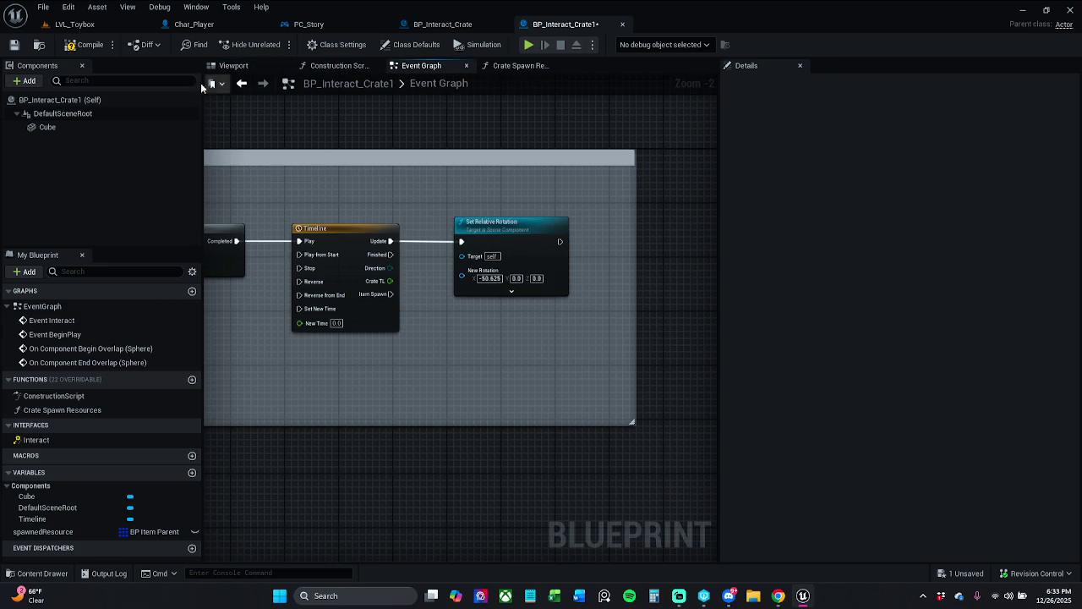
pyautogui.click(85, 44)
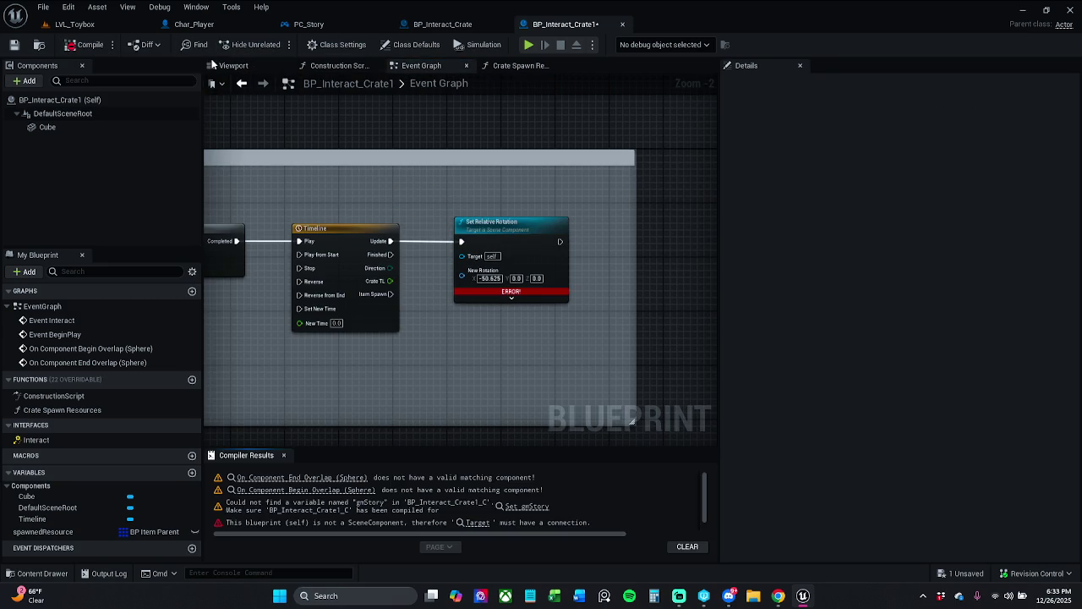
pyautogui.click(283, 455)
# Delete the sphere Begin Overlap and End Overlap events and recompile
pyautogui.scroll(-4, 579, 291)
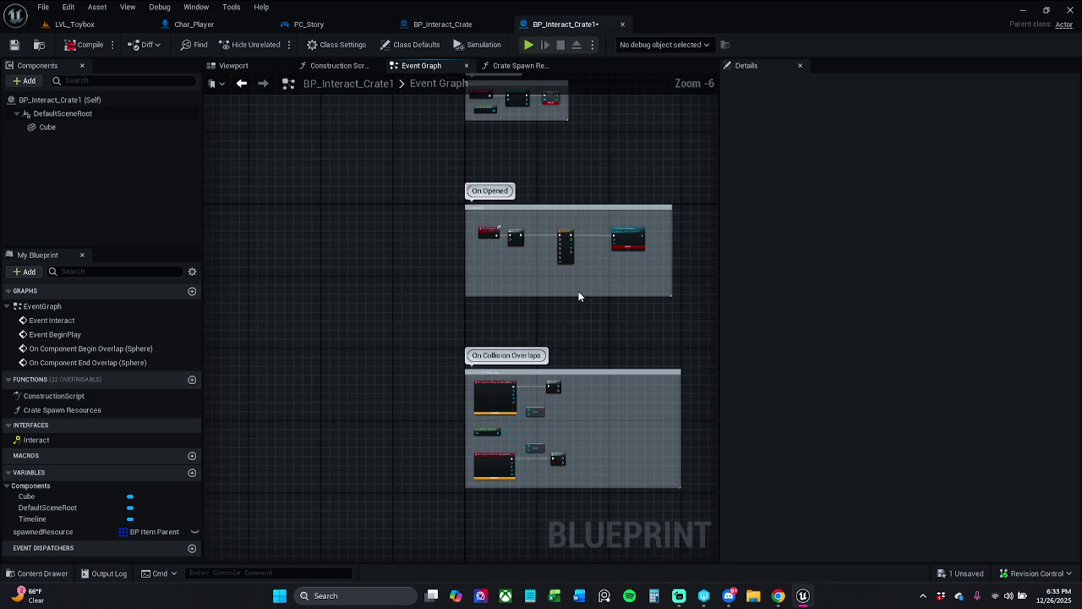
pyautogui.scroll(4, 553, 364)
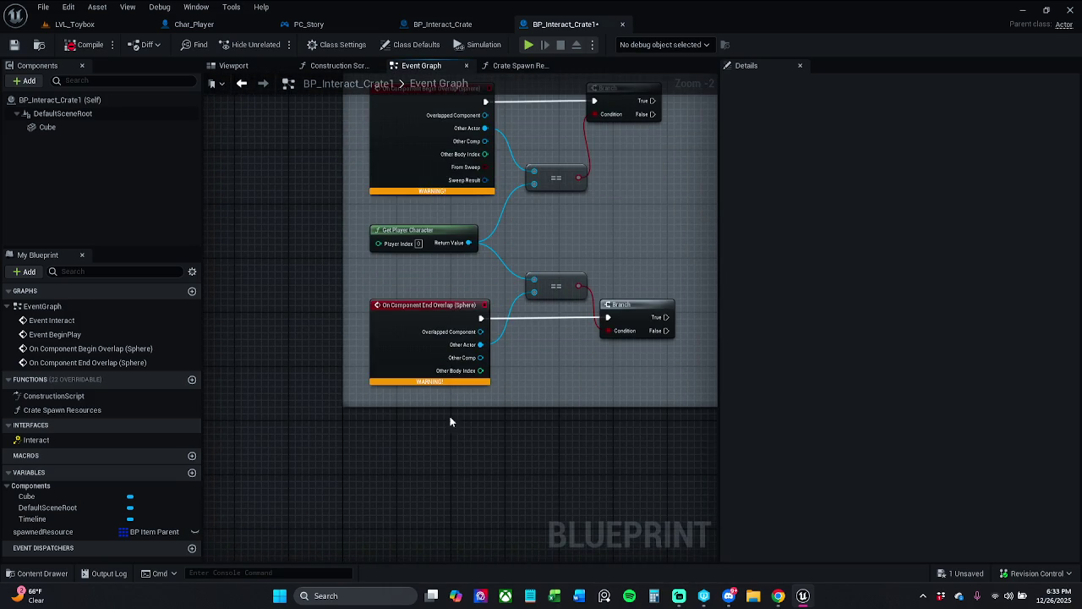
pyautogui.moveTo(422, 390); pyautogui.dragTo(421, 377)
pyautogui.keyDown('ctrl'); pyautogui.click(476, 256); pyautogui.keyUp('ctrl')
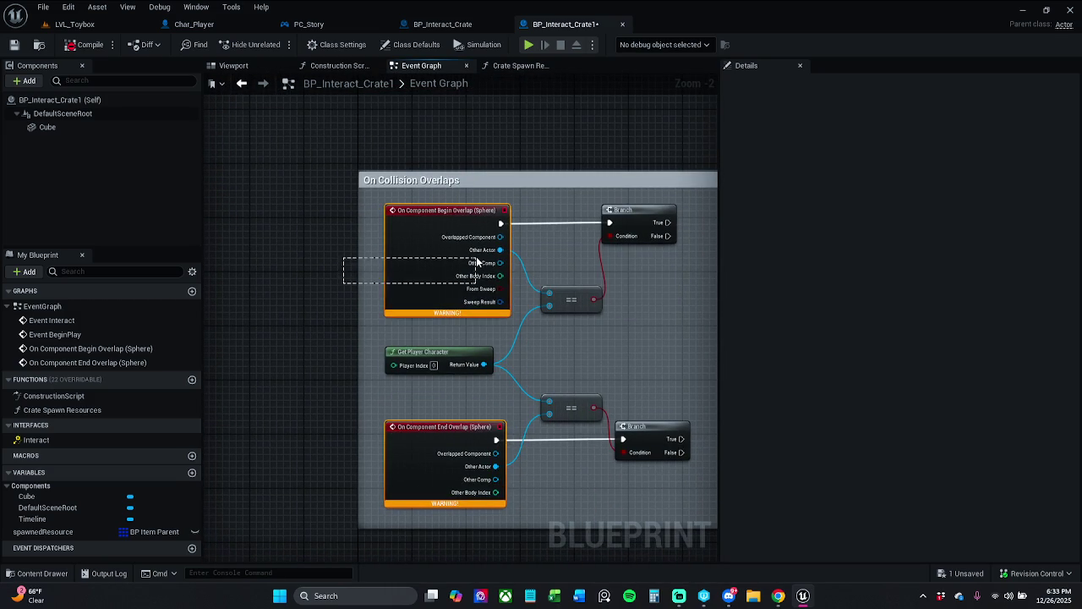
pyautogui.press('Delete')
pyautogui.click(90, 44)
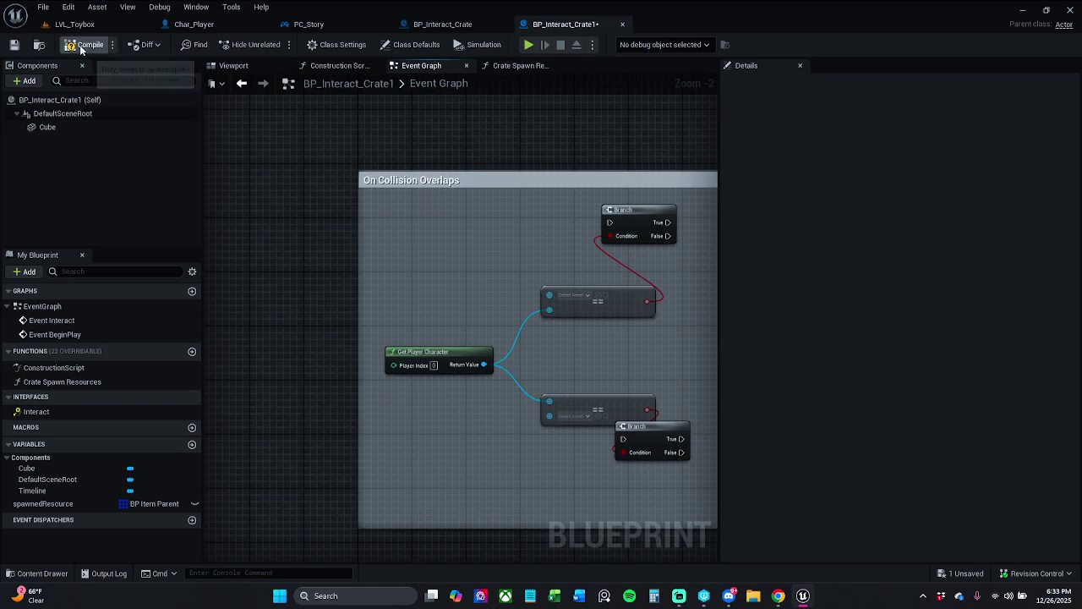
pyautogui.click(541, 481)
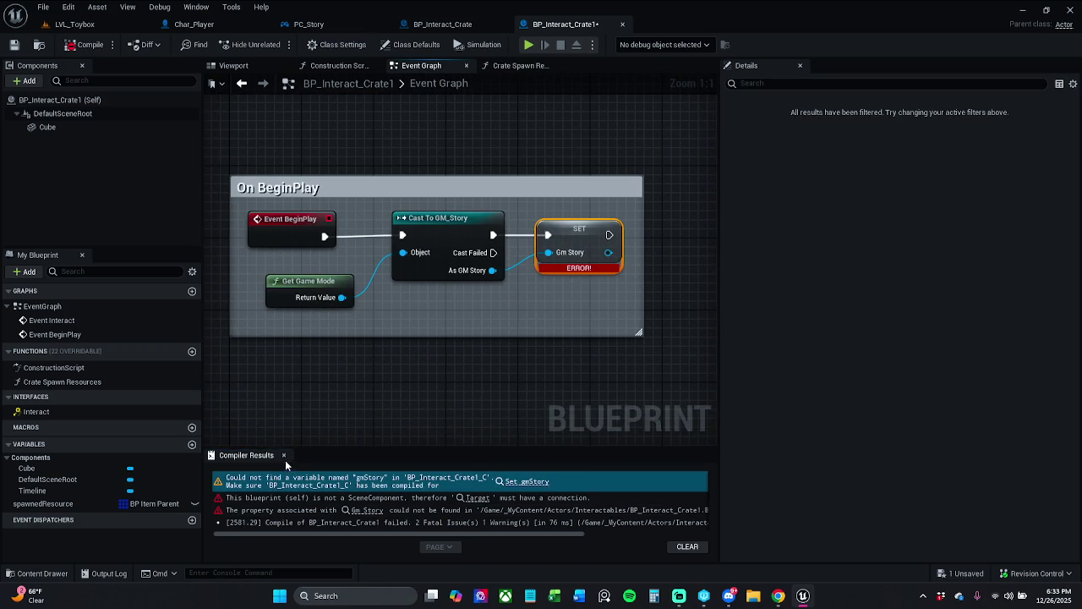
pyautogui.click(284, 455)
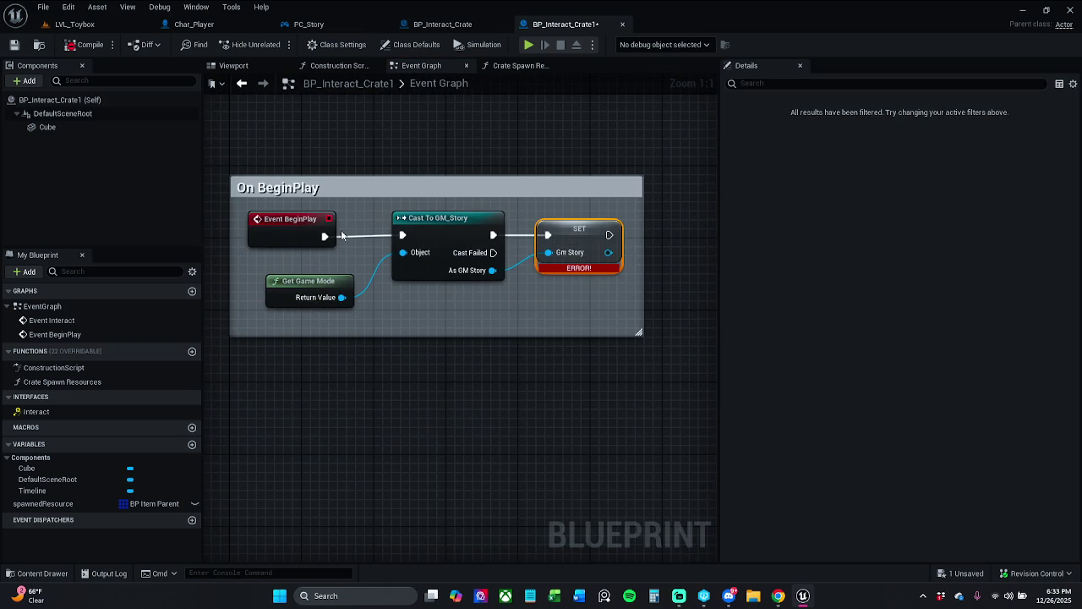
# Wire As GM Story into the SET node, create the gmStory variable, and recompile
pyautogui.click(526, 262)
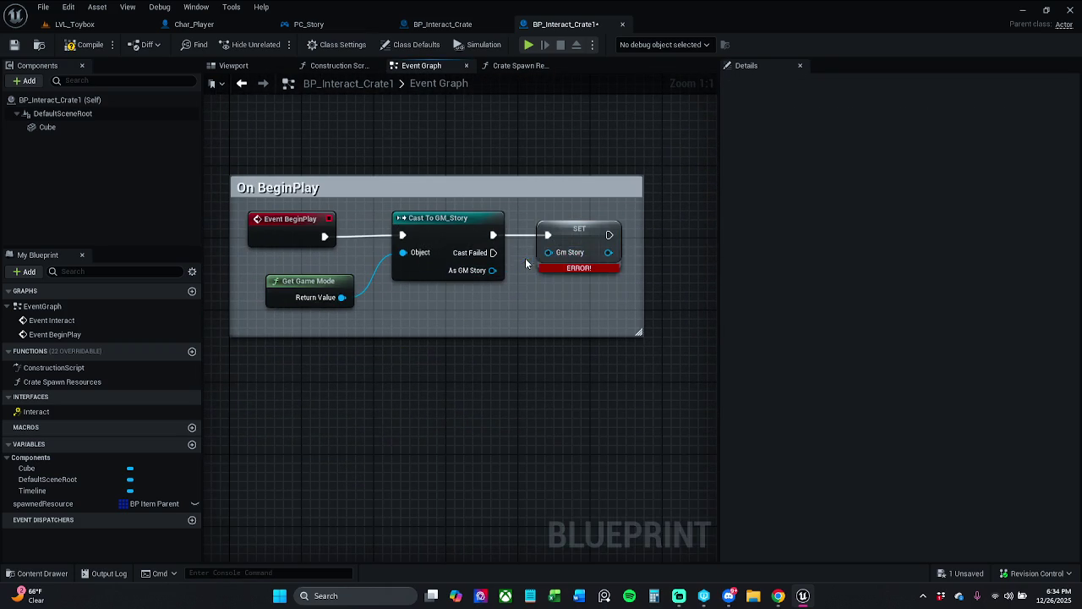
pyautogui.moveTo(689, 255)
pyautogui.mouseDown()
pyautogui.moveTo(397, 237)
pyautogui.moveTo(334, 244)
pyautogui.mouseUp()
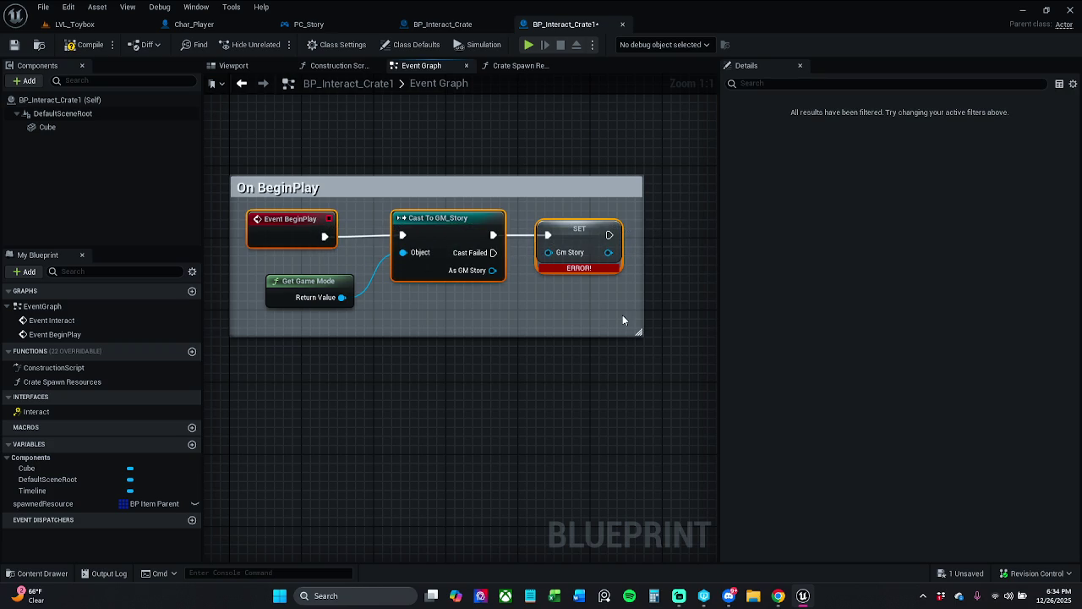
pyautogui.click(561, 287)
pyautogui.moveTo(492, 270)
pyautogui.mouseDown()
pyautogui.moveTo(563, 263)
pyautogui.moveTo(569, 237)
pyautogui.mouseUp()
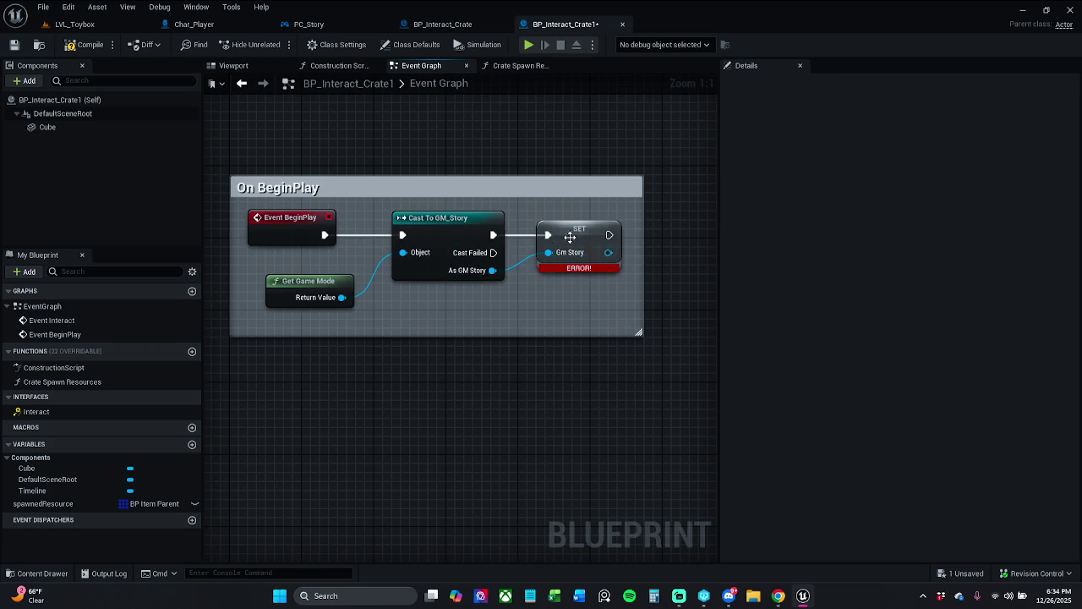
pyautogui.rightClick(580, 245)
pyautogui.click(634, 259)
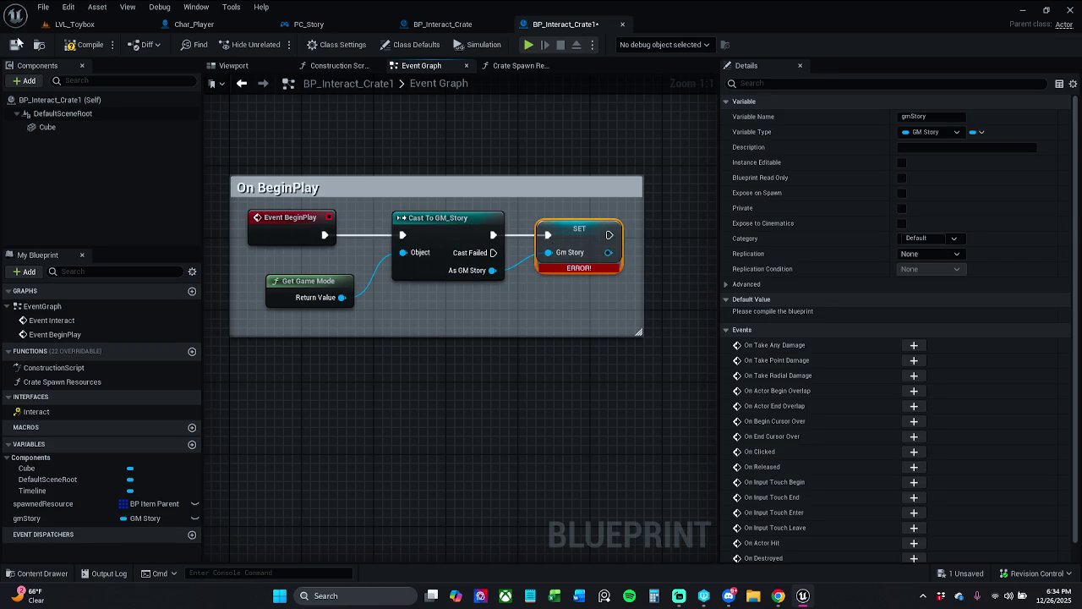
pyautogui.click(85, 44)
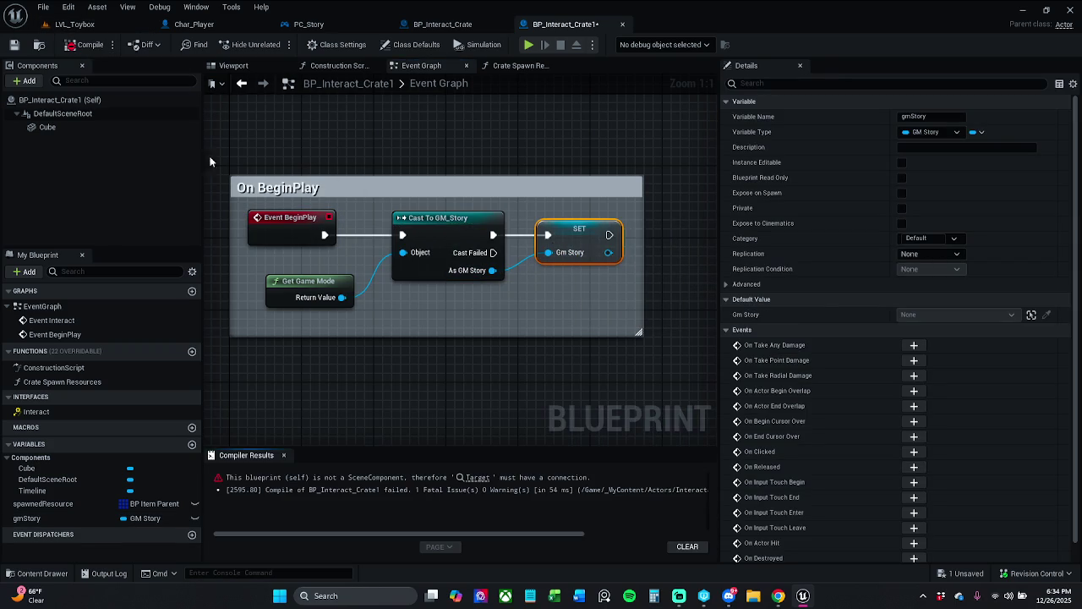
# Disconnect Timeline Update from Set Relative Rotation to clear the Target error, then recompile
pyautogui.click(476, 478)
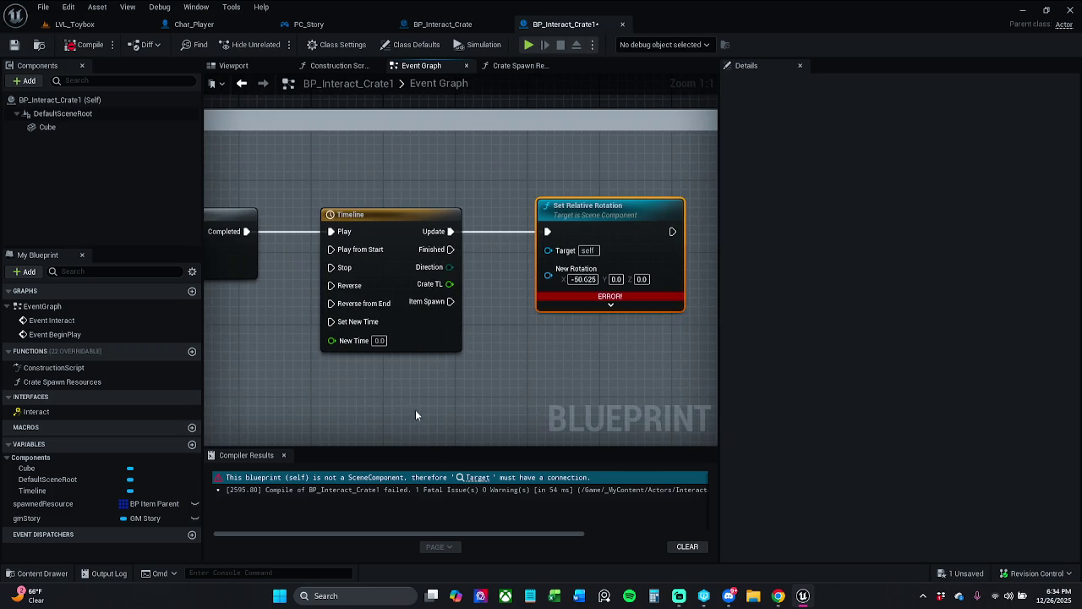
pyautogui.click(283, 455)
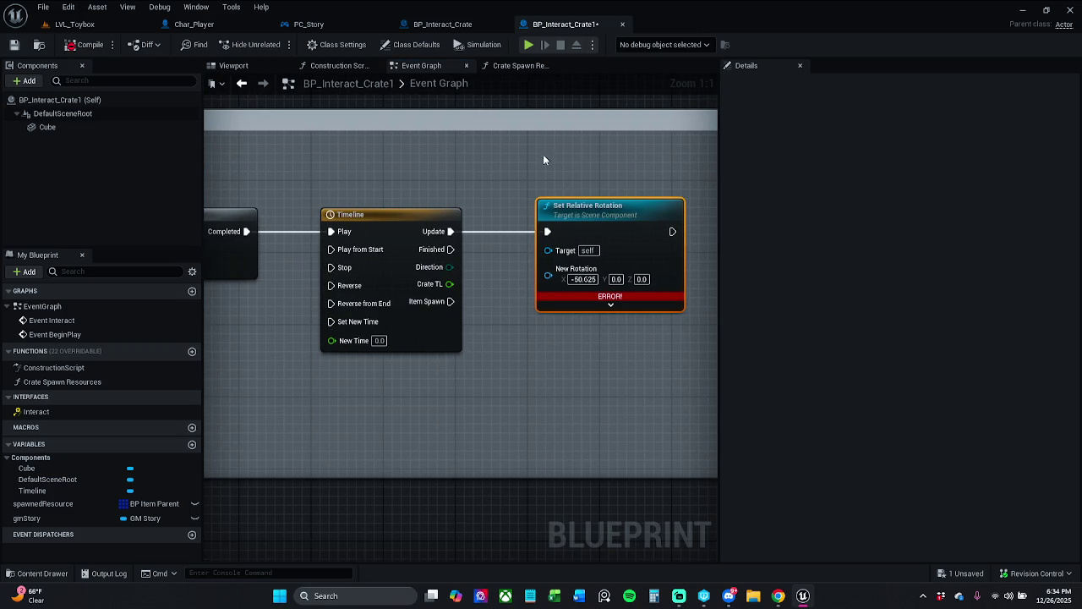
pyautogui.keyDown('alt'); pyautogui.click(521, 232); pyautogui.keyUp('alt')
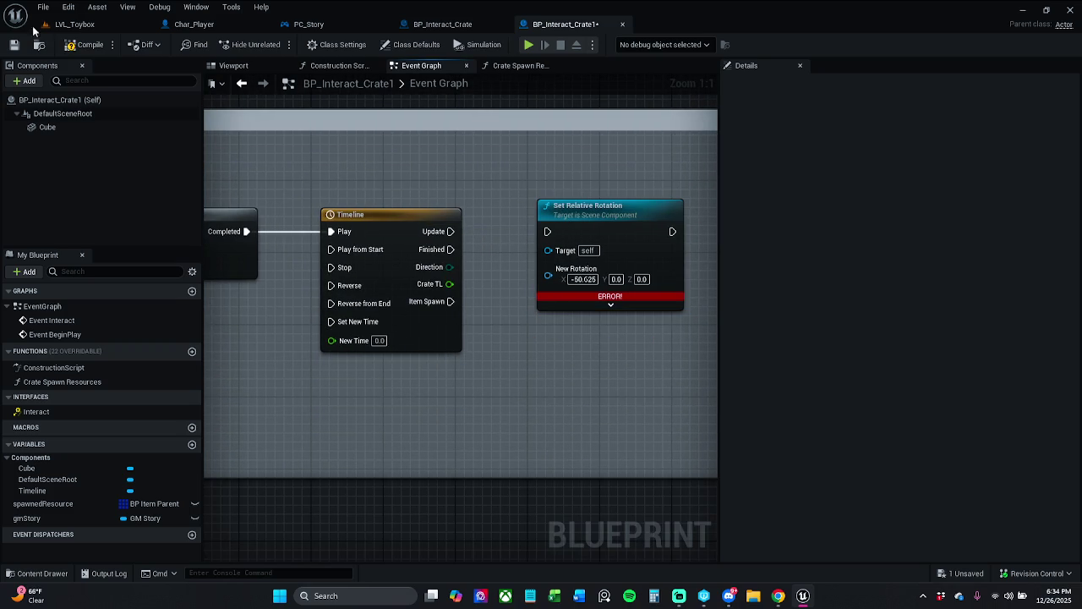
pyautogui.click(82, 48)
pyautogui.click(235, 66)
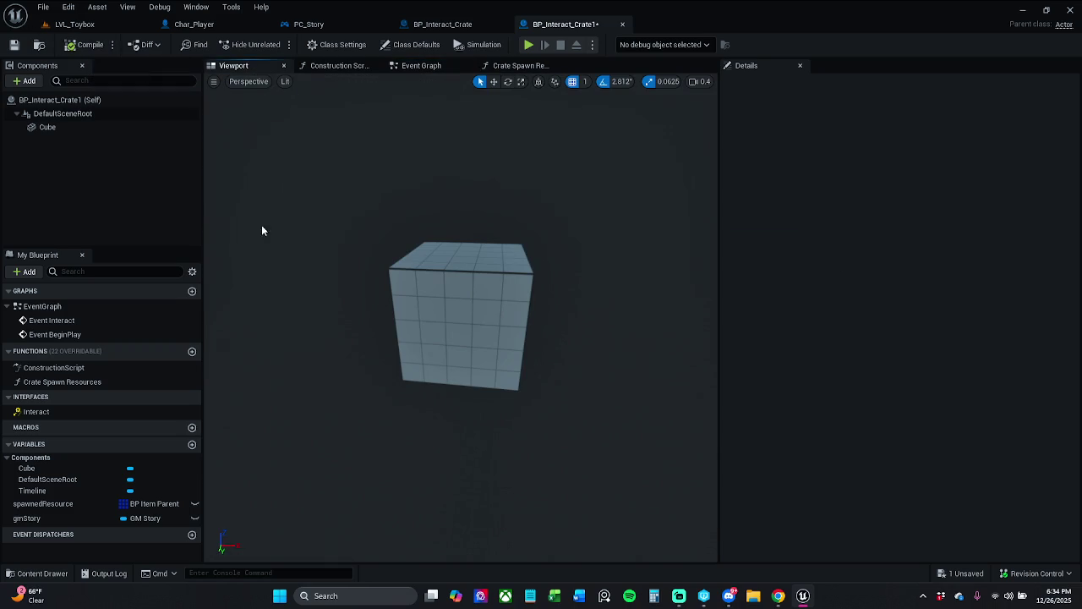
# Duplicate the Cube component, parent the copy under Cube, and name it CrateTop
pyautogui.click(512, 300)
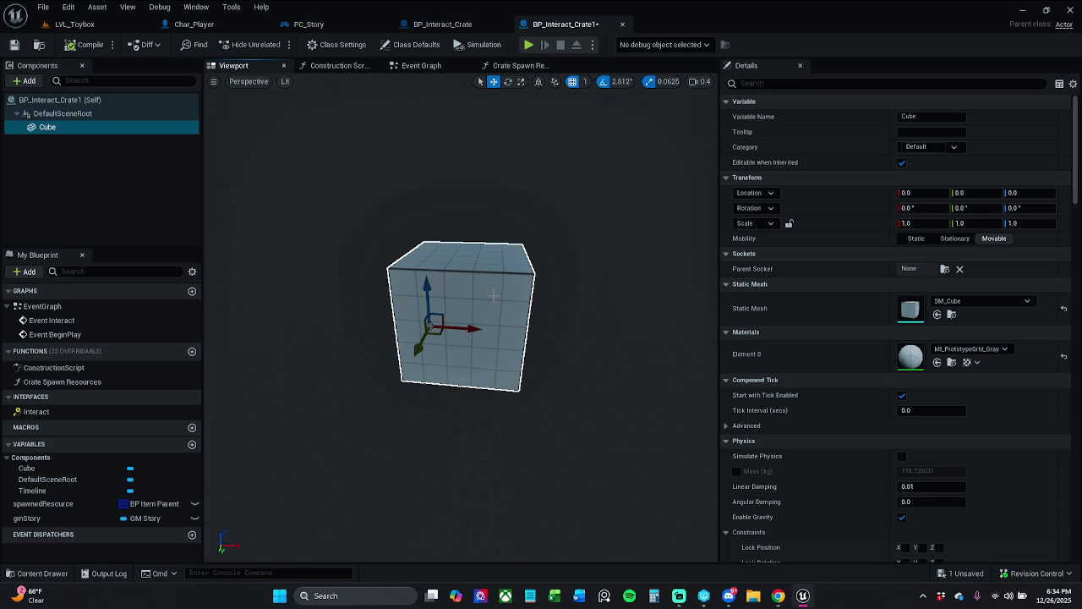
pyautogui.hotkey('ctrl', 'd')
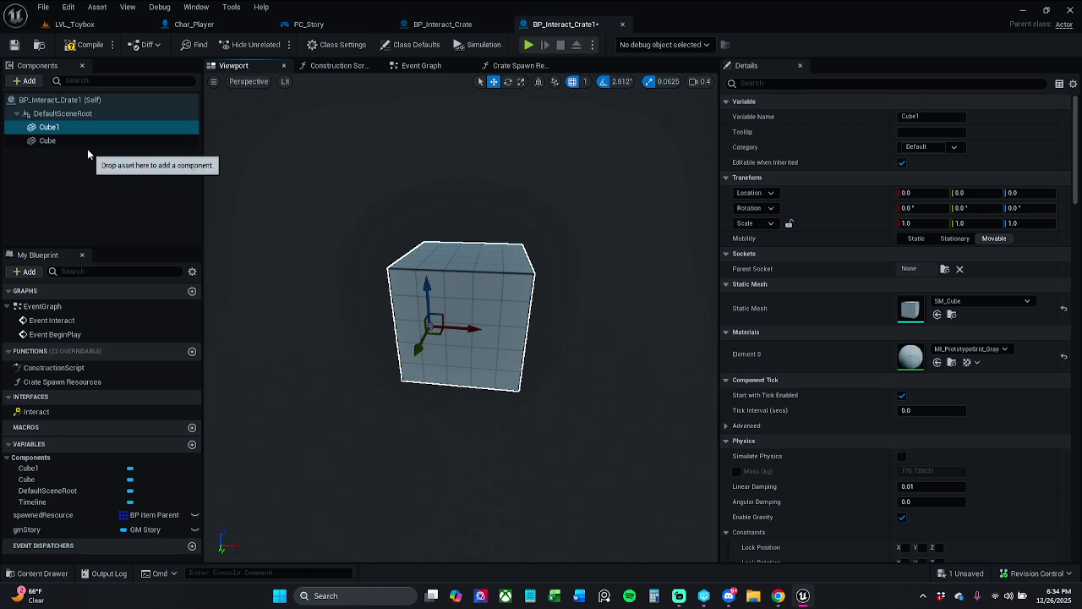
pyautogui.moveTo(68, 127); pyautogui.dragTo(74, 145)
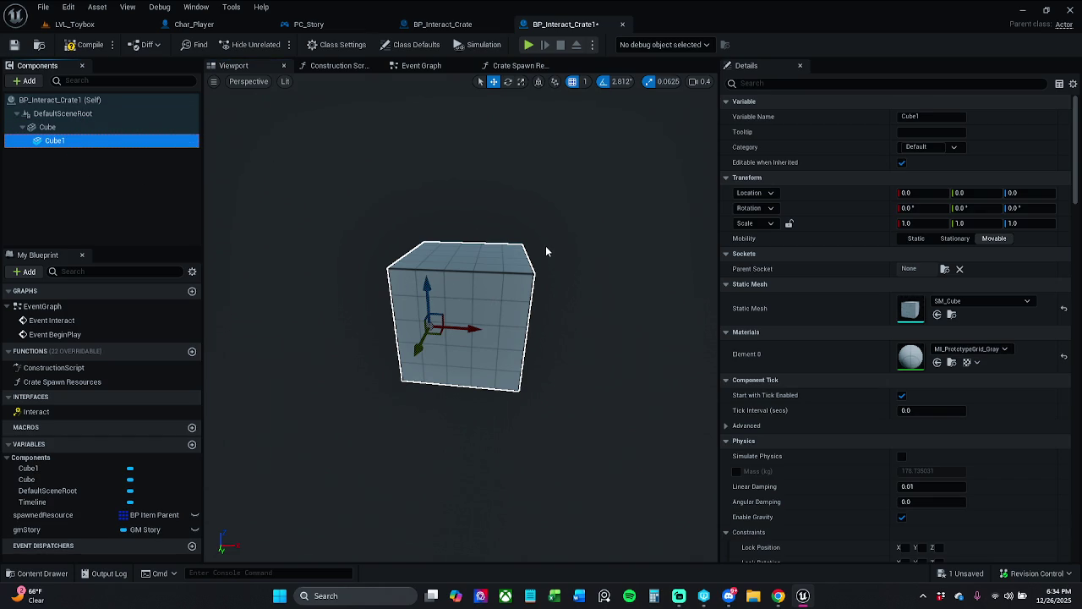
pyautogui.press('F2')
pyautogui.write('CrateTop')
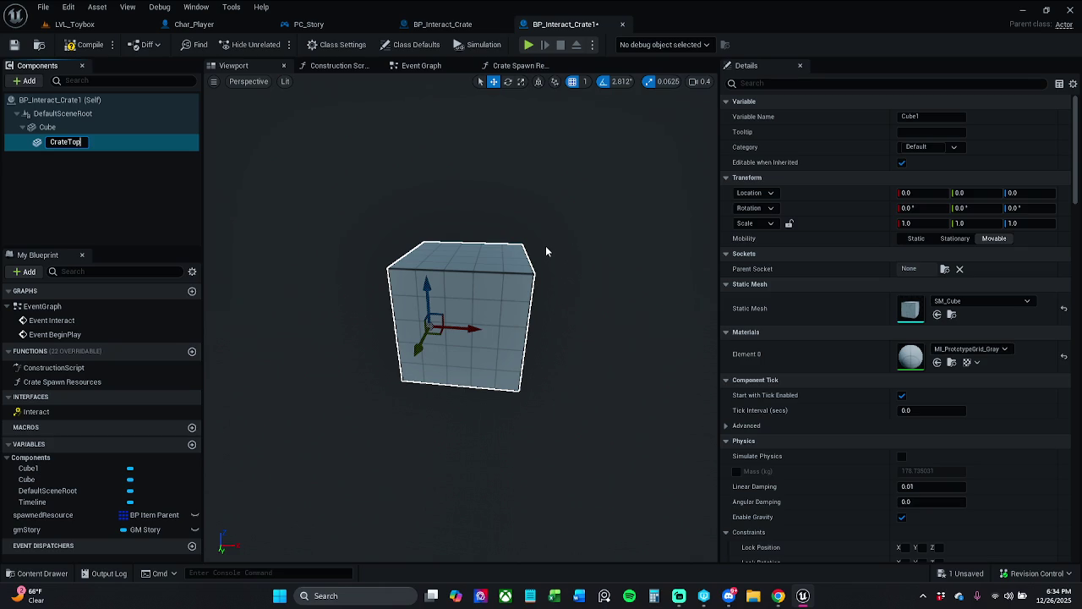
pyautogui.press('Return')
# Rename the original Cube component to CrateBottom
pyautogui.click(101, 113)
pyautogui.doubleClick(101, 127)
pyautogui.write('Crate')
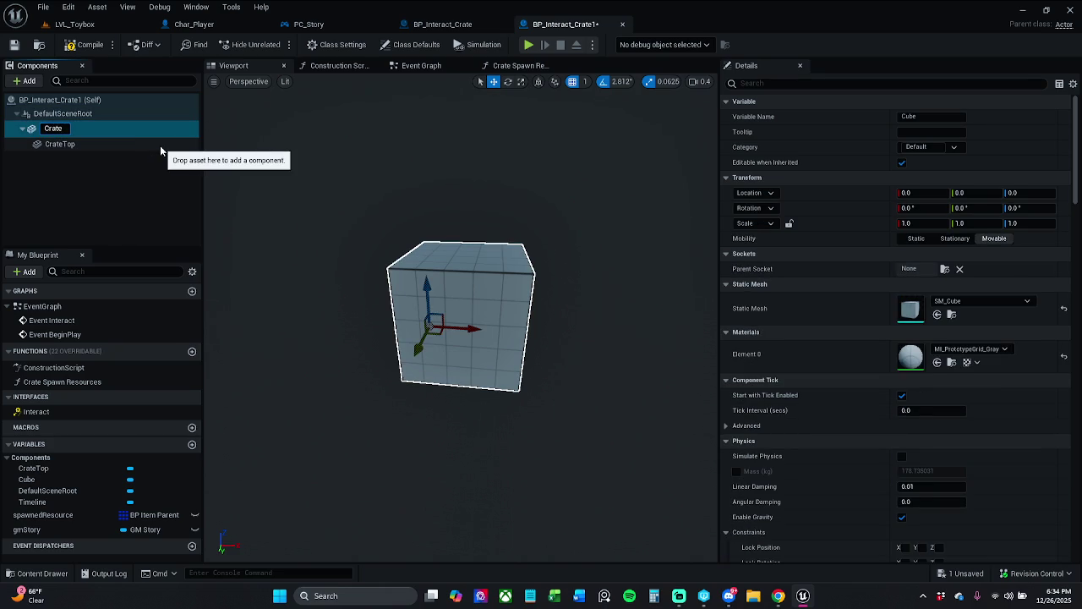
pyautogui.write('Bottom')
pyautogui.press('Return')
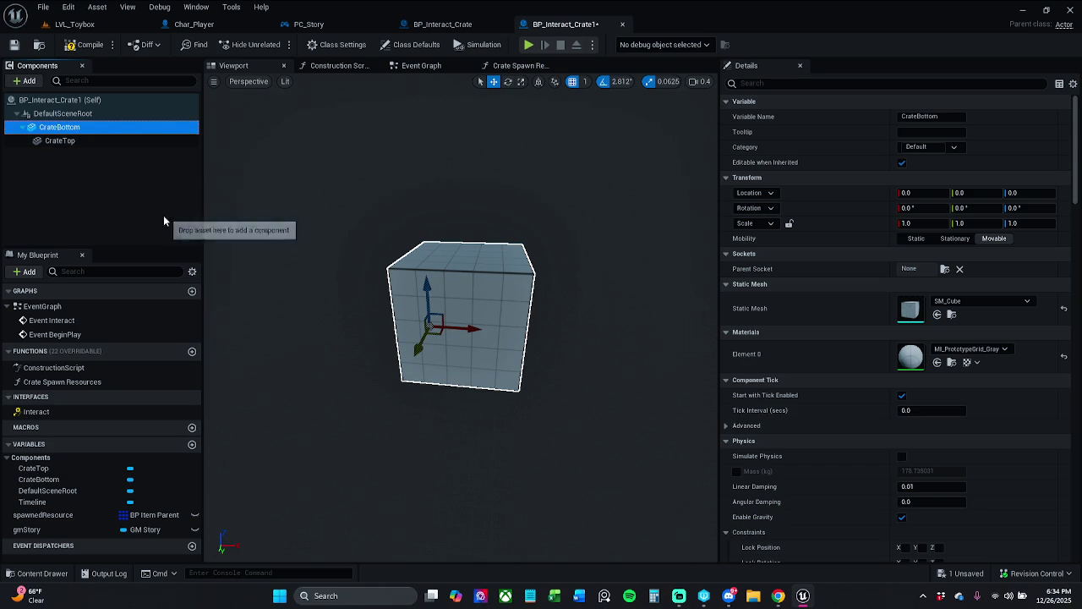
pyautogui.click(351, 67)
# Reconnect Timeline Update to Set Relative Rotation and make CrateTop its target
pyautogui.middleClick(346, 67)
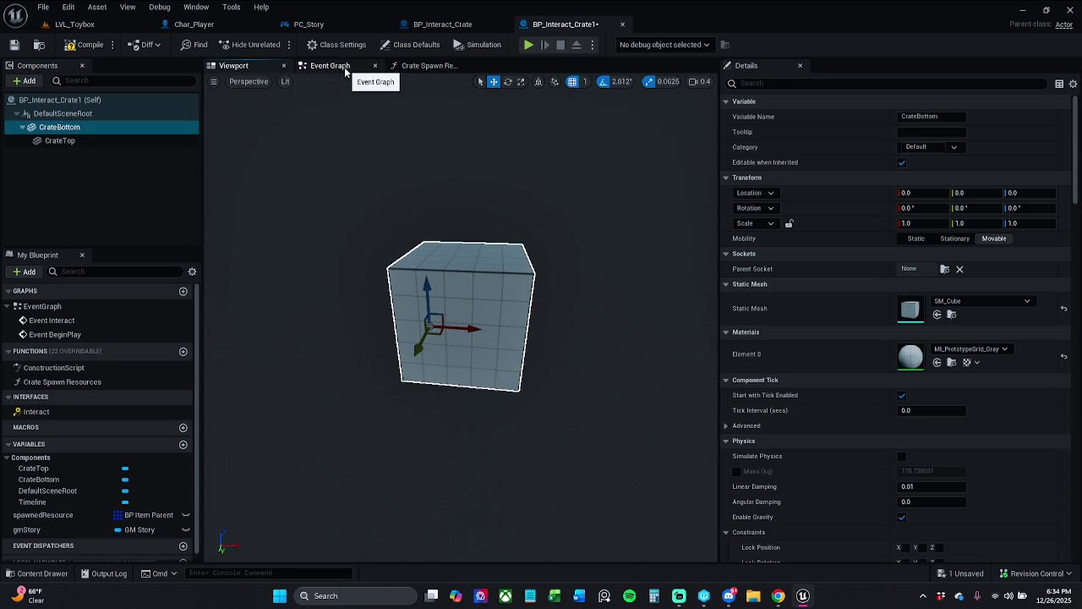
pyautogui.click(345, 68)
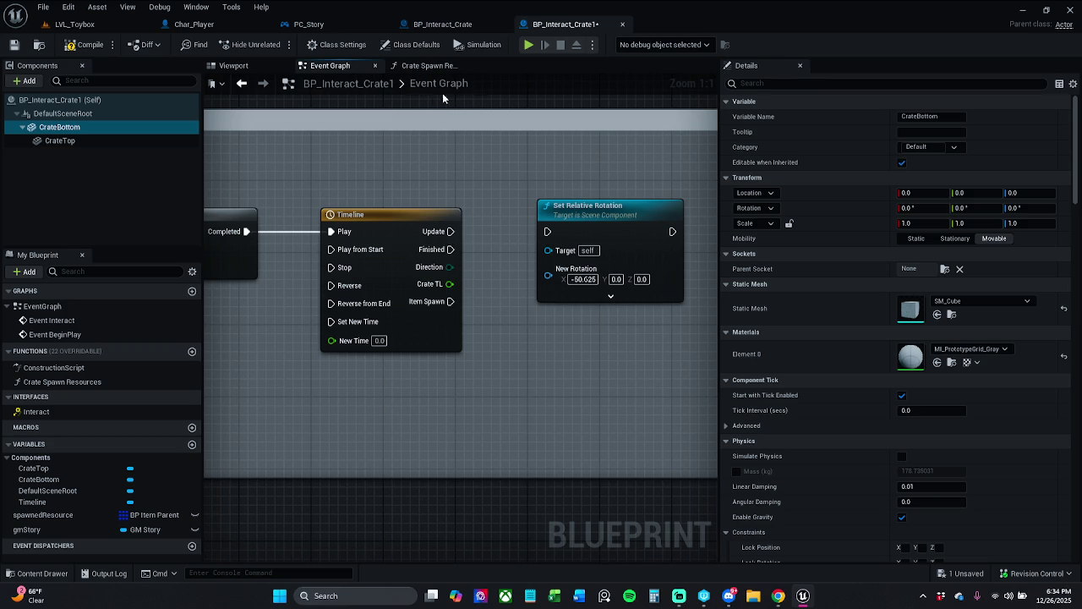
pyautogui.moveTo(451, 231); pyautogui.dragTo(548, 231)
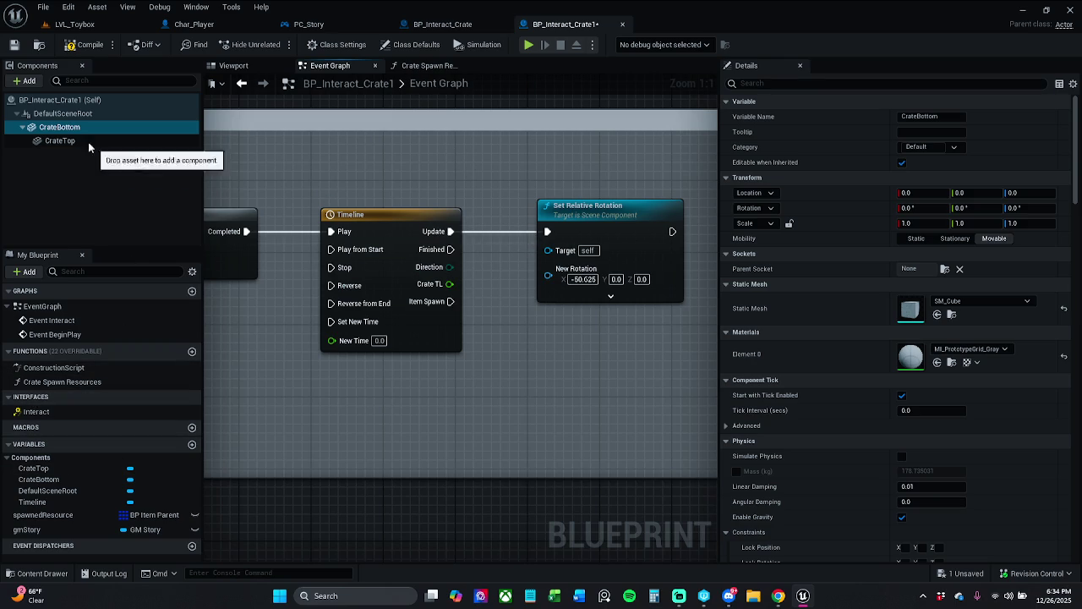
pyautogui.moveTo(73, 141)
pyautogui.mouseDown()
pyautogui.moveTo(549, 250)
pyautogui.moveTo(599, 172)
pyautogui.moveTo(575, 175)
pyautogui.mouseUp()
pyautogui.keyDown('shift'); pyautogui.click(615, 218); pyautogui.keyUp('shift')
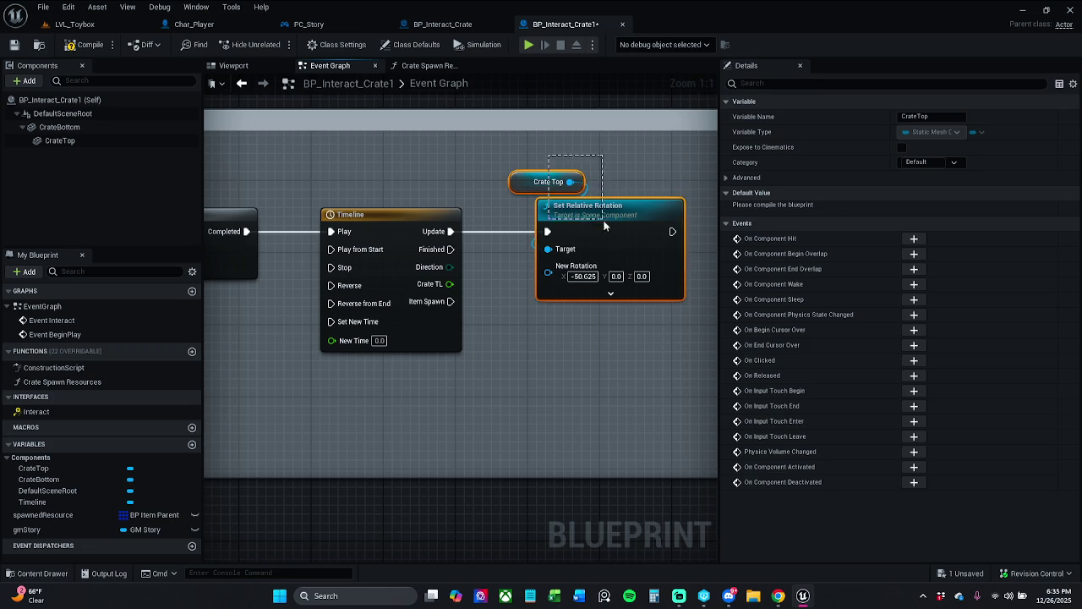
pyautogui.click(653, 328)
# Delete the On Collision Overlaps group, then undo to restore it
pyautogui.scroll(-4, 567, 372)
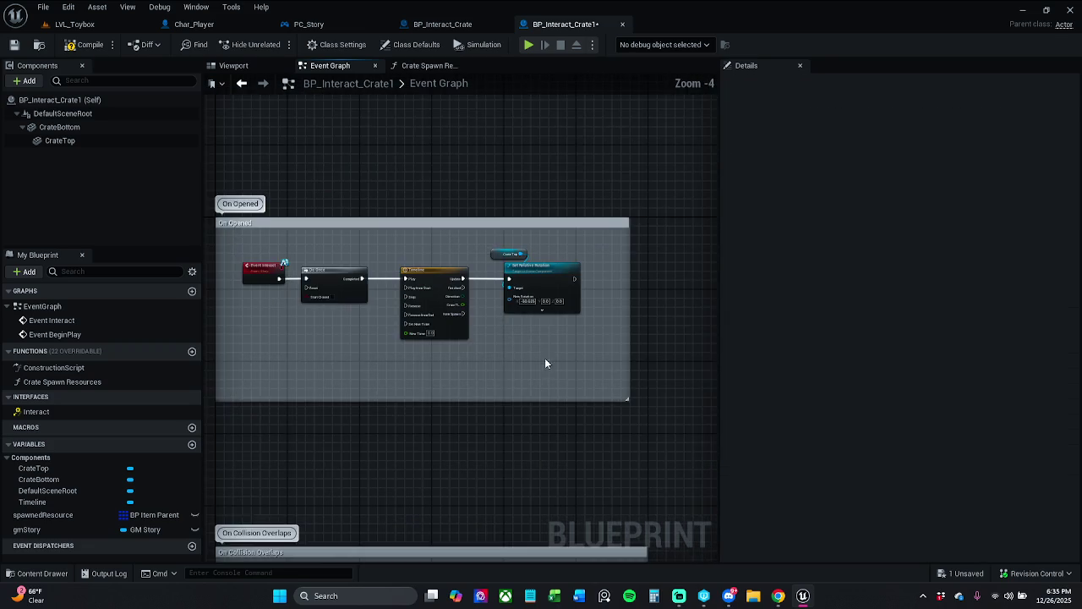
pyautogui.scroll(-6, 532, 347)
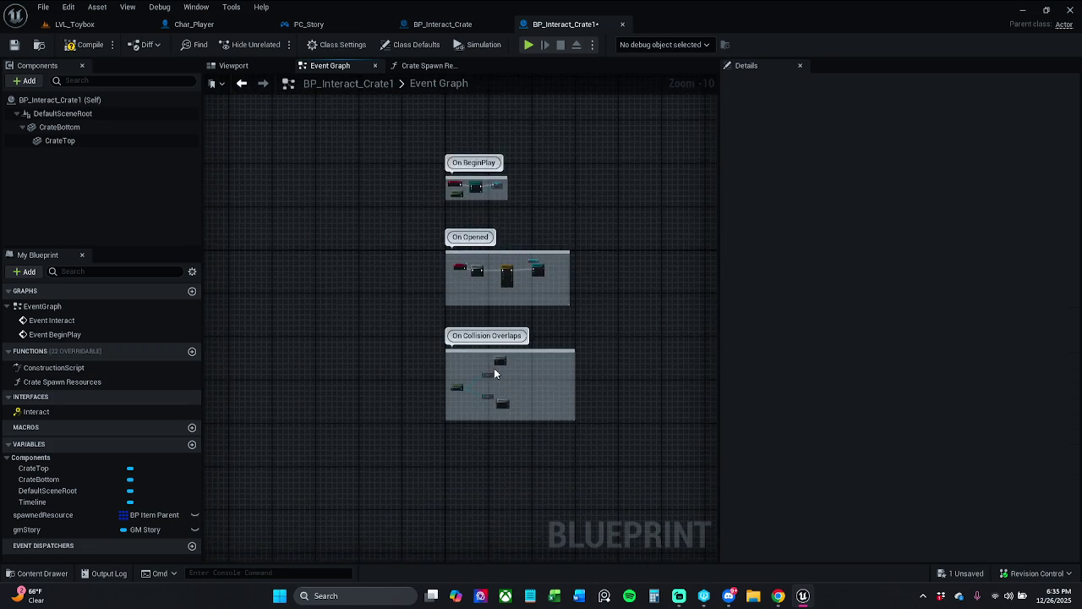
pyautogui.scroll(7, 493, 367)
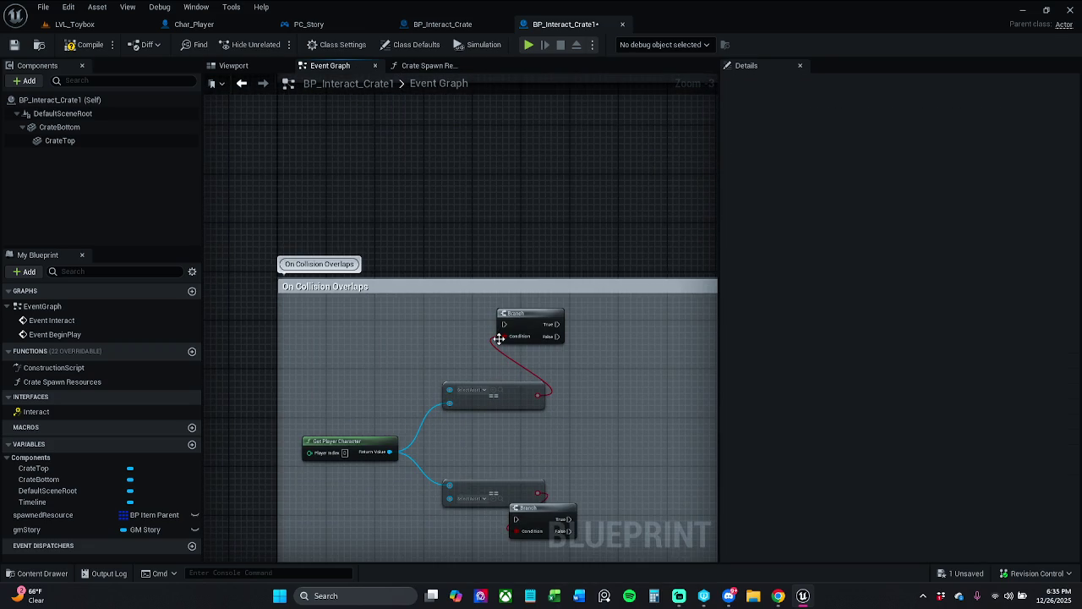
pyautogui.moveTo(245, 264); pyautogui.dragTo(643, 550)
pyautogui.press('Delete')
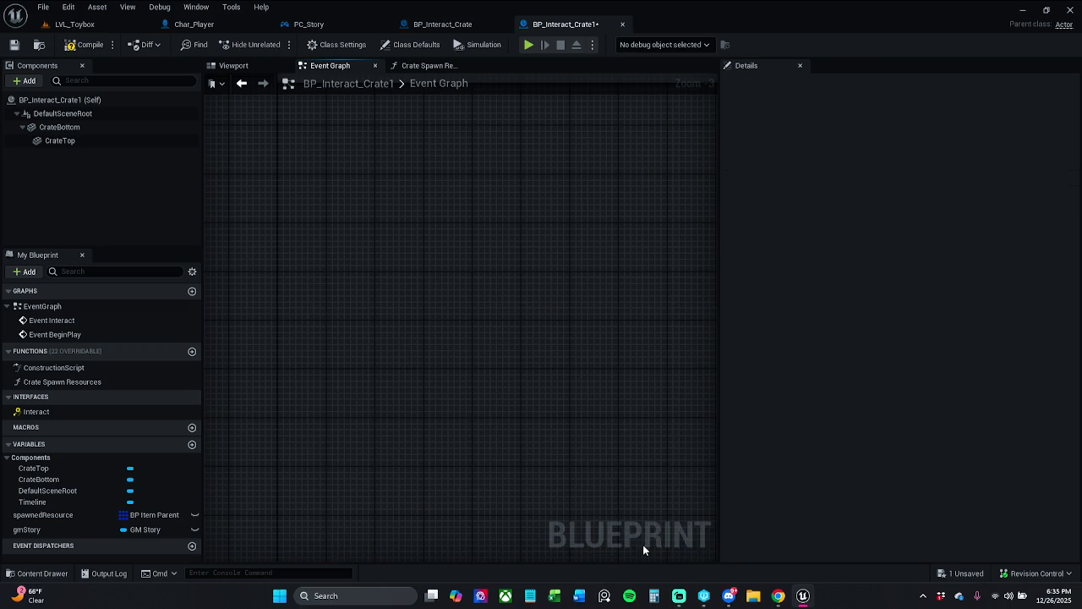
pyautogui.hotkey('ctrl', 'z')
pyautogui.scroll(-4, 438, 312)
pyautogui.scroll(4, 468, 236)
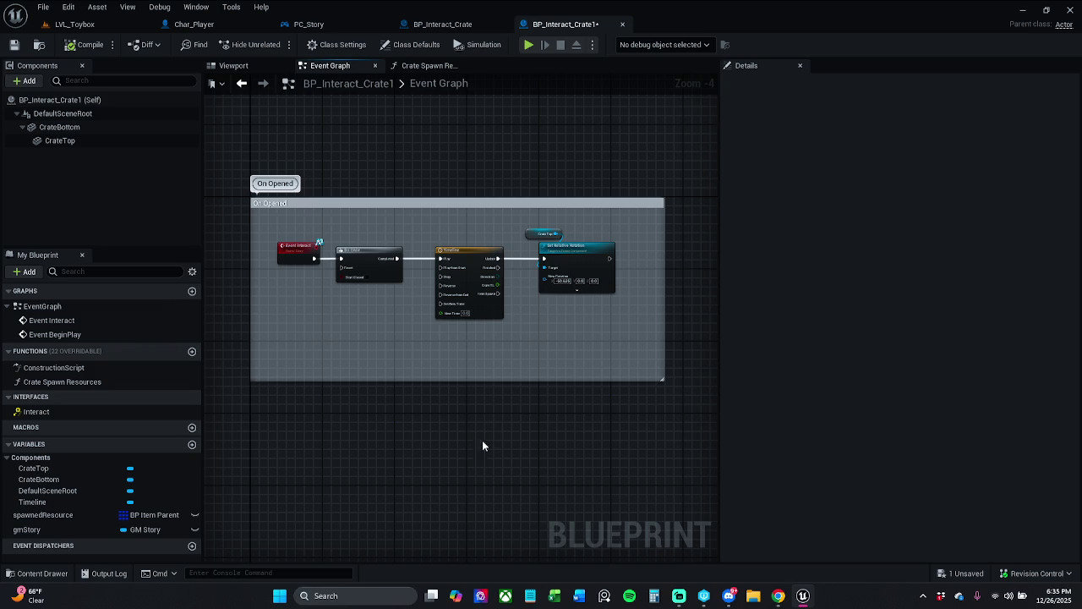
# Add a Sphere Collision component to the crate and set its radius to 190
pyautogui.click(234, 65)
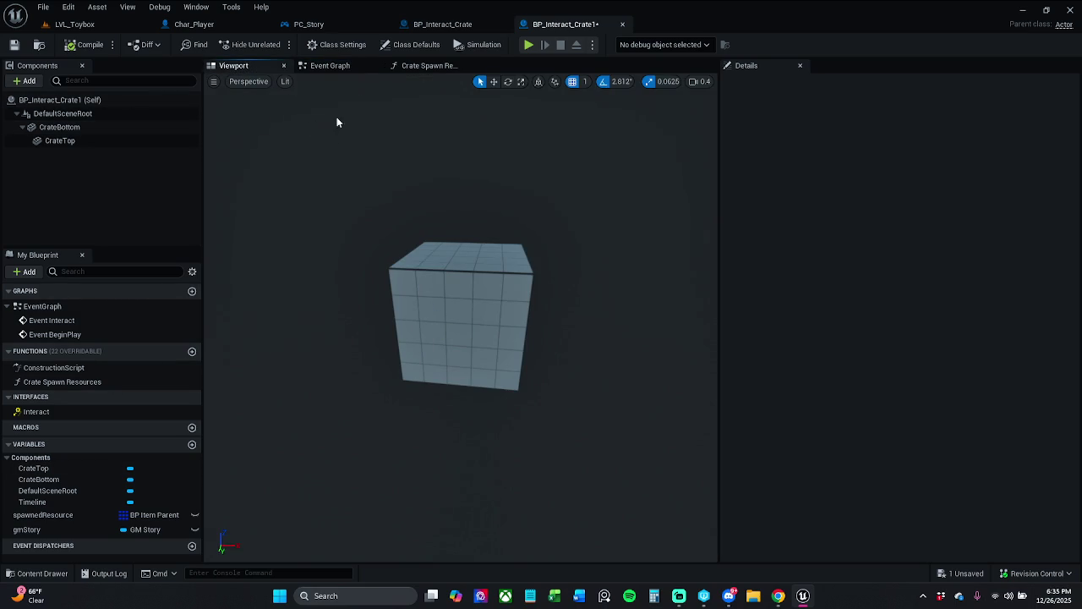
pyautogui.click(29, 82)
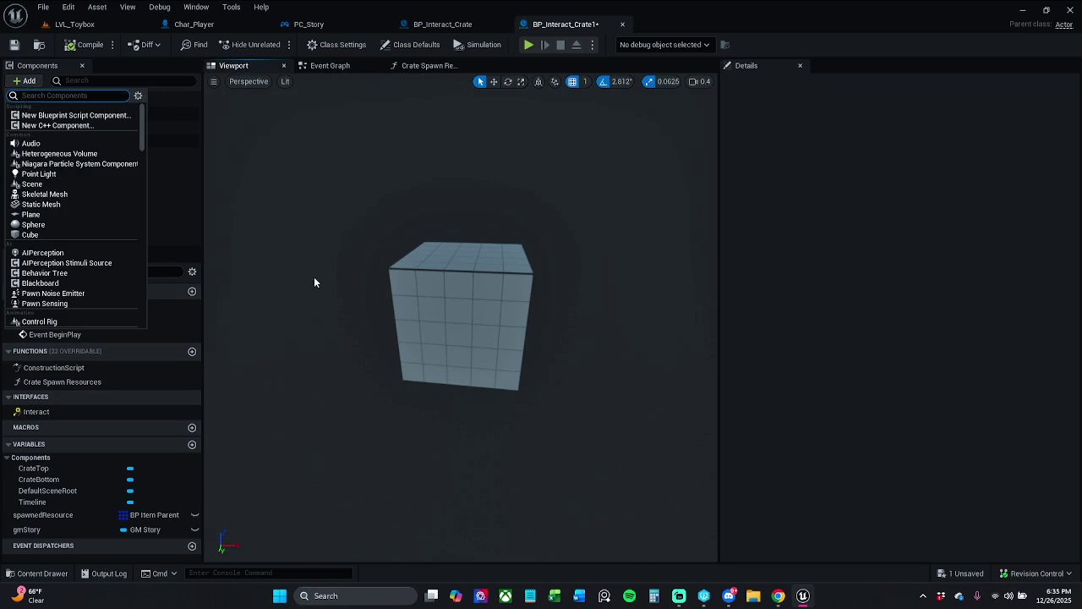
pyautogui.write('phere')
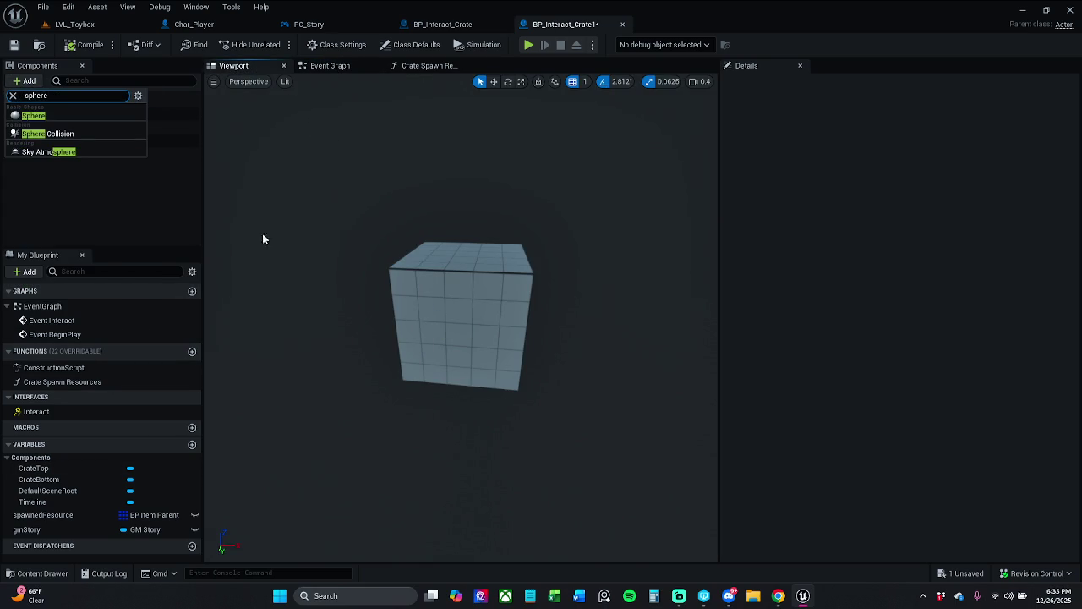
pyautogui.click(51, 133)
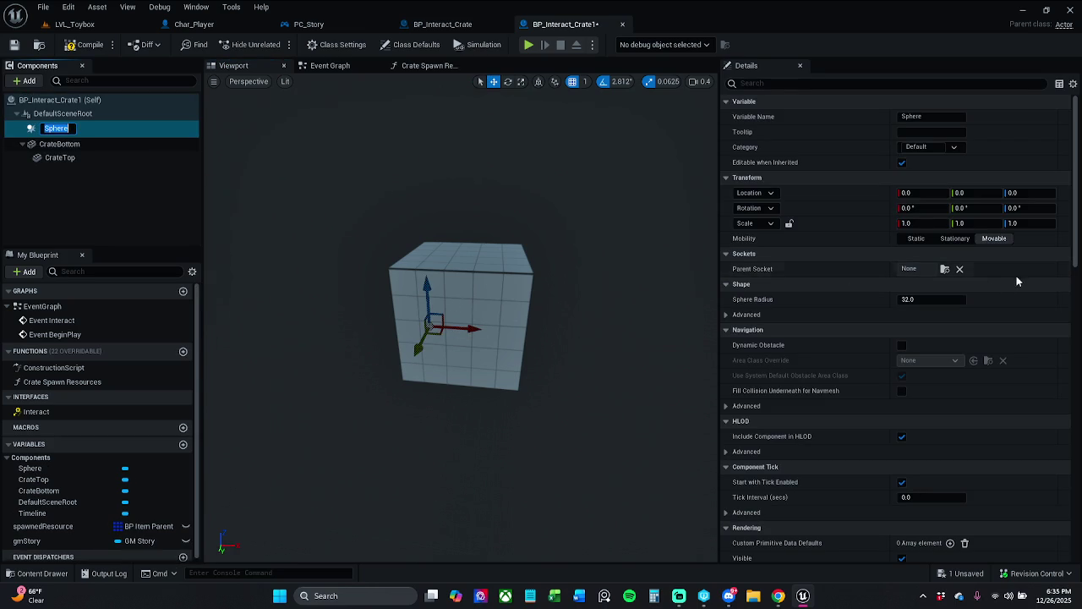
pyautogui.click(957, 299)
pyautogui.press('Return')
pyautogui.moveTo(499, 321)
pyautogui.mouseDown()
pyautogui.moveTo(517, 318)
pyautogui.moveTo(495, 338)
pyautogui.moveTo(518, 334)
pyautogui.mouseUp()
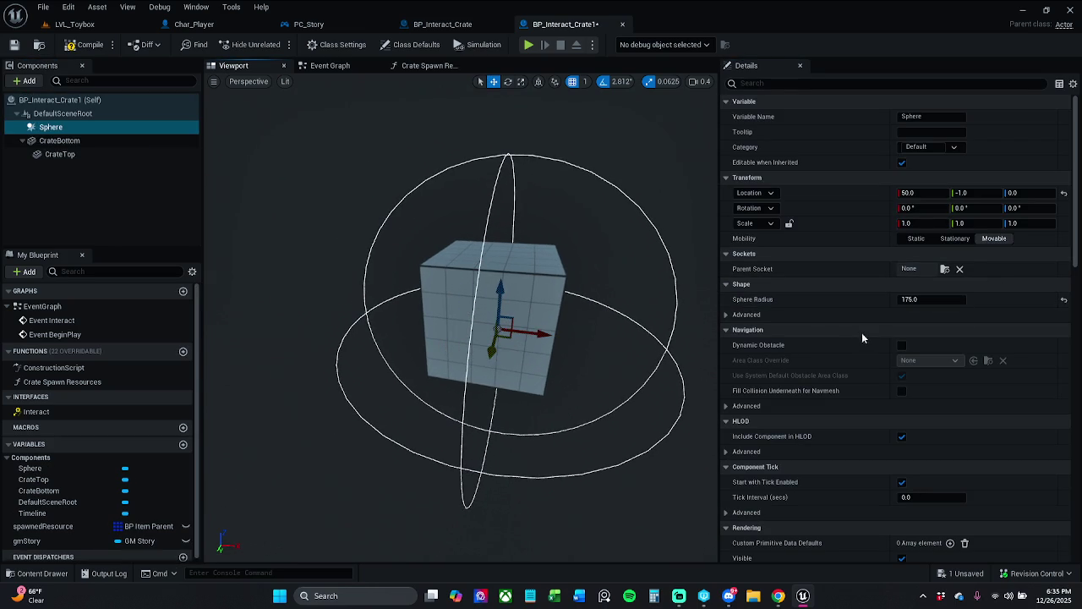
pyautogui.click(941, 300)
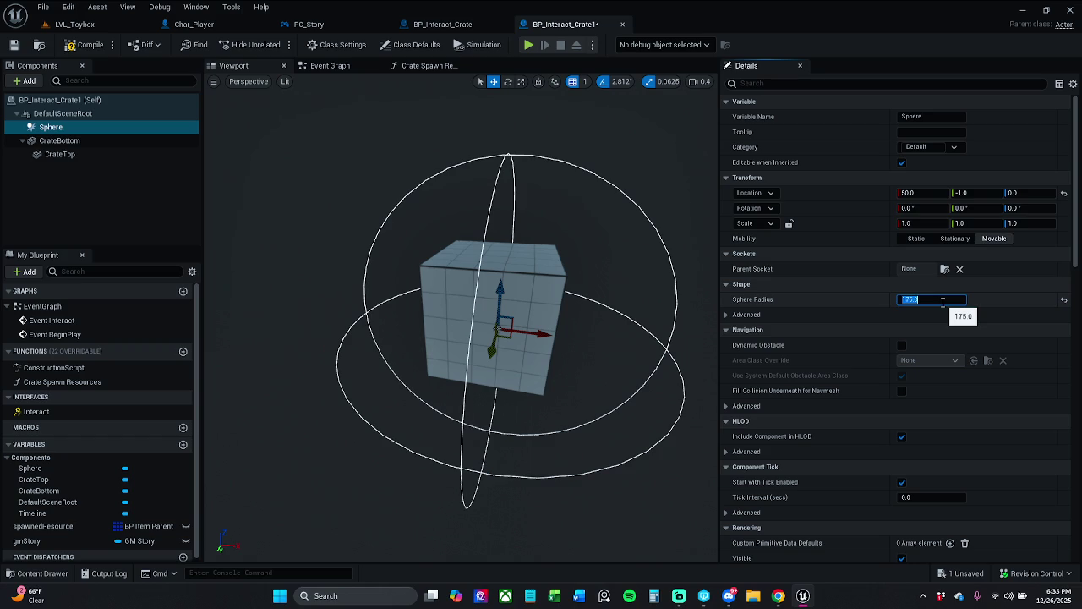
pyautogui.press('Return')
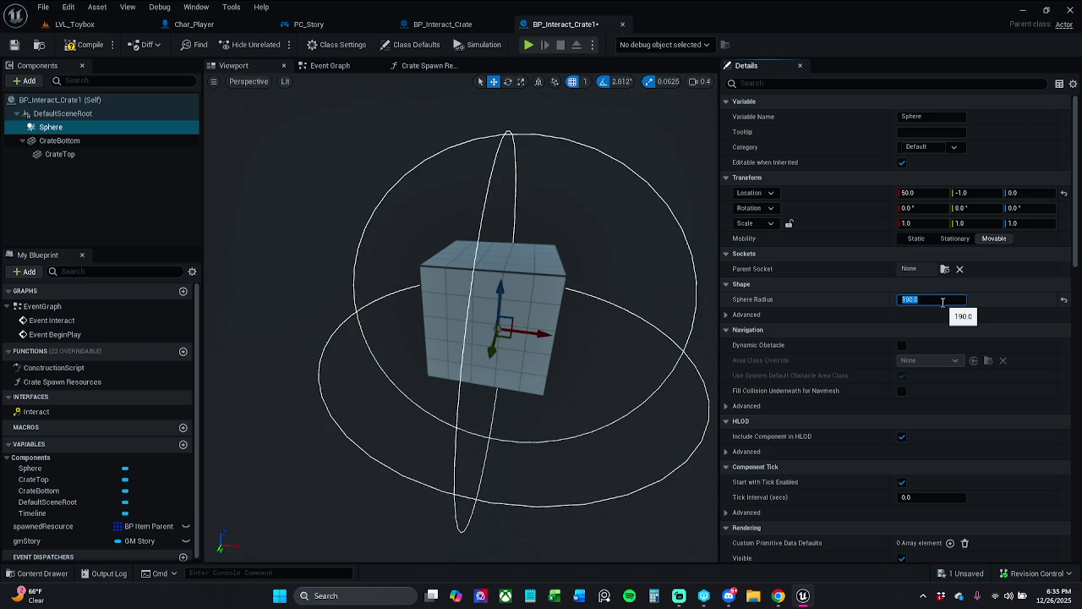
# Shift the sphere along X, parent it under CrateBottom, and save the blueprint
pyautogui.moveTo(507, 355)
pyautogui.mouseDown()
pyautogui.moveTo(448, 339)
pyautogui.moveTo(459, 363)
pyautogui.moveTo(476, 363)
pyautogui.moveTo(482, 397)
pyautogui.moveTo(428, 381)
pyautogui.moveTo(459, 367)
pyautogui.moveTo(415, 361)
pyautogui.moveTo(448, 366)
pyautogui.moveTo(470, 391)
pyautogui.moveTo(355, 273)
pyautogui.mouseUp()
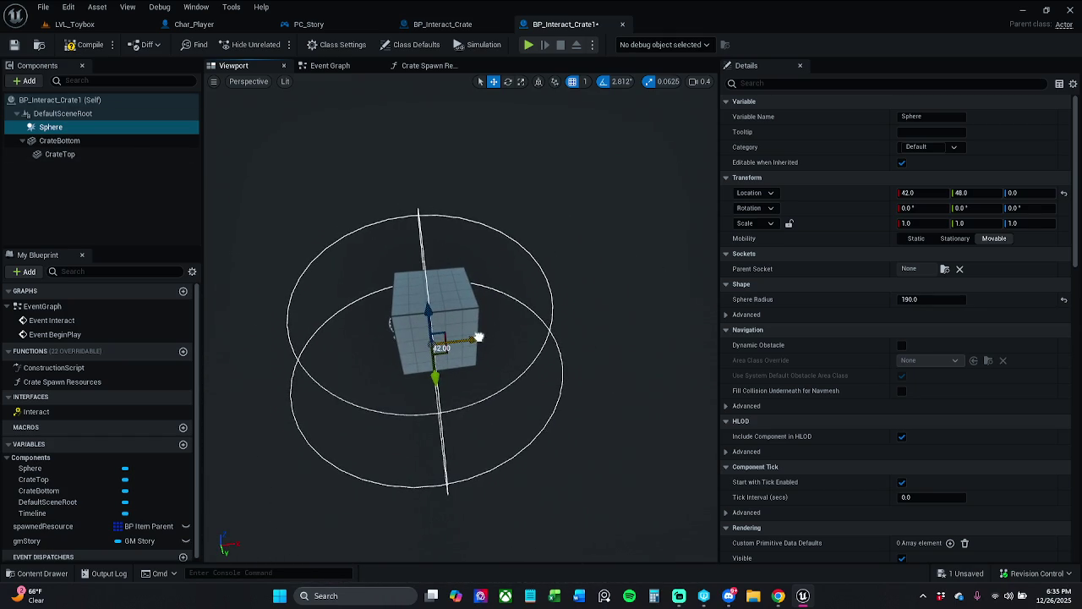
pyautogui.moveTo(478, 337); pyautogui.dragTo(482, 338)
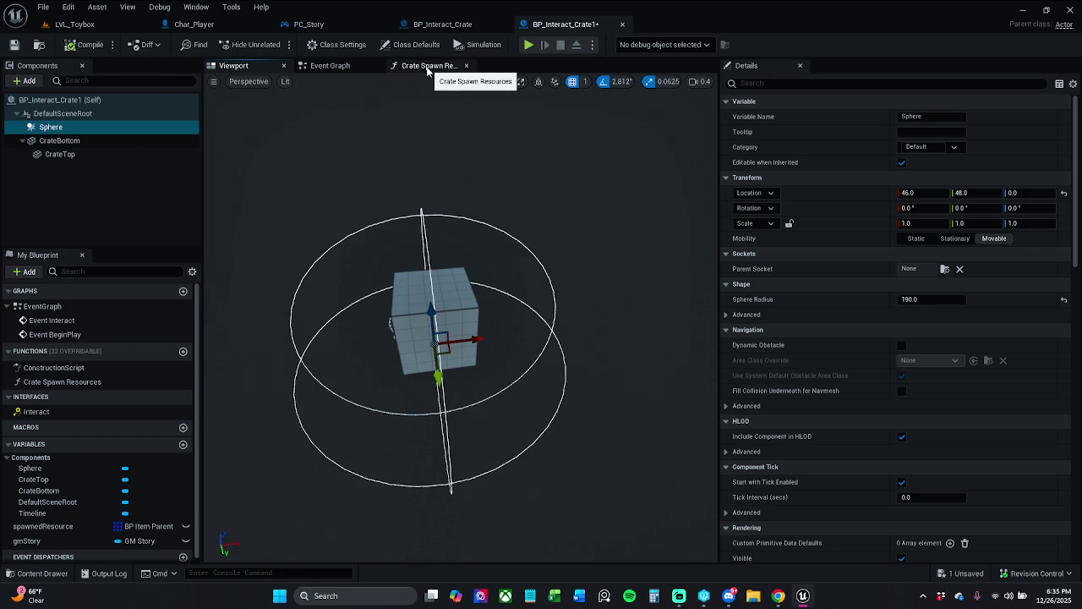
pyautogui.moveTo(71, 133)
pyautogui.mouseDown()
pyautogui.moveTo(76, 165)
pyautogui.moveTo(85, 131)
pyautogui.mouseUp()
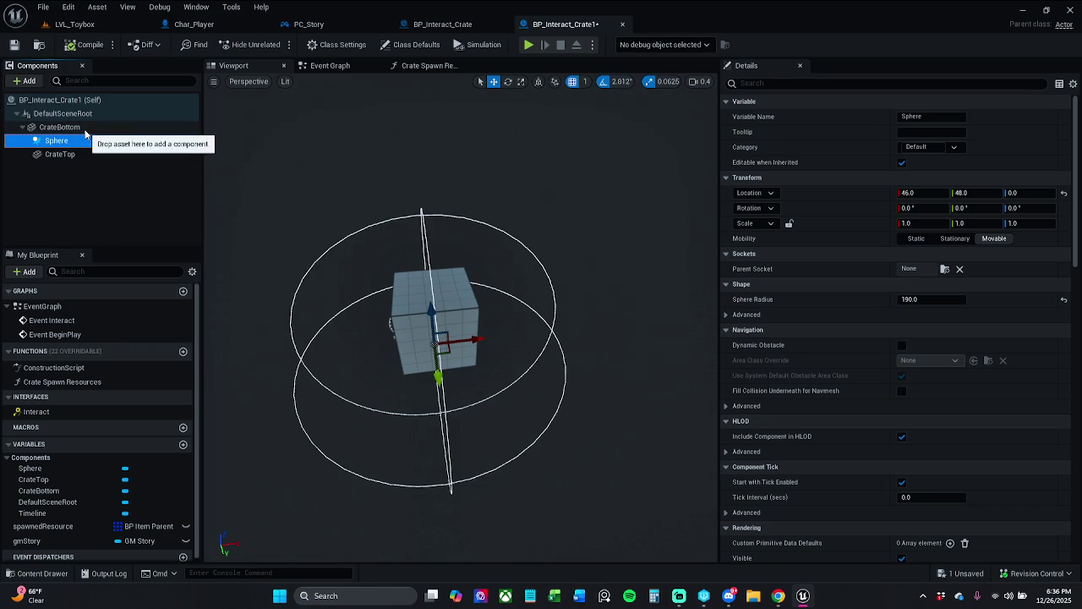
pyautogui.moveTo(287, 161); pyautogui.dragTo(220, 89)
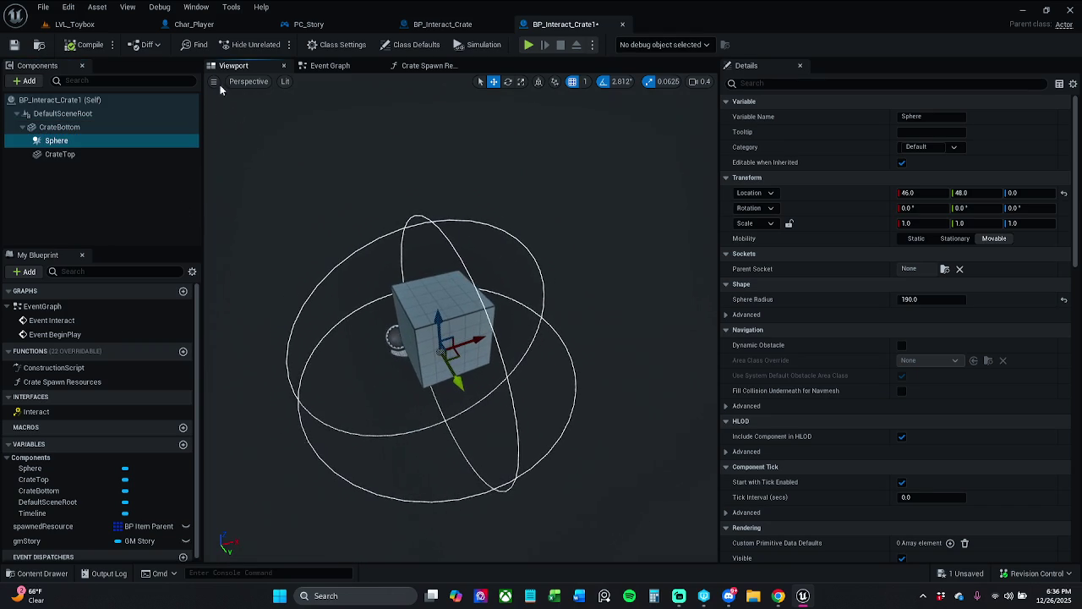
pyautogui.click(14, 45)
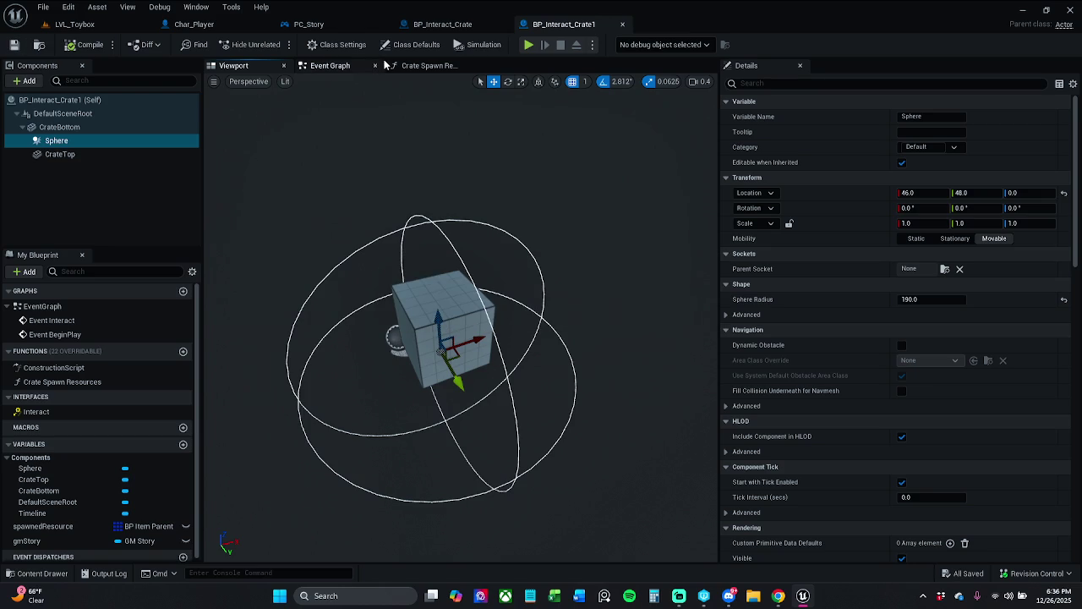
pyautogui.moveTo(497, 312)
pyautogui.mouseDown()
pyautogui.moveTo(444, 317)
pyautogui.moveTo(495, 277)
pyautogui.mouseUp()
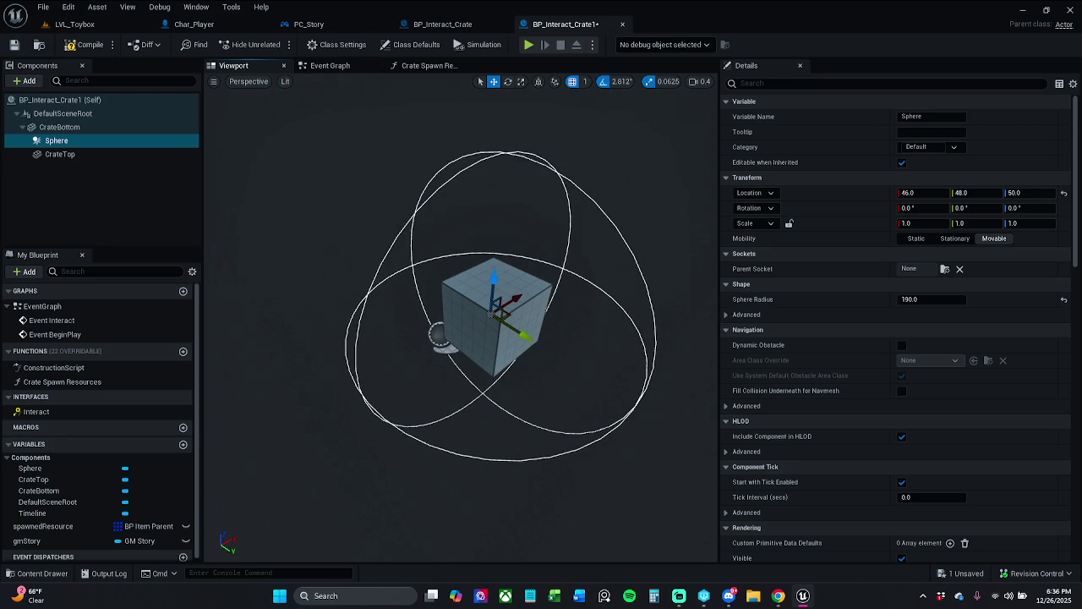
pyautogui.click(435, 67)
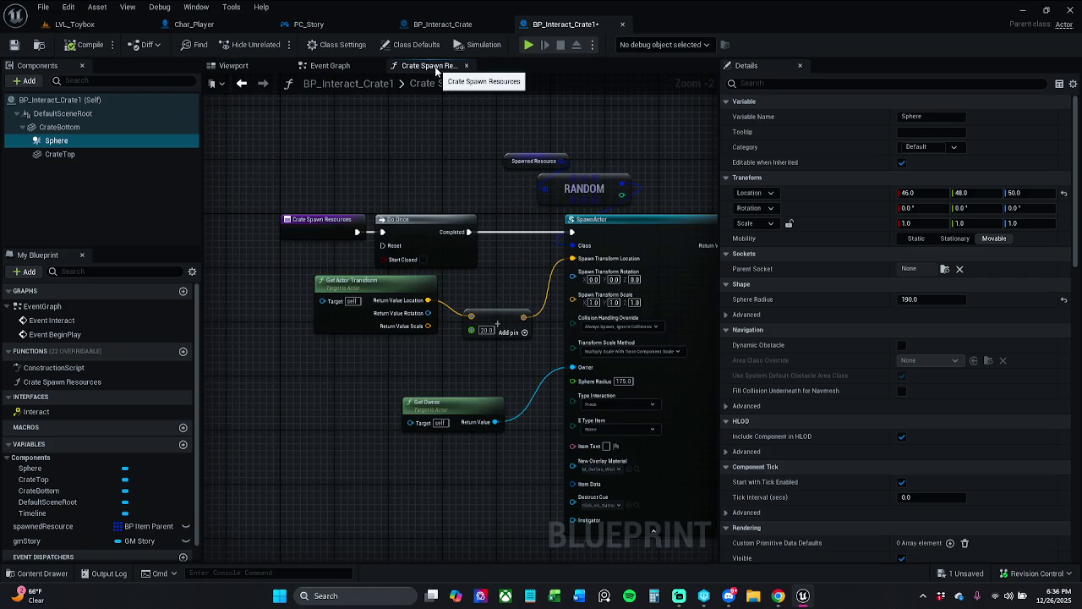
# Review the On Opened nodes, save BP_Interact_Crate1, and select the Spawned Resource node in Crate Spawn Resources
pyautogui.click(343, 68)
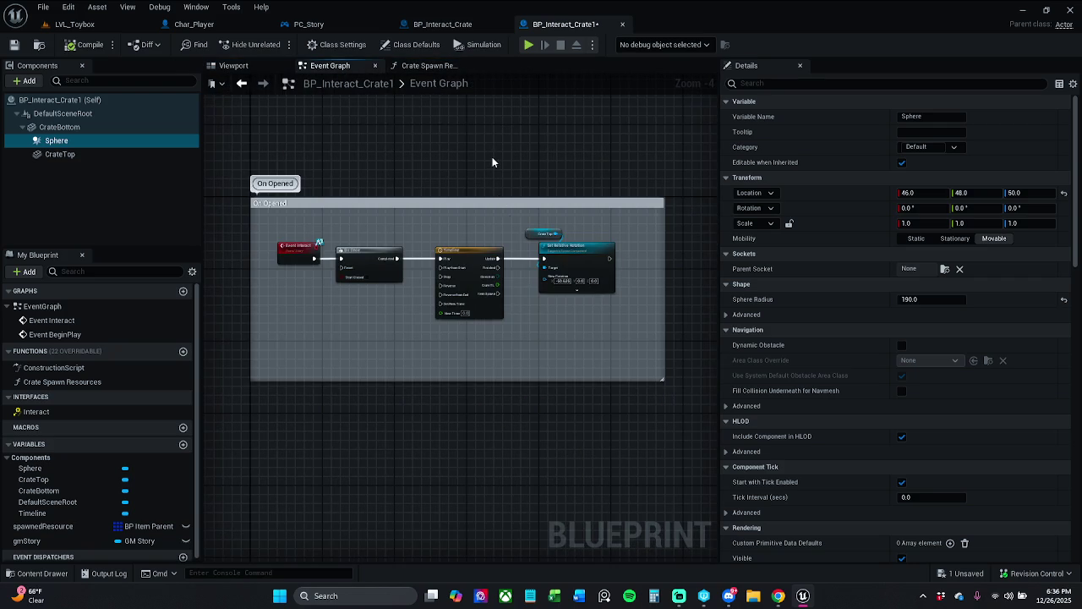
pyautogui.scroll(5, 492, 155)
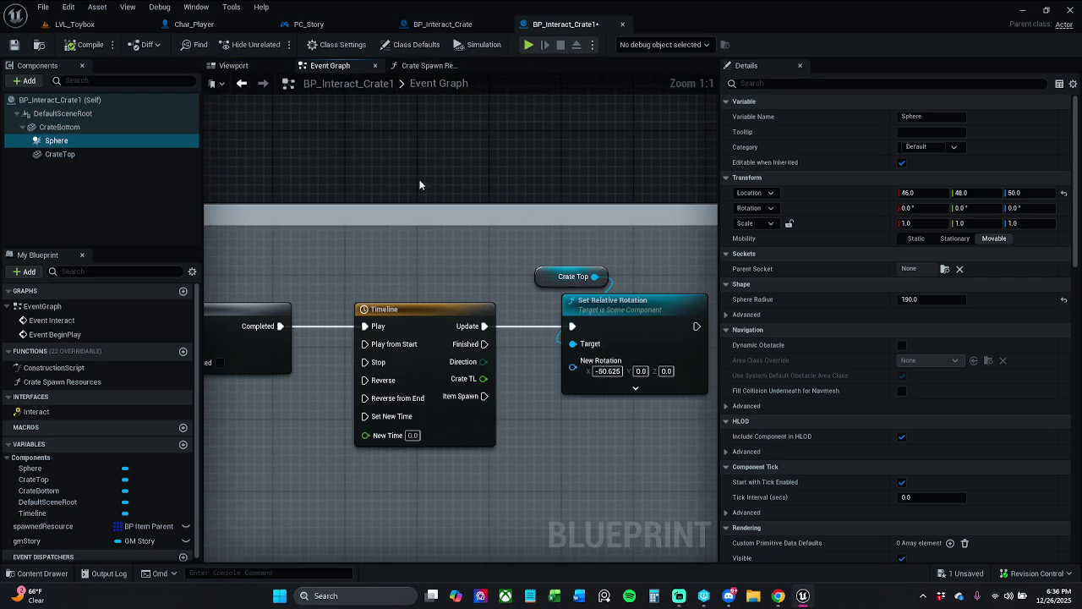
pyautogui.moveTo(419, 179); pyautogui.dragTo(495, 132)
pyautogui.scroll(-7, 495, 131)
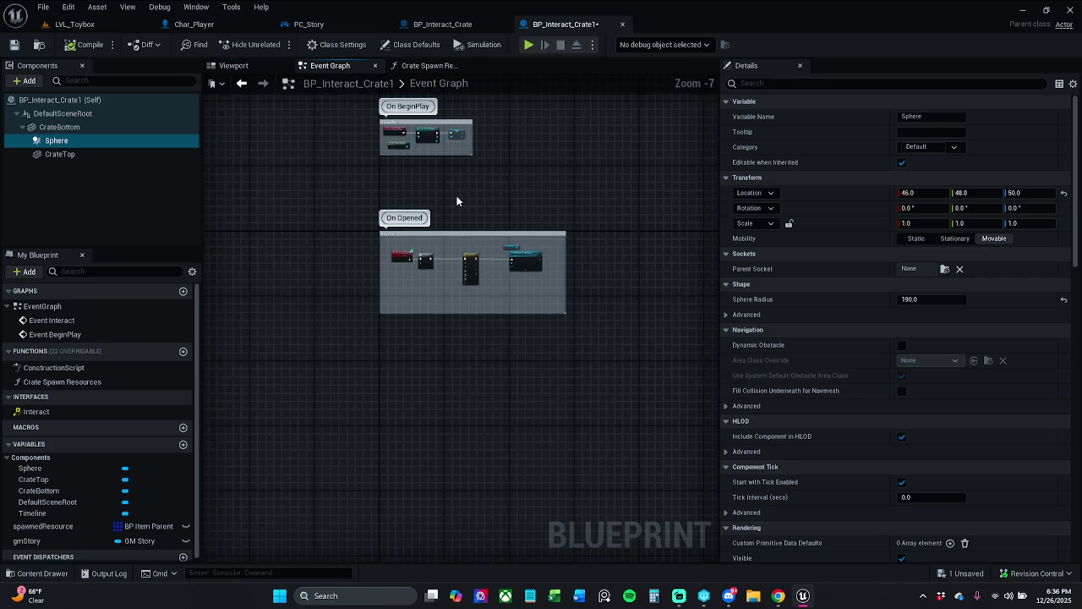
pyautogui.scroll(3, 456, 228)
pyautogui.moveTo(457, 229); pyautogui.dragTo(462, 108)
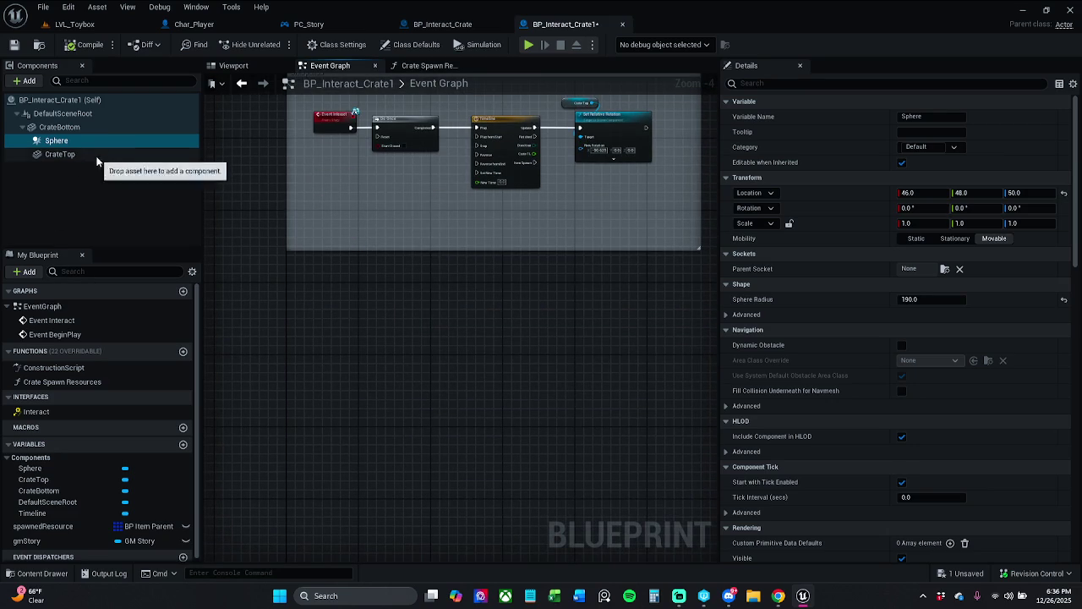
pyautogui.click(13, 44)
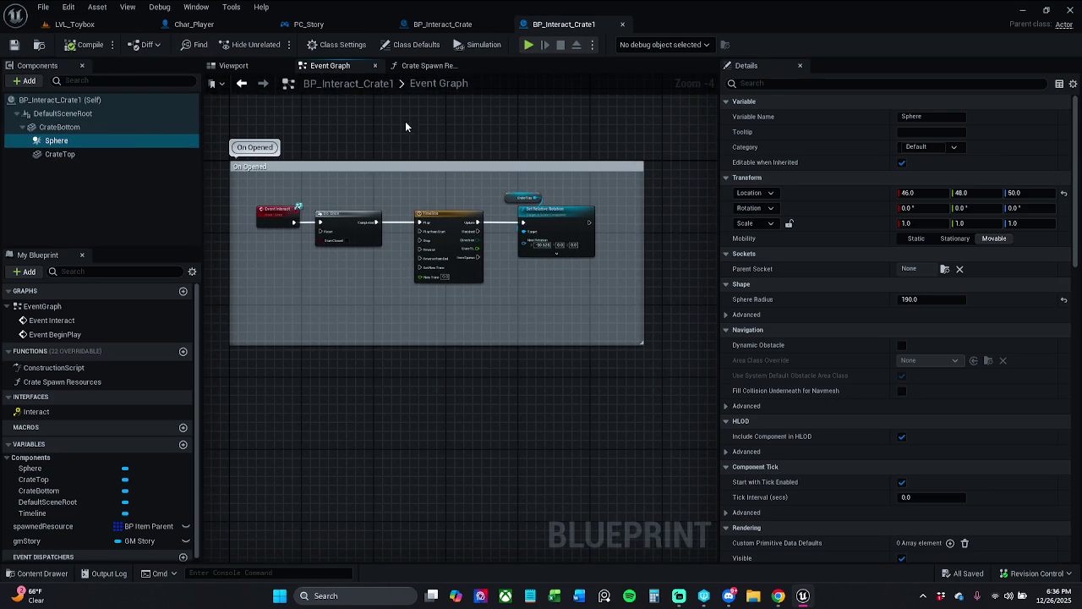
pyautogui.click(429, 65)
pyautogui.click(534, 160)
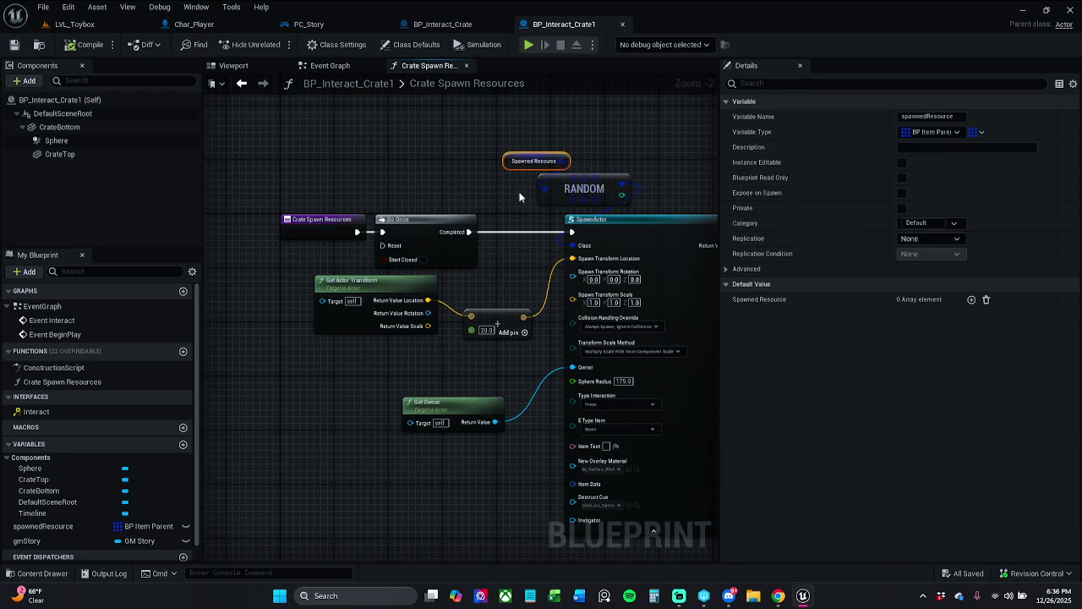
# Add Spawned Resource entries and set indices 0–3 to BP_Item_Arrow, BP_Item_Axe, BP_Item_Bow and BP_Item_Coin
pyautogui.click(971, 300)
pyautogui.click(971, 299)
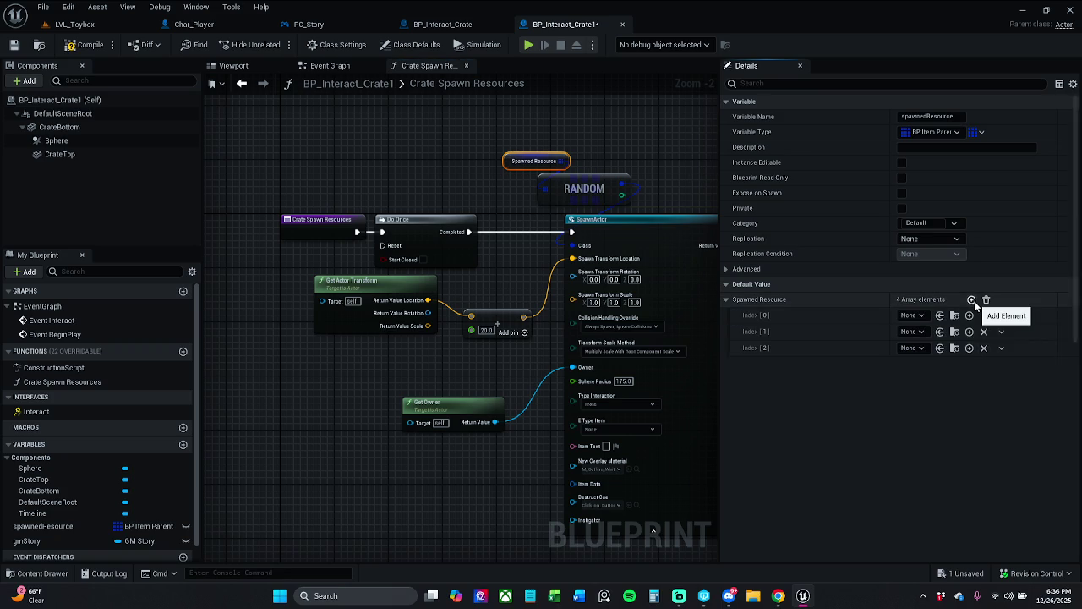
pyautogui.click(971, 299)
pyautogui.click(922, 314)
pyautogui.click(964, 355)
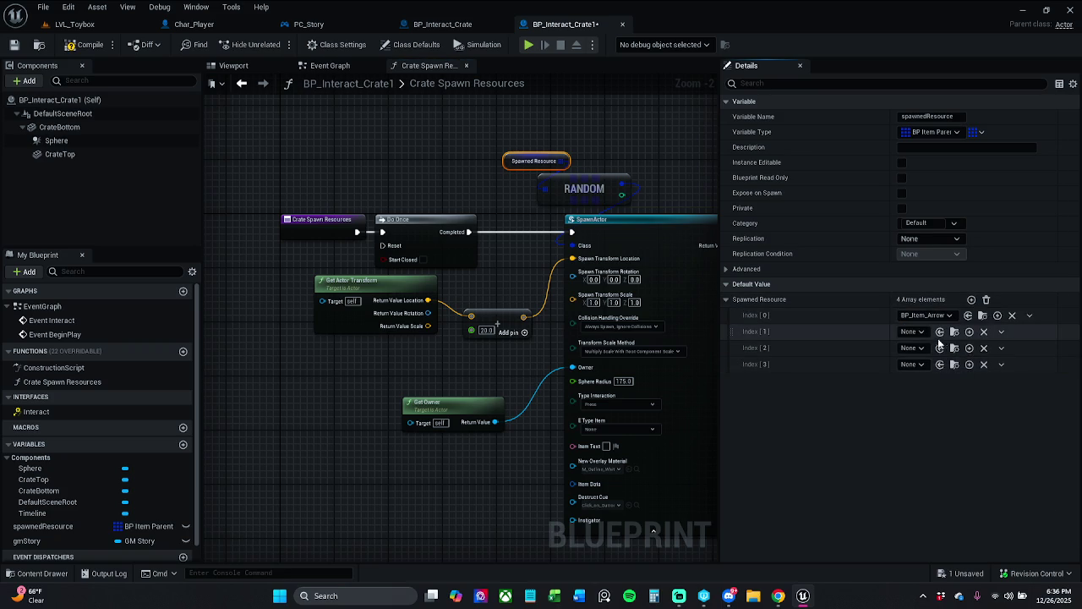
pyautogui.click(920, 331)
pyautogui.click(955, 384)
pyautogui.click(922, 348)
pyautogui.click(964, 411)
pyautogui.click(920, 365)
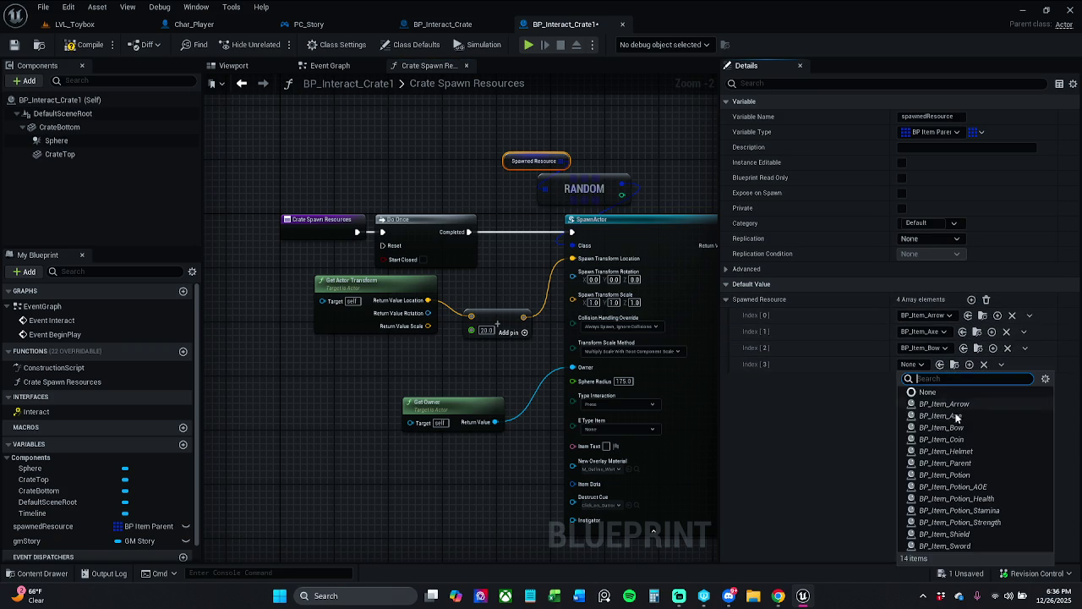
pyautogui.click(965, 434)
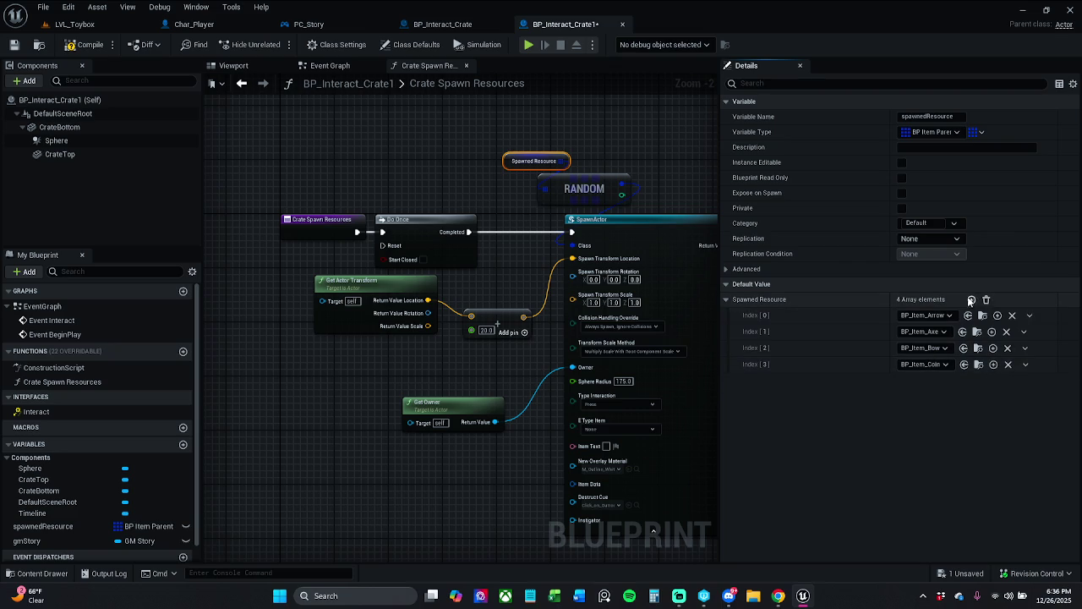
# Add more entries and set index 4 to BP_Item_Helmet and index 5 to BP_Item_Potion
pyautogui.click(972, 299)
pyautogui.click(971, 299)
pyautogui.click(971, 299)
pyautogui.click(971, 299)
pyautogui.click(911, 381)
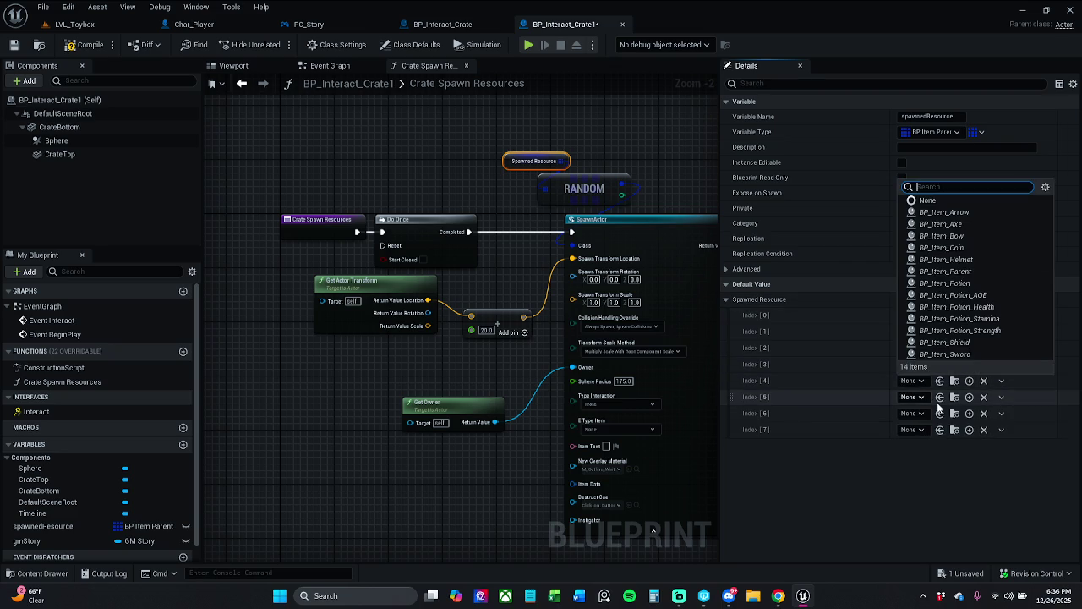
pyautogui.click(955, 260)
pyautogui.click(922, 398)
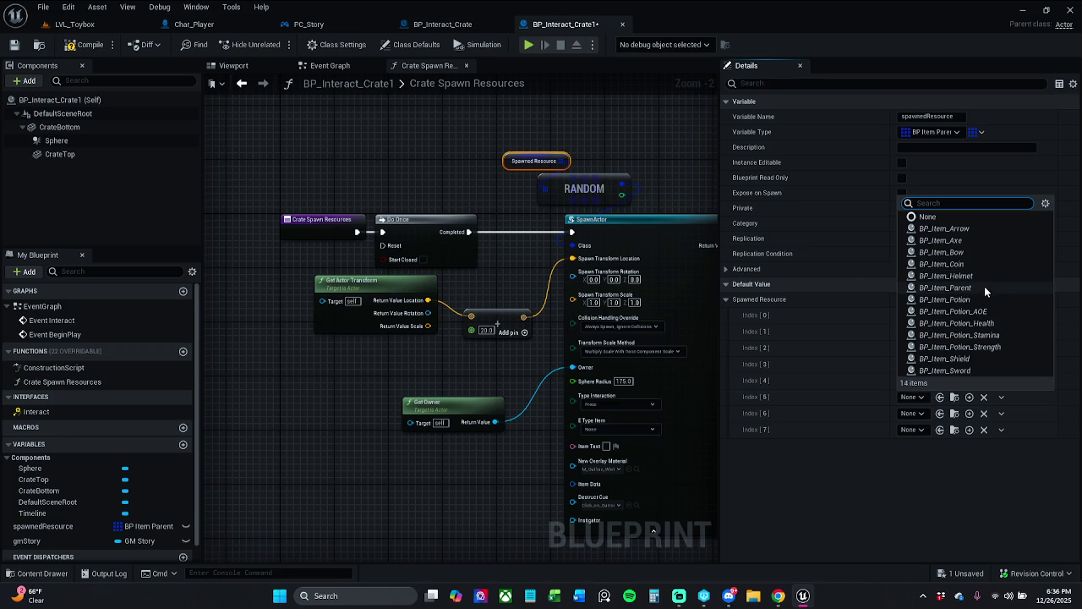
pyautogui.click(984, 299)
# Set index 5 to BP_Item_Shield, index 6 to BP_Item_Sword and index 7 to BP_Item_Potion_Strength
pyautogui.click(917, 414)
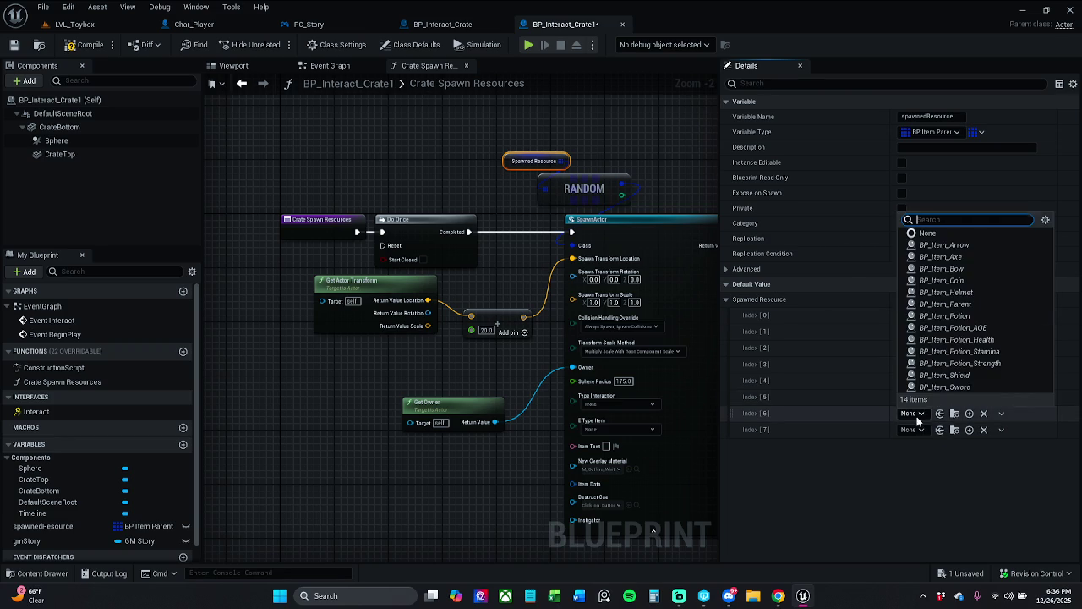
pyautogui.click(973, 331)
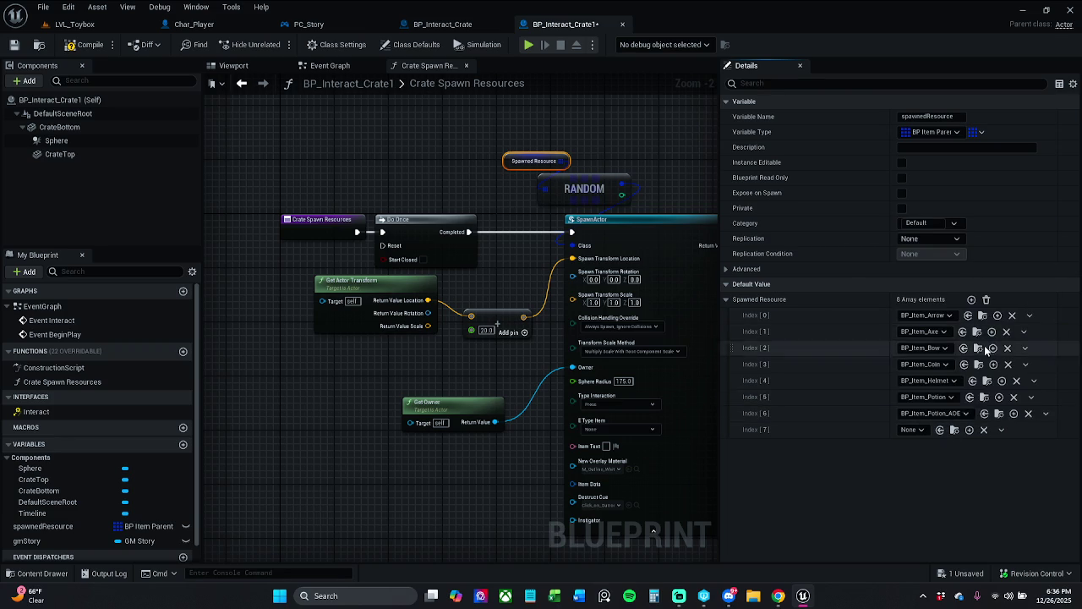
pyautogui.click(1028, 414)
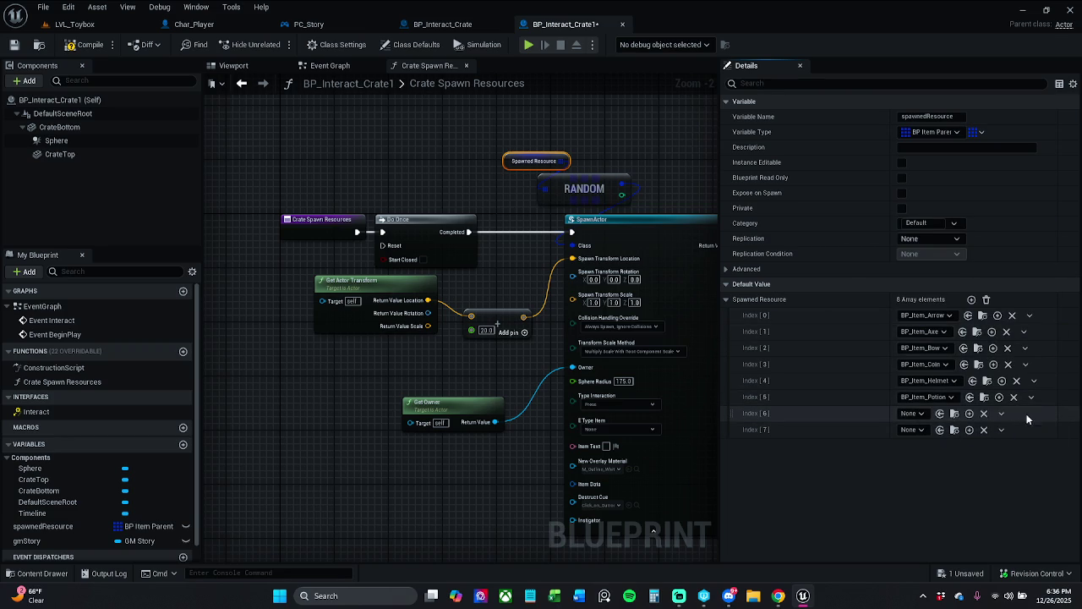
pyautogui.click(951, 397)
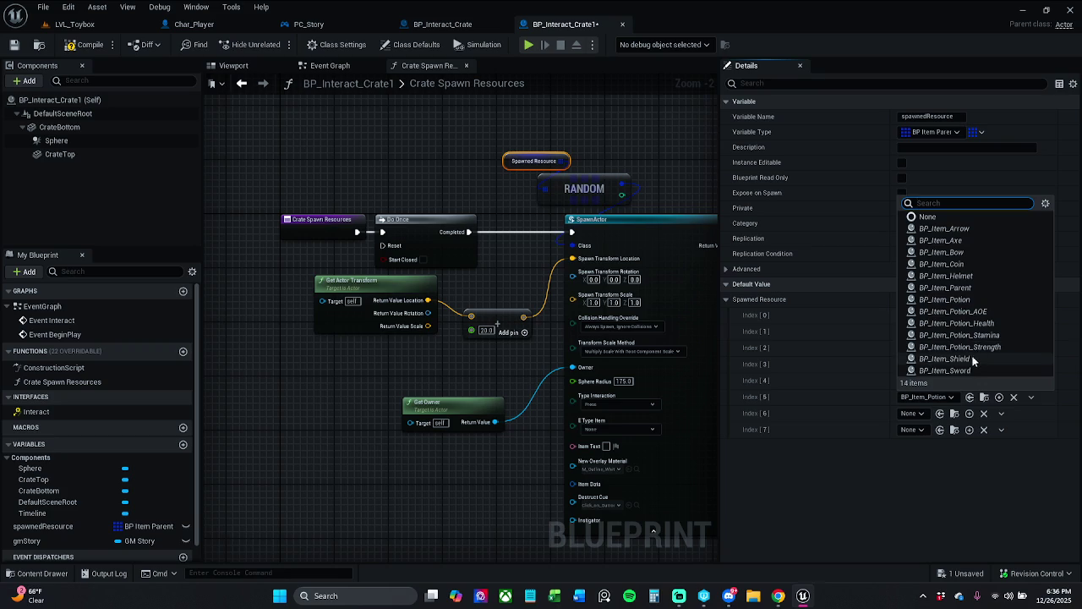
pyautogui.click(965, 365)
pyautogui.click(922, 413)
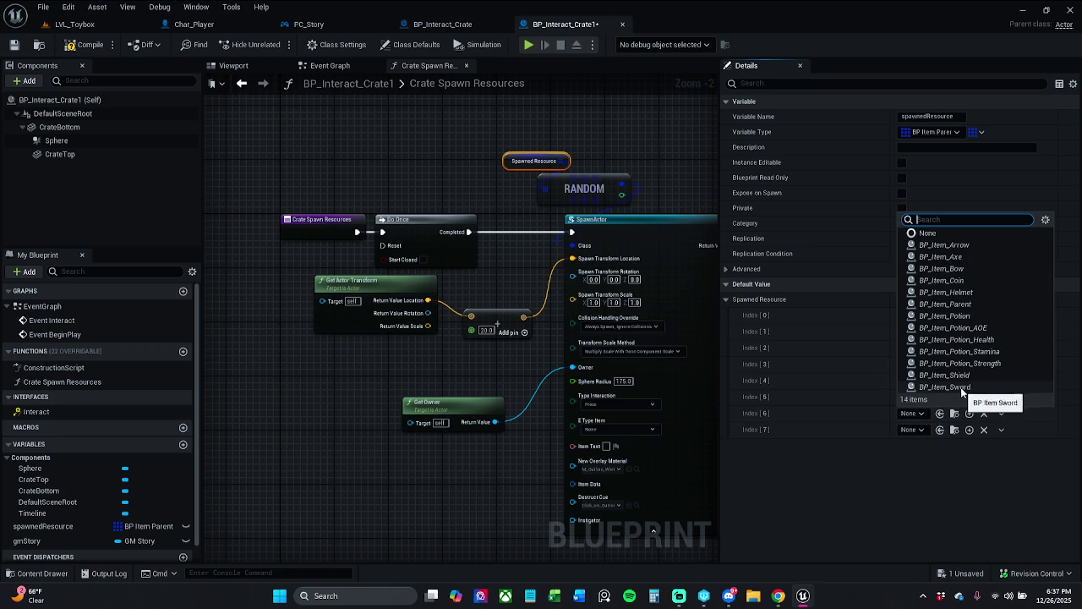
pyautogui.click(962, 387)
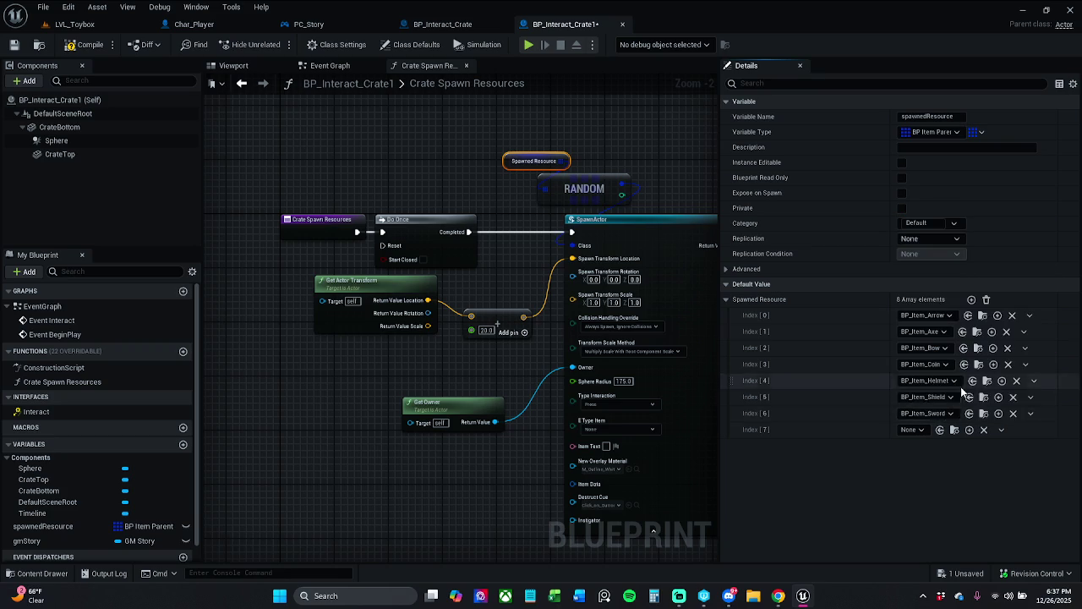
pyautogui.click(922, 428)
pyautogui.click(984, 382)
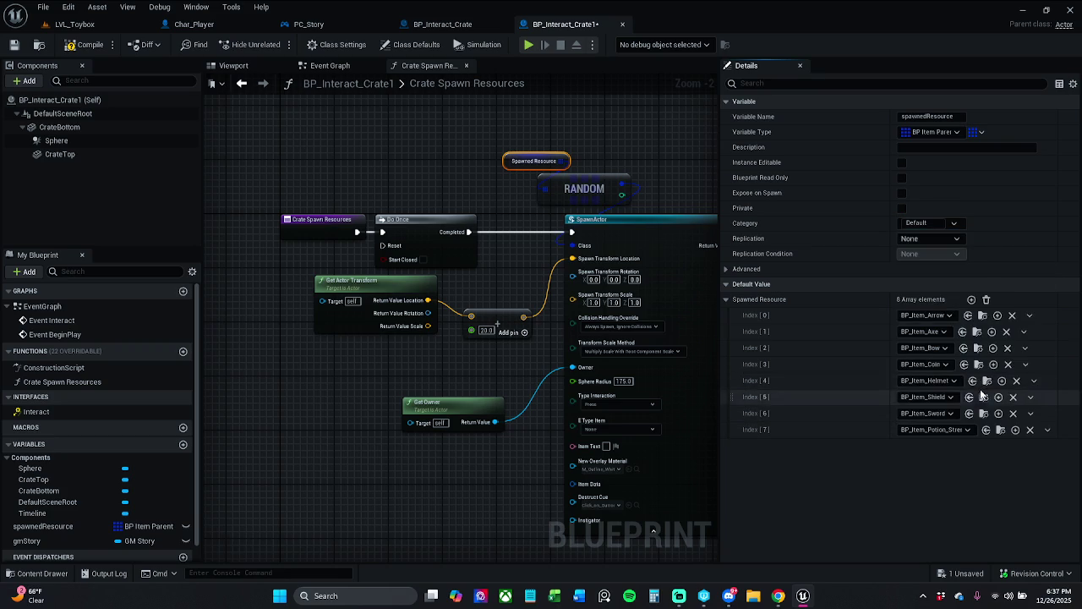
# Add a ninth entry set to BP_Item_Potion_AOE and compile the crate Blueprint
pyautogui.click(970, 299)
pyautogui.click(912, 445)
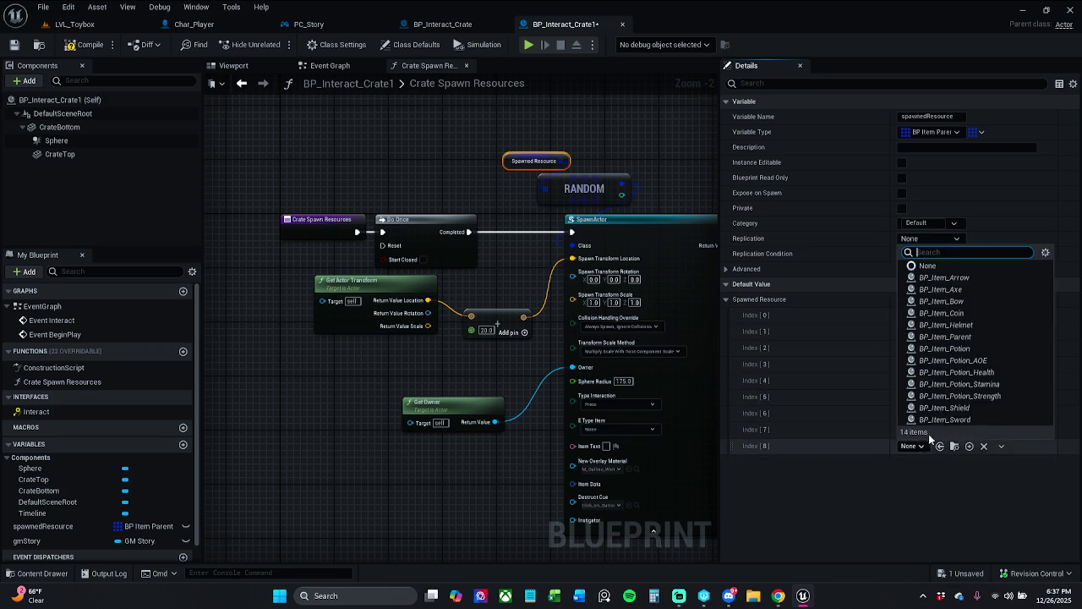
pyautogui.click(953, 363)
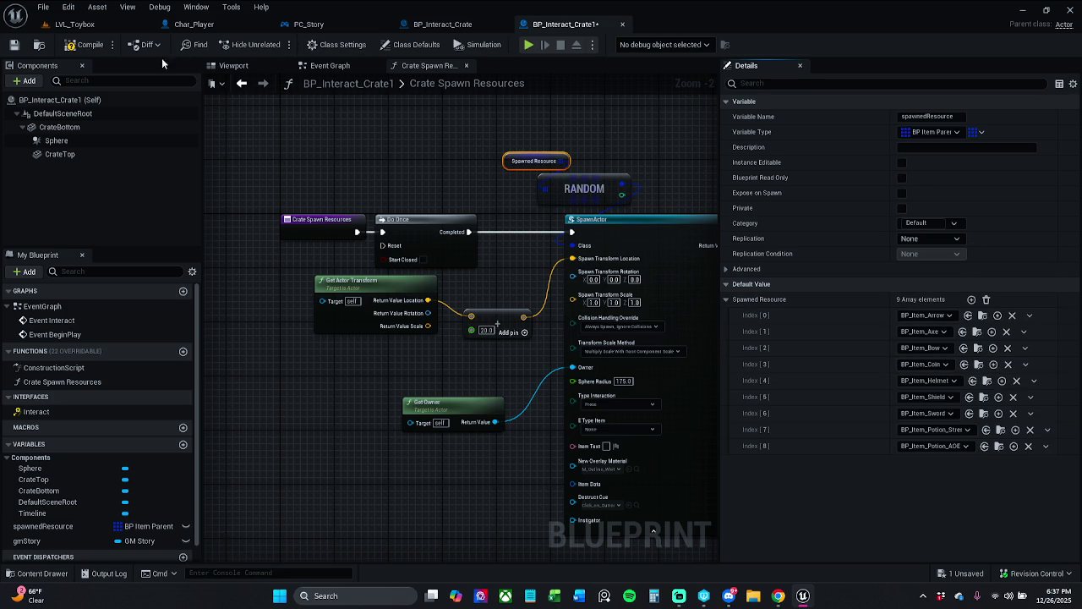
pyautogui.click(86, 53)
# Save, move the Do Once, Random and SpawnActor nodes left, and save the Blueprint again
pyautogui.click(11, 48)
pyautogui.moveTo(395, 133)
pyautogui.mouseDown()
pyautogui.moveTo(522, 344)
pyautogui.moveTo(679, 526)
pyautogui.mouseUp()
pyautogui.moveTo(657, 246)
pyautogui.mouseDown()
pyautogui.moveTo(668, 250)
pyautogui.moveTo(454, 270)
pyautogui.moveTo(557, 275)
pyautogui.mouseUp()
pyautogui.moveTo(560, 221)
pyautogui.mouseDown()
pyautogui.moveTo(593, 212)
pyautogui.moveTo(642, 169)
pyautogui.mouseUp()
pyautogui.click(14, 45)
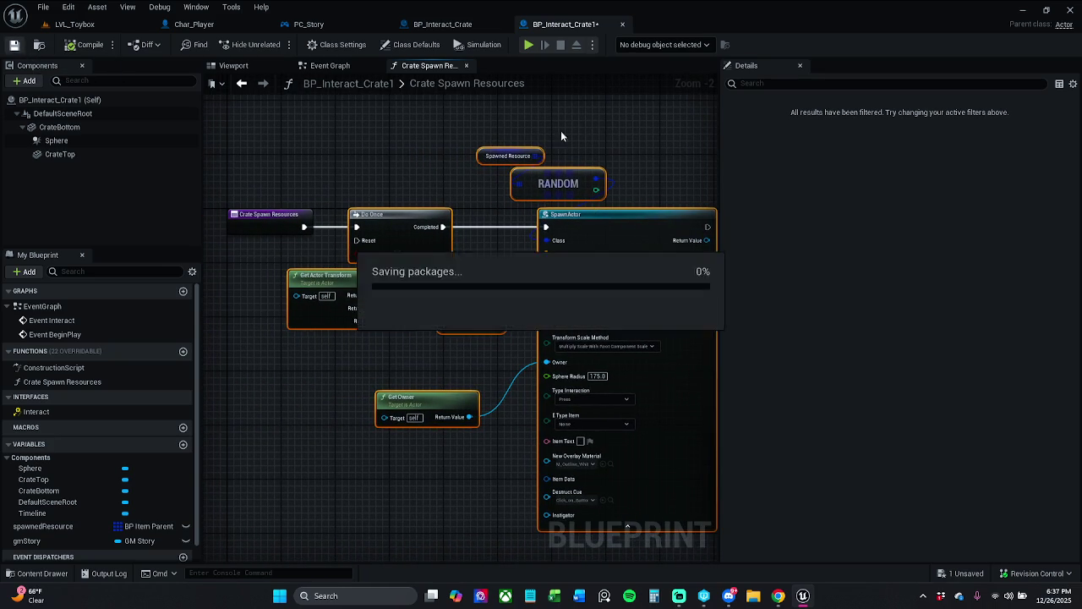
pyautogui.click(668, 161)
pyautogui.moveTo(722, 190); pyautogui.dragTo(767, 184)
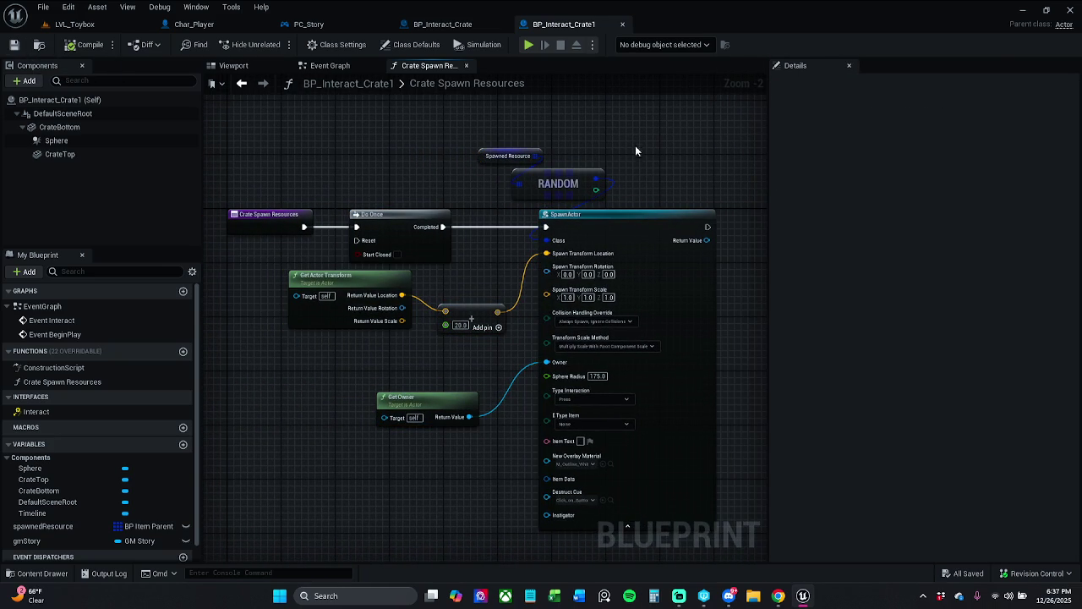
pyautogui.scroll(-1, 637, 150)
# Show the Event Graph centred on the On Opened comment block
pyautogui.click(323, 65)
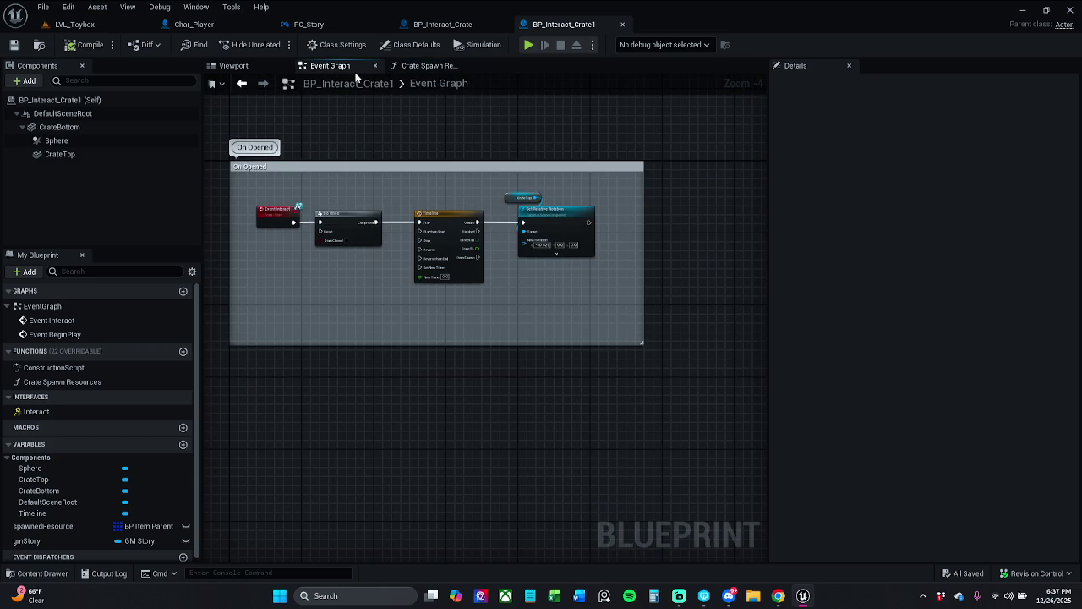
pyautogui.scroll(-6, 519, 325)
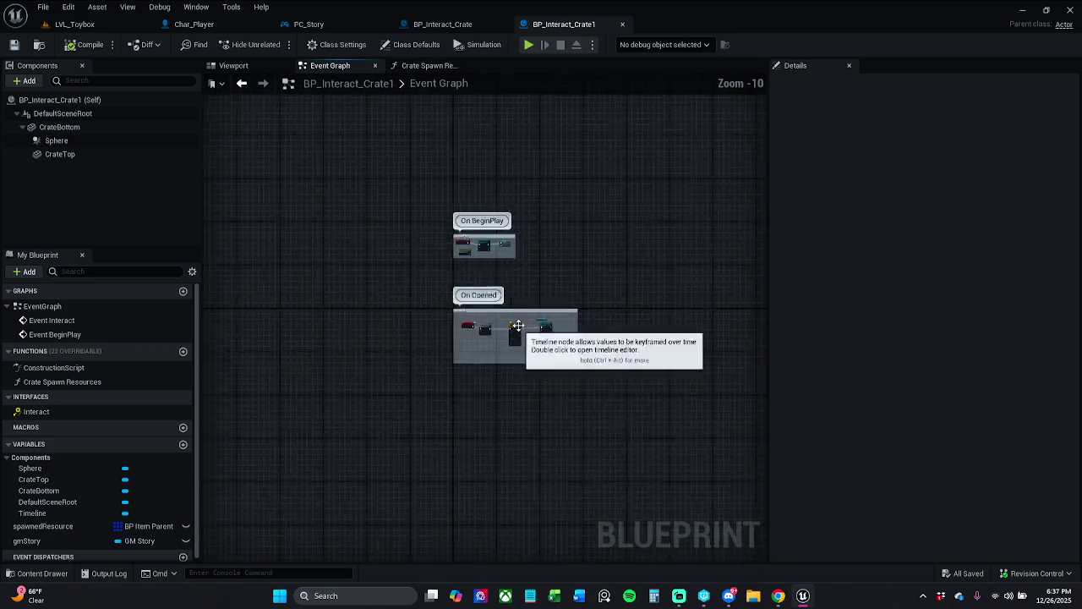
pyautogui.scroll(7, 528, 349)
pyautogui.moveTo(520, 365); pyautogui.dragTo(537, 171)
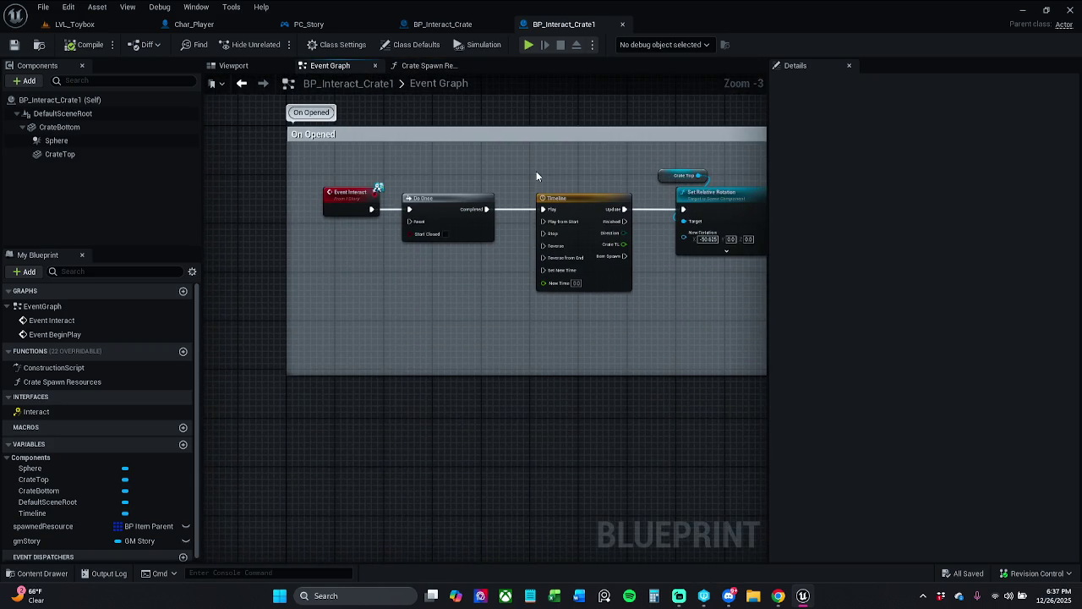
# In LVL_Toybox, delete the old interact crates and place two BP_Interact_Crate1 instances on the floor
pyautogui.click(75, 24)
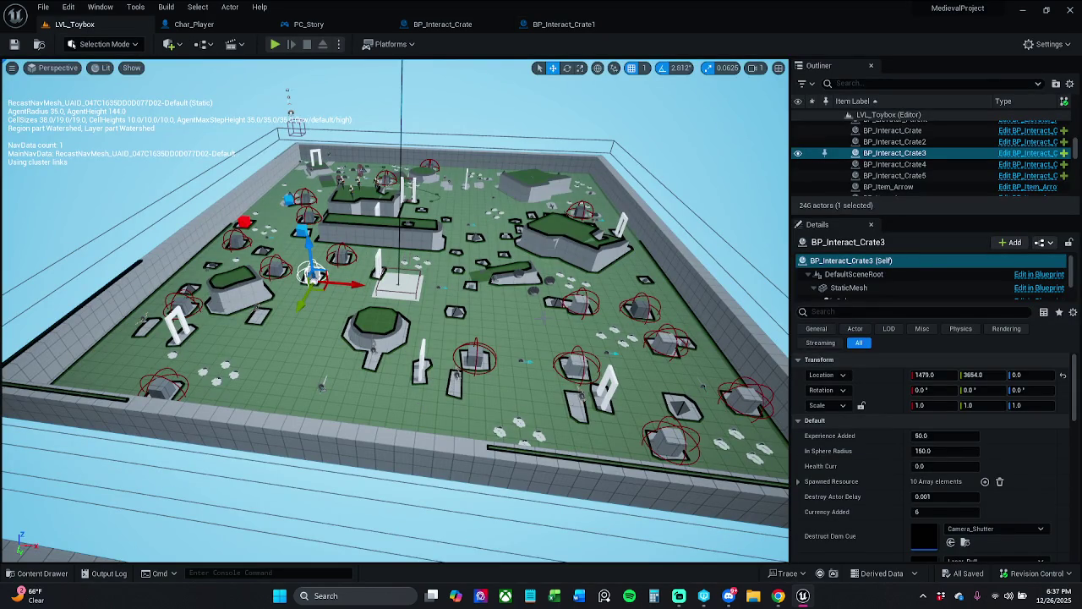
pyautogui.click(921, 176)
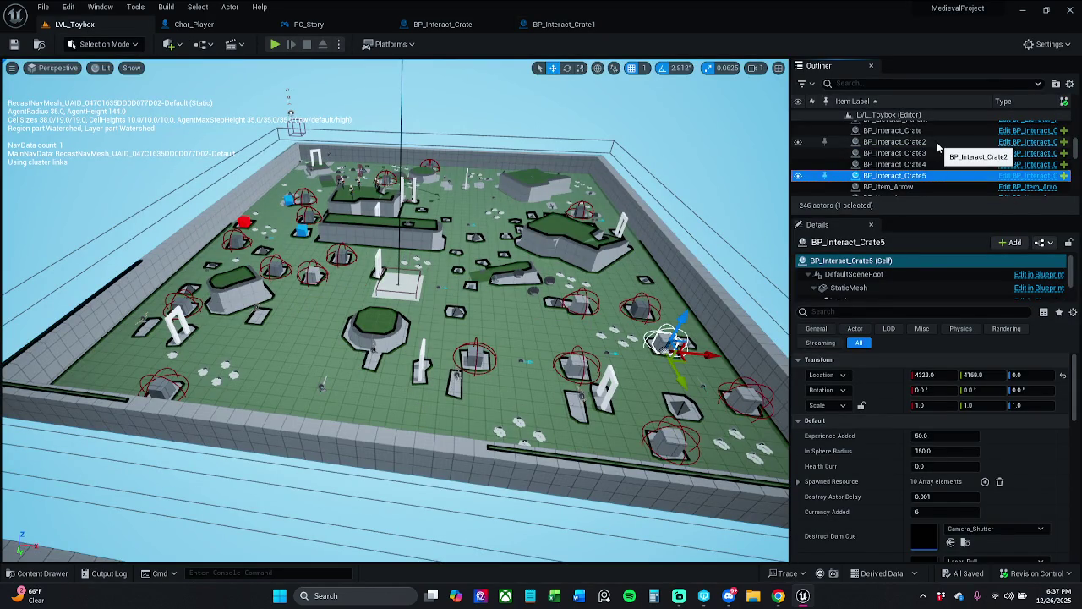
pyautogui.keyDown('shift'); pyautogui.click(938, 145); pyautogui.keyUp('shift')
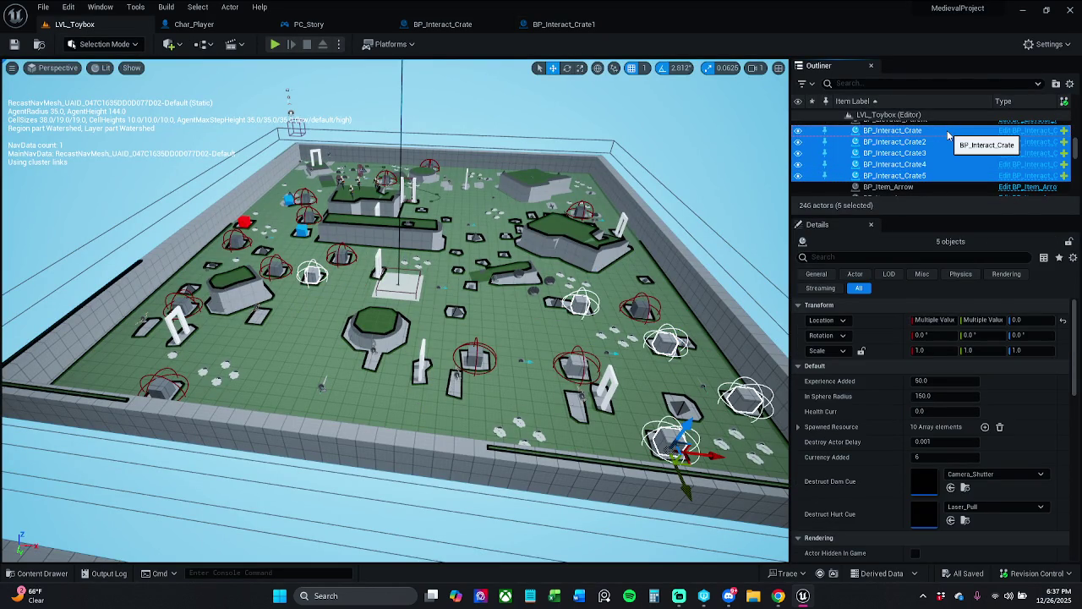
pyautogui.press('Delete')
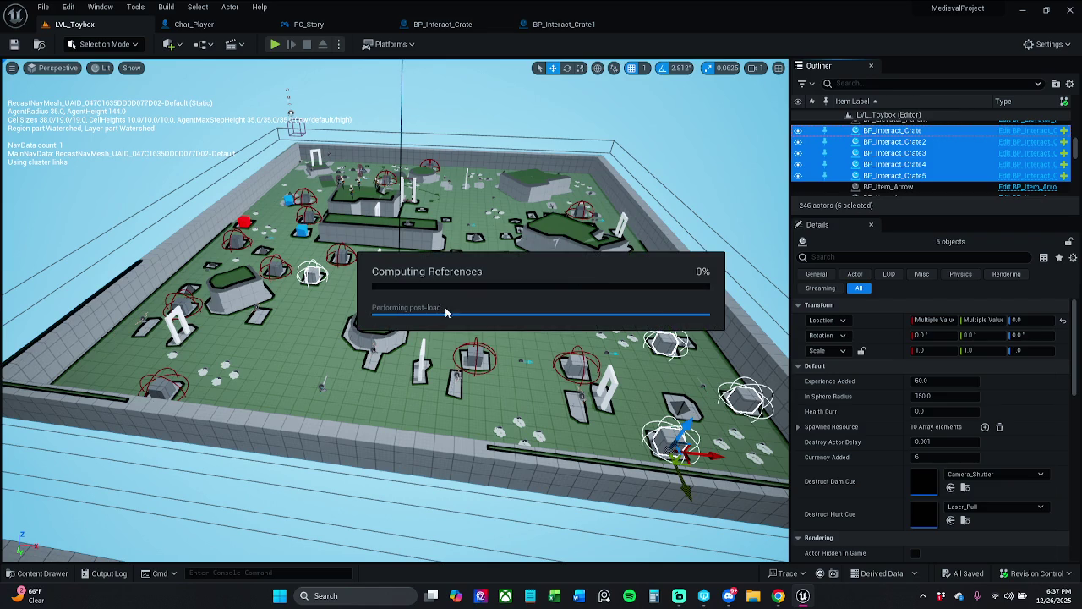
pyautogui.click(42, 573)
pyautogui.moveTo(210, 511)
pyautogui.mouseDown()
pyautogui.moveTo(315, 431)
pyautogui.moveTo(321, 294)
pyautogui.mouseUp()
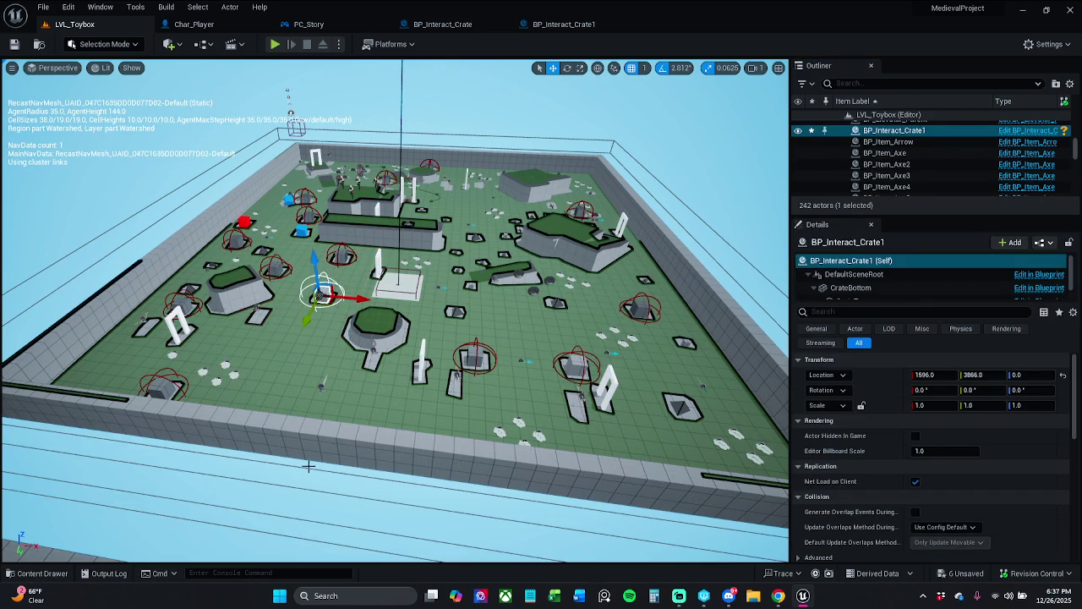
pyautogui.moveTo(321, 295)
pyautogui.mouseDown()
pyautogui.moveTo(396, 311)
pyautogui.moveTo(519, 389)
pyautogui.moveTo(653, 375)
pyautogui.moveTo(640, 363)
pyautogui.moveTo(627, 287)
pyautogui.moveTo(618, 290)
pyautogui.mouseUp()
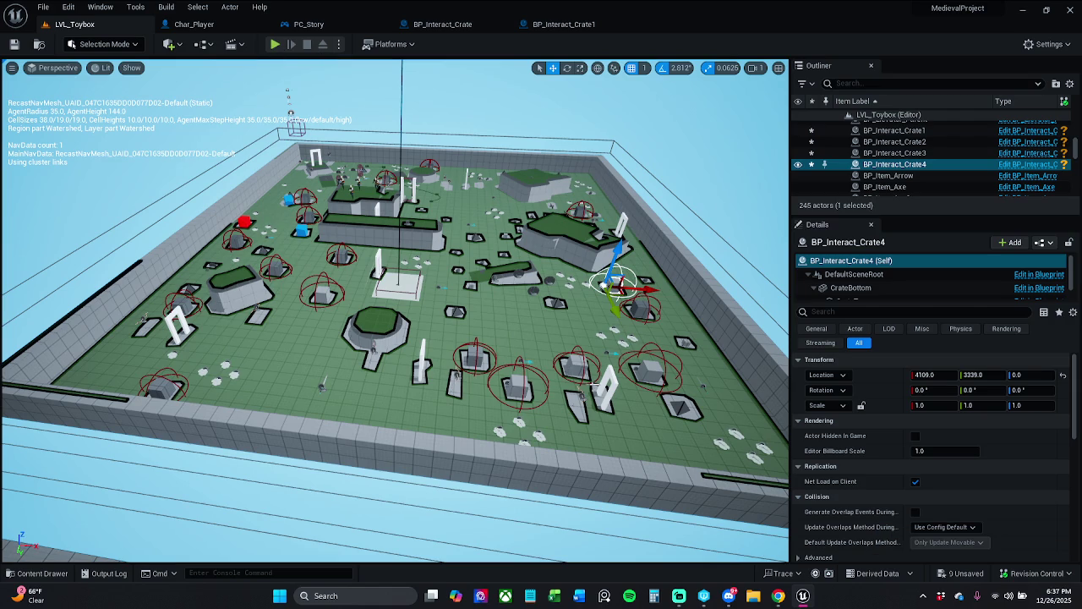
# Delete BP_Destruct_Crate7 and BP_Destruct_Crate5, duplicate BP_Destruct_Crate4 leftward, and save with checkout
pyautogui.click(582, 367)
pyautogui.moveTo(582, 367); pyautogui.dragTo(562, 318)
pyautogui.press('Delete')
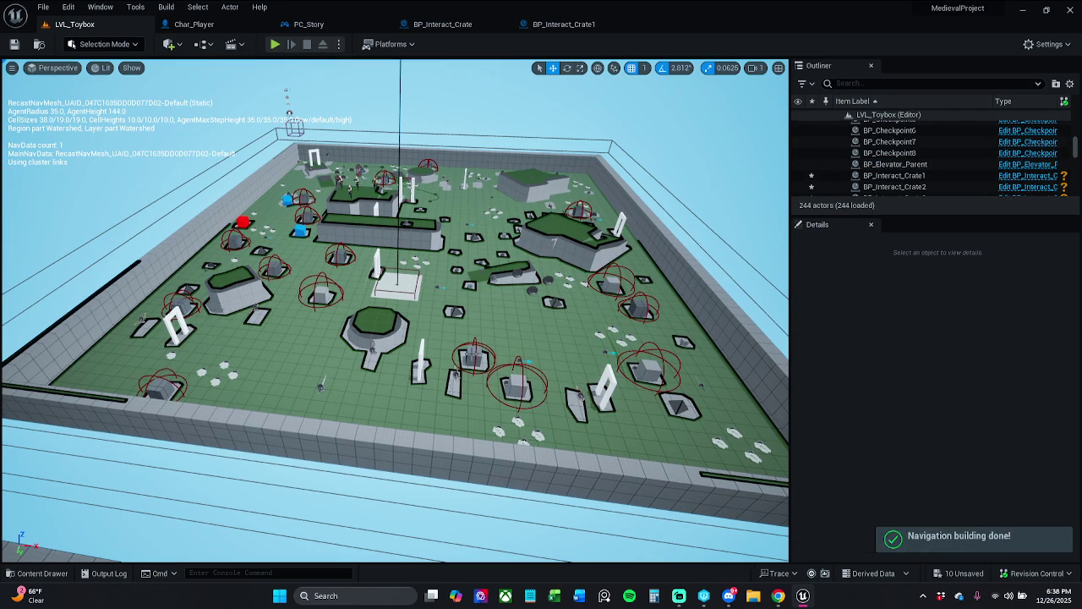
pyautogui.click(471, 356)
pyautogui.press('Delete')
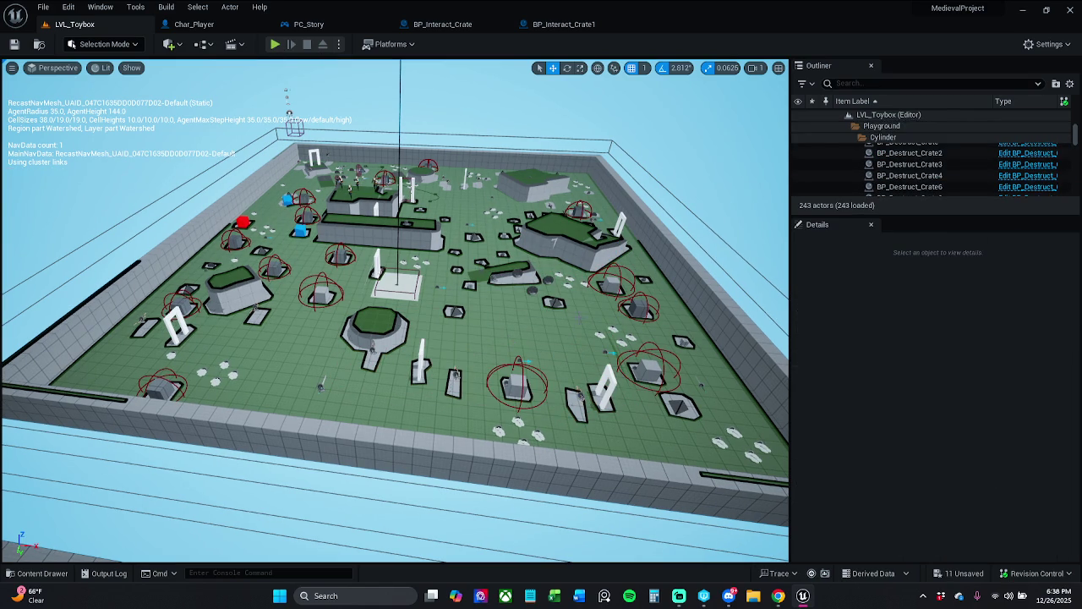
pyautogui.click(646, 313)
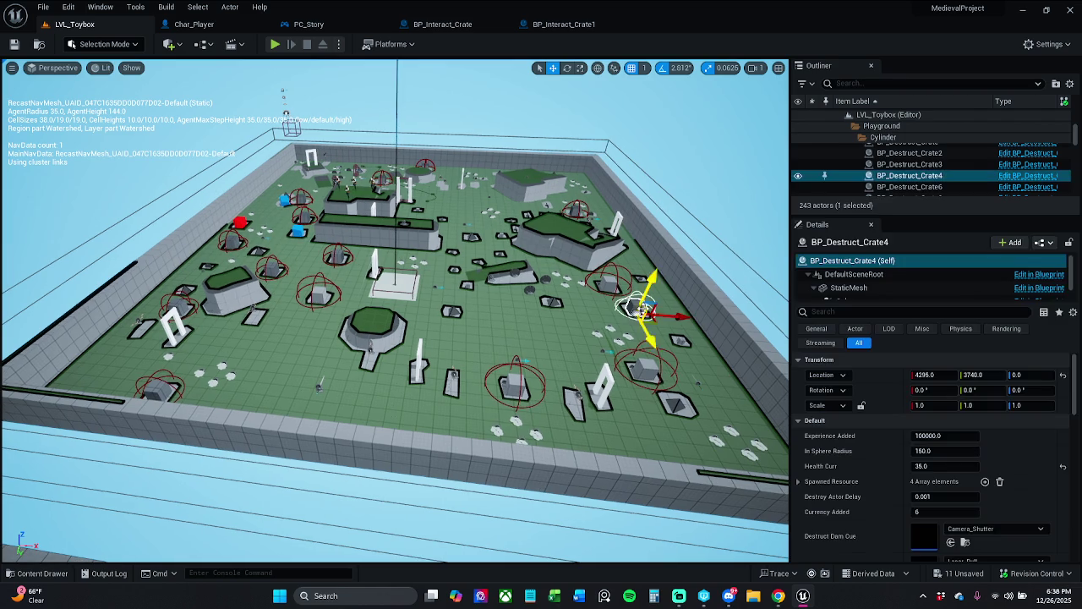
pyautogui.moveTo(656, 321)
pyautogui.mouseDown()
pyautogui.moveTo(412, 322)
pyautogui.moveTo(429, 323)
pyautogui.mouseUp()
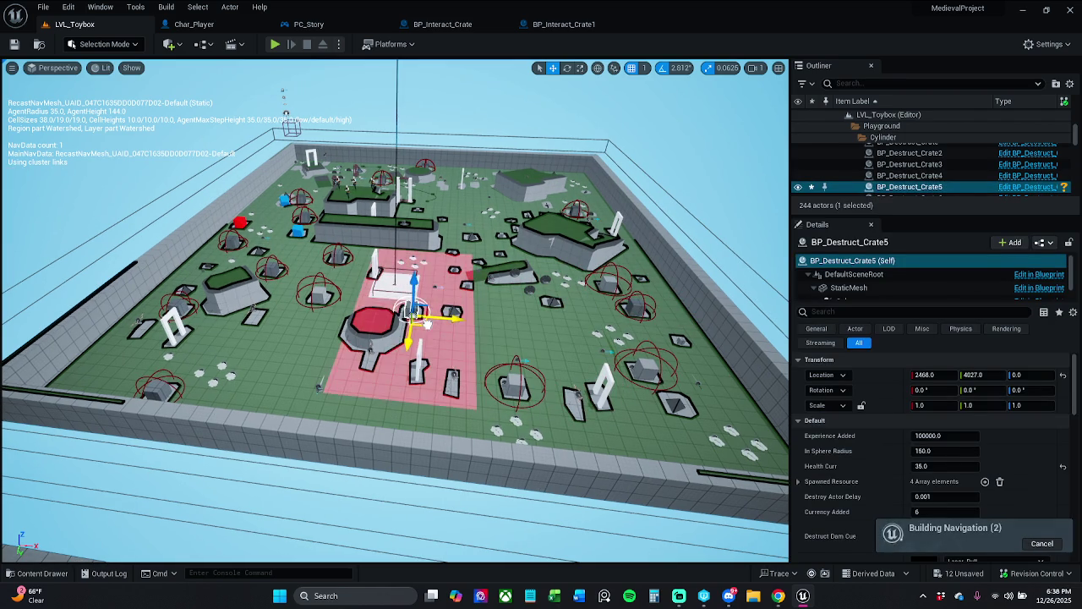
pyautogui.click(20, 46)
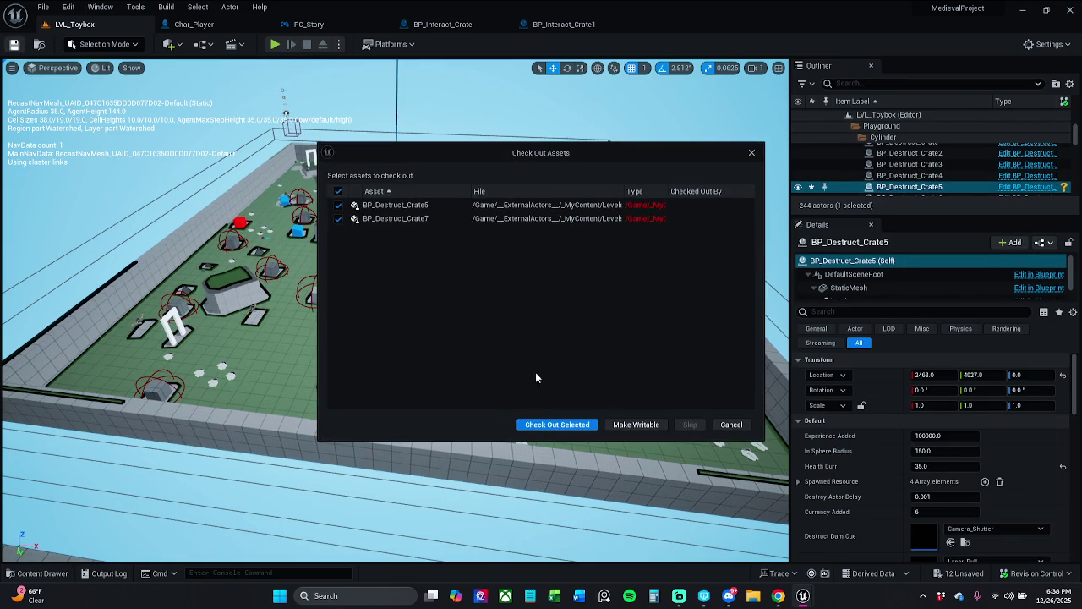
pyautogui.click(586, 422)
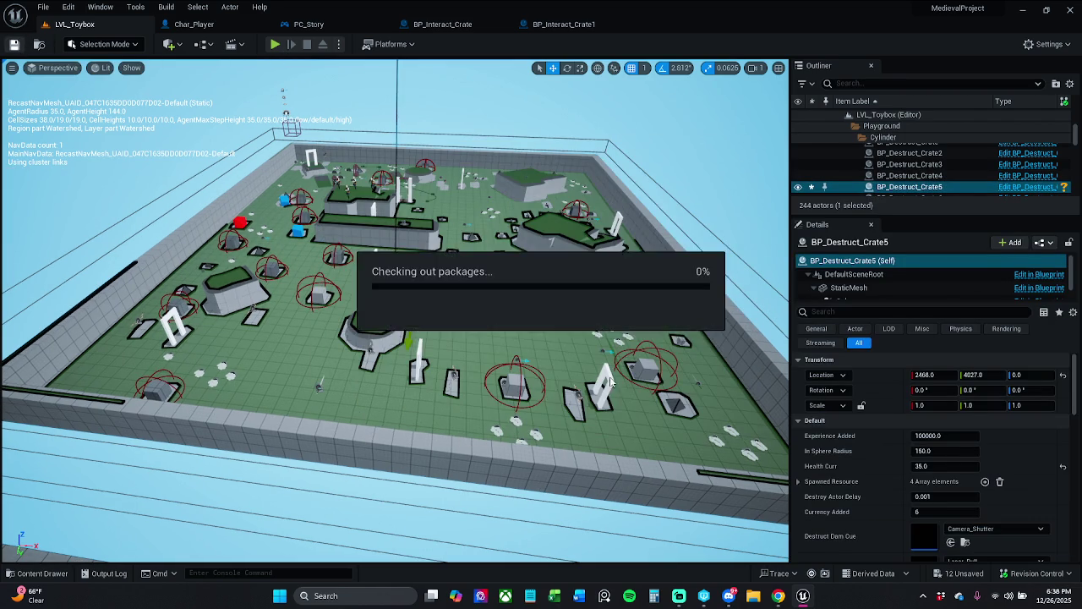
# Make two more copies of BP_Interact_Crate2, move BP_Interact_Crate3 lower-right, and save the level
pyautogui.click(515, 387)
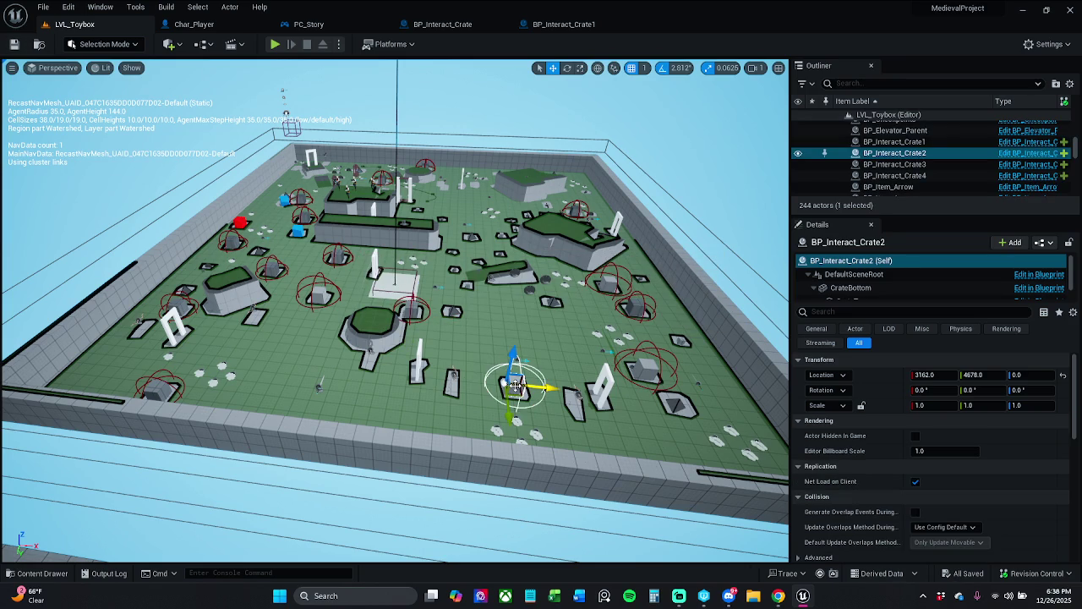
pyautogui.moveTo(520, 392)
pyautogui.mouseDown()
pyautogui.moveTo(508, 364)
pyautogui.moveTo(446, 339)
pyautogui.moveTo(573, 351)
pyautogui.mouseUp()
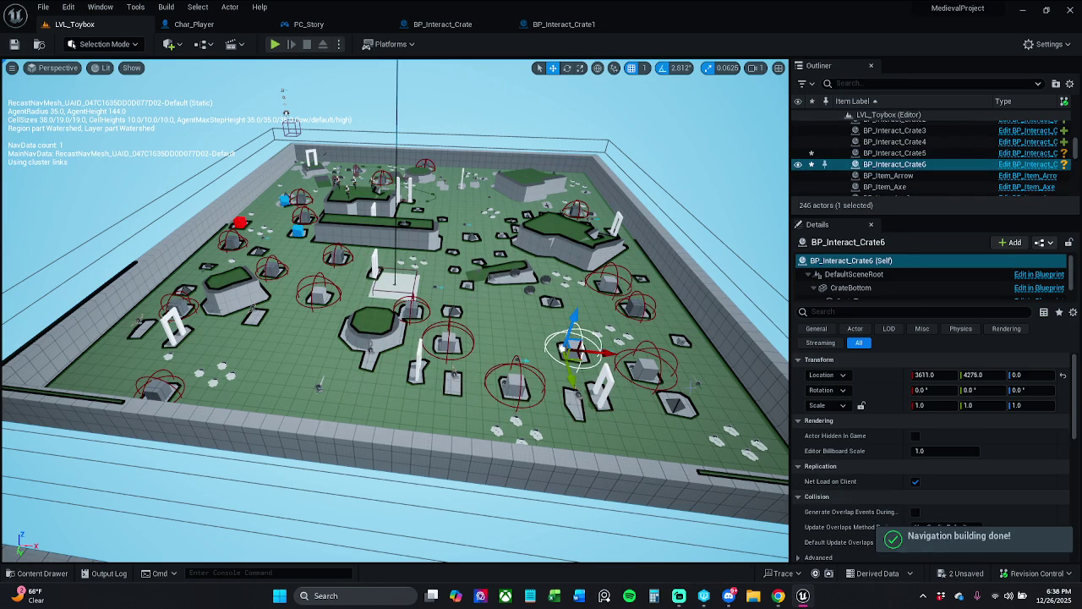
pyautogui.click(648, 372)
pyautogui.moveTo(648, 374); pyautogui.dragTo(668, 420)
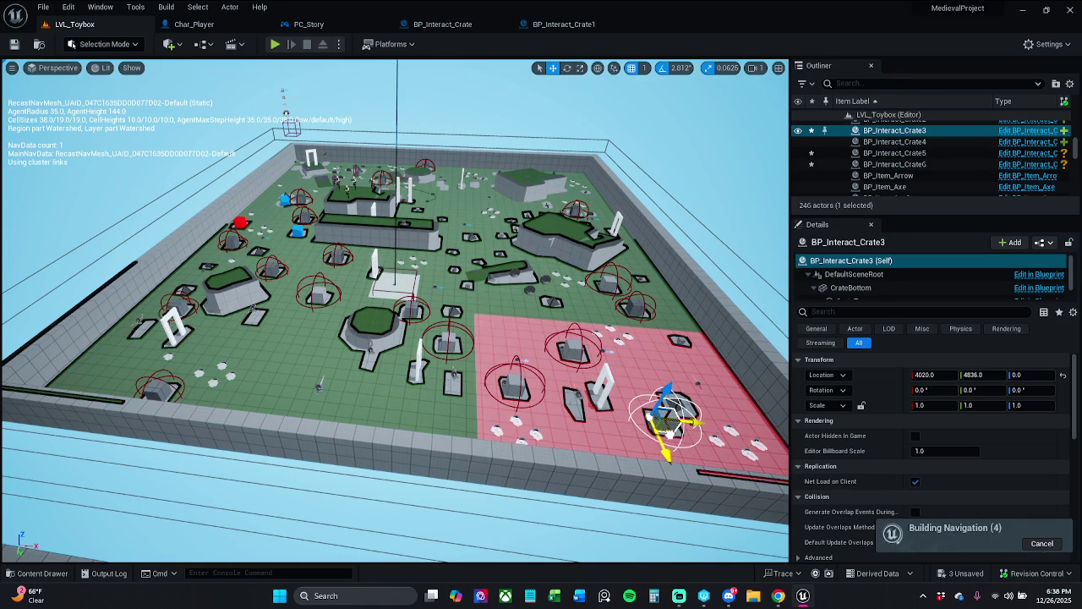
pyautogui.click(13, 44)
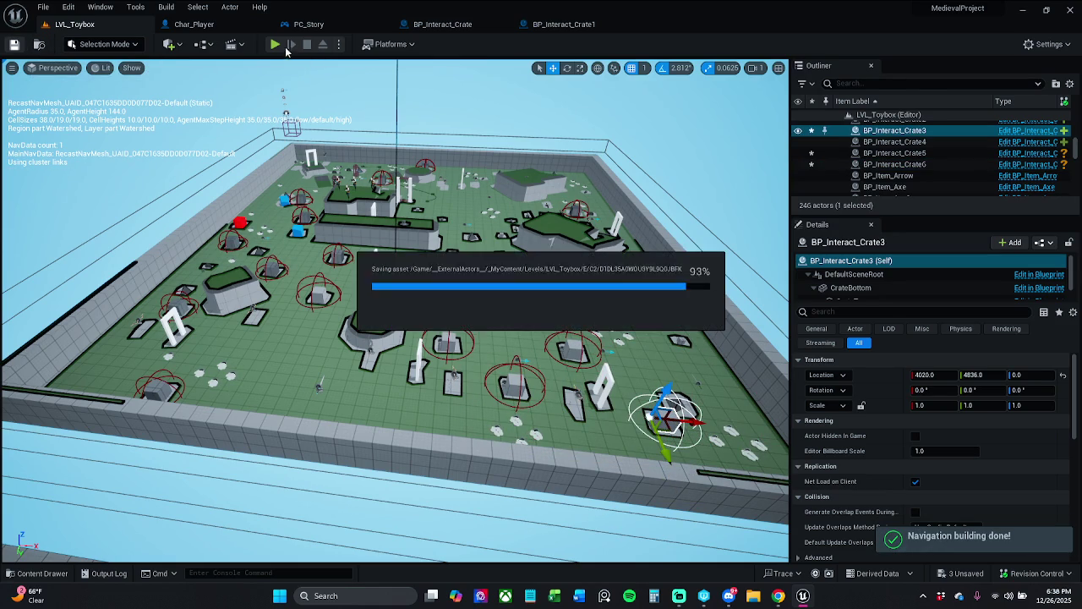
# Playtest LVL_Toybox by running the character toward the crates, then return to BP_Interact_Crate1
pyautogui.click(275, 44)
pyautogui.press('w')
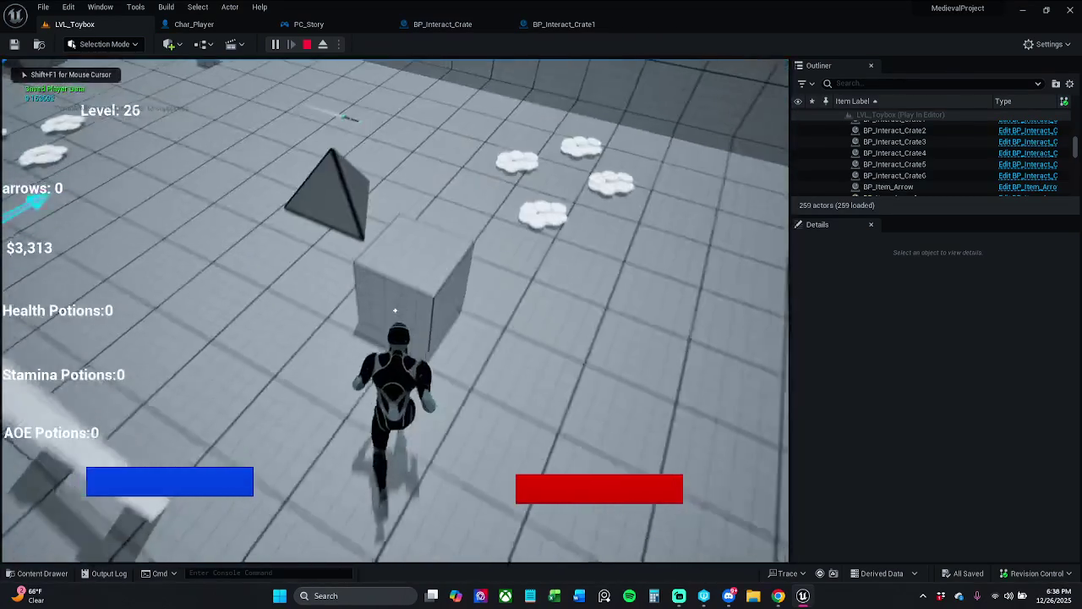
pyautogui.press('w')
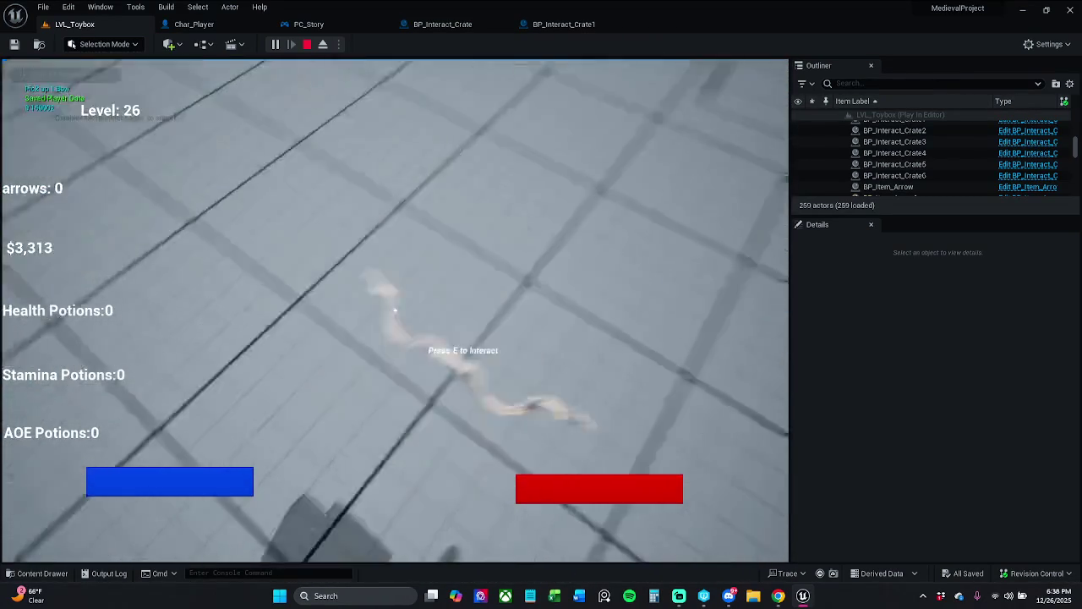
pyautogui.press('e')
pyautogui.press('w')
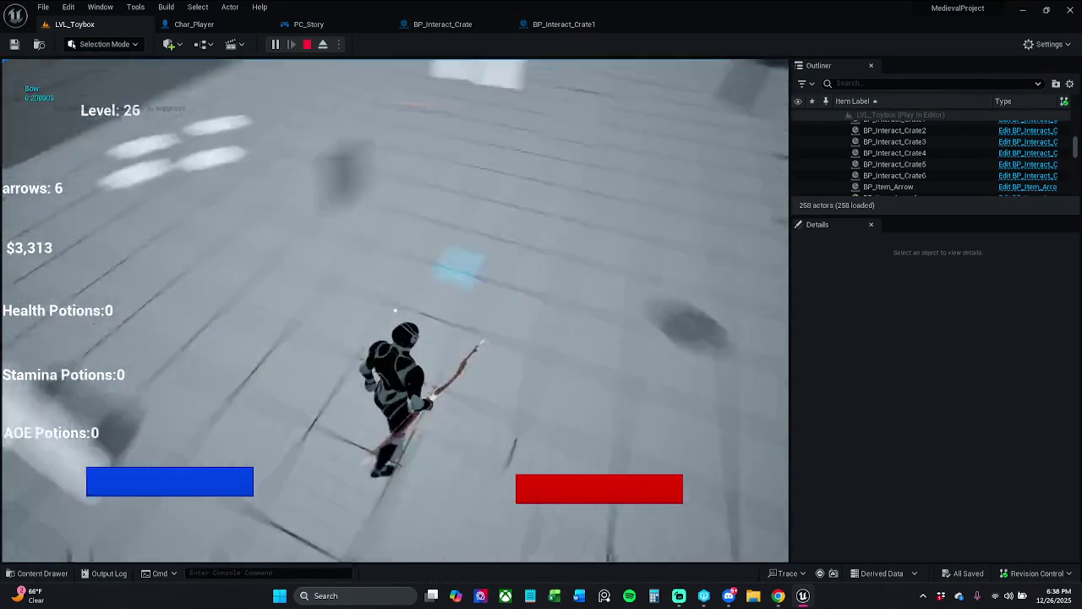
pyautogui.press('Escape')
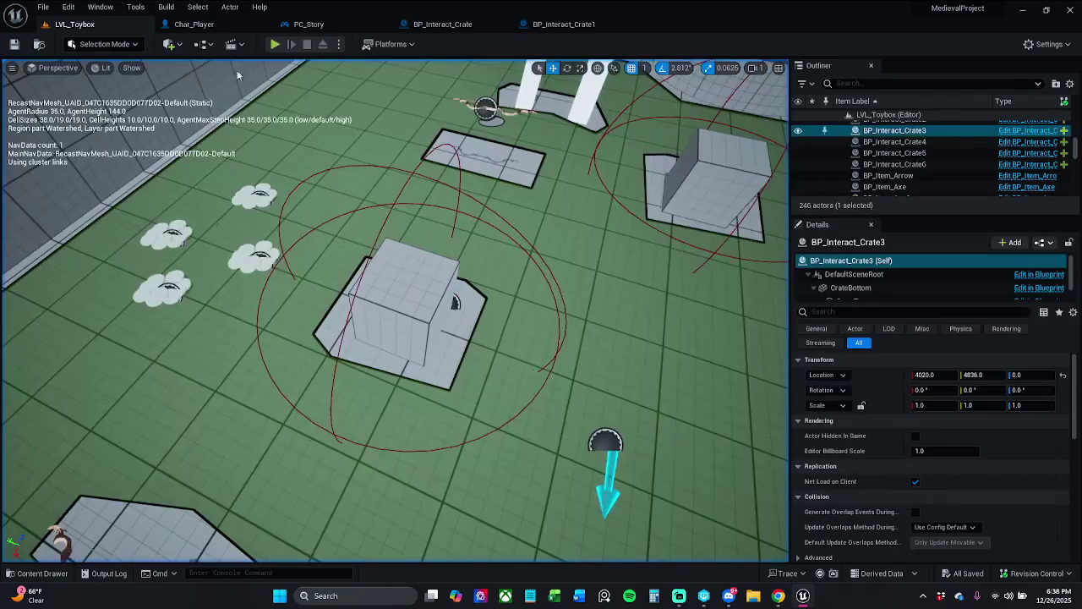
pyautogui.click(562, 24)
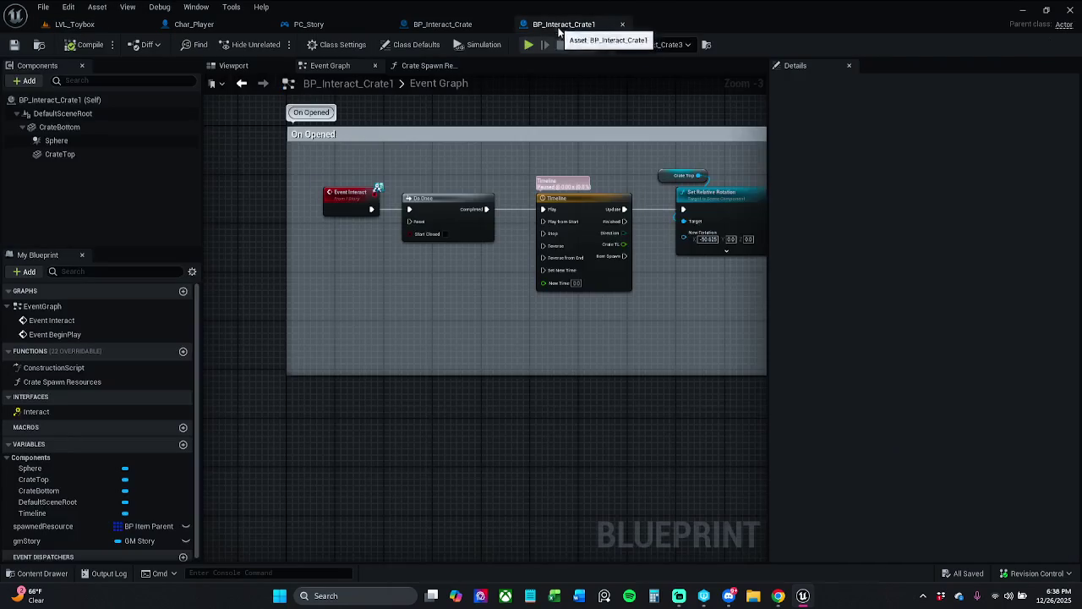
# Add an OnComponentBeginOverlap event for the Sphere below the On Opened comment
pyautogui.scroll(-8, 442, 248)
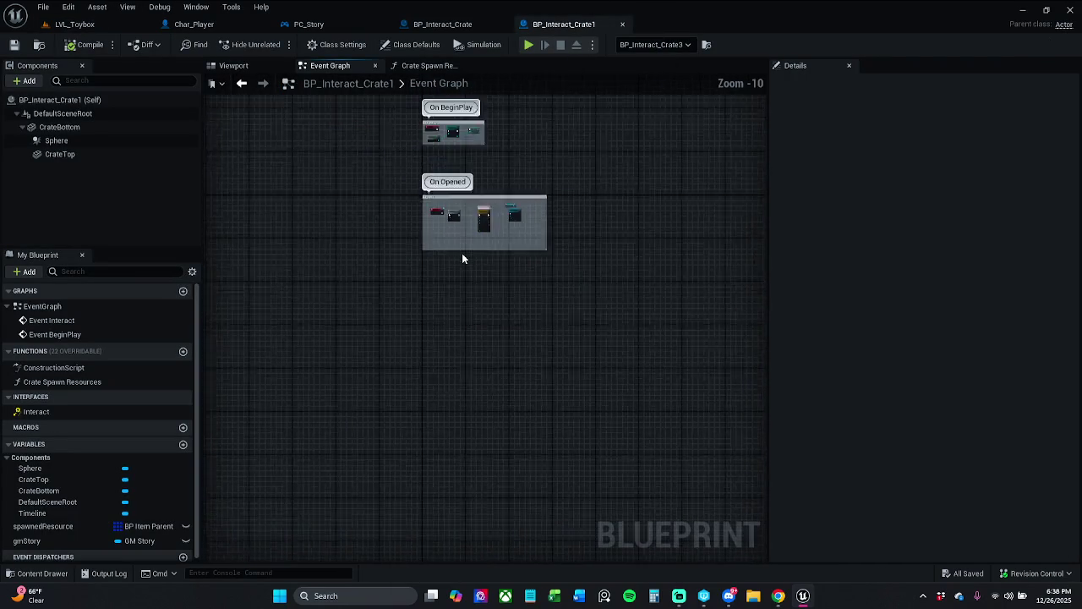
pyautogui.scroll(2, 454, 260)
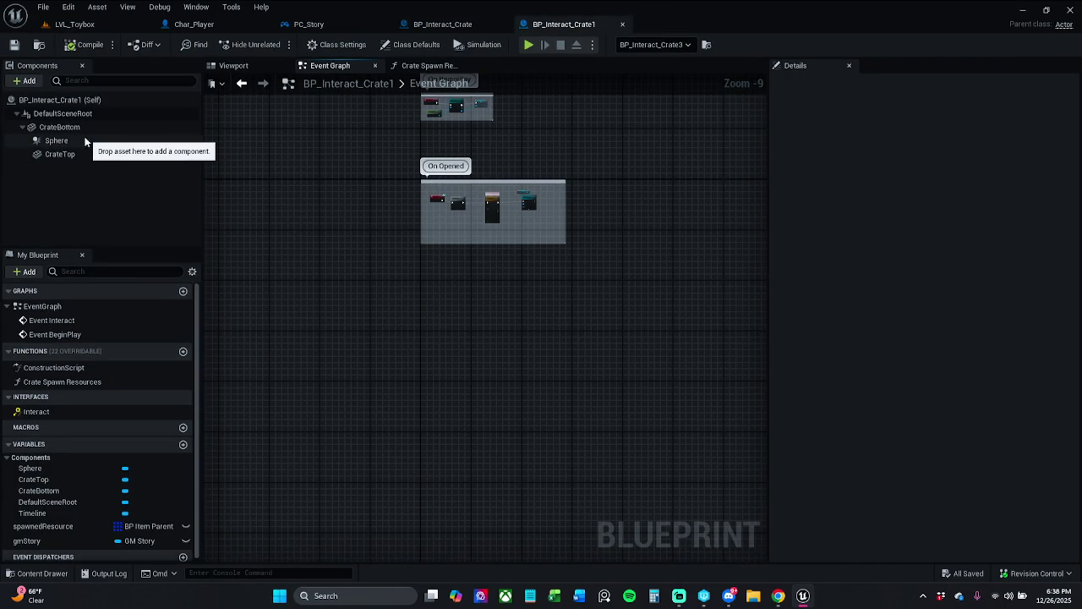
pyautogui.click(84, 141)
pyautogui.rightClick(83, 140)
pyautogui.moveTo(123, 160)
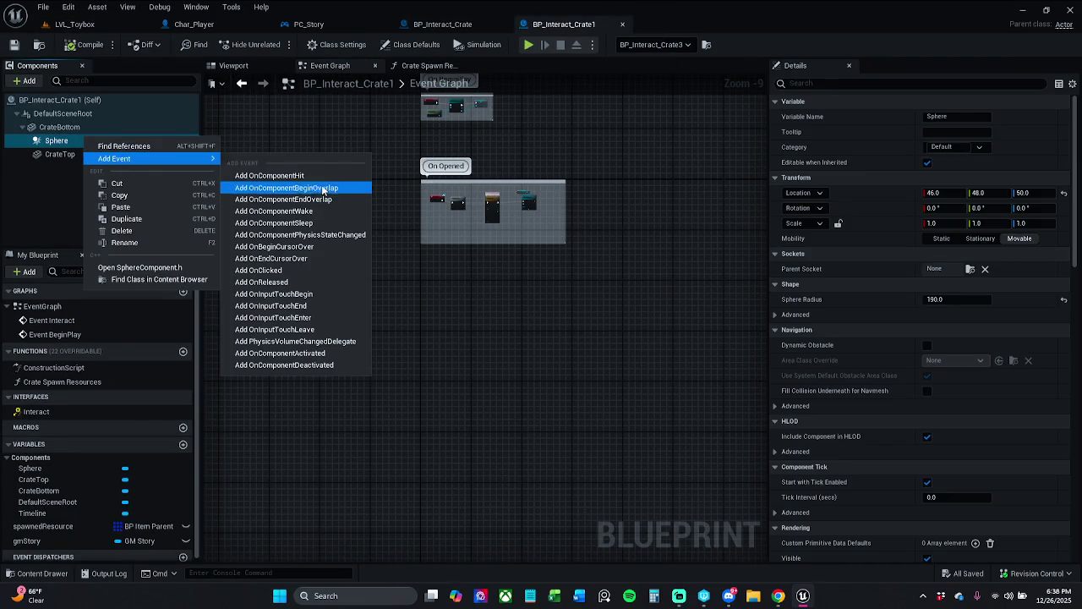
pyautogui.click(287, 187)
pyautogui.scroll(-5, 395, 195)
pyautogui.moveTo(394, 194)
pyautogui.mouseDown()
pyautogui.moveTo(402, 326)
pyautogui.moveTo(393, 331)
pyautogui.mouseUp()
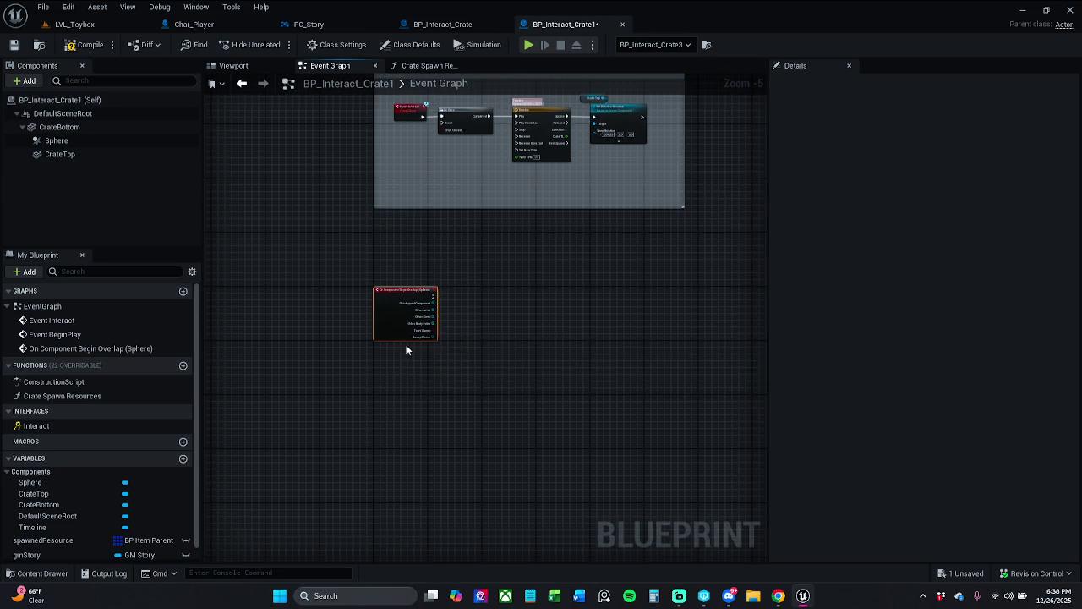
pyautogui.scroll(5, 406, 344)
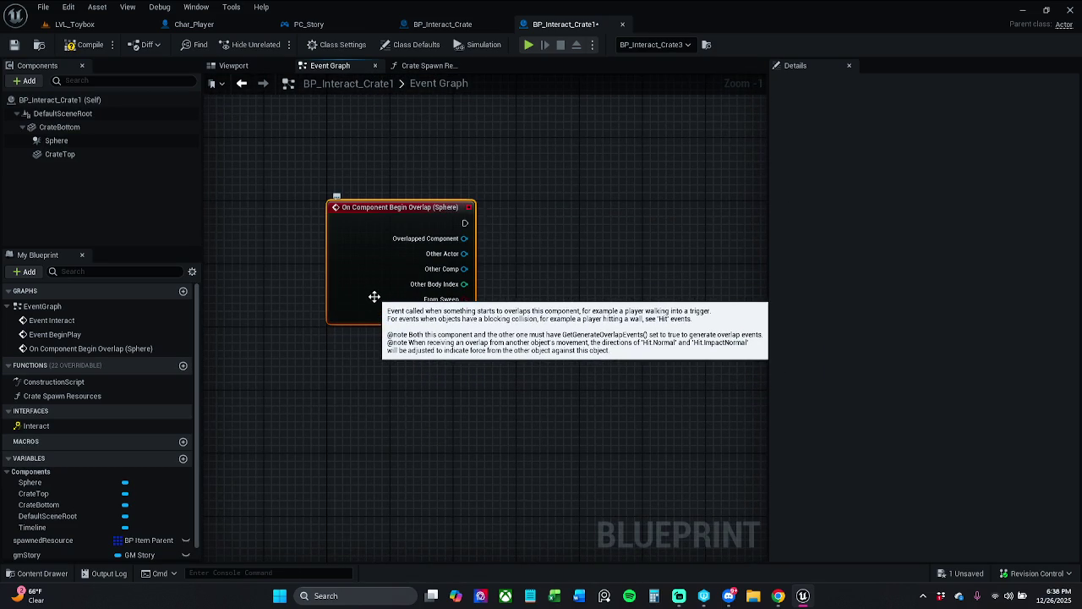
pyautogui.hotkey('ctrl', 'c')
pyautogui.hotkey('ctrl', 'v')
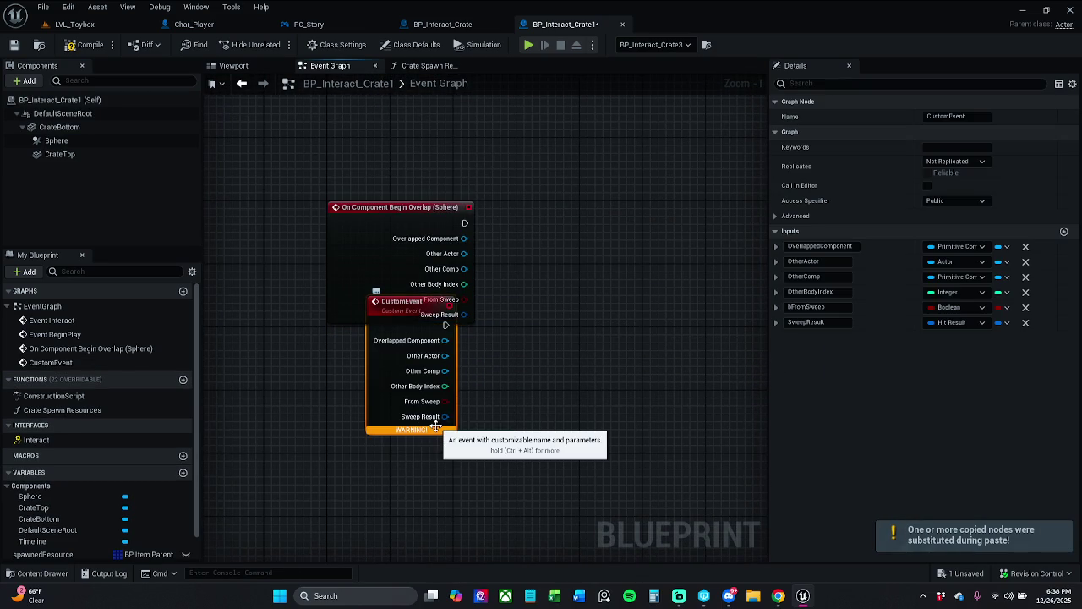
pyautogui.press('Delete')
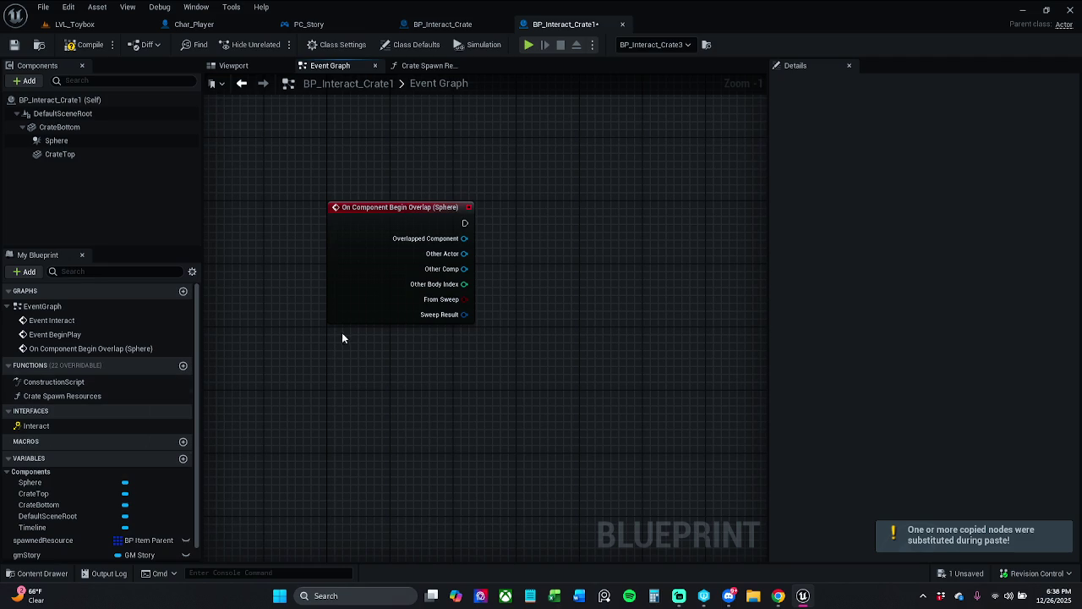
# Add an OnComponentEndOverlap event for the Sphere beneath the begin-overlap event
pyautogui.click(82, 143)
pyautogui.rightClick(82, 144)
pyautogui.moveTo(151, 169)
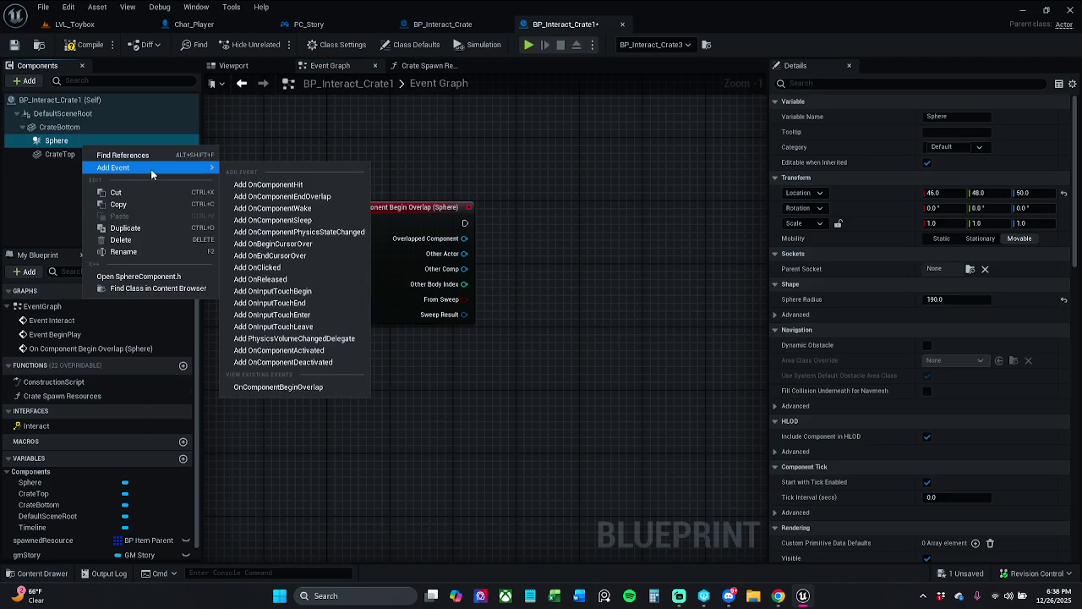
pyautogui.click(282, 196)
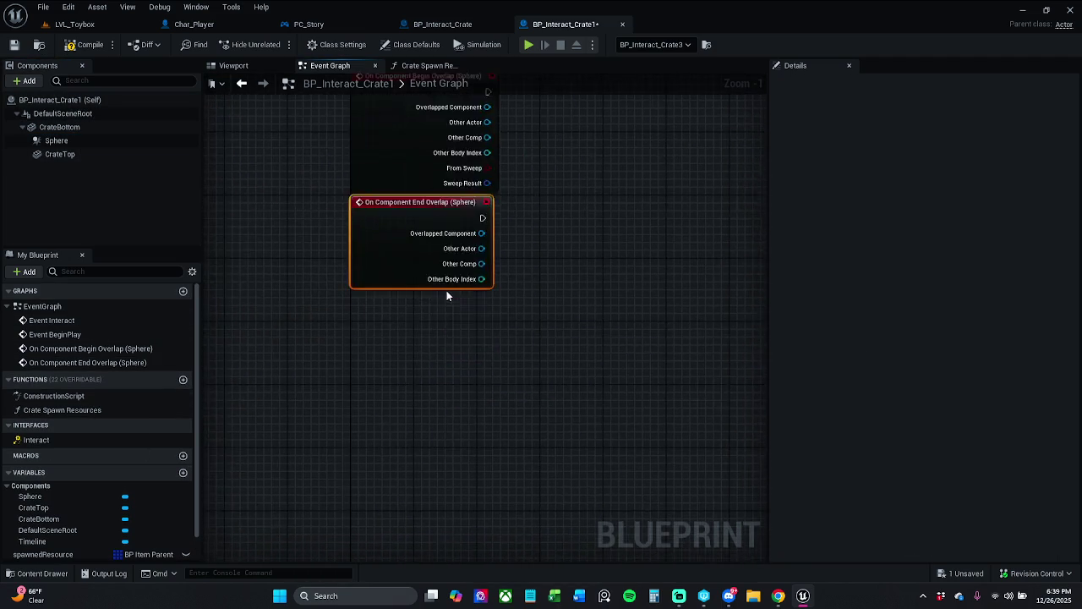
pyautogui.scroll(-4, 446, 296)
pyautogui.moveTo(425, 282)
pyautogui.mouseDown()
pyautogui.moveTo(420, 402)
pyautogui.moveTo(420, 333)
pyautogui.moveTo(420, 343)
pyautogui.mouseUp()
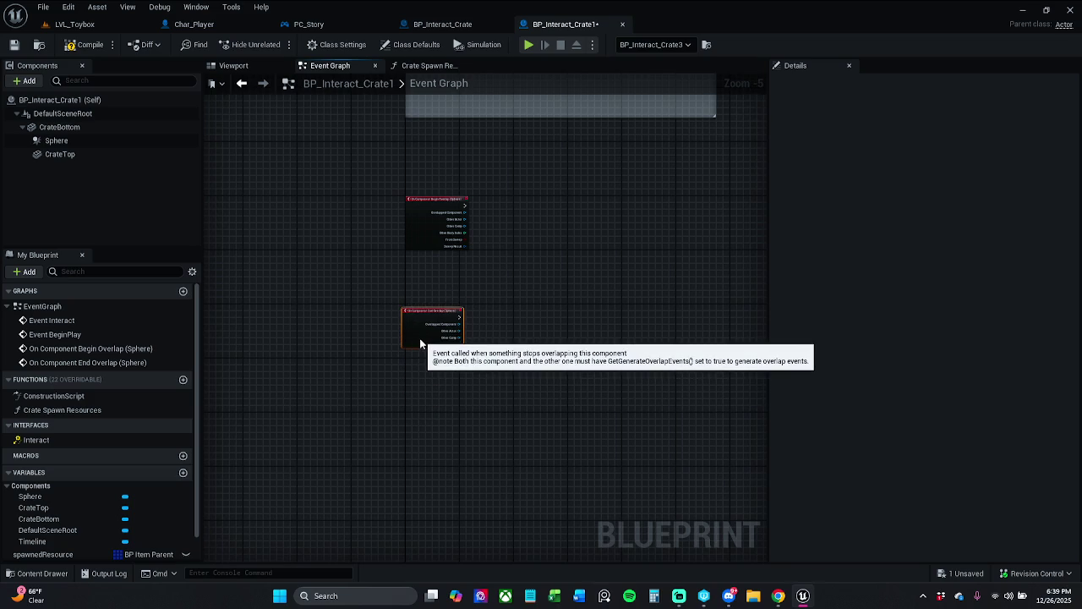
pyautogui.scroll(4, 462, 264)
pyautogui.moveTo(514, 273)
pyautogui.mouseDown()
pyautogui.moveTo(439, 239)
pyautogui.moveTo(550, 309)
pyautogui.moveTo(524, 335)
pyautogui.moveTo(414, 340)
pyautogui.mouseUp()
# Compare begin overlap's Other Actor with Get Player Character using an == node
pyautogui.write('==')
pyautogui.press('Return')
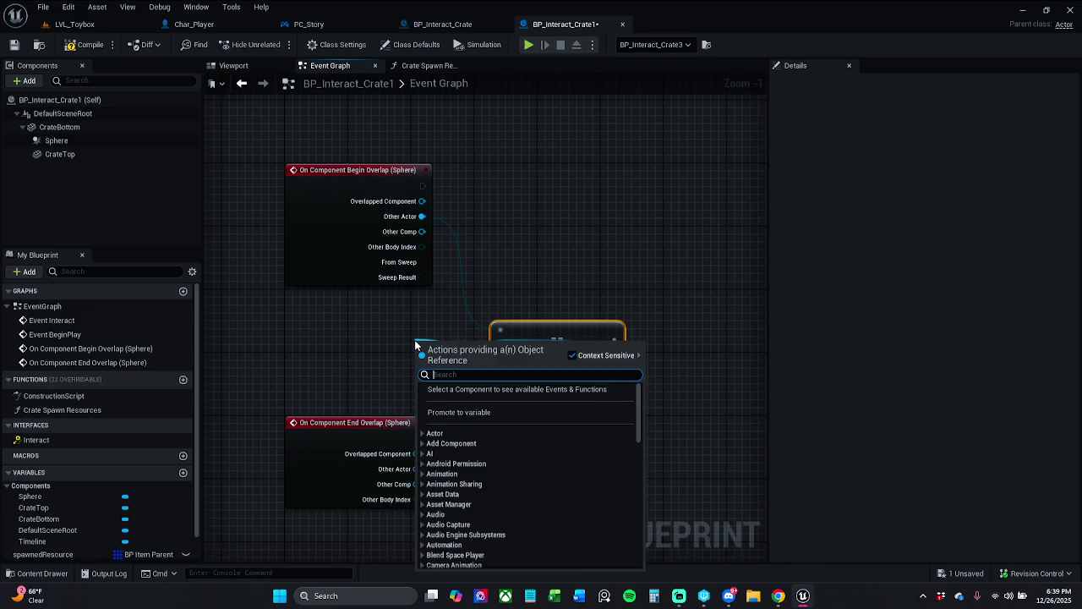
pyautogui.write('get')
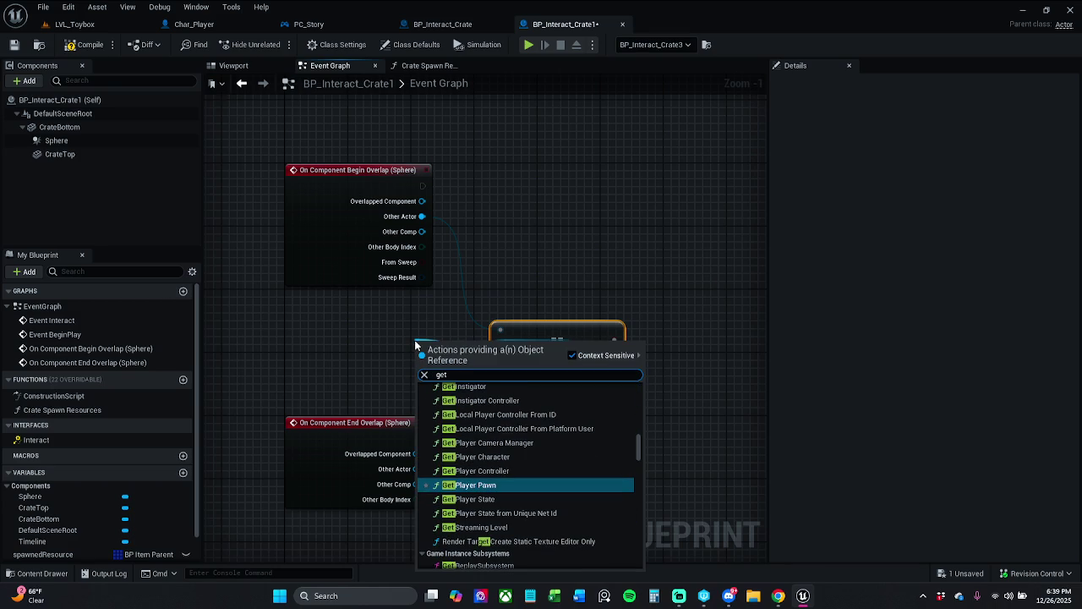
pyautogui.press('Up')
pyautogui.press('Up')
pyautogui.press('Return')
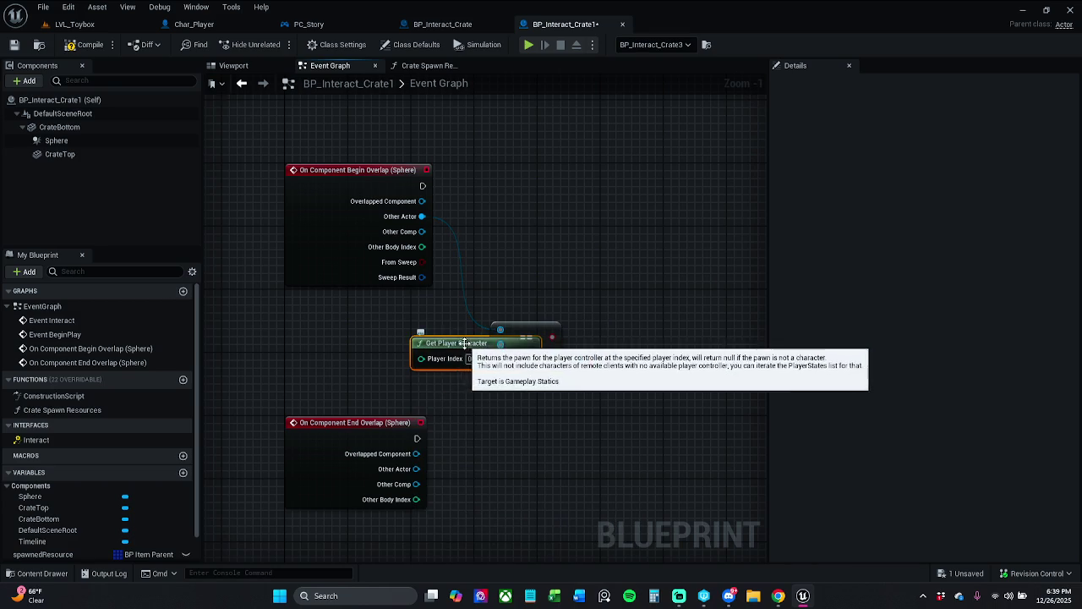
pyautogui.moveTo(464, 343); pyautogui.dragTo(368, 350)
# Feed the comparison into a Branch executed by the begin-overlap event
pyautogui.click(554, 339)
pyautogui.moveTo(593, 306)
pyautogui.mouseDown()
pyautogui.moveTo(605, 178)
pyautogui.moveTo(411, 175)
pyautogui.mouseUp()
pyautogui.moveTo(494, 181); pyautogui.dragTo(512, 181)
pyautogui.moveTo(430, 181); pyautogui.dragTo(428, 183)
pyautogui.click(379, 184)
pyautogui.press('q')
pyautogui.click(605, 301)
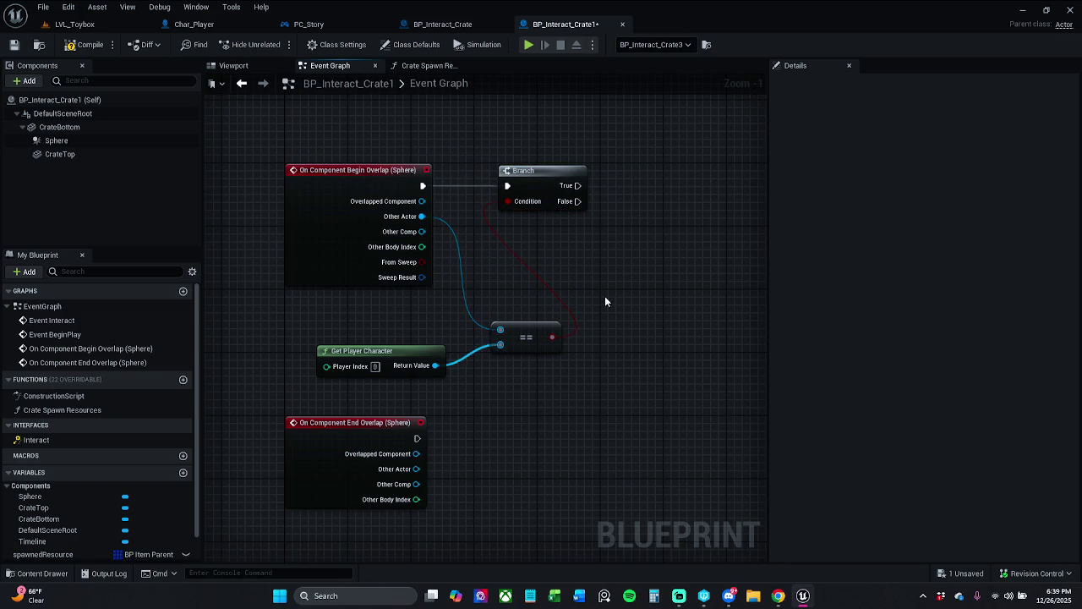
pyautogui.moveTo(549, 182); pyautogui.dragTo(565, 180)
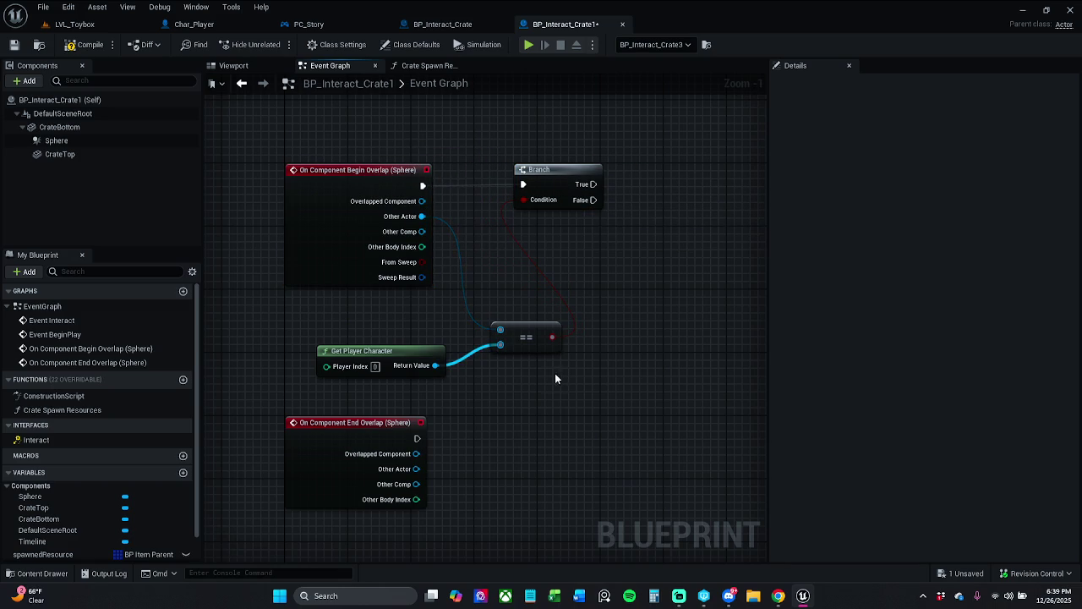
# Add a second Branch beside the end-overlap event, wired to its execution
pyautogui.click(553, 336)
pyautogui.moveTo(589, 310)
pyautogui.mouseDown()
pyautogui.moveTo(634, 370)
pyautogui.moveTo(646, 439)
pyautogui.mouseUp()
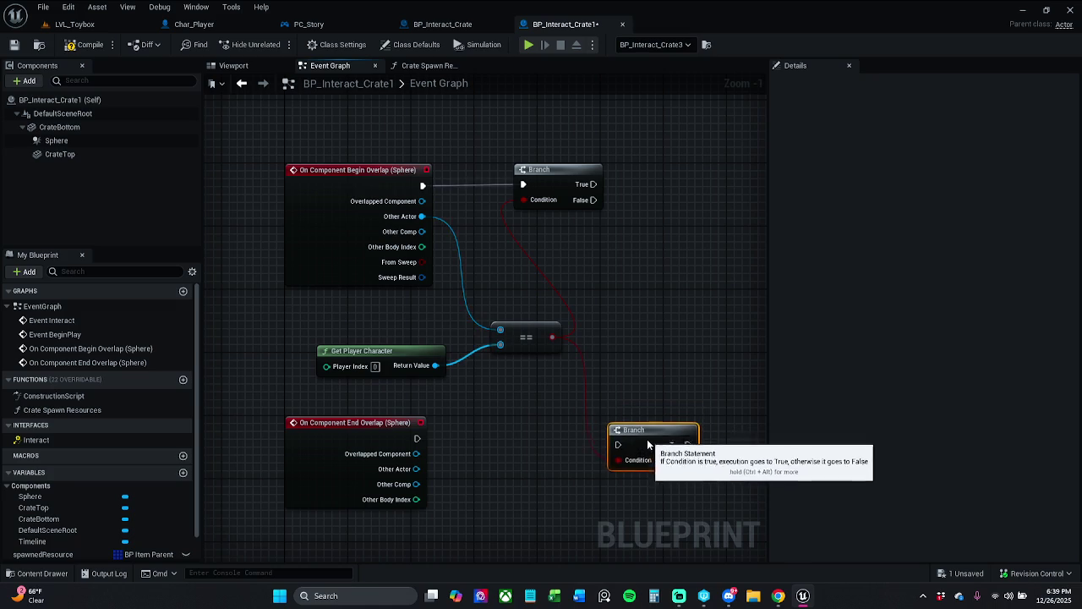
pyautogui.click(400, 438)
pyautogui.press('q')
pyautogui.click(638, 438)
pyautogui.moveTo(638, 438); pyautogui.dragTo(554, 443)
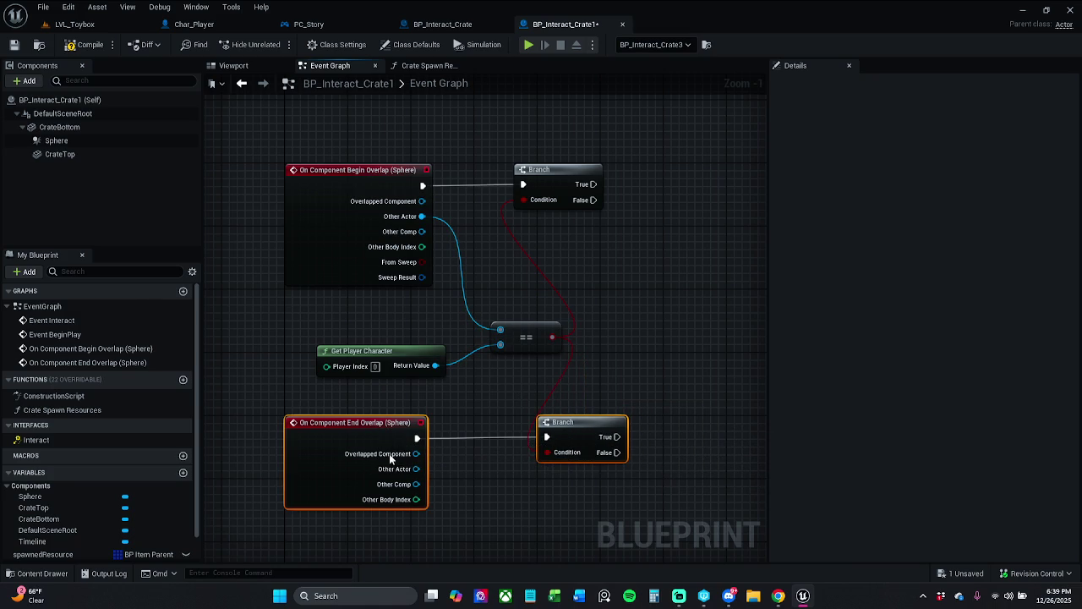
pyautogui.press('q')
# Realign the begin-overlap event, top Branch, Get Player Character and comparison nodes
pyautogui.moveTo(443, 216); pyautogui.dragTo(411, 234)
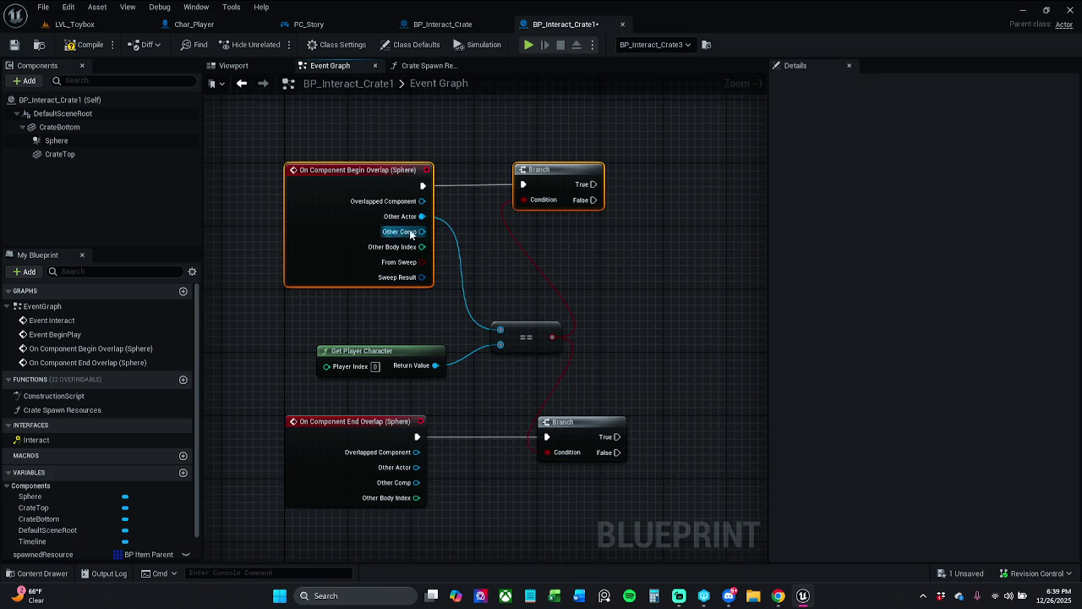
pyautogui.press('q')
pyautogui.click(657, 318)
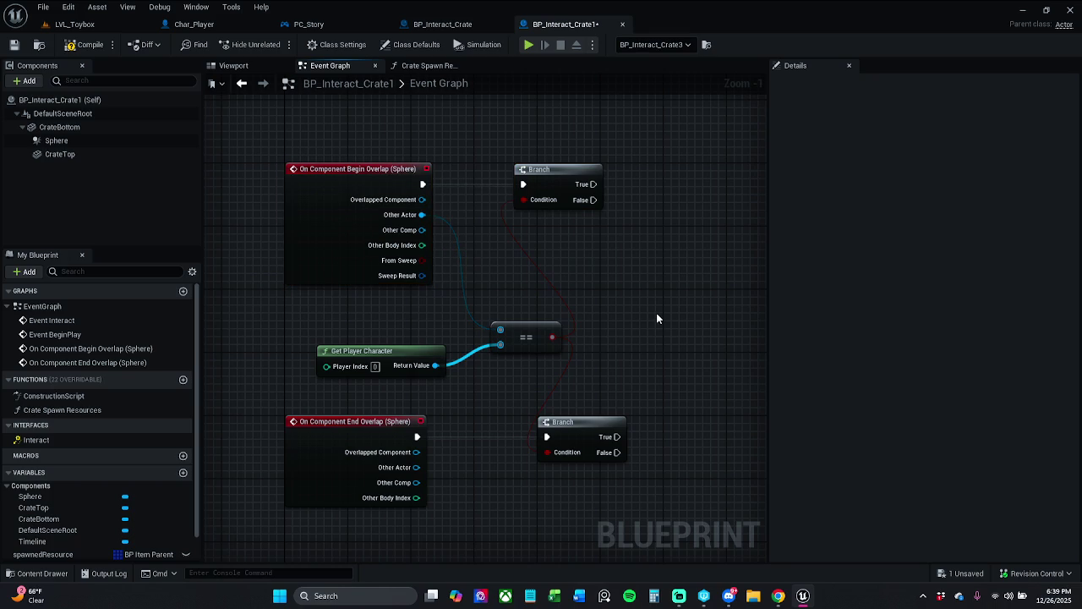
pyautogui.moveTo(544, 205); pyautogui.dragTo(566, 205)
pyautogui.keyDown('ctrl'); pyautogui.click(338, 179); pyautogui.keyUp('ctrl')
pyautogui.click(588, 315)
pyautogui.moveTo(390, 350)
pyautogui.mouseDown()
pyautogui.moveTo(379, 358)
pyautogui.moveTo(388, 342)
pyautogui.mouseUp()
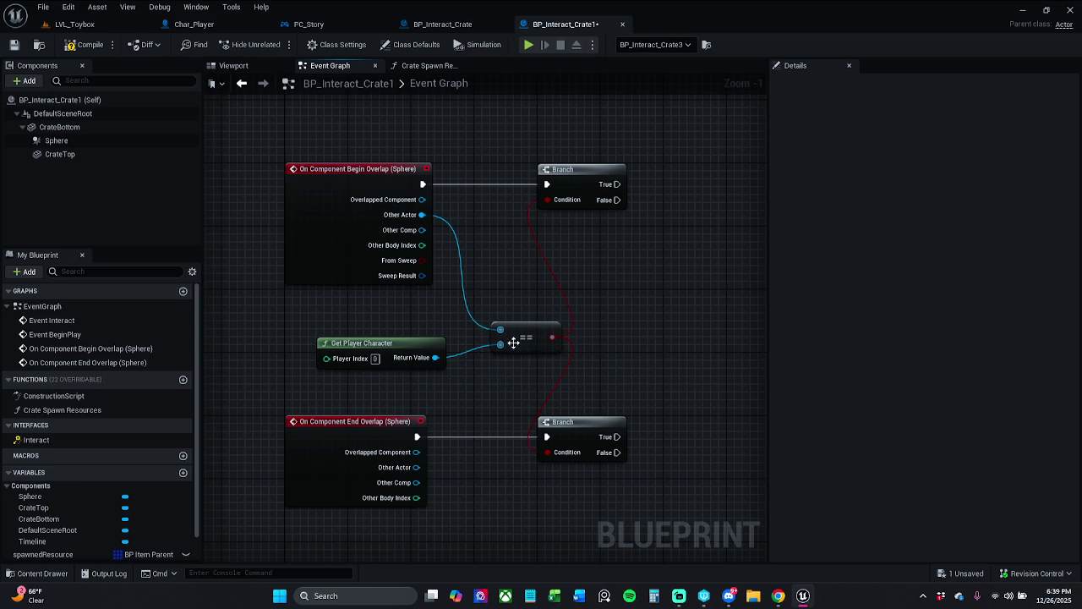
pyautogui.moveTo(530, 342)
pyautogui.mouseDown()
pyautogui.moveTo(522, 286)
pyautogui.moveTo(534, 355)
pyautogui.moveTo(518, 385)
pyautogui.moveTo(435, 358)
pyautogui.moveTo(395, 329)
pyautogui.mouseUp()
# Duplicate the comparison for end overlap's Other Actor into the lower Branch, then compile and save
pyautogui.hotkey('ctrl', 'd')
pyautogui.moveTo(492, 384)
pyautogui.mouseDown()
pyautogui.moveTo(415, 467)
pyautogui.moveTo(492, 382)
pyautogui.moveTo(542, 412)
pyautogui.mouseUp()
pyautogui.moveTo(552, 456)
pyautogui.mouseDown()
pyautogui.moveTo(600, 430)
pyautogui.moveTo(617, 434)
pyautogui.moveTo(608, 431)
pyautogui.mouseUp()
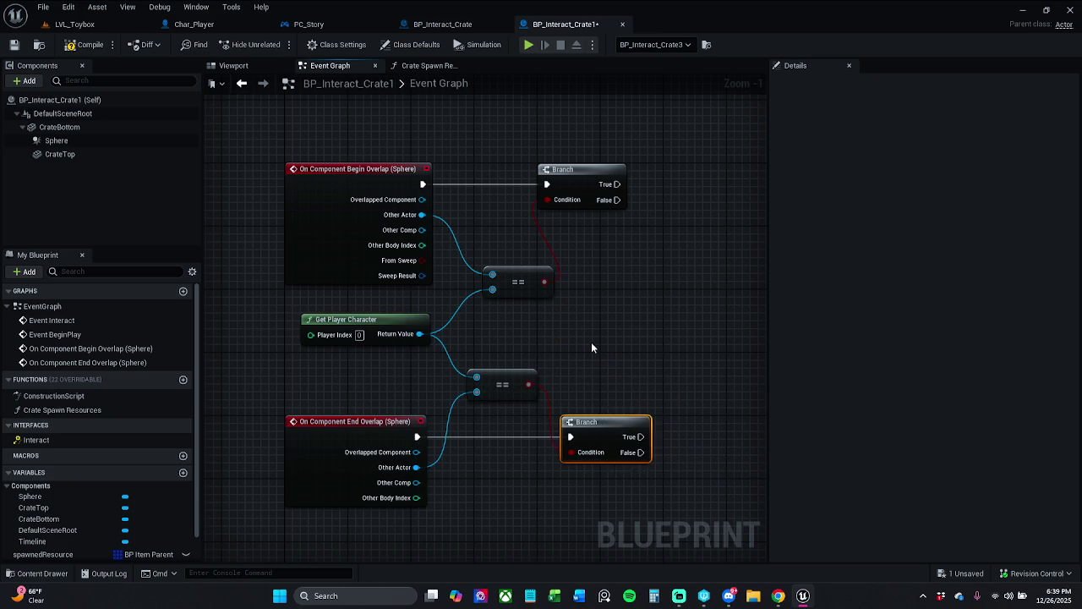
pyautogui.moveTo(527, 289); pyautogui.dragTo(503, 293)
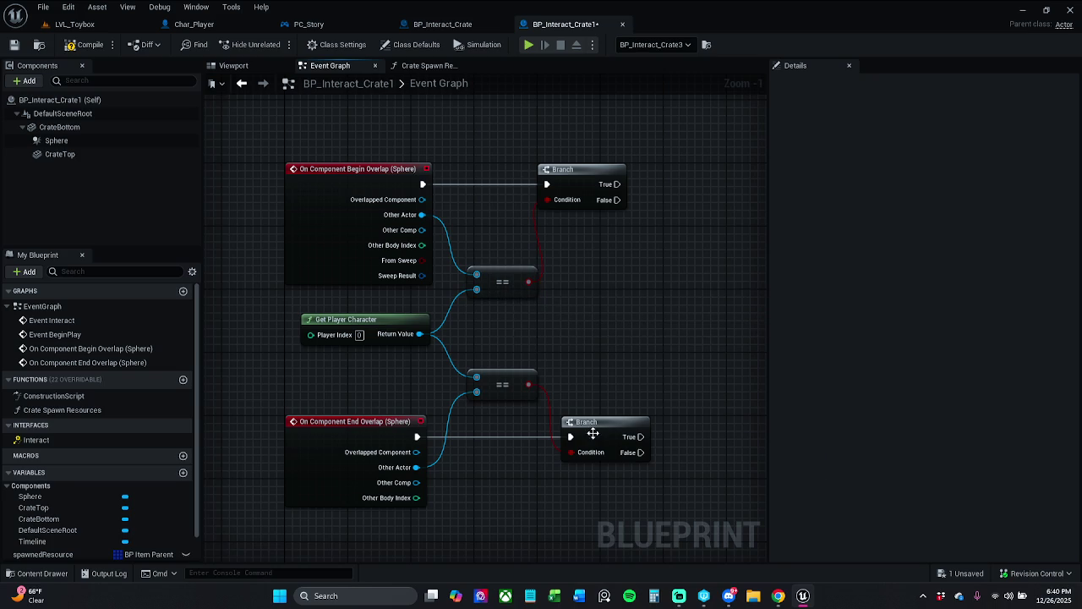
pyautogui.click(511, 376)
pyautogui.click(87, 44)
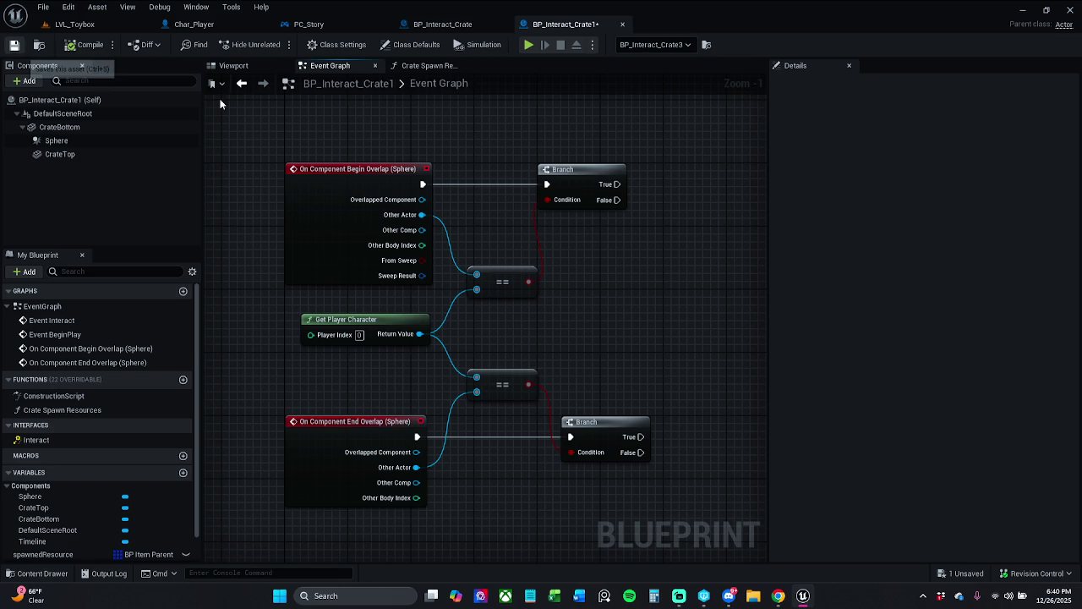
pyautogui.hotkey('ctrl', 's')
# Run LVL_Toybox in Play-in-Editor and walk the character forward
pyautogui.click(118, 22)
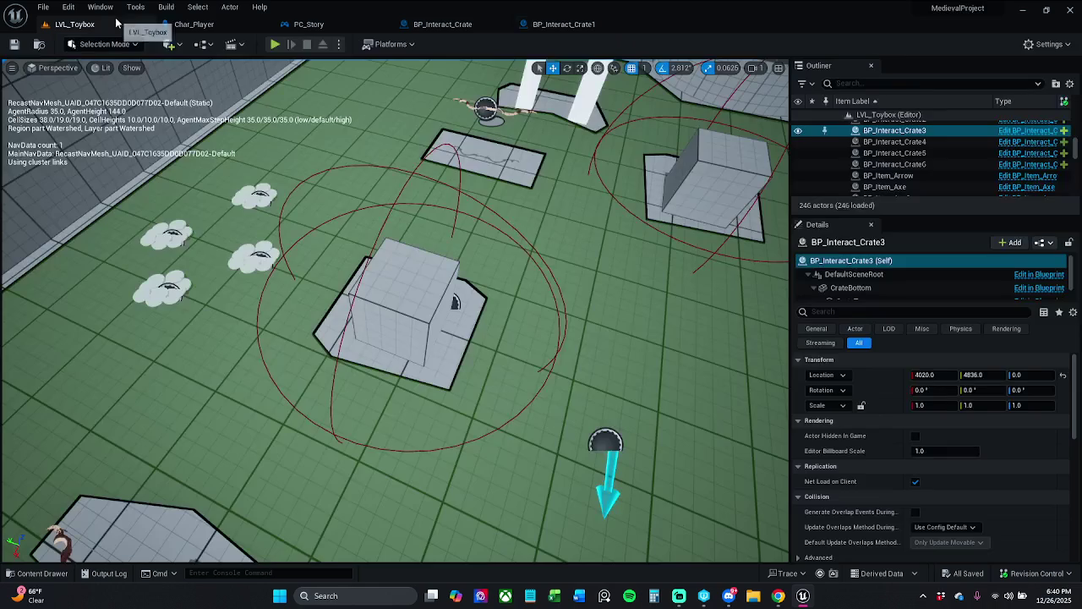
pyautogui.click(275, 44)
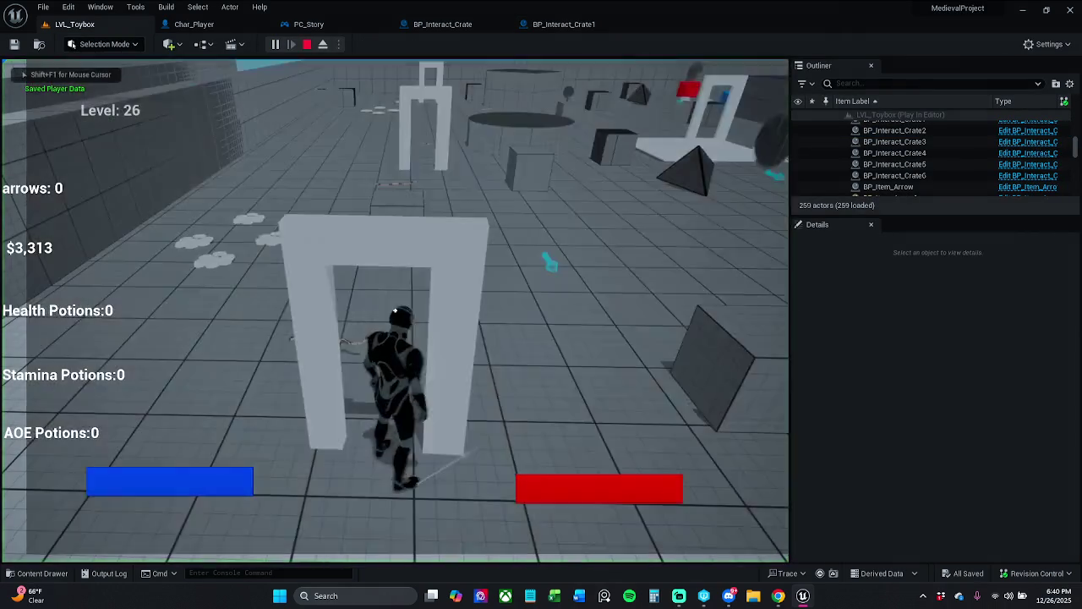
pyautogui.press('w')
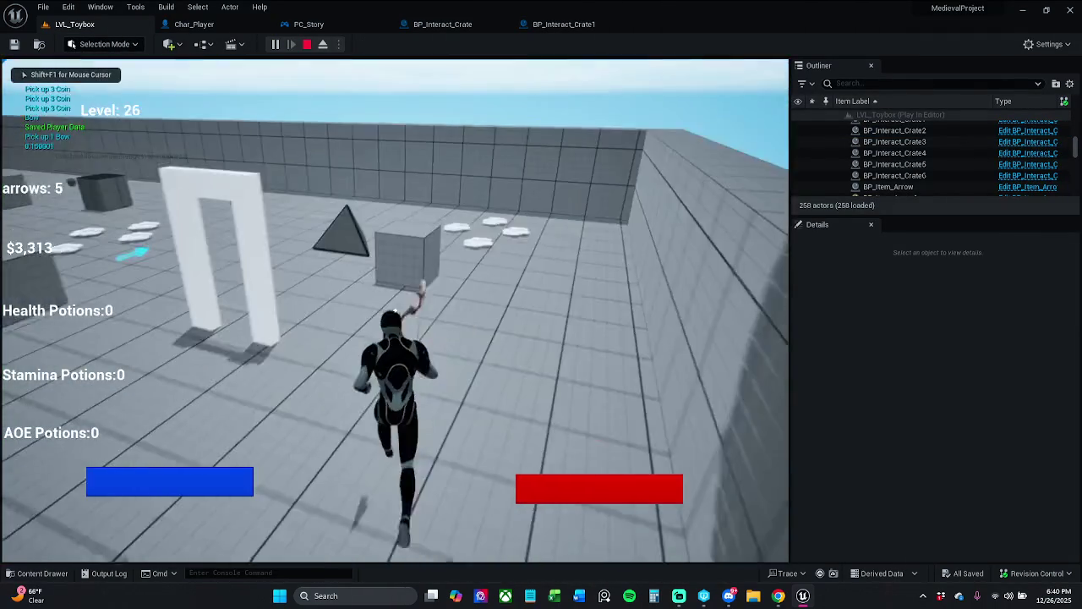
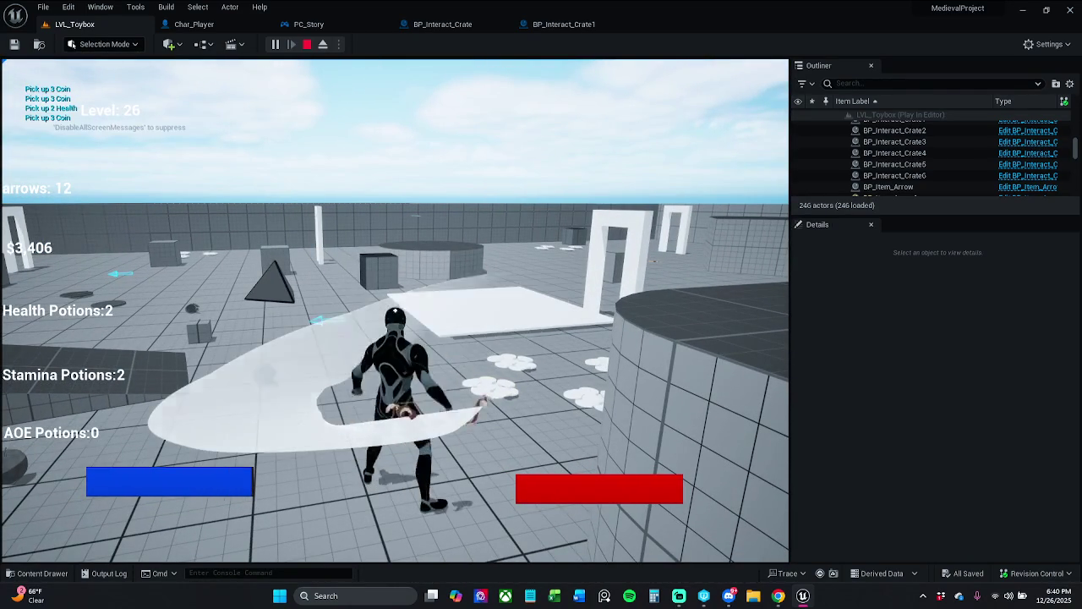
# Stop the game test and compare BP_Interact_Crate's event graph with BP_Interact_Crate1's
pyautogui.press('Escape')
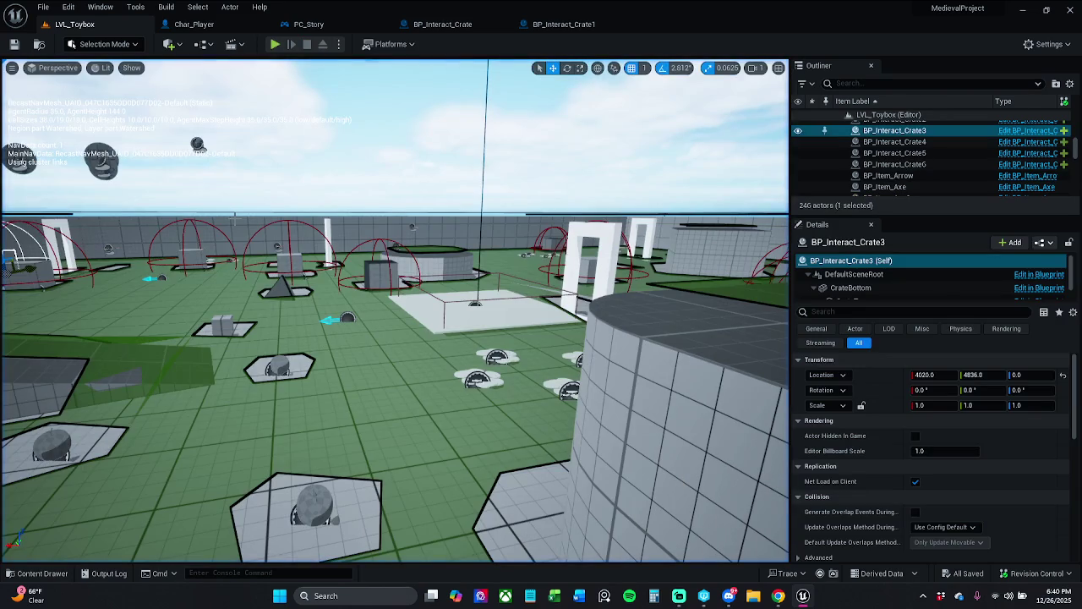
pyautogui.click(571, 28)
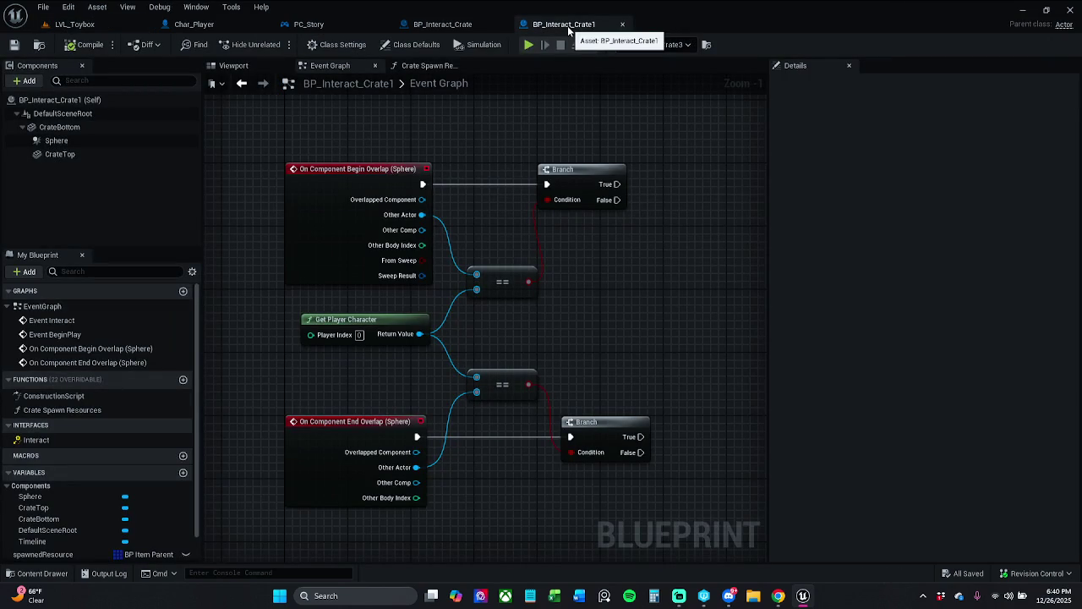
pyautogui.click(466, 26)
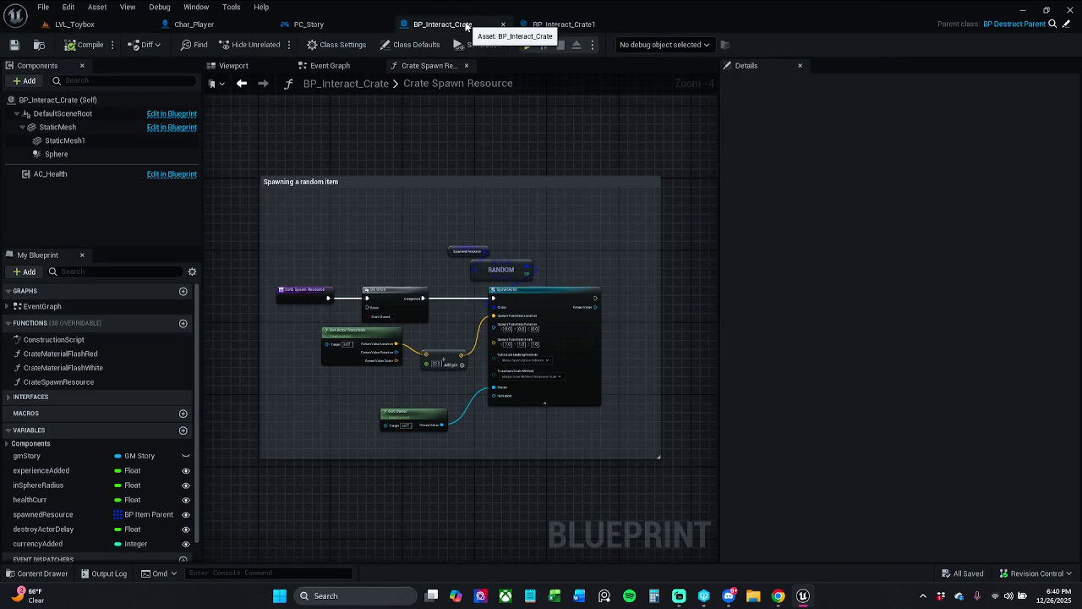
pyautogui.click(322, 66)
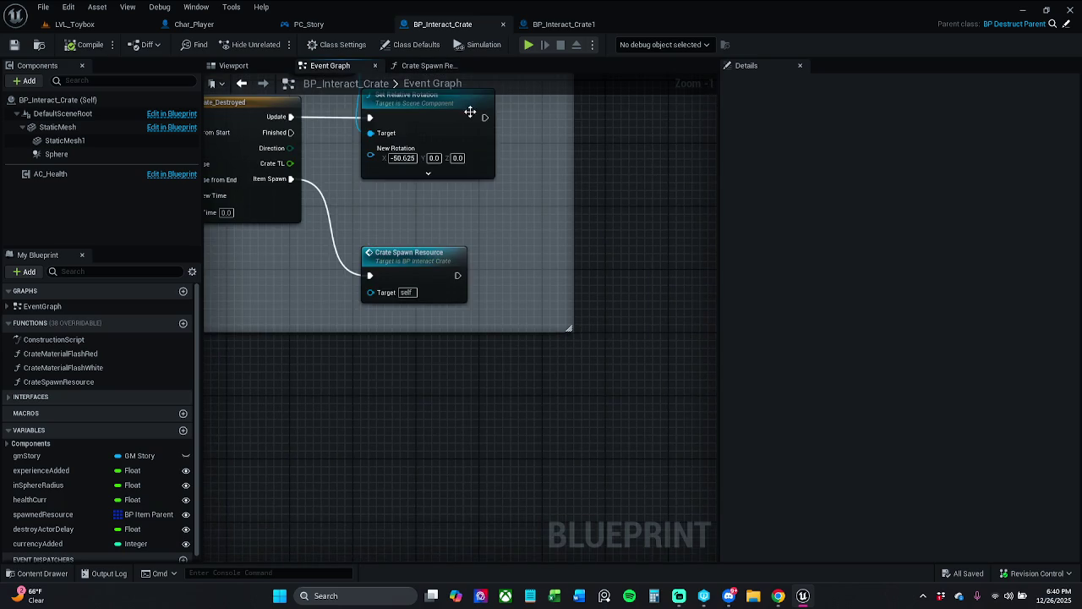
pyautogui.click(545, 26)
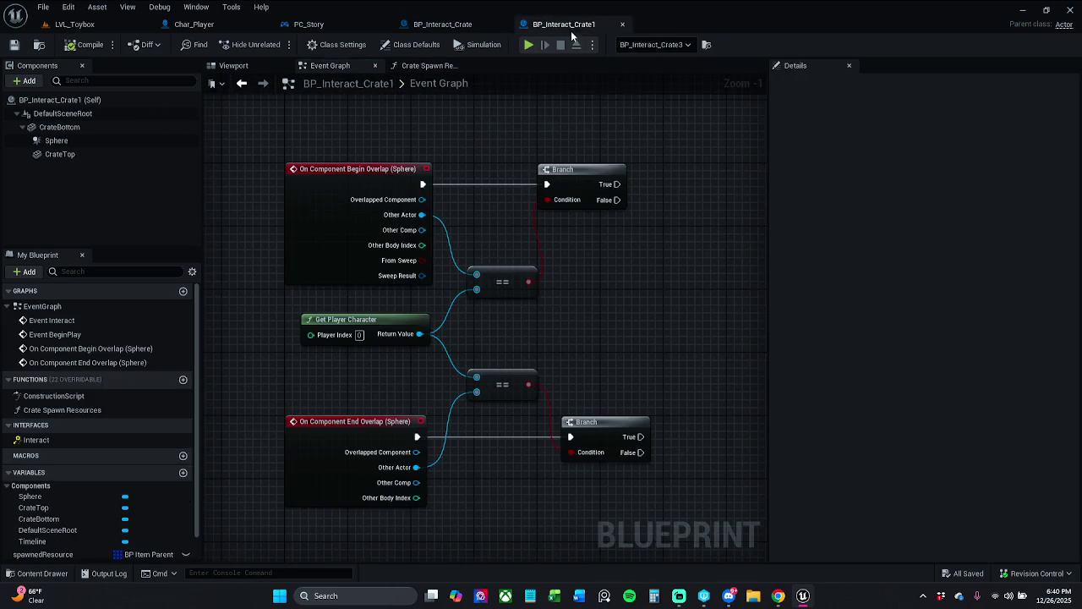
pyautogui.scroll(-5, 512, 211)
pyautogui.scroll(5, 525, 215)
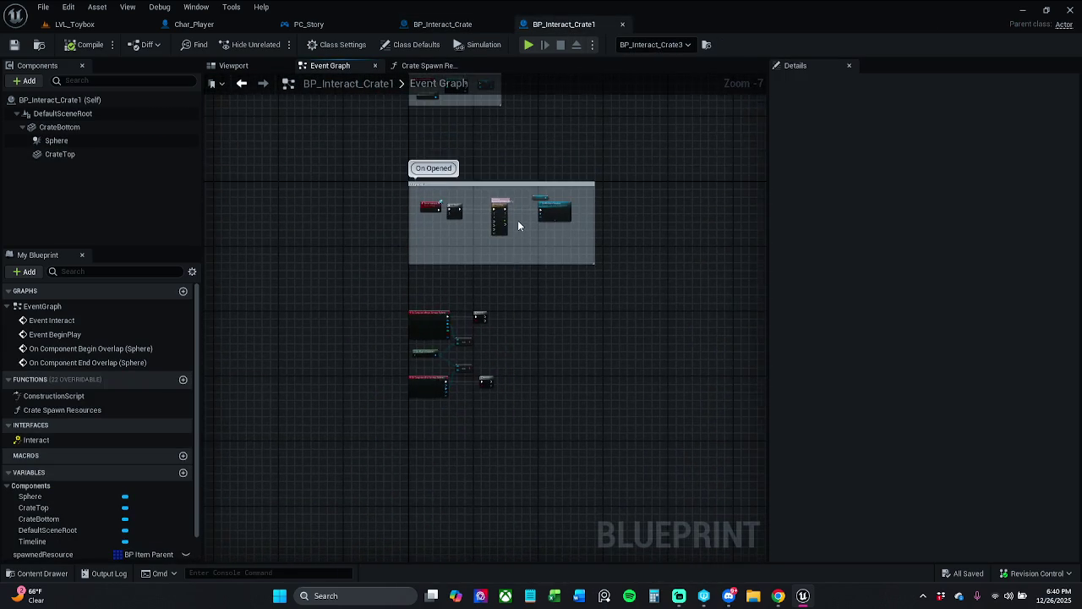
# Shift the Set Relative Rotation and Crate Top nodes right, then wire out from the Timeline's Finished output
pyautogui.moveTo(559, 219)
pyautogui.mouseDown()
pyautogui.moveTo(641, 135)
pyautogui.moveTo(664, 169)
pyautogui.mouseUp()
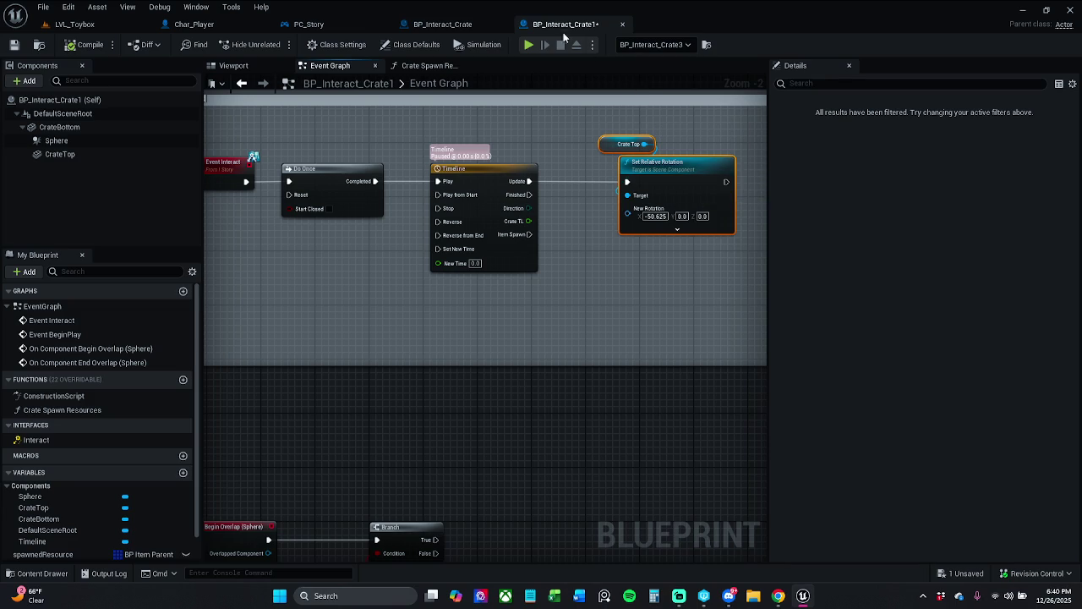
pyautogui.click(476, 24)
pyautogui.moveTo(602, 313); pyautogui.dragTo(566, 281)
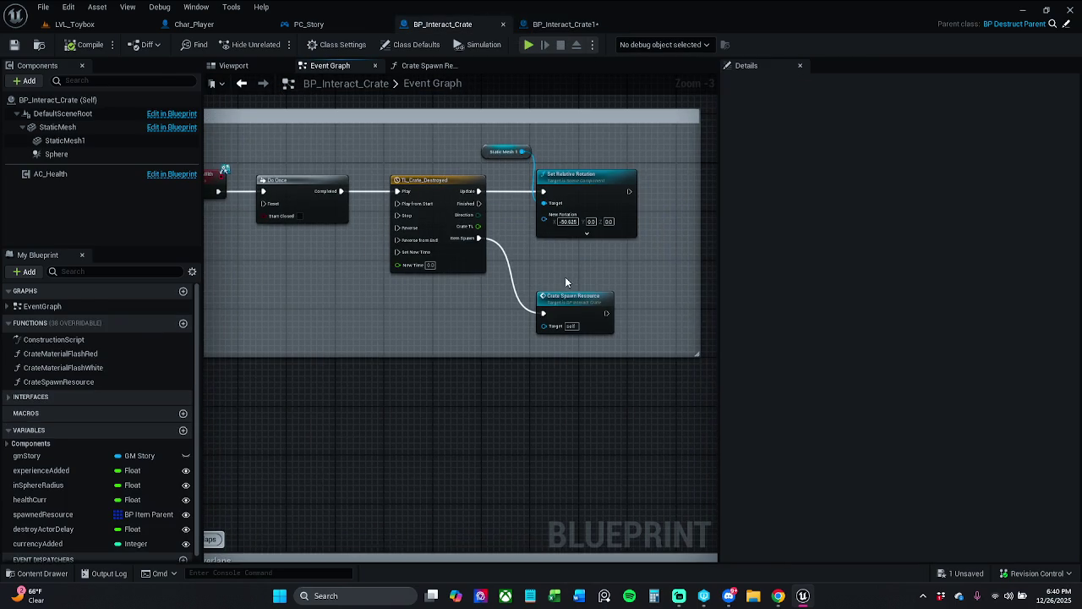
pyautogui.click(570, 26)
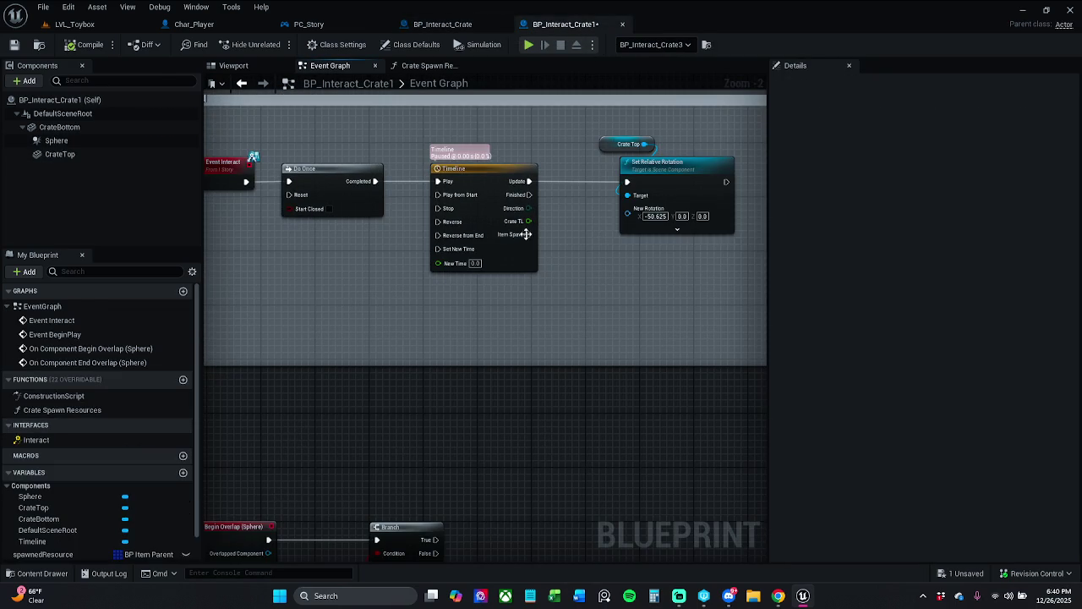
pyautogui.moveTo(527, 196); pyautogui.dragTo(603, 293)
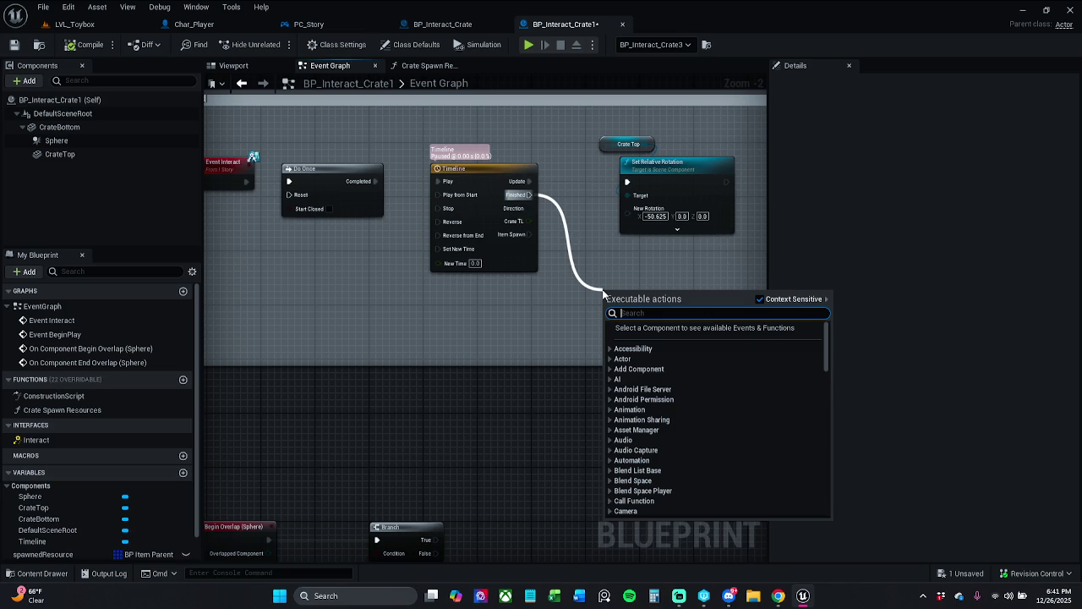
# Inspect the Timeline's Crate_TL and Item_Spawn tracks and save BP_Interact_Crate1
pyautogui.click(505, 305)
pyautogui.doubleClick(506, 260)
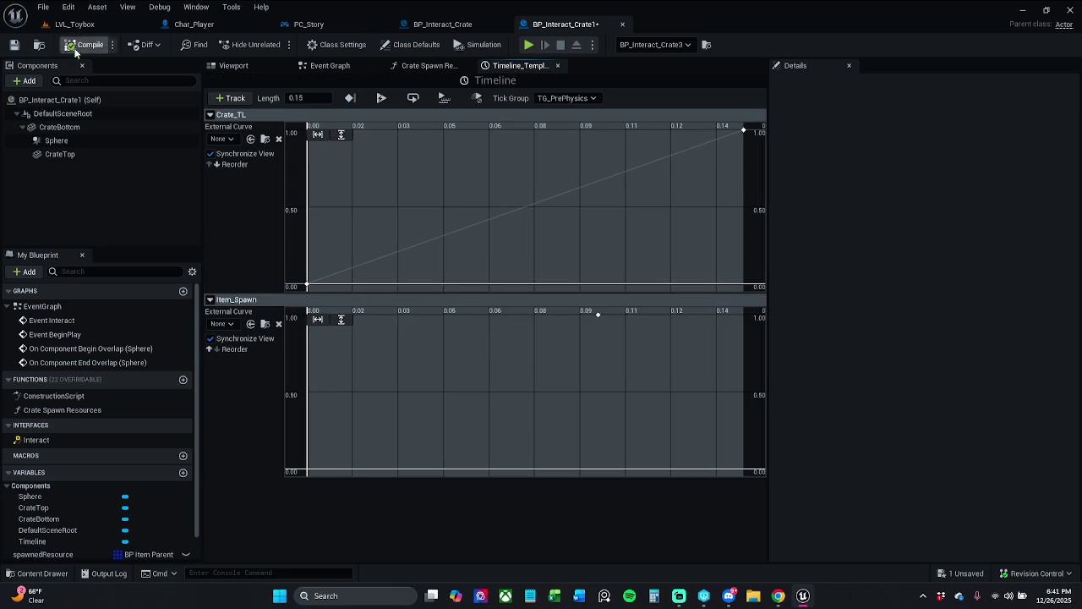
pyautogui.click(14, 44)
# Compare against BP_Interact_Crate's Event Interacted With logic, then return to BP_Interact_Crate1's event graph
pyautogui.click(457, 26)
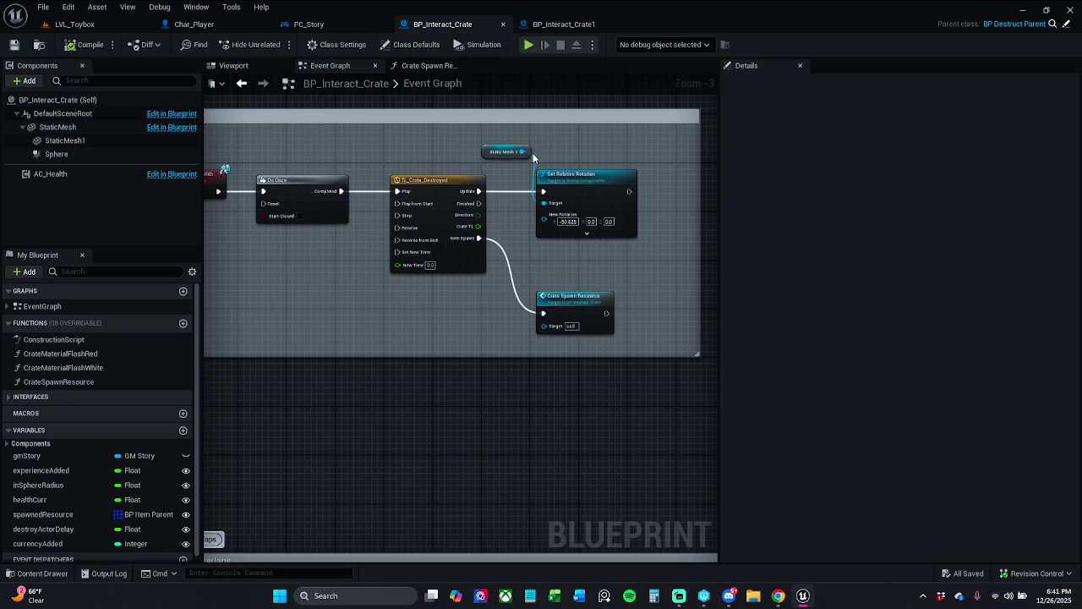
pyautogui.moveTo(551, 184); pyautogui.dragTo(614, 187)
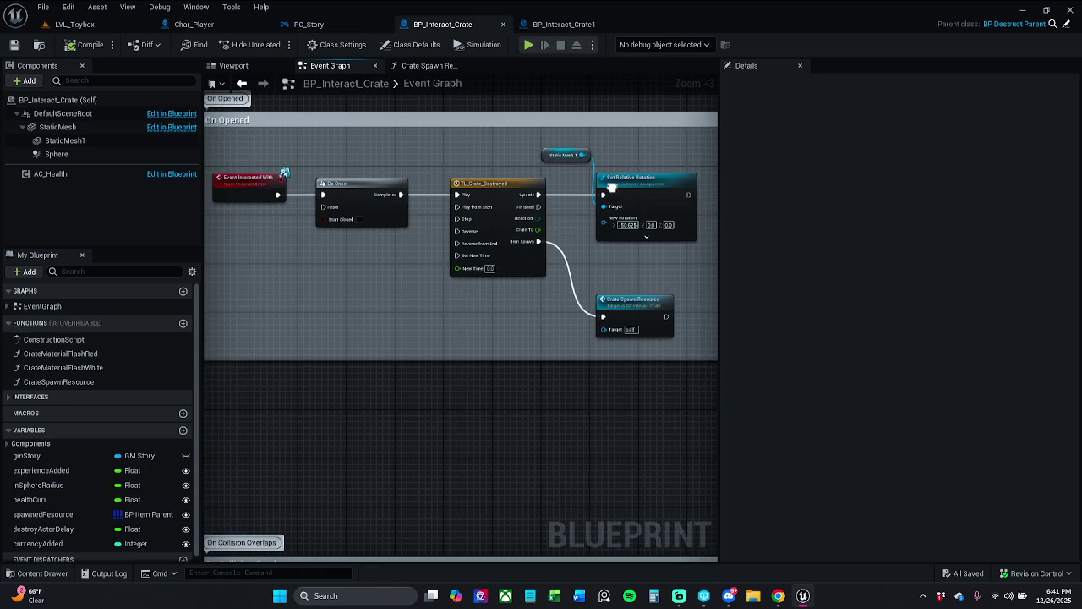
pyautogui.click(564, 24)
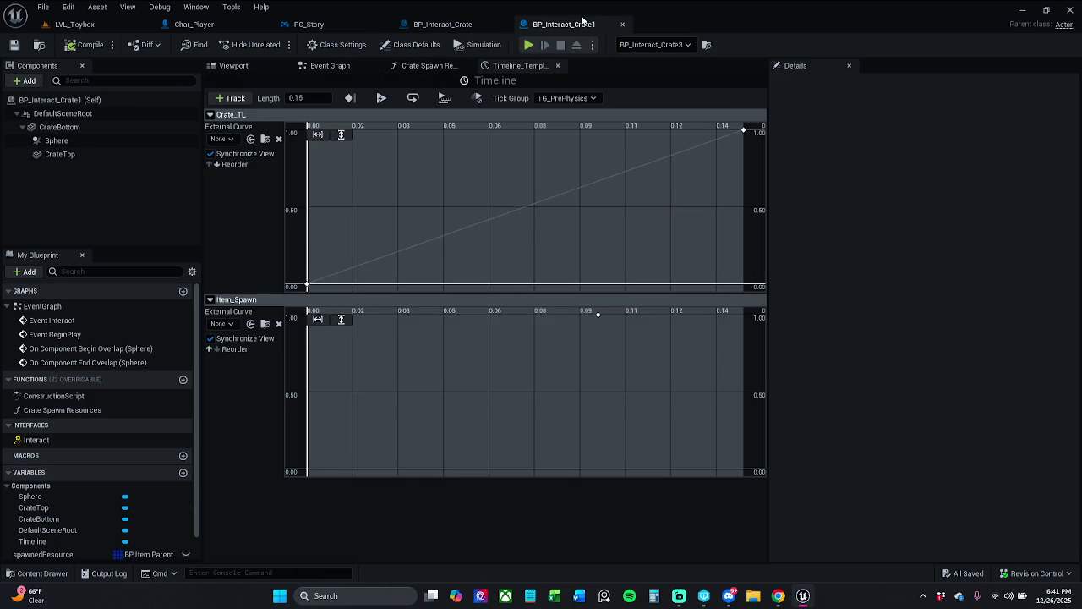
pyautogui.click(330, 66)
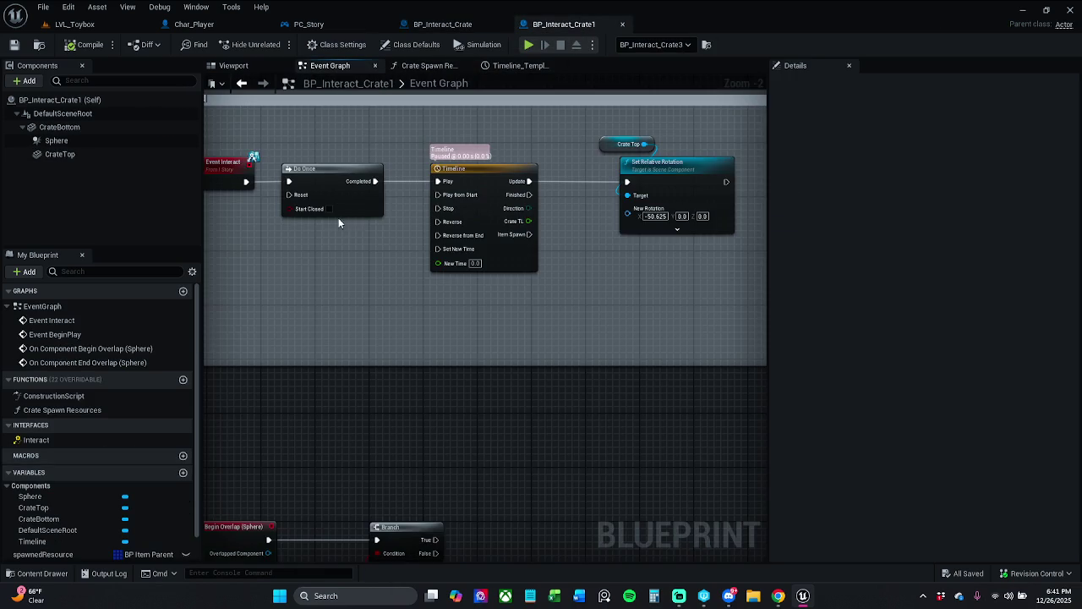
pyautogui.moveTo(351, 215); pyautogui.dragTo(389, 216)
pyautogui.moveTo(255, 123)
pyautogui.mouseDown()
pyautogui.moveTo(304, 173)
pyautogui.moveTo(357, 184)
pyautogui.mouseUp()
pyautogui.click(402, 146)
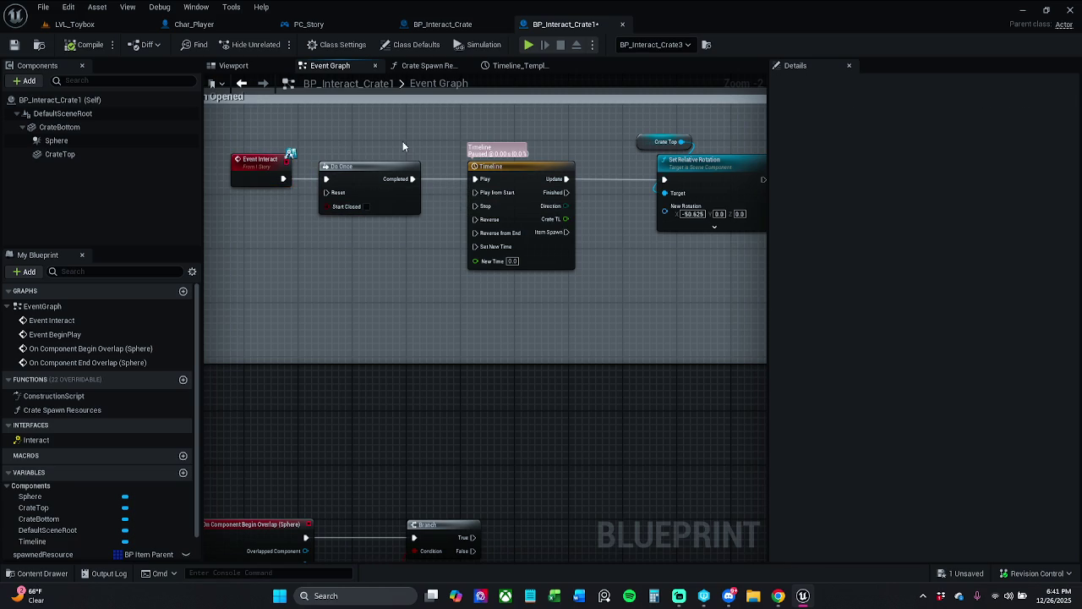
# Add a Crate Spawn Resources node driven by the Timeline's Item Spawn output
pyautogui.moveTo(616, 243)
pyautogui.mouseDown()
pyautogui.moveTo(555, 247)
pyautogui.moveTo(533, 286)
pyautogui.moveTo(562, 299)
pyautogui.mouseUp()
pyautogui.write('crate')
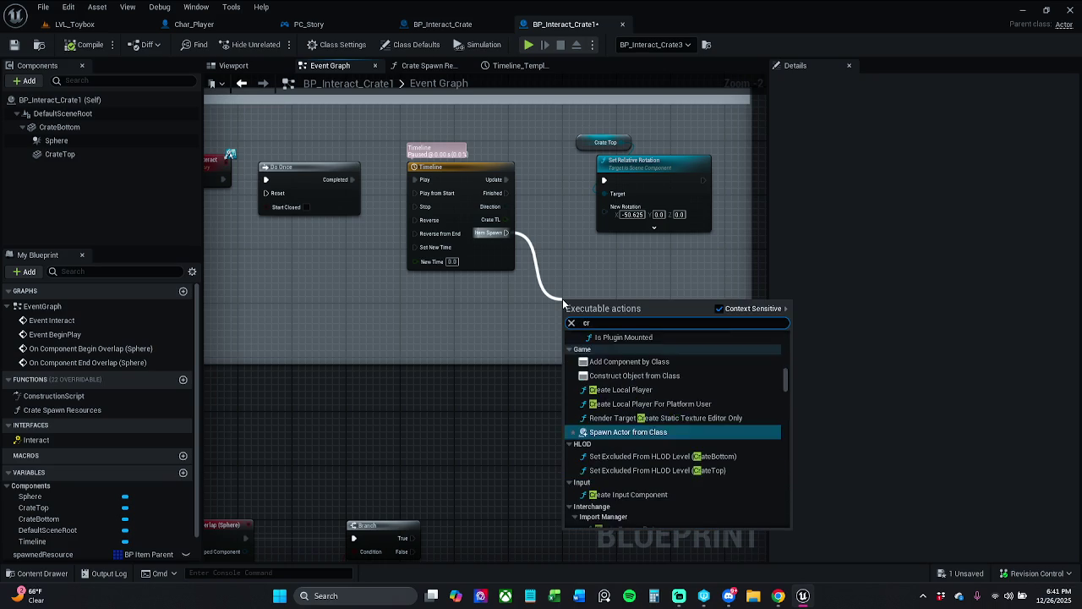
pyautogui.press('Return')
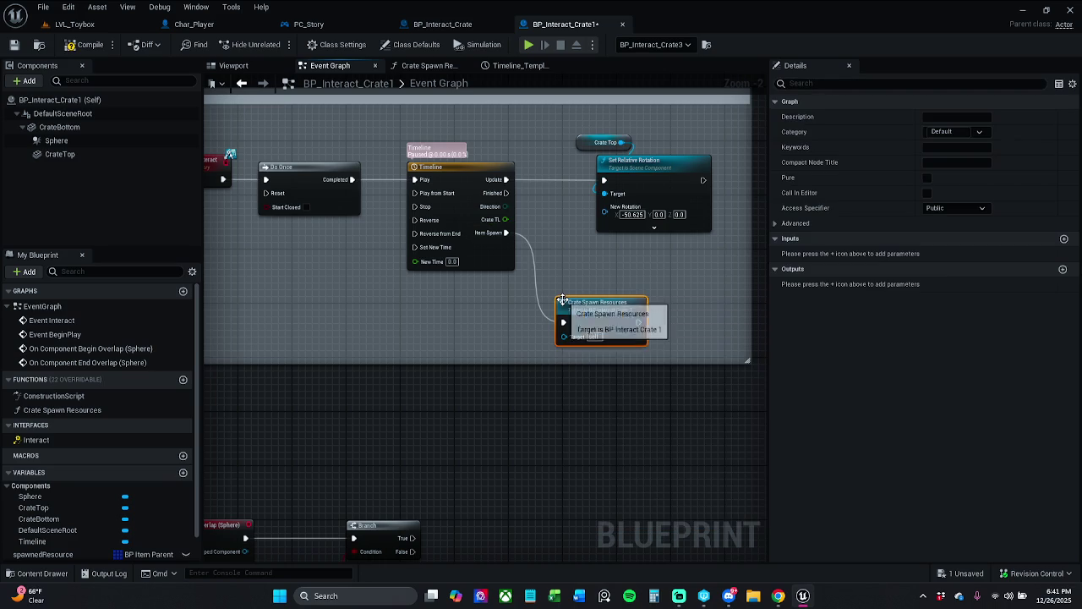
pyautogui.moveTo(586, 300); pyautogui.dragTo(593, 281)
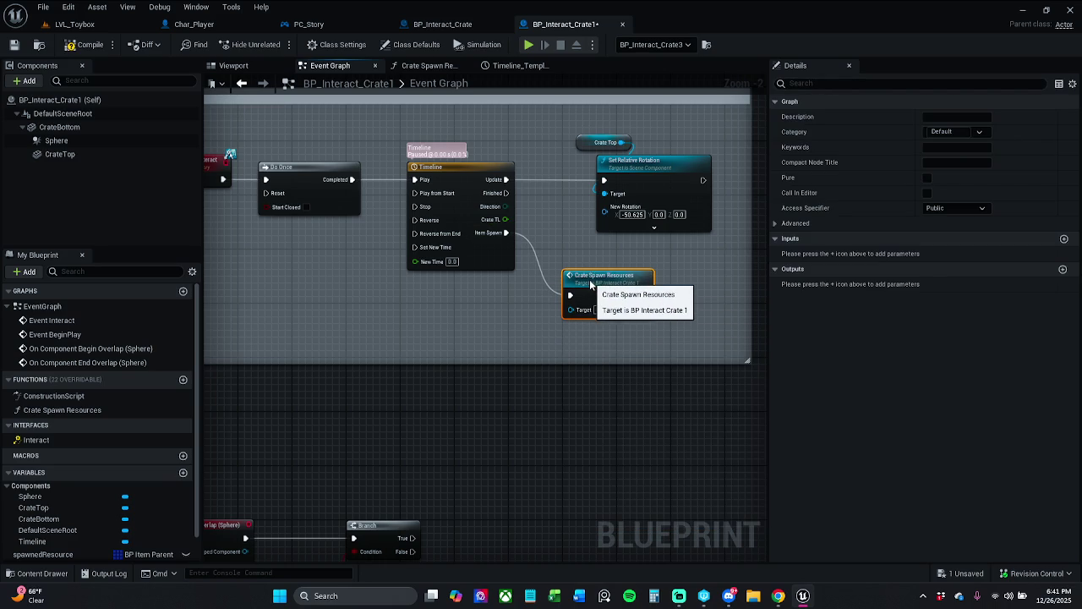
pyautogui.click(682, 263)
# Tidy the Crate Top and Set Relative Rotation nodes, save the crate blueprint, and return to LVL_Toybox
pyautogui.moveTo(597, 111)
pyautogui.mouseDown()
pyautogui.moveTo(659, 189)
pyautogui.moveTo(630, 169)
pyautogui.mouseUp()
pyautogui.moveTo(736, 178)
pyautogui.mouseDown()
pyautogui.moveTo(201, 197)
pyautogui.moveTo(253, 184)
pyautogui.mouseUp()
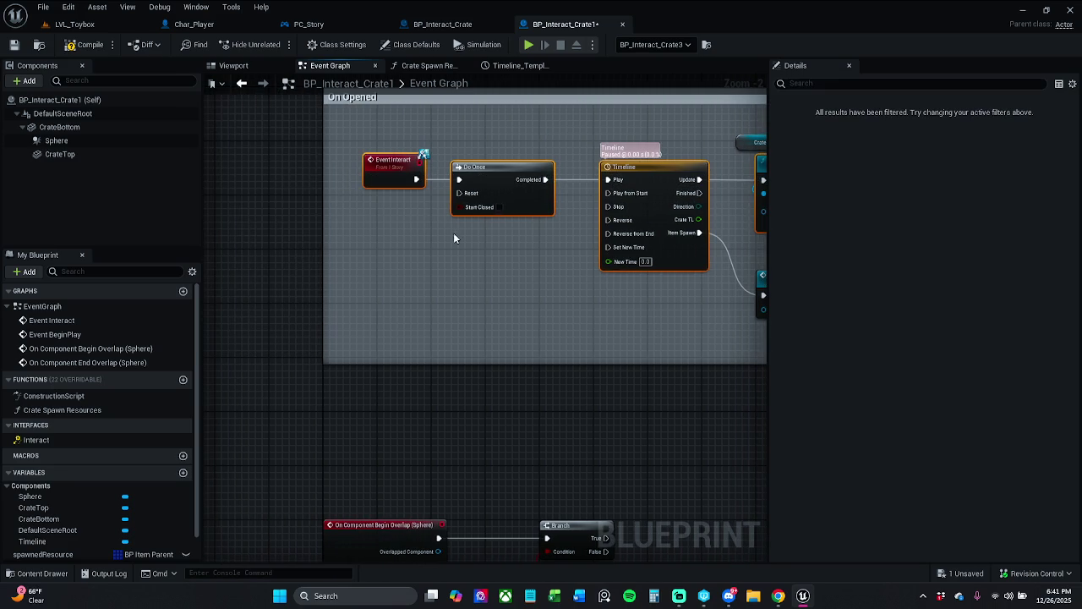
pyautogui.moveTo(469, 168); pyautogui.dragTo(413, 164)
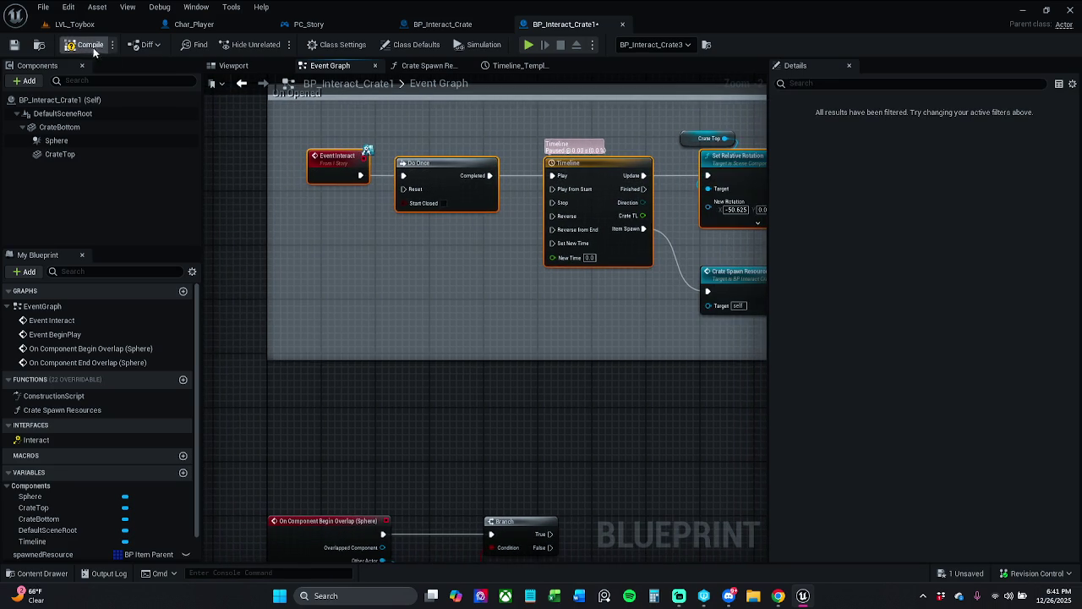
pyautogui.click(32, 42)
pyautogui.click(74, 24)
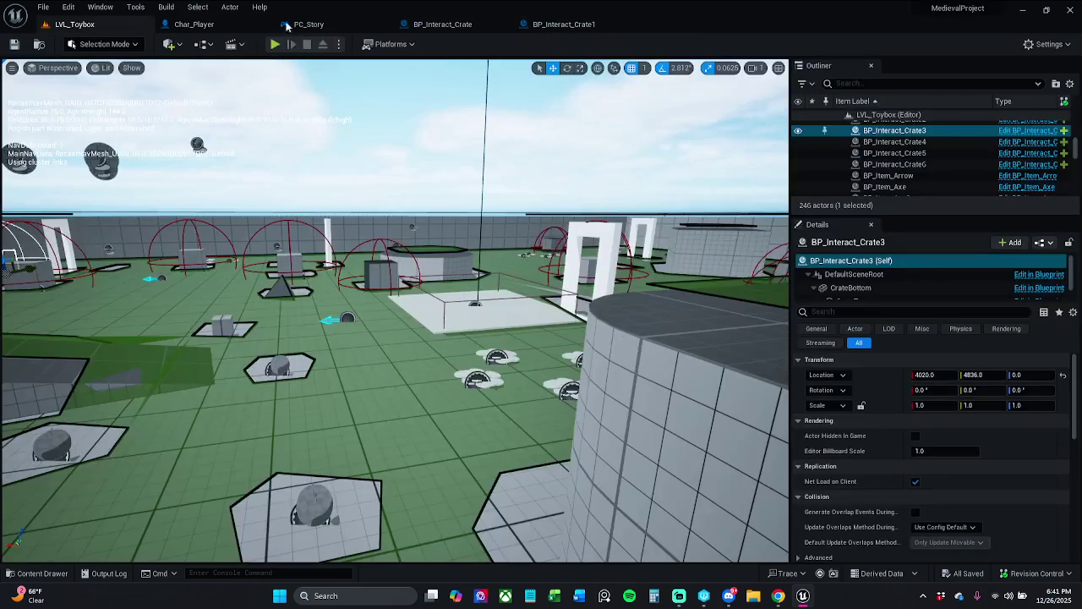
# Test-play LVL_Toybox, running the character toward a crate, then stop
pyautogui.click(276, 44)
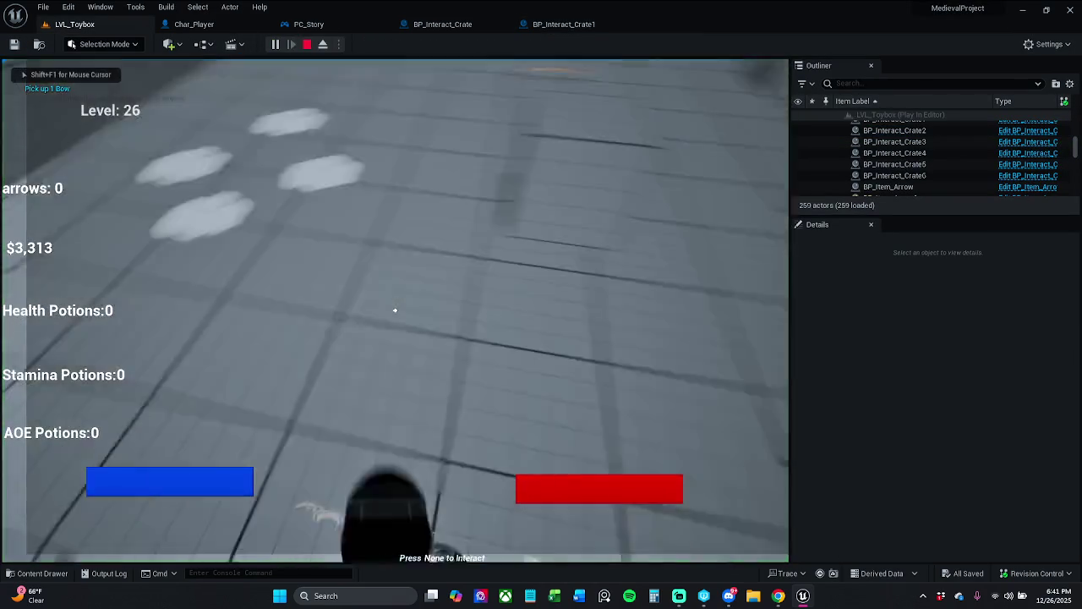
pyautogui.press('w')
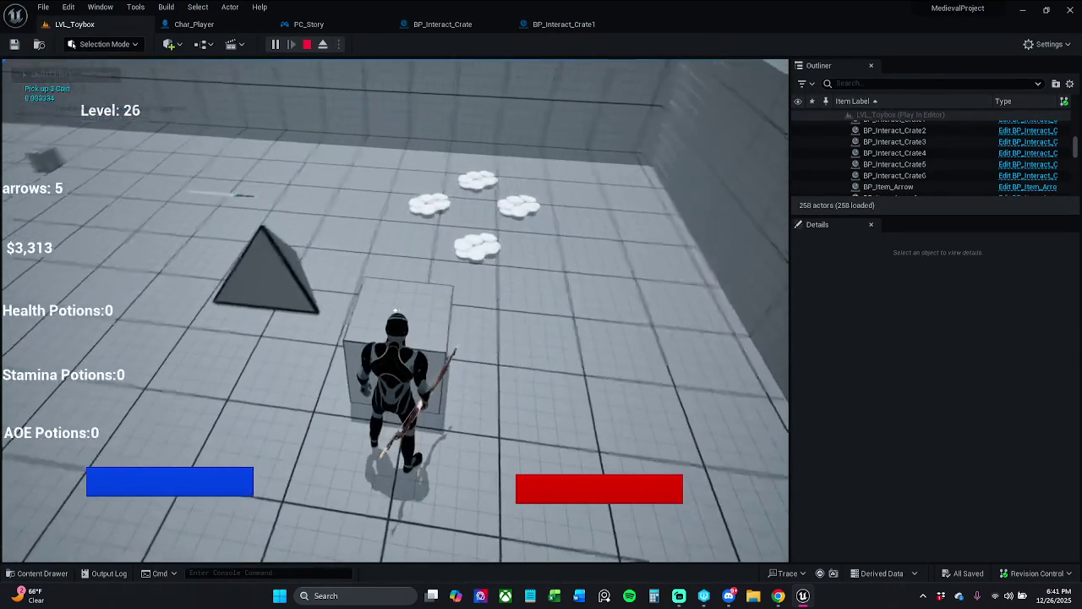
pyautogui.hotkey('shift', 'F1')
pyautogui.press('Escape')
# Toggle breakpoints on BP_Interact_Crate's On Opened nodes
pyautogui.click(456, 24)
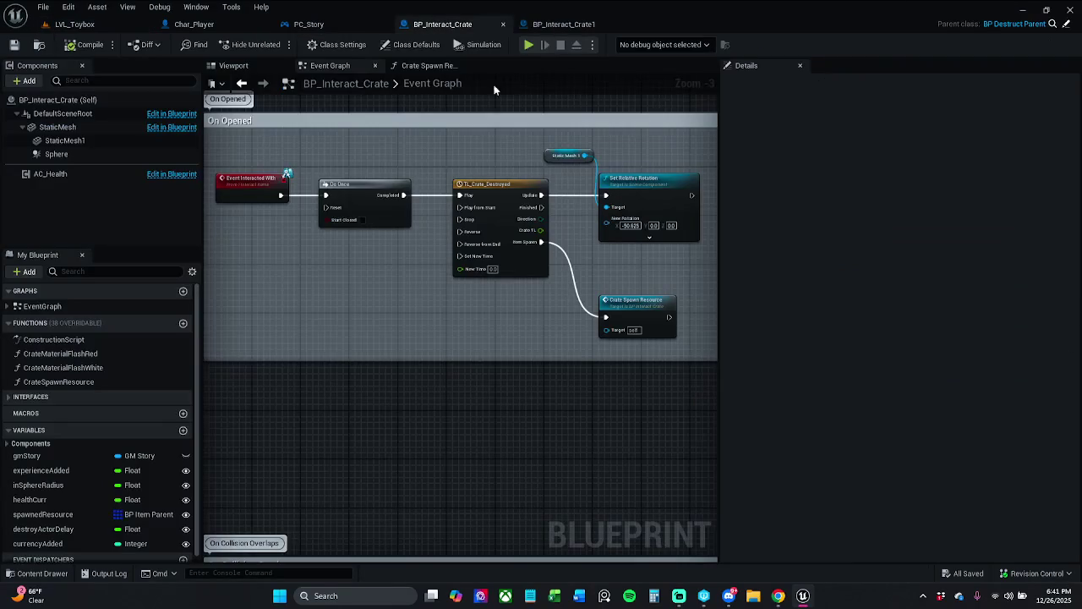
pyautogui.moveTo(214, 309)
pyautogui.mouseDown()
pyautogui.moveTo(381, 277)
pyautogui.moveTo(722, 167)
pyautogui.moveTo(452, 199)
pyautogui.mouseUp()
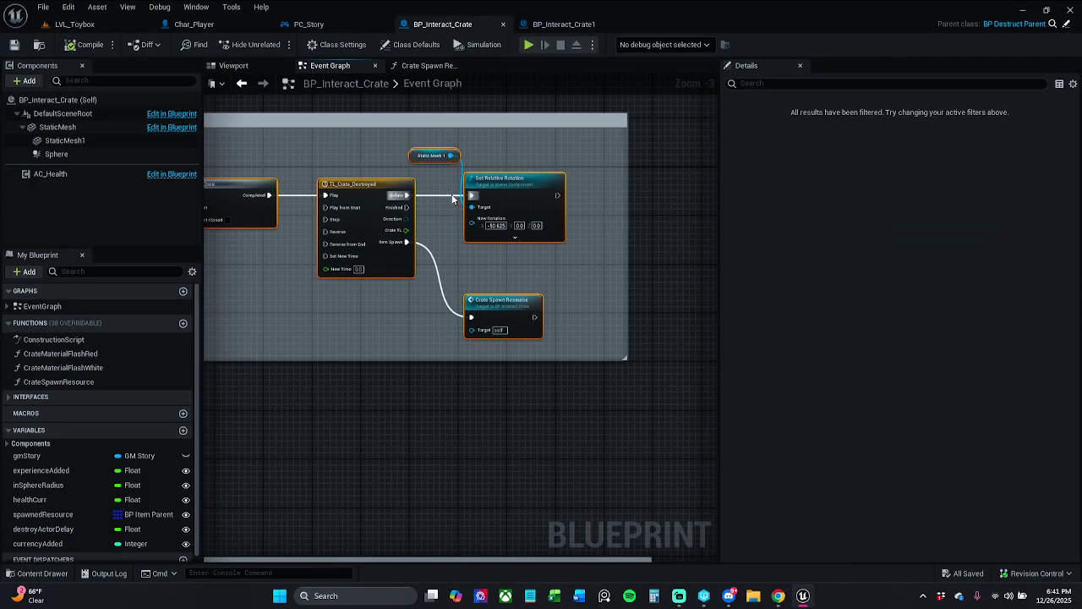
pyautogui.rightClick(499, 194)
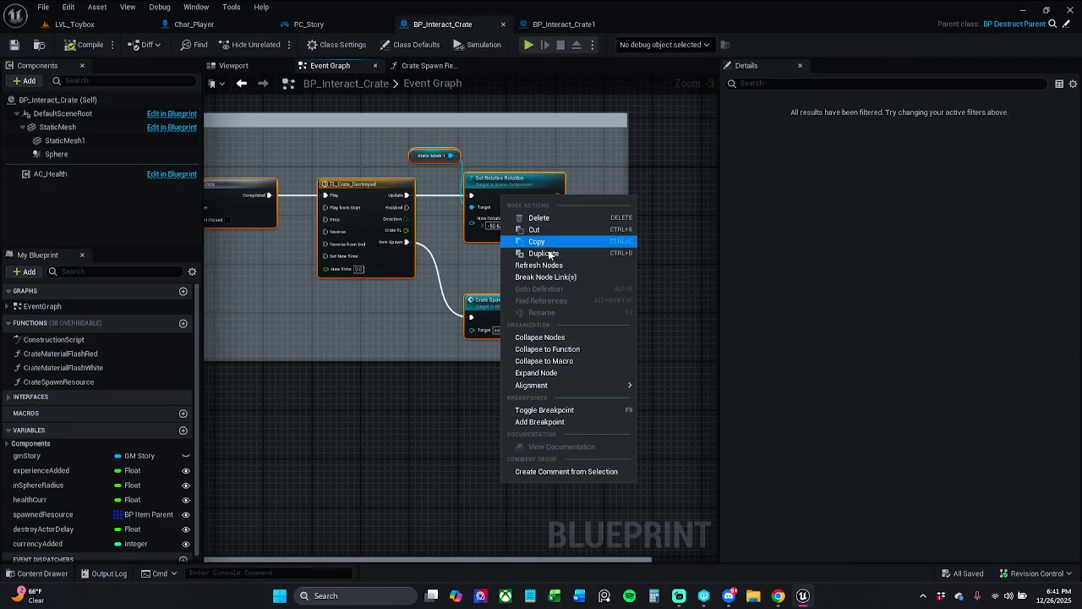
pyautogui.click(581, 410)
# Play LVL_Toybox again, running the character around, then stop the session
pyautogui.click(92, 25)
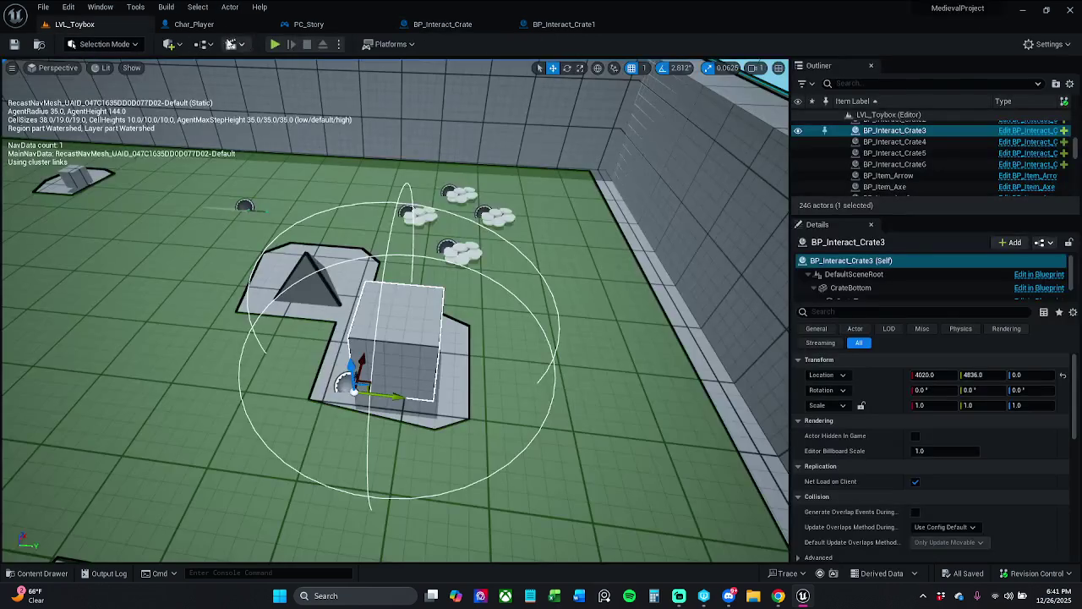
pyautogui.click(271, 47)
pyautogui.press('w')
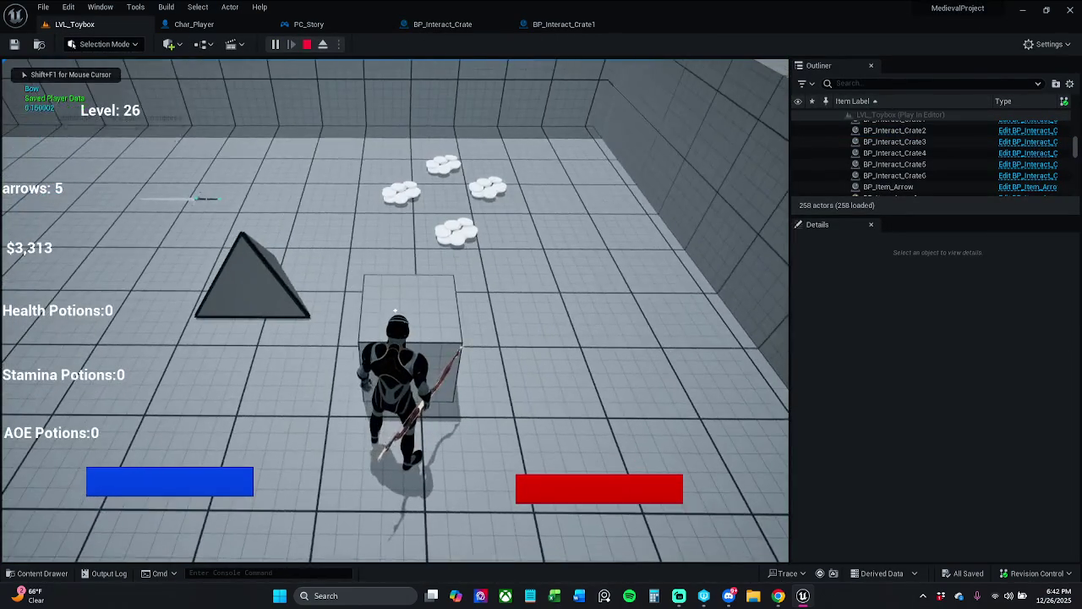
pyautogui.press('Escape')
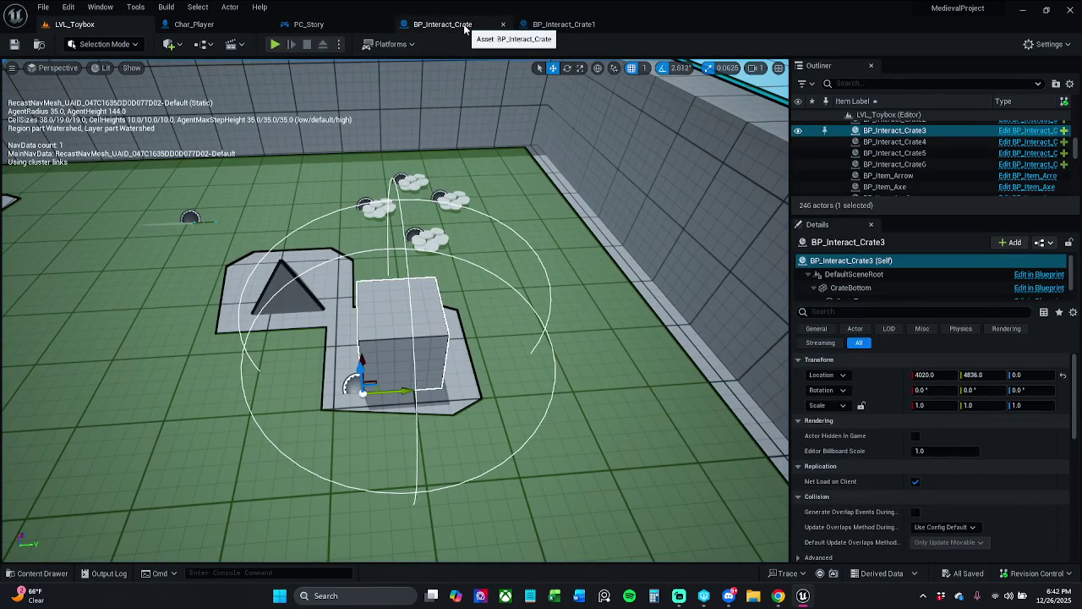
# Bring up BP_Interact_Crate1's event graph, including its lower overlap nodes
pyautogui.click(551, 27)
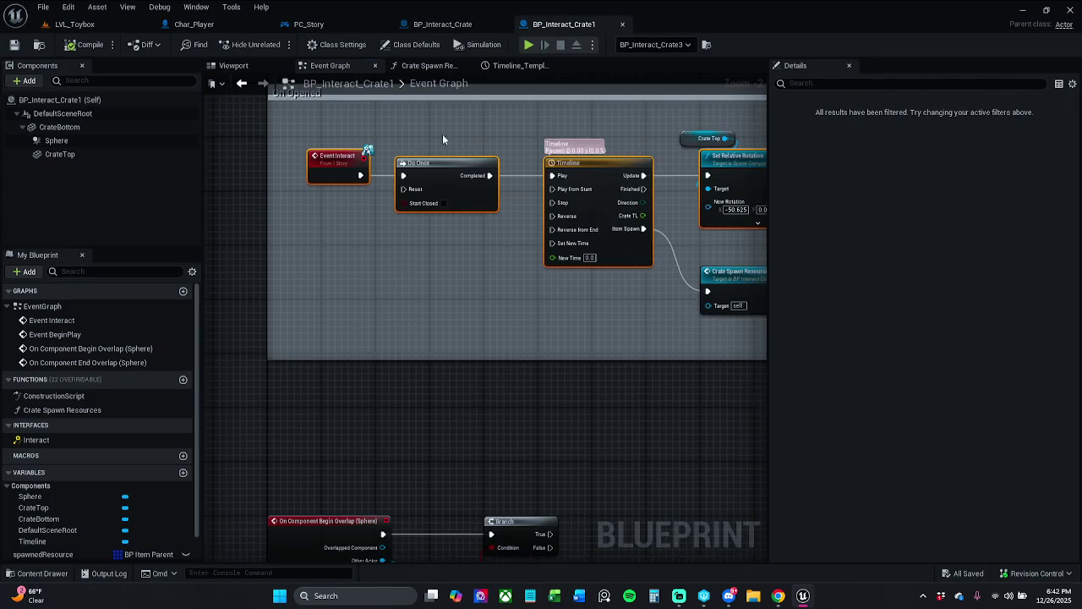
pyautogui.scroll(-2, 437, 156)
pyautogui.moveTo(469, 351); pyautogui.dragTo(471, 284)
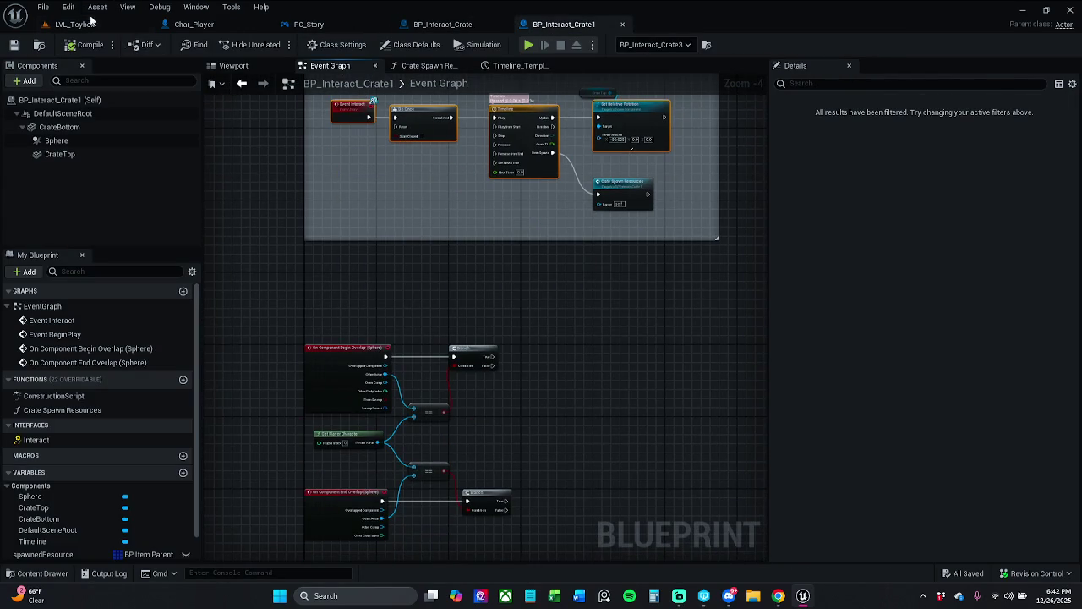
pyautogui.click(84, 23)
pyautogui.click(1045, 137)
# Flip between the BP_Interact_Crate and BP_Interact_Crate1 graphs, ending on BP_Interact_Crate's On Collision Overlaps group
pyautogui.scroll(-1, 554, 314)
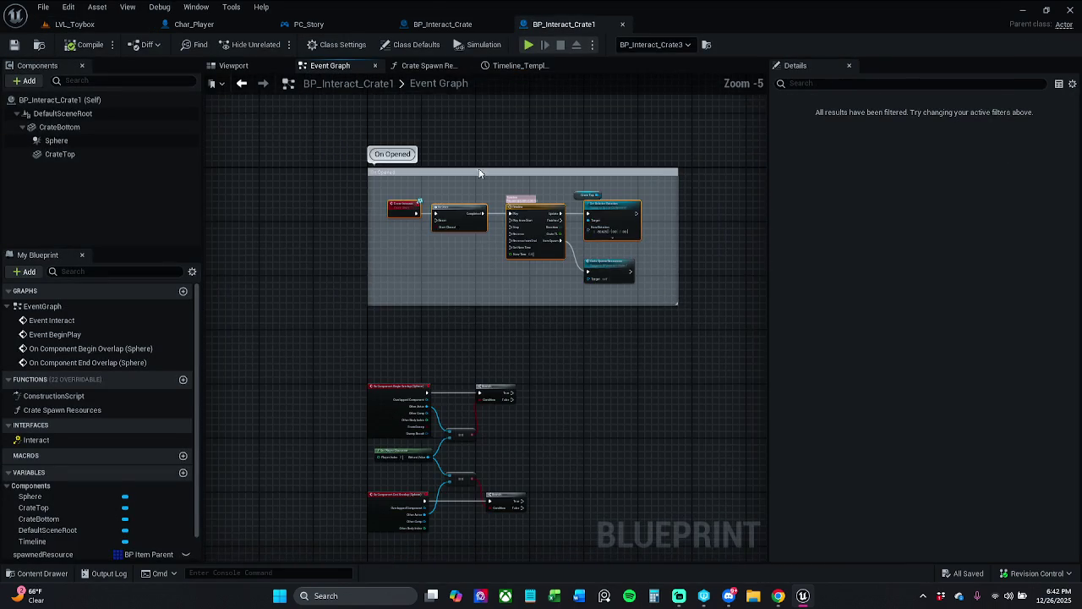
pyautogui.click(442, 23)
pyautogui.scroll(-1, 587, 275)
pyautogui.click(587, 275)
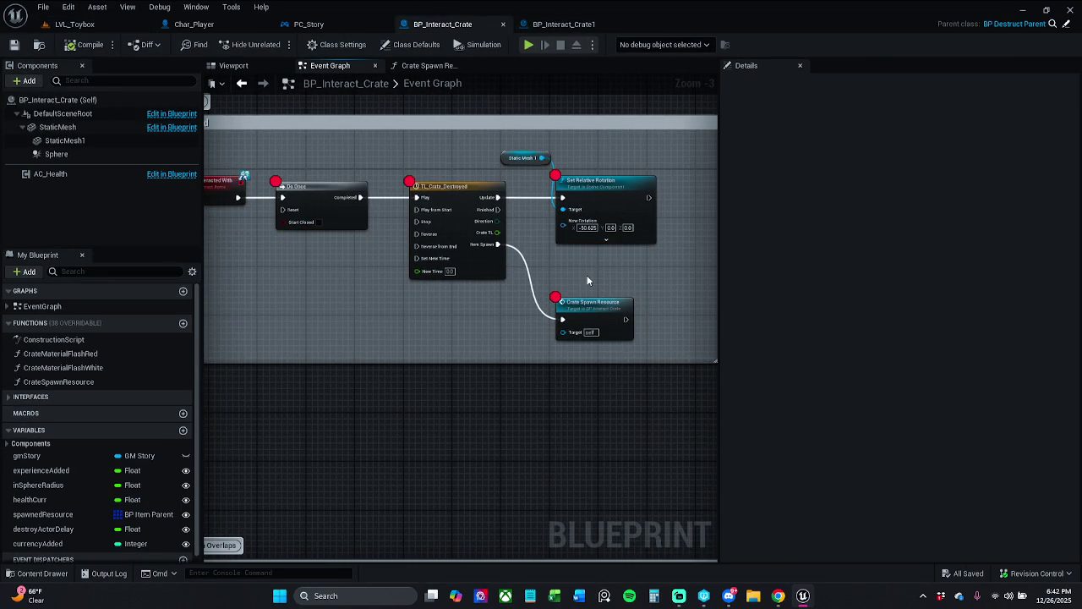
pyautogui.scroll(-1, 586, 274)
pyautogui.scroll(1, 550, 272)
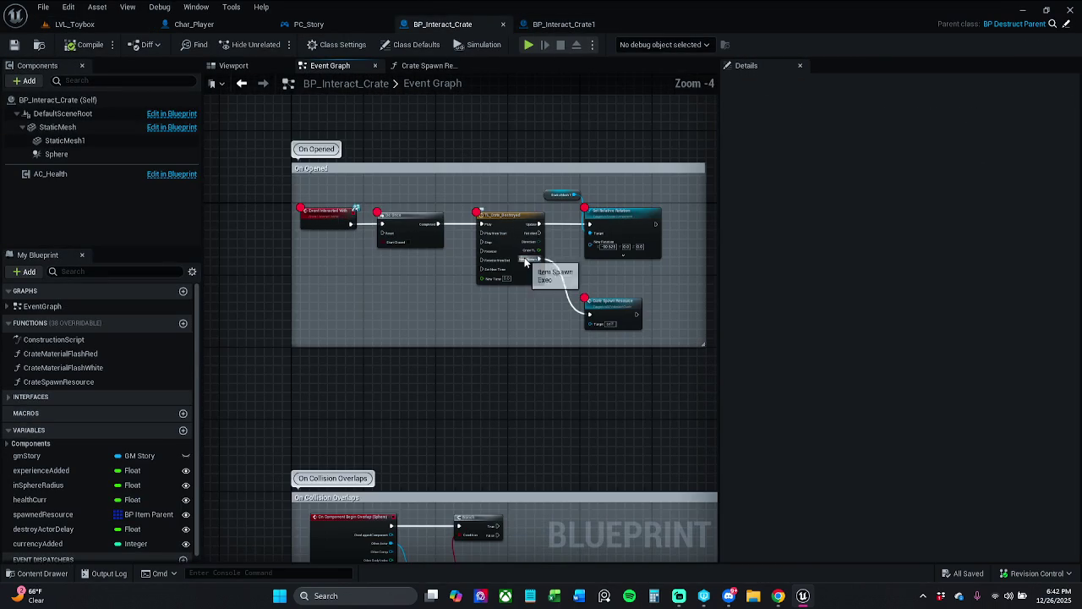
pyautogui.click(563, 23)
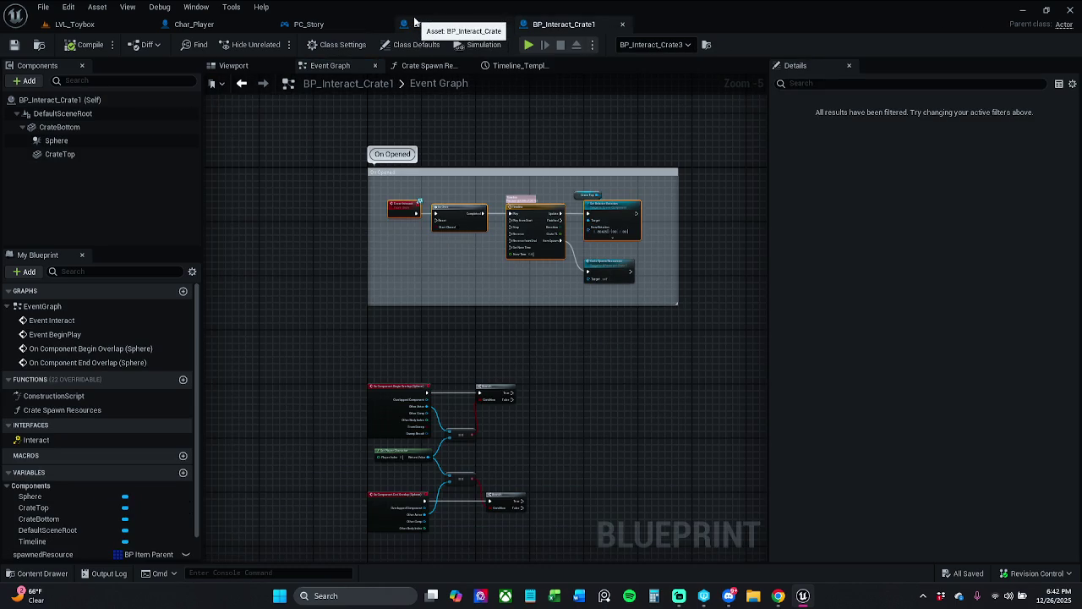
pyautogui.scroll(-1, 534, 230)
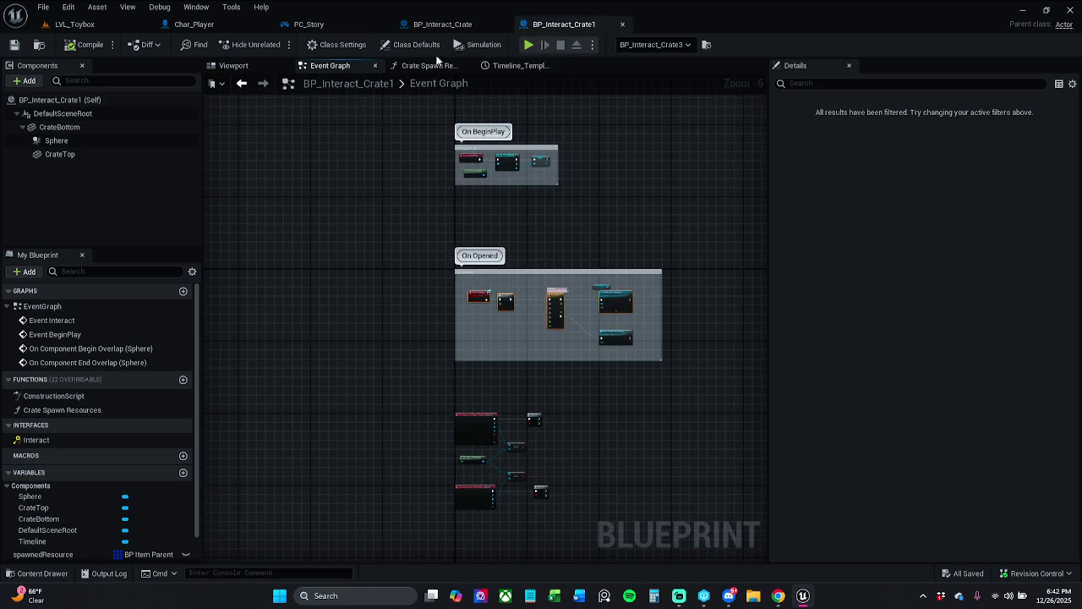
pyautogui.click(442, 24)
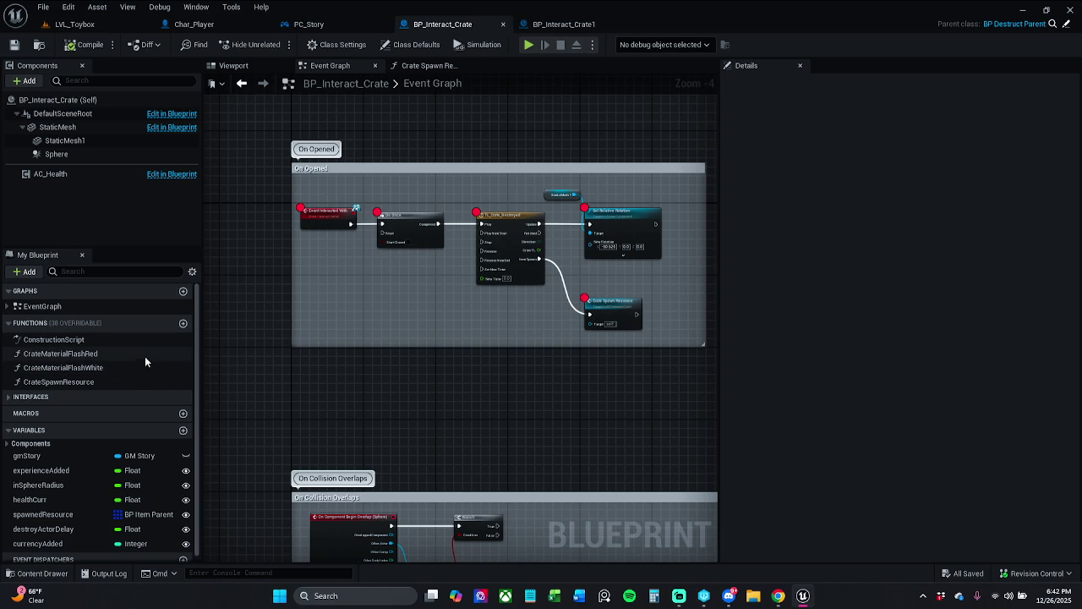
pyautogui.moveTo(543, 410); pyautogui.dragTo(462, 251)
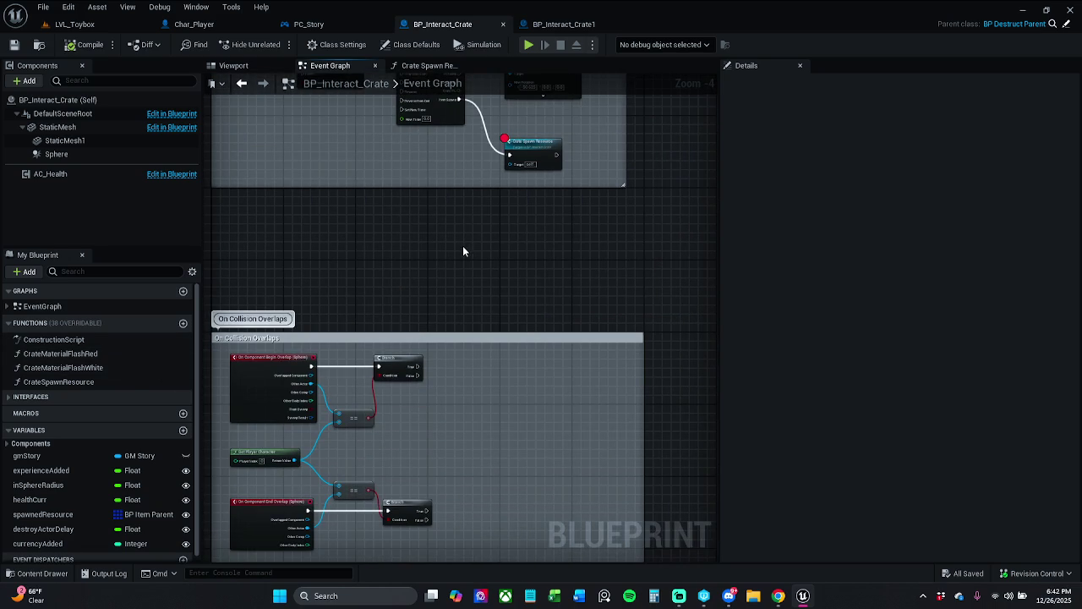
pyautogui.scroll(-3, 463, 251)
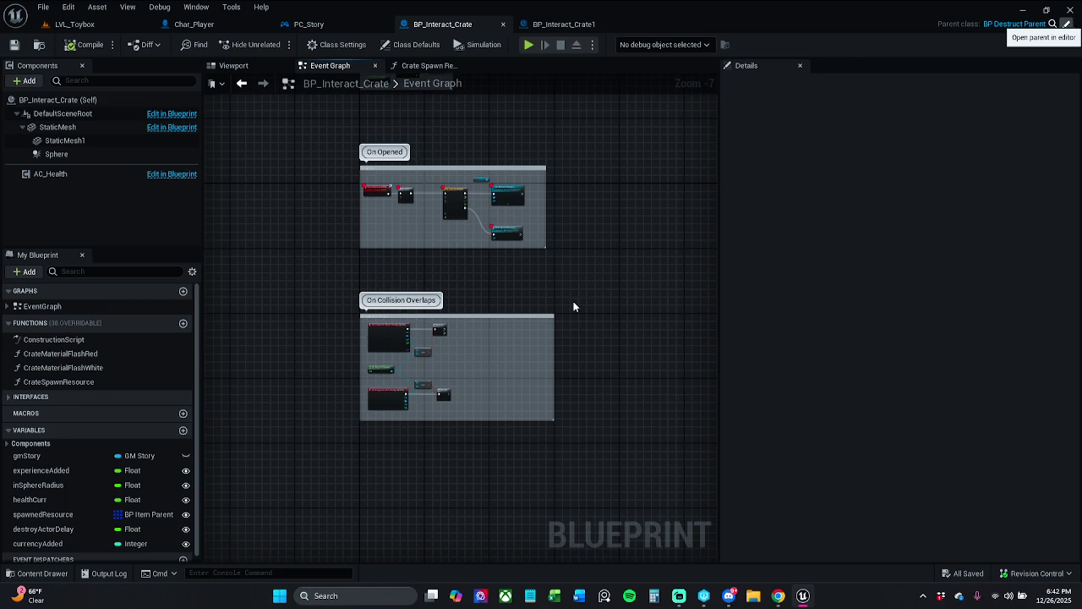
# Scroll through BP_Destruct_Parent's event graph and open its ConstructionScript
pyautogui.scroll(-2, 466, 309)
pyautogui.scroll(-5, 466, 307)
pyautogui.scroll(6, 468, 307)
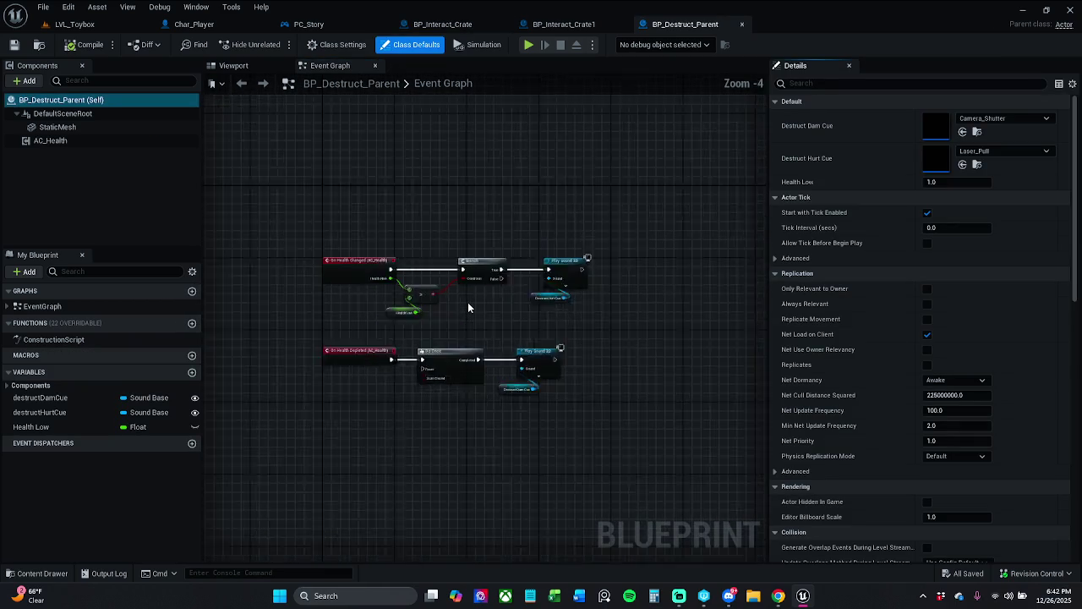
pyautogui.scroll(1, 469, 307)
pyautogui.doubleClick(98, 339)
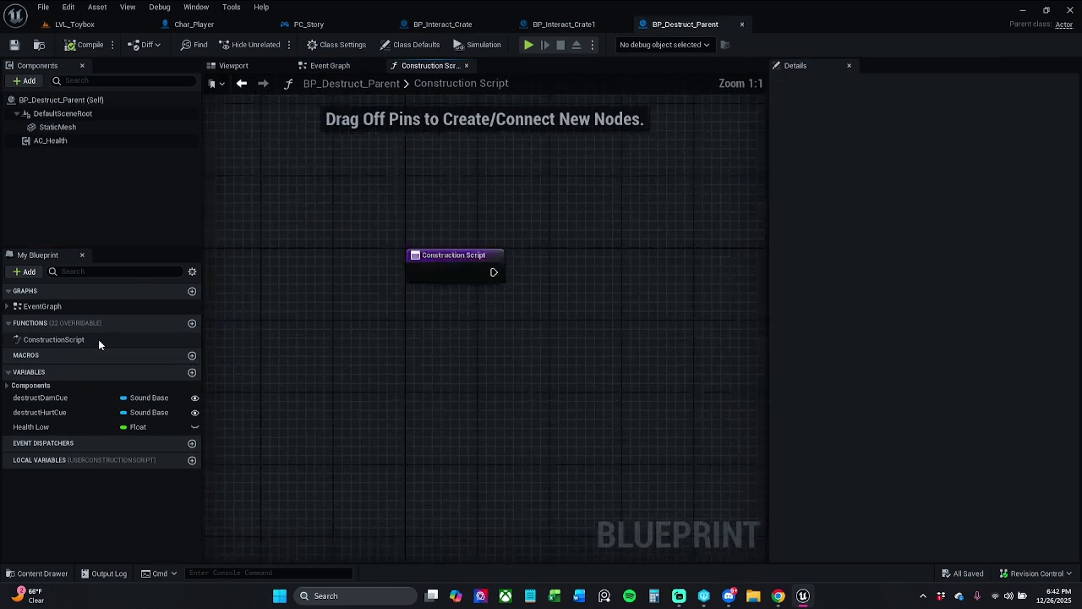
# Close the ConstructionScript, keeping only the parent's event graph, then return to LVL_Toybox via BP_Interact_Crate1
pyautogui.click(466, 66)
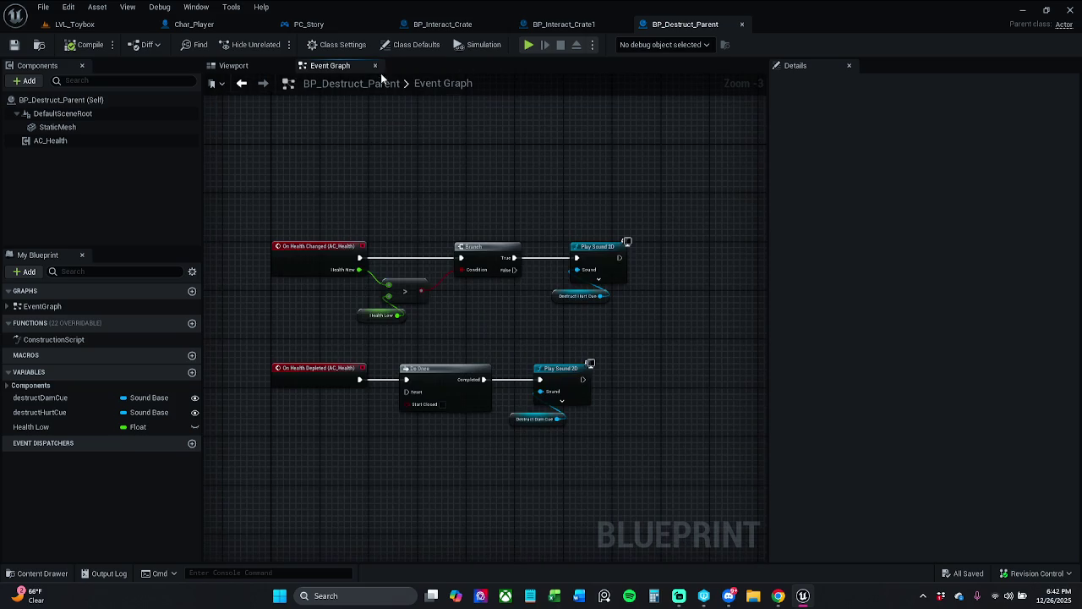
pyautogui.click(253, 66)
pyautogui.click(287, 65)
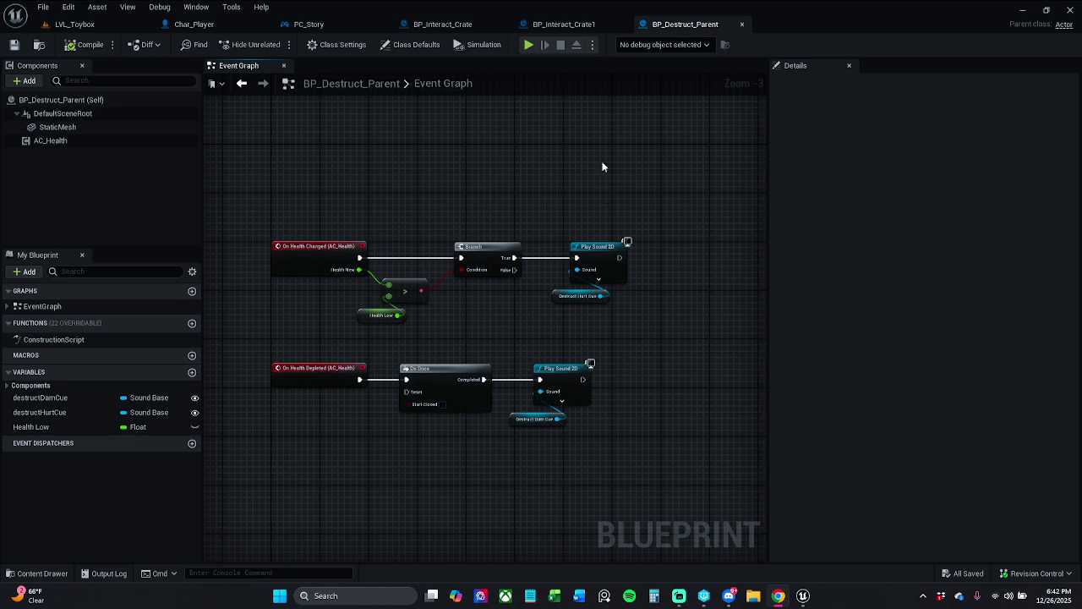
pyautogui.click(574, 28)
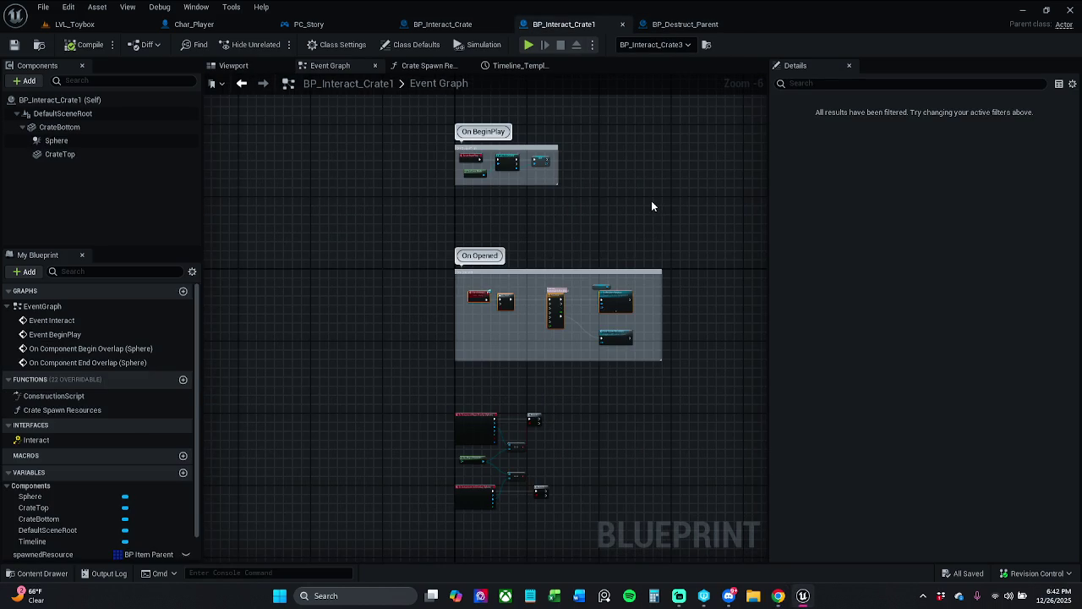
pyautogui.click(75, 26)
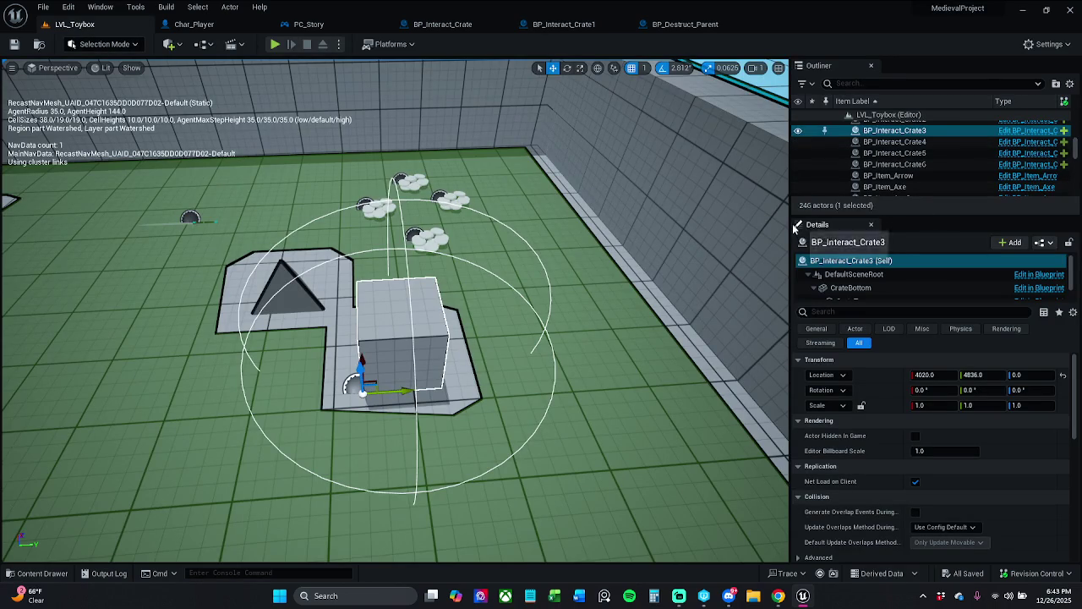
# Widen the Outliner to confirm the crates are BP_Interact_Crate1, then zoom into its On Opened group
pyautogui.moveTo(790, 271)
pyautogui.mouseDown()
pyautogui.moveTo(516, 289)
pyautogui.moveTo(694, 289)
pyautogui.mouseUp()
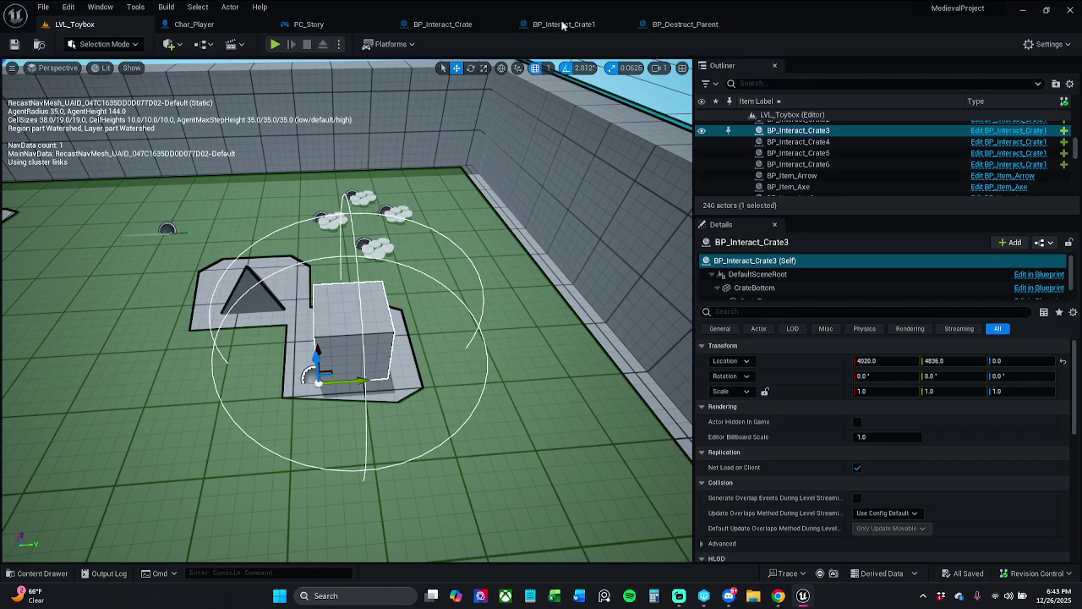
pyautogui.click(563, 25)
pyautogui.scroll(5, 572, 169)
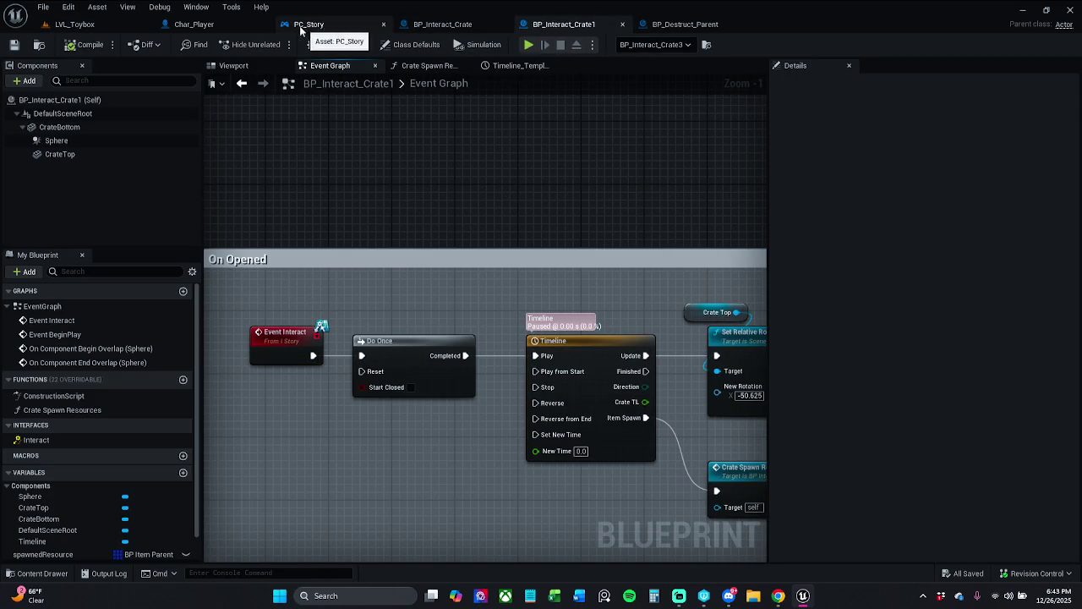
pyautogui.click(194, 24)
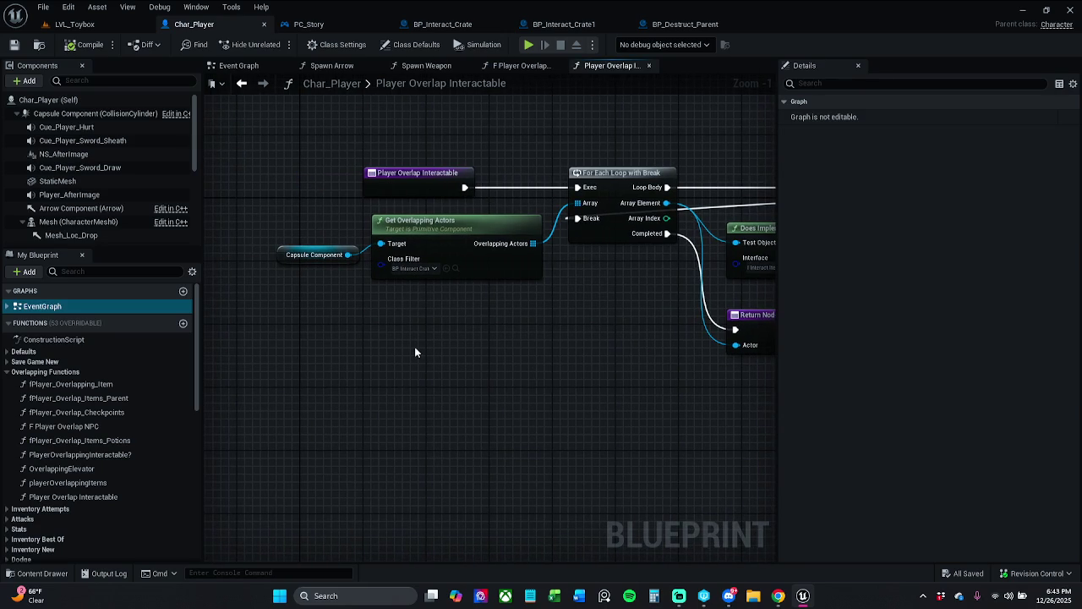
# Set the Get Overlapping Actors Class Filter to BP_Interact_Crate1
pyautogui.click(413, 268)
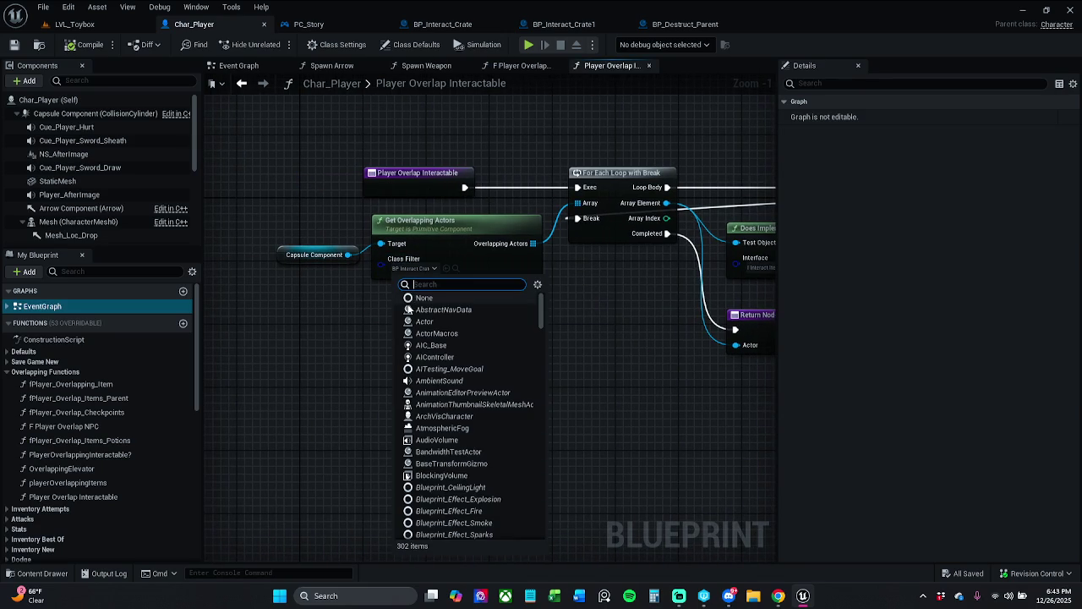
pyautogui.press('Escape')
pyautogui.scroll(1, 431, 279)
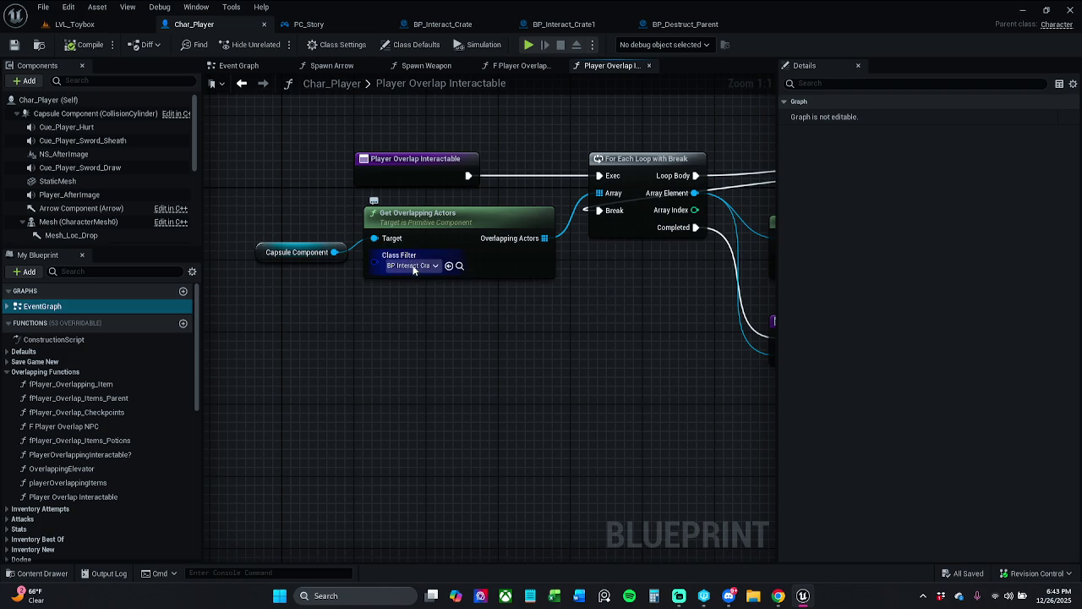
pyautogui.click(419, 268)
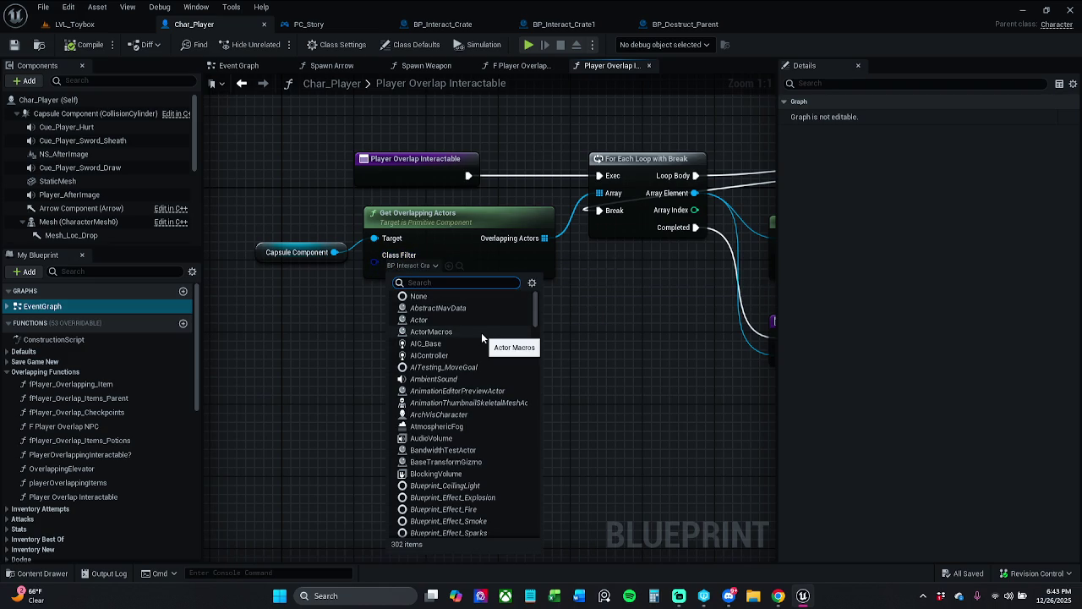
pyautogui.write('bp inter')
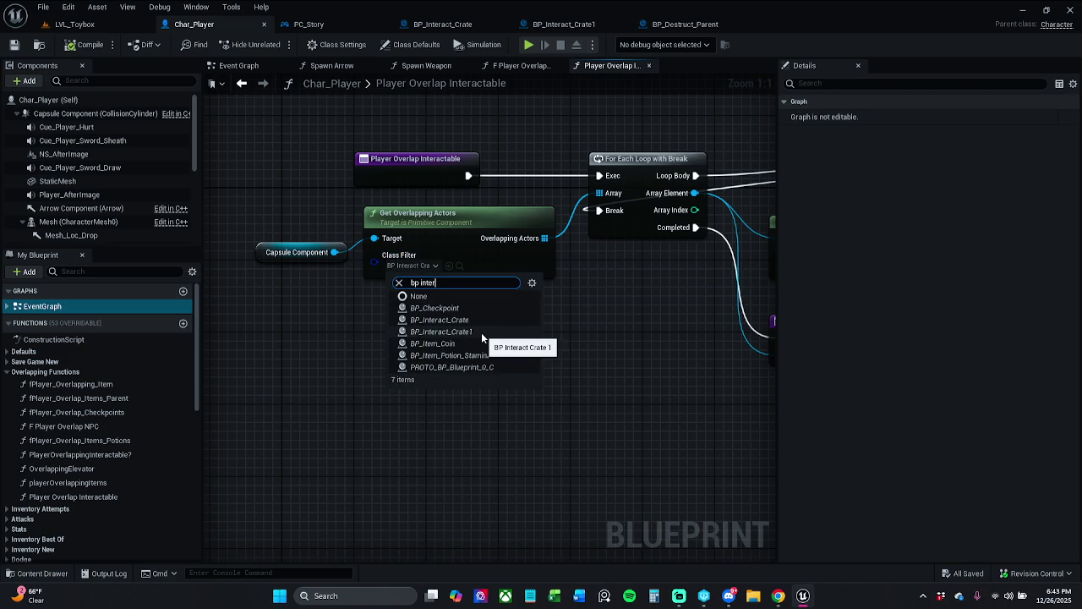
pyautogui.click(478, 323)
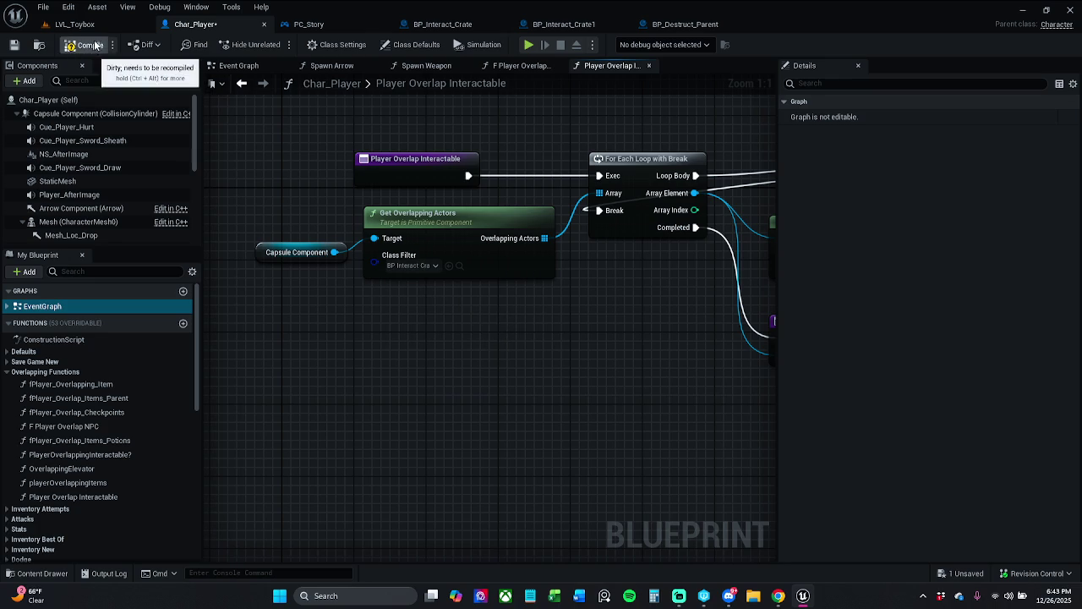
# Test-play LVL_Toybox, running the character forward through the arch, then stop
pyautogui.click(75, 23)
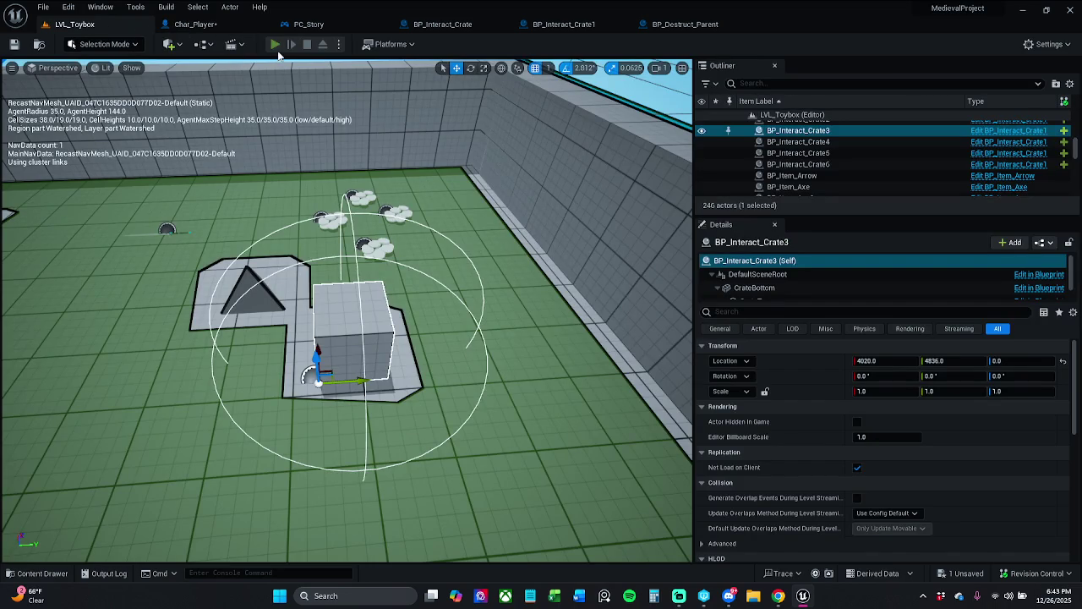
pyautogui.click(276, 45)
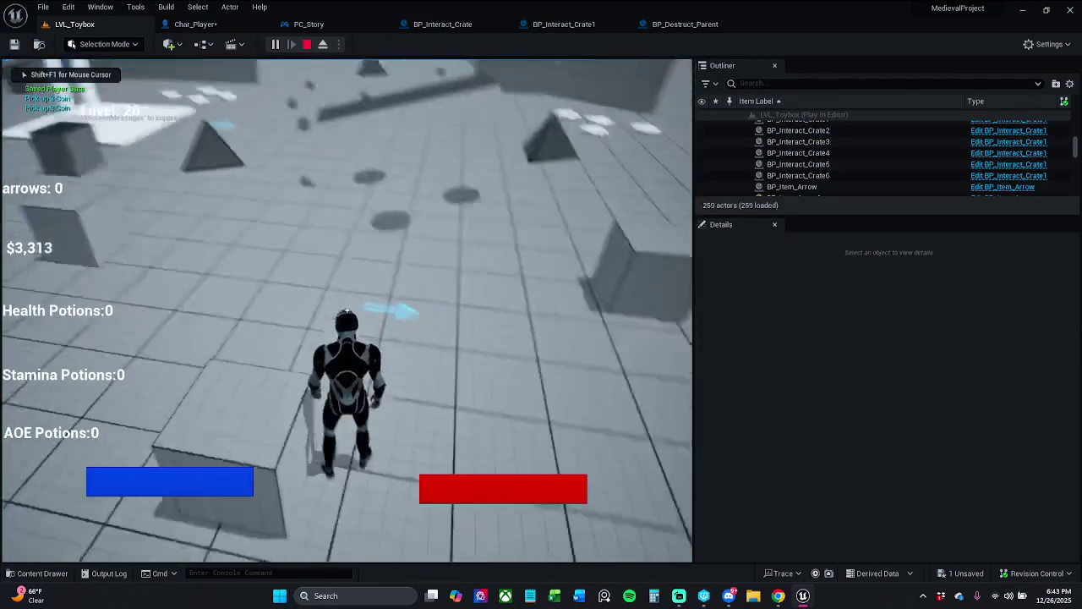
pyautogui.press('w')
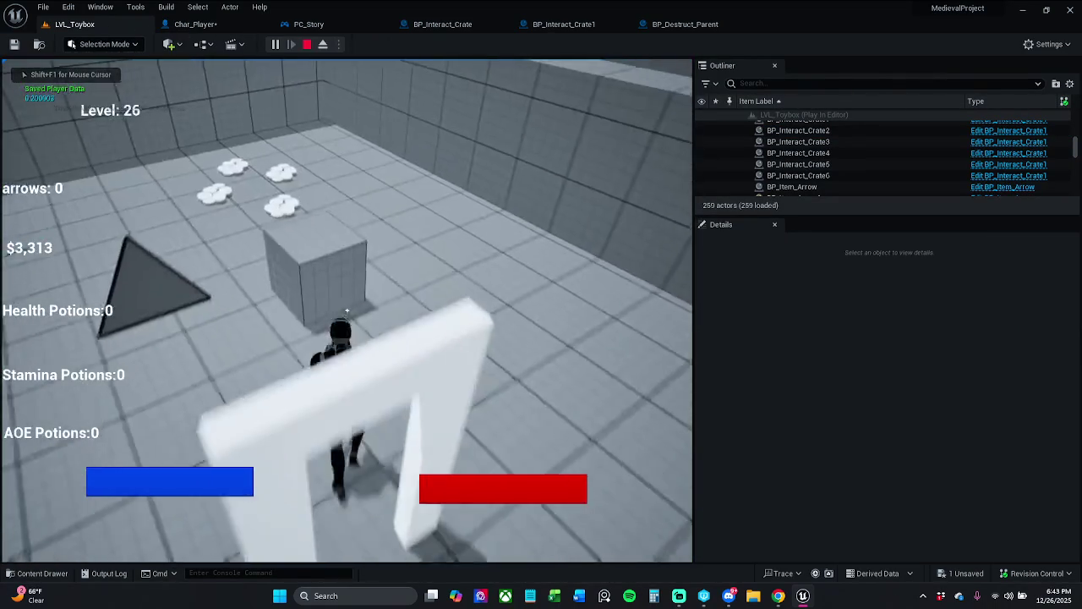
pyautogui.press('Escape')
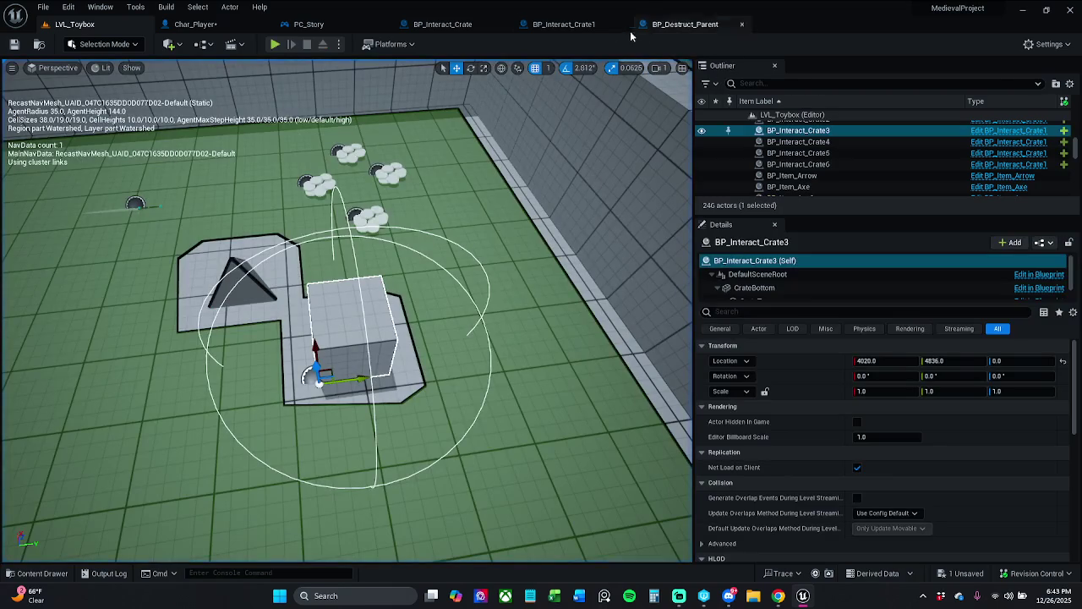
pyautogui.click(628, 28)
# Add a Set Game Paused node off the Branch's True output and nudge it into place
pyautogui.scroll(-5, 517, 252)
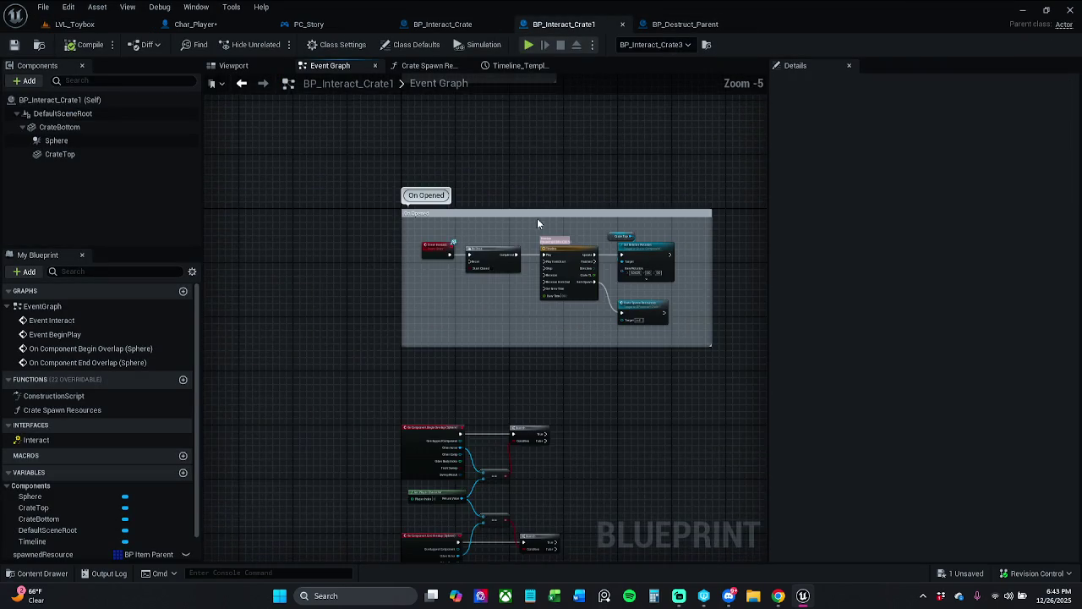
pyautogui.scroll(6, 583, 285)
pyautogui.moveTo(462, 284); pyautogui.dragTo(544, 288)
pyautogui.write('s')
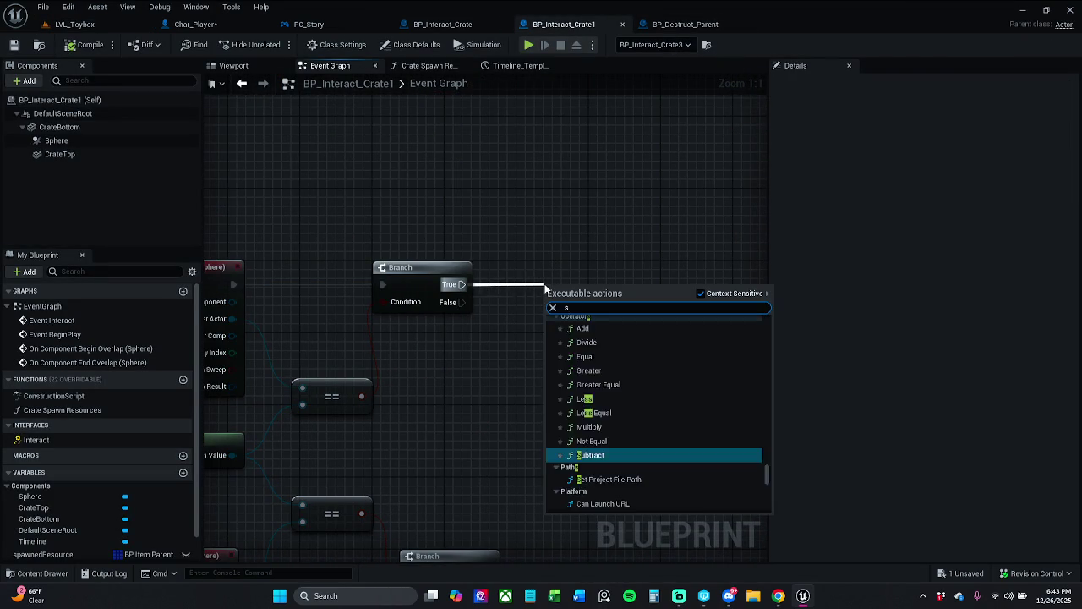
pyautogui.write('et game paused')
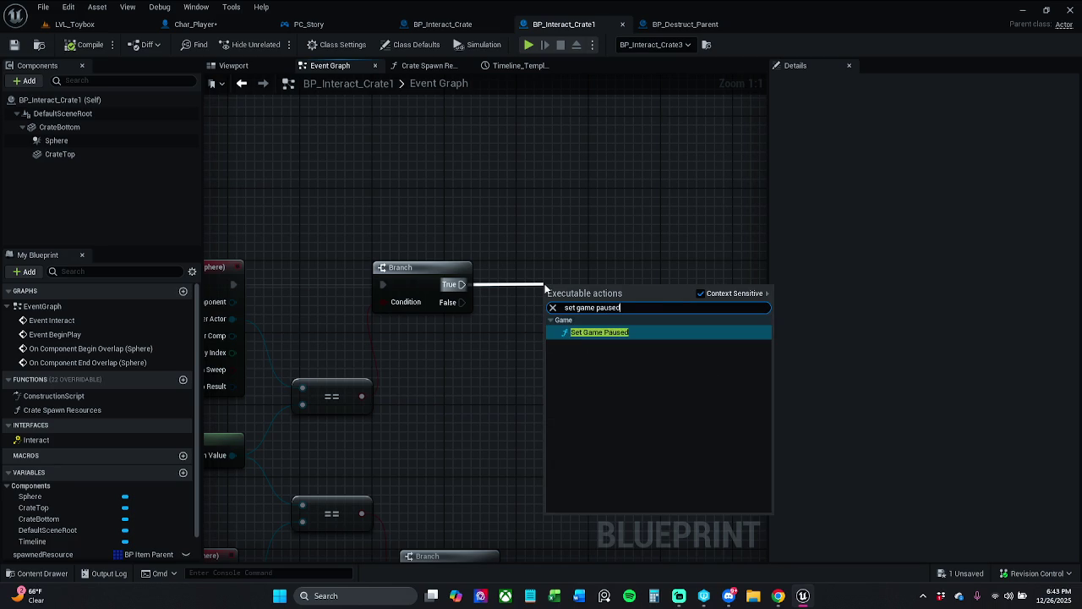
pyautogui.press('Return')
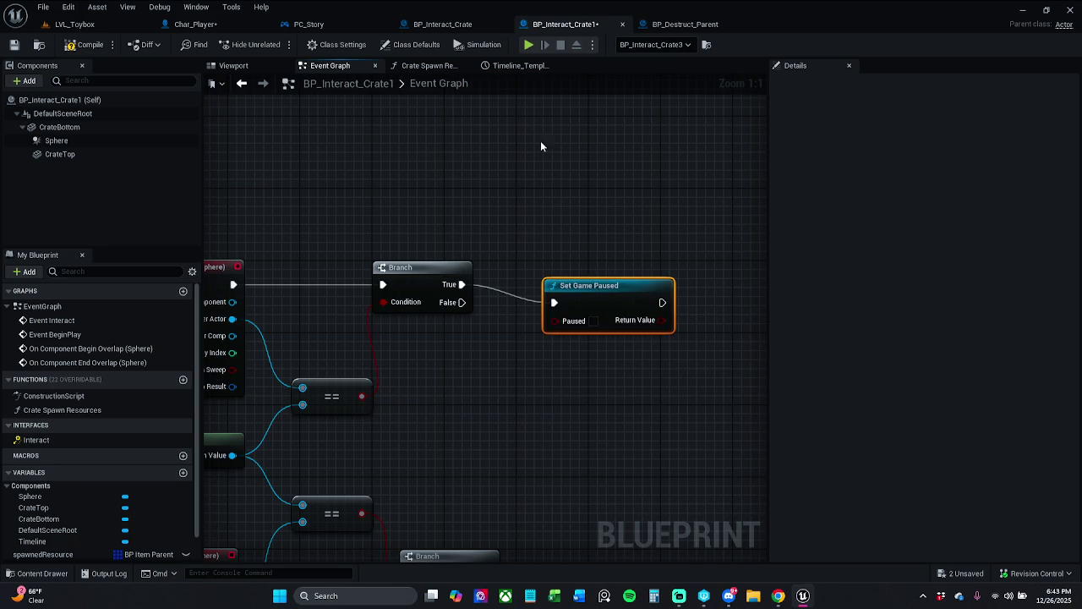
pyautogui.click(348, 48)
pyautogui.moveTo(629, 306); pyautogui.dragTo(563, 237)
pyautogui.scroll(-3, 563, 237)
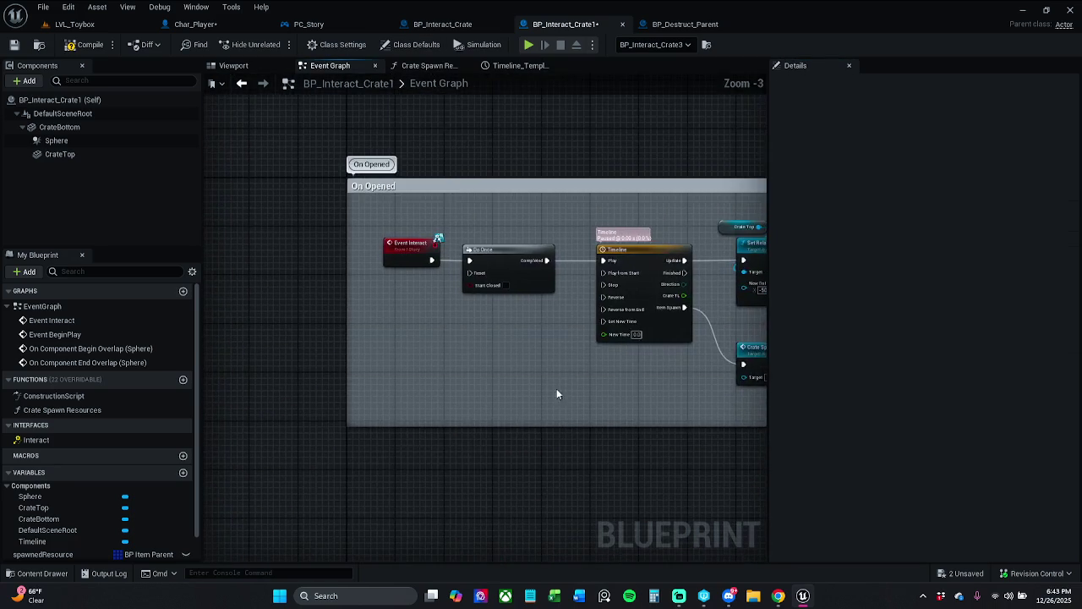
pyautogui.scroll(3, 443, 262)
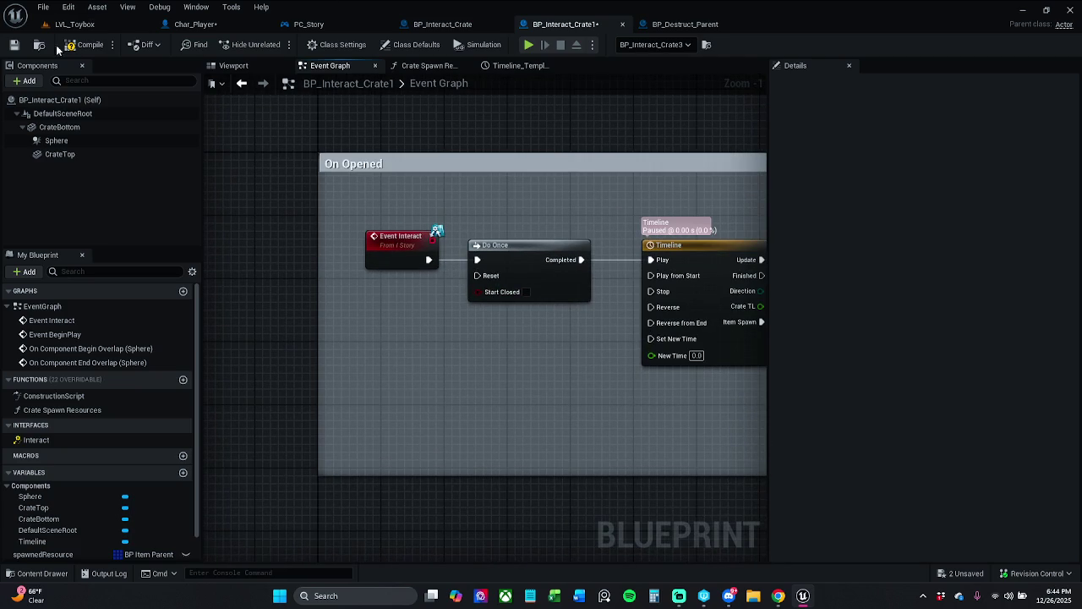
# Check BP_Interact_Crate1 in Char_Player's Class Filter browser and save Char_Player
pyautogui.click(196, 24)
pyautogui.moveTo(525, 182)
pyautogui.mouseDown()
pyautogui.moveTo(286, 172)
pyautogui.moveTo(411, 210)
pyautogui.moveTo(568, 182)
pyautogui.mouseUp()
pyautogui.scroll(-1, 568, 181)
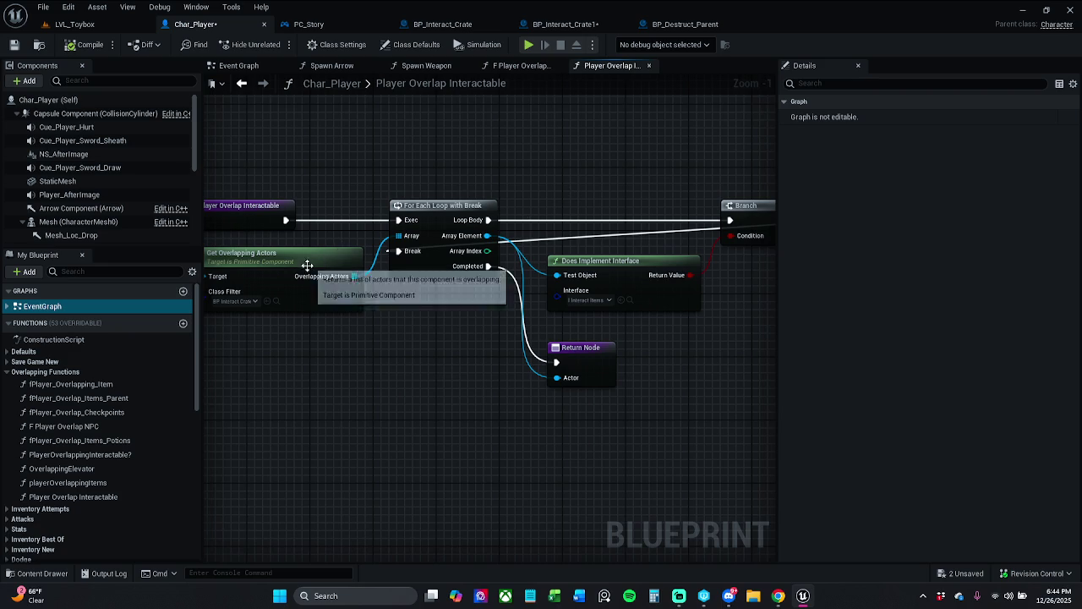
pyautogui.moveTo(306, 265); pyautogui.dragTo(425, 231)
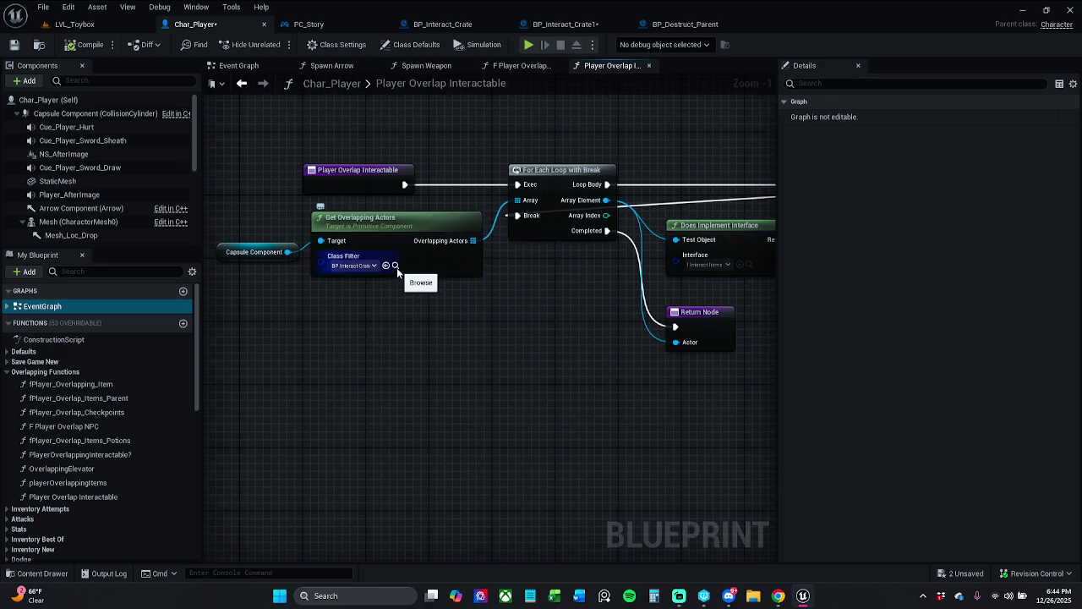
pyautogui.click(396, 266)
pyautogui.click(384, 314)
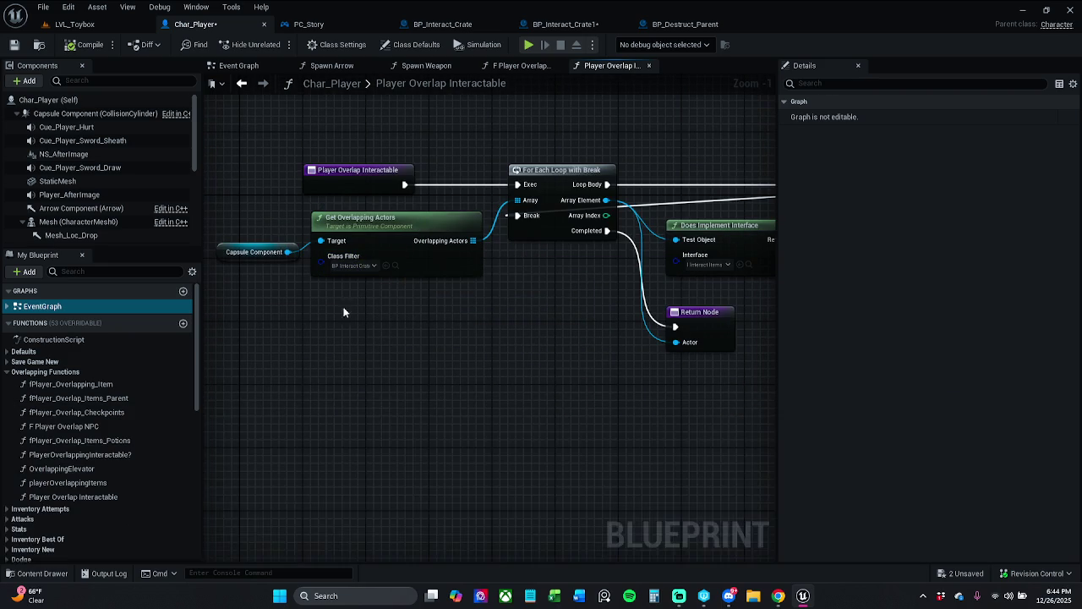
pyautogui.click(13, 44)
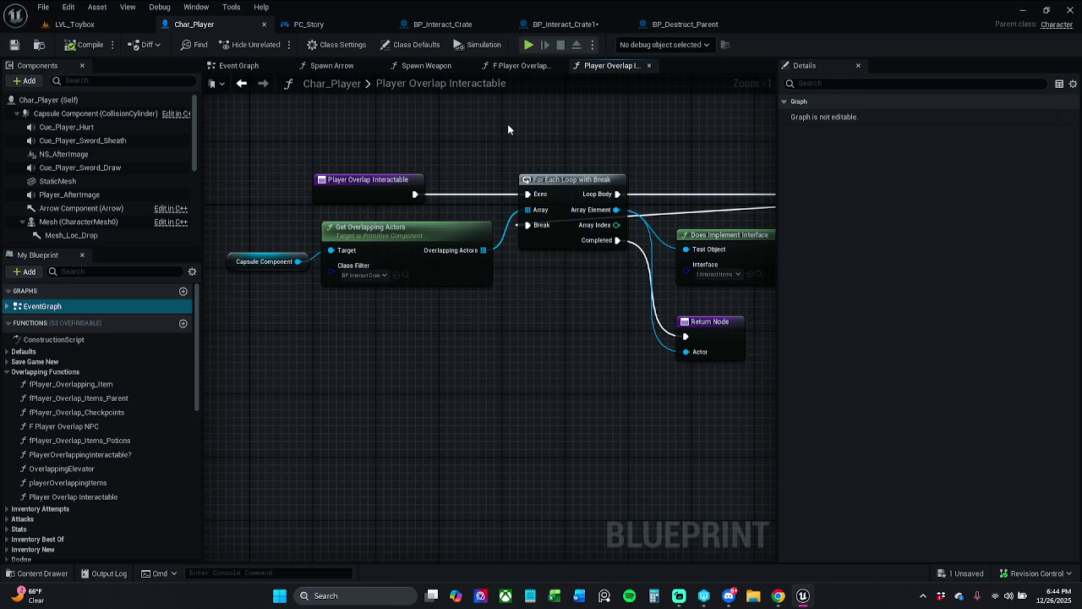
# Open Player Overlap Interactable from PC_Story's Controller Functions graph
pyautogui.moveTo(667, 146); pyautogui.dragTo(448, 164)
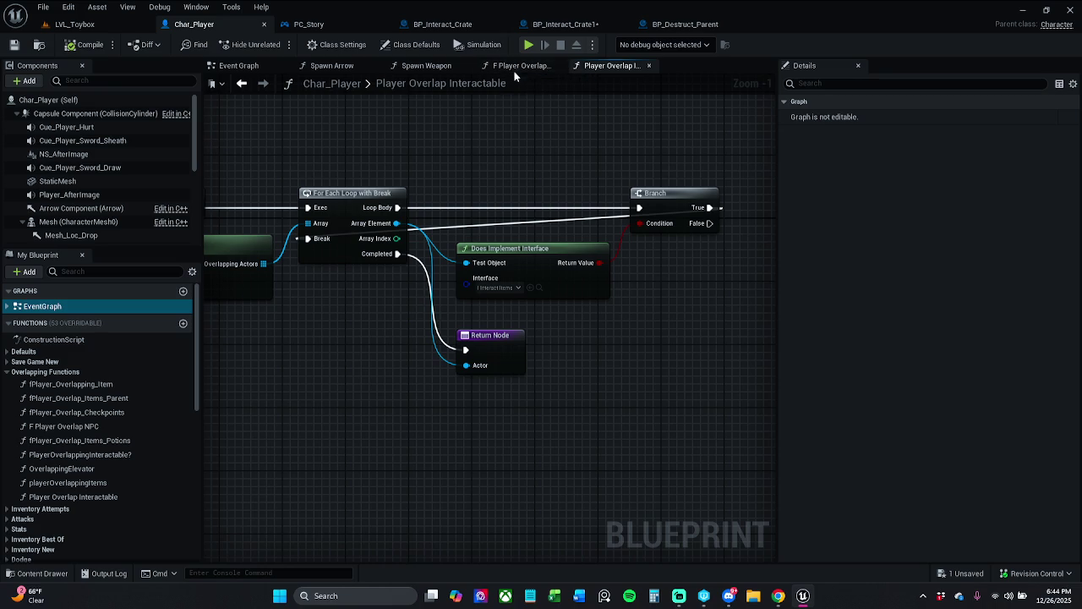
pyautogui.click(308, 24)
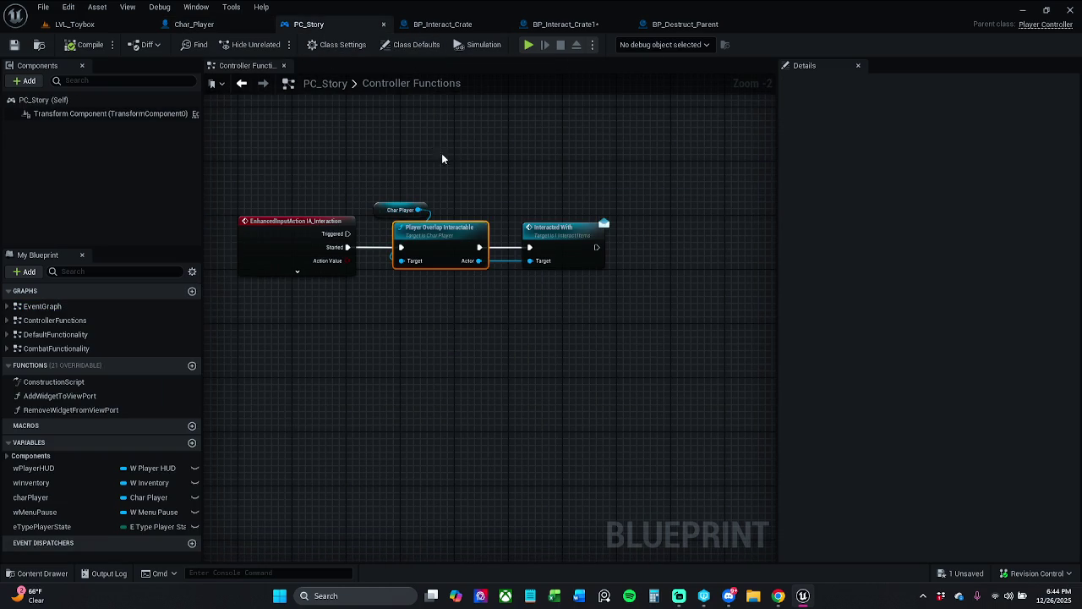
pyautogui.scroll(2, 435, 244)
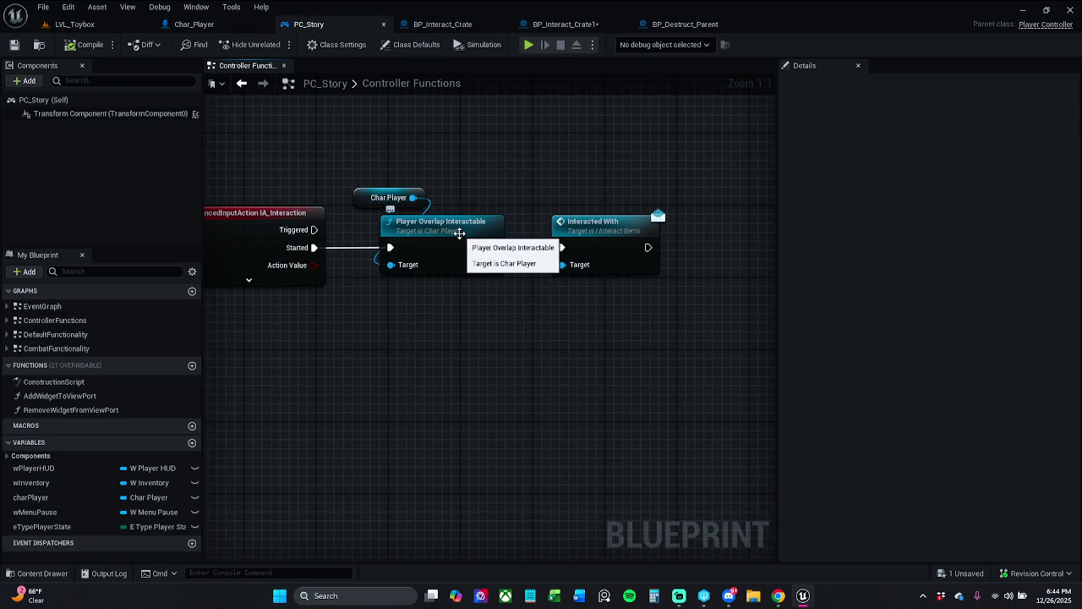
pyautogui.doubleClick(460, 233)
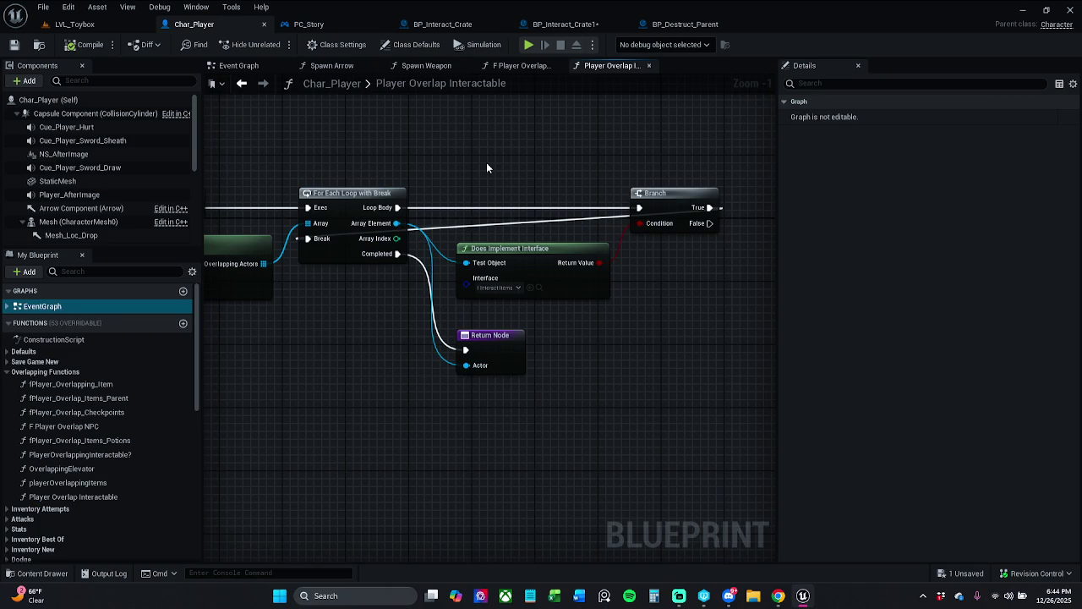
# Add two reroute points to tidy the loop-to-Branch wire, then save Char_Player
pyautogui.doubleClick(461, 227)
pyautogui.moveTo(461, 226)
pyautogui.mouseDown()
pyautogui.moveTo(380, 164)
pyautogui.moveTo(287, 158)
pyautogui.moveTo(305, 159)
pyautogui.mouseUp()
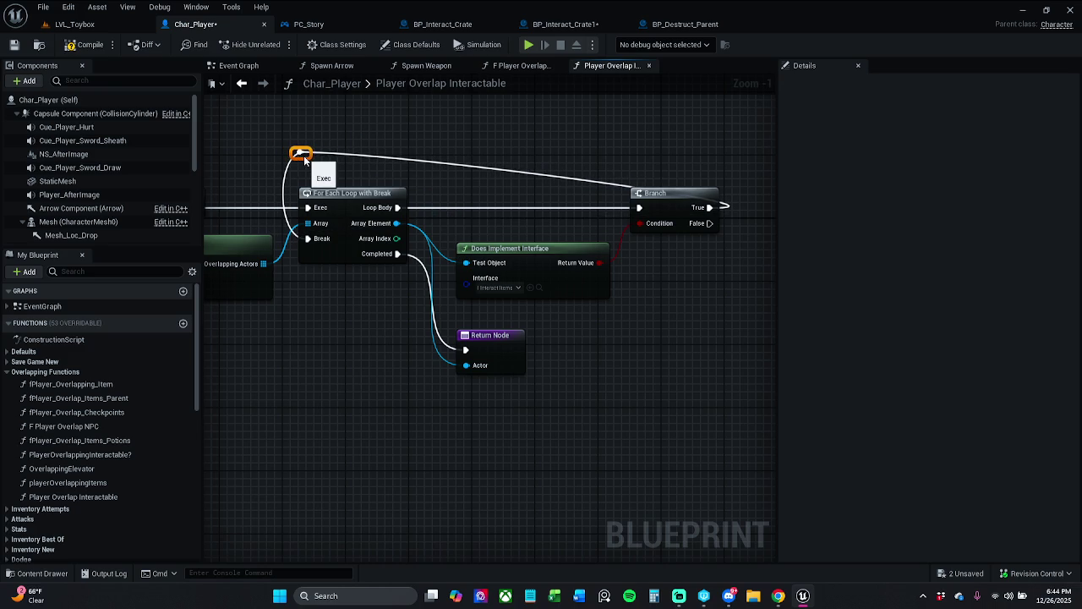
pyautogui.doubleClick(609, 177)
pyautogui.moveTo(608, 178); pyautogui.dragTo(723, 158)
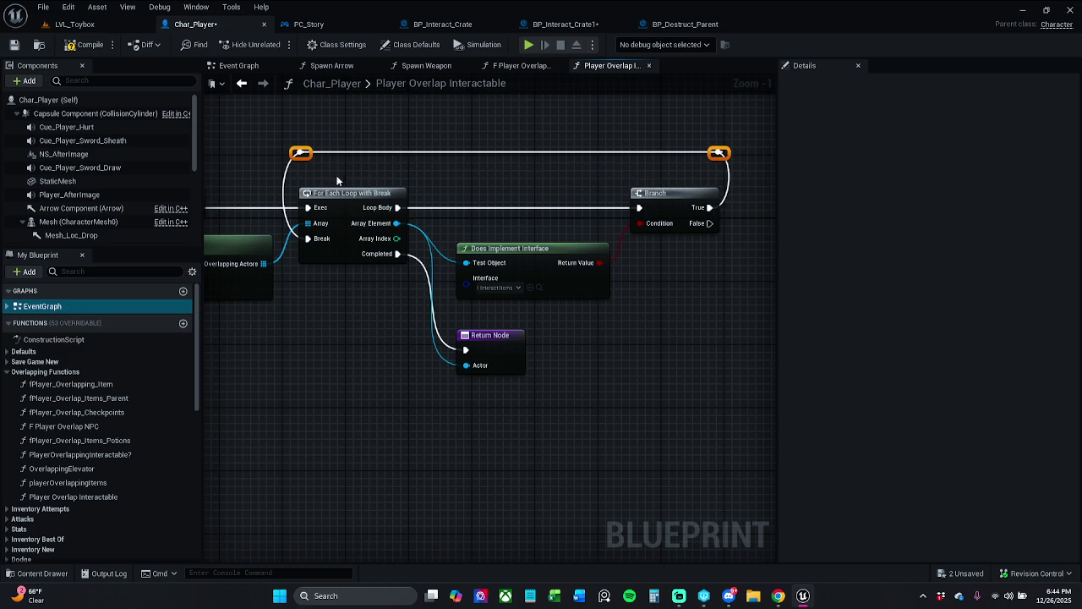
pyautogui.press('Down')
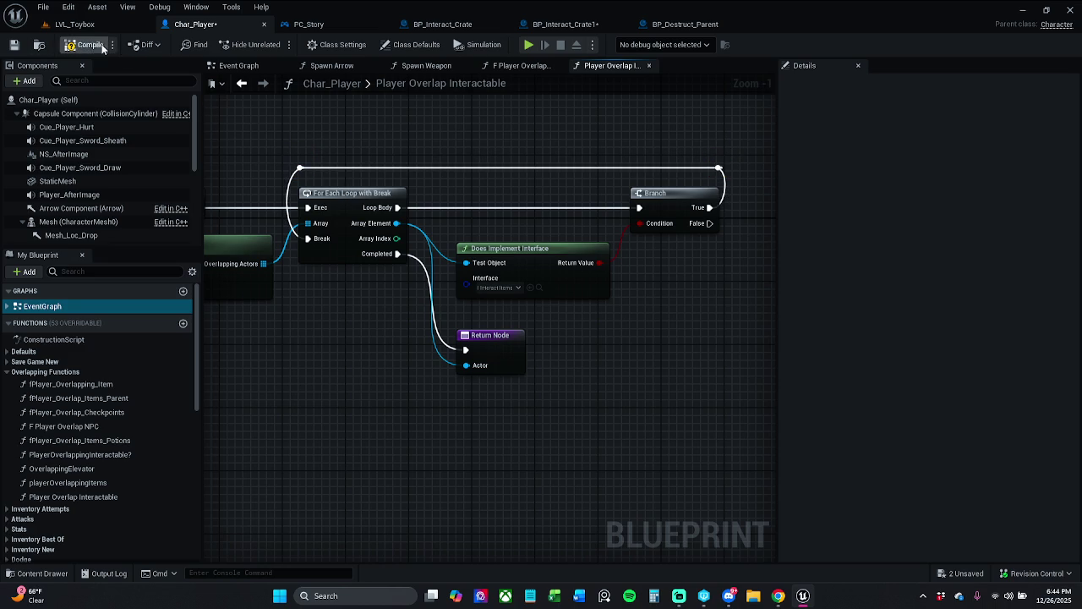
pyautogui.moveTo(309, 140)
pyautogui.mouseDown()
pyautogui.moveTo(406, 173)
pyautogui.moveTo(723, 163)
pyautogui.mouseUp()
pyautogui.click(562, 142)
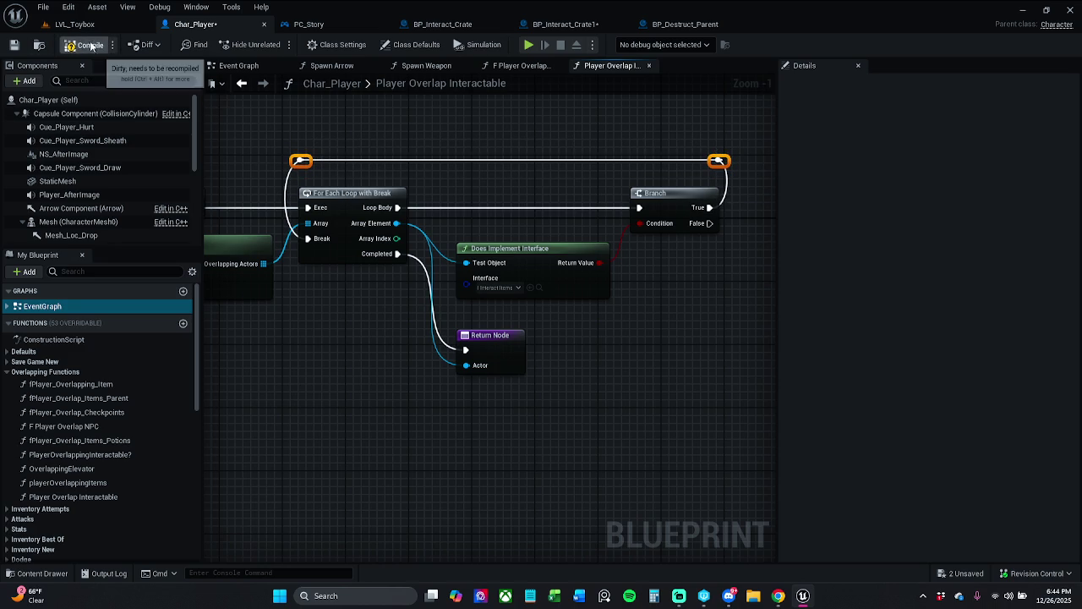
pyautogui.click(16, 46)
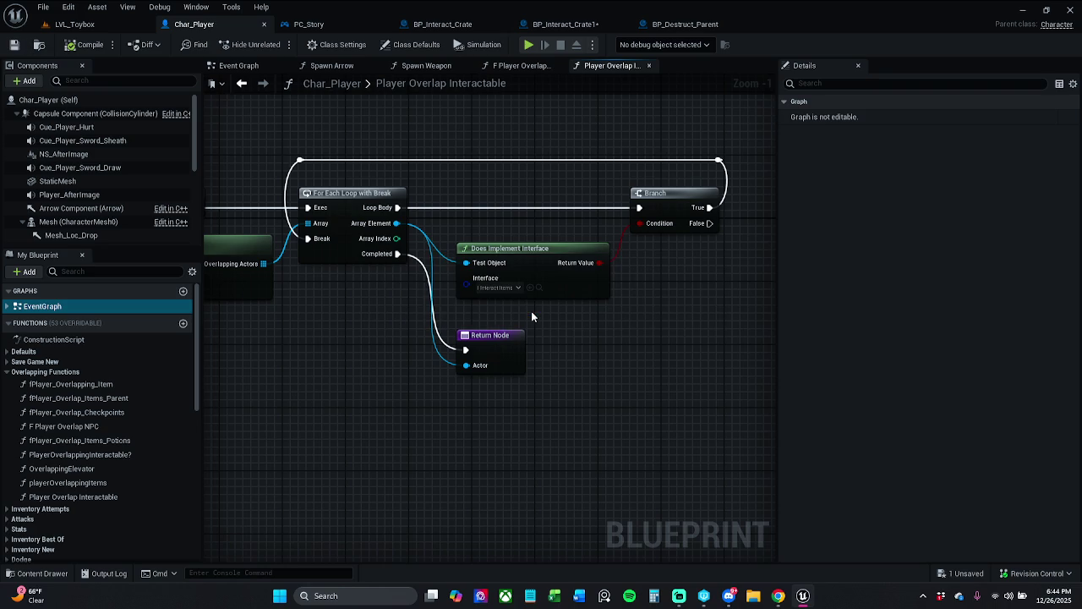
# Check BP_Interact_Crate1's Class Settings to confirm it implements the I Story interface
pyautogui.moveTo(532, 312); pyautogui.dragTo(661, 306)
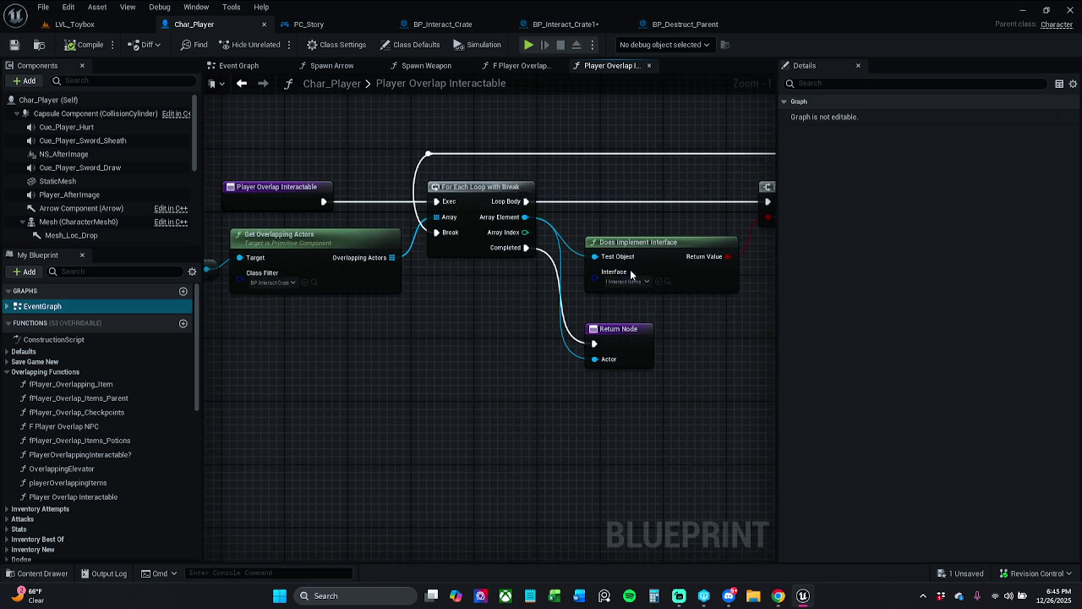
pyautogui.scroll(1, 631, 274)
pyautogui.click(592, 27)
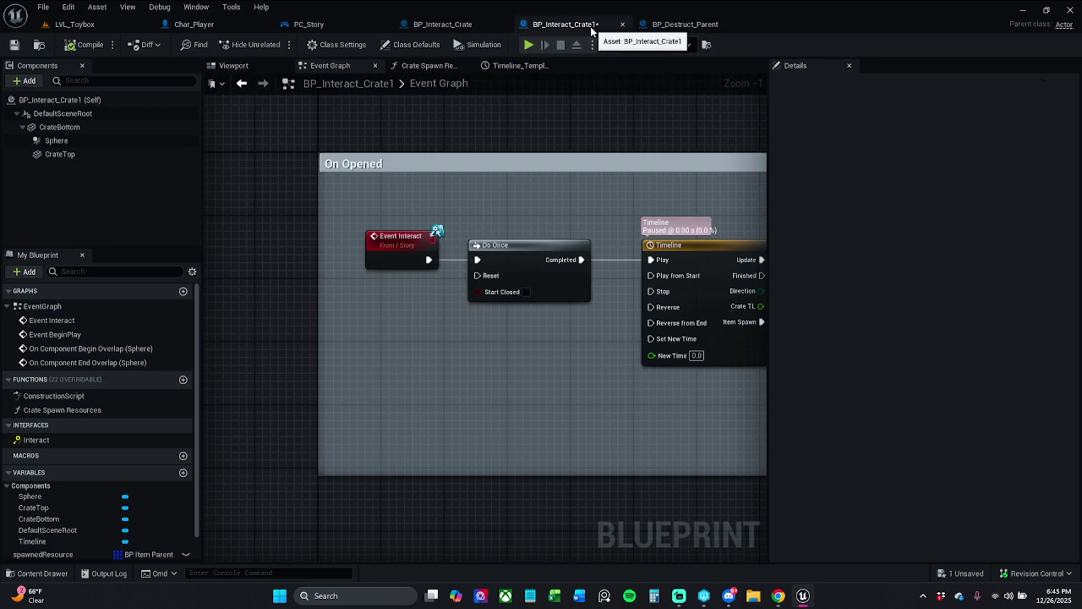
pyautogui.click(337, 44)
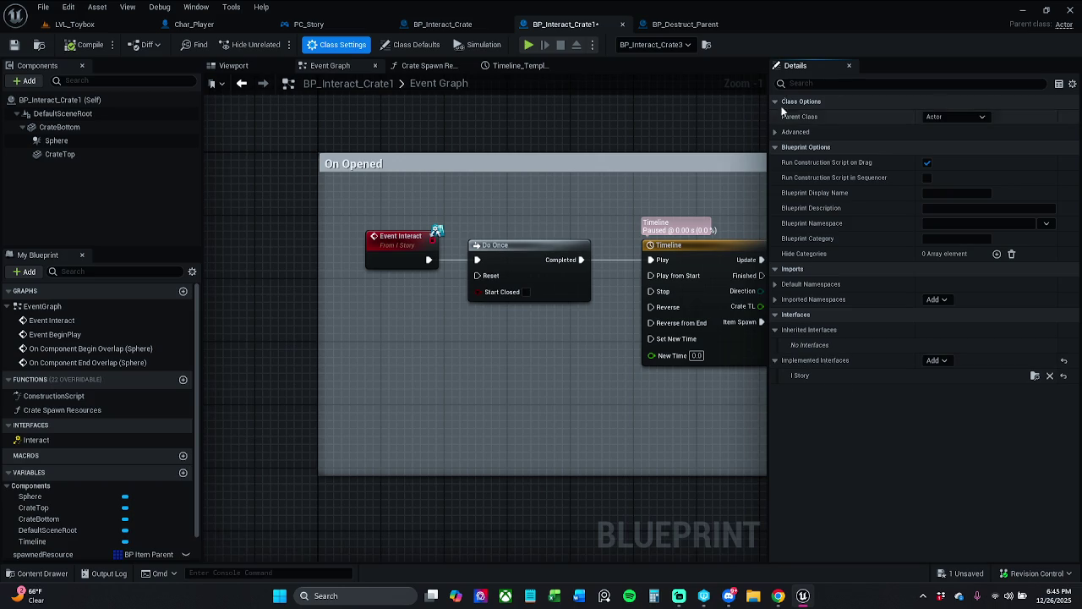
pyautogui.click(193, 23)
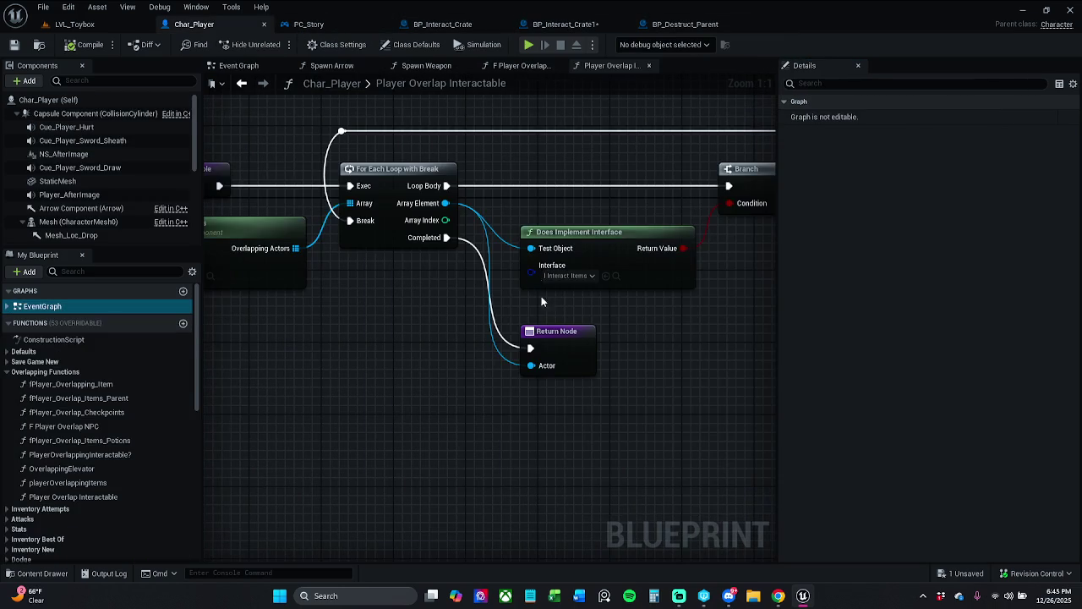
# Set the Does Implement Interface node's Interface to I_Story
pyautogui.click(580, 278)
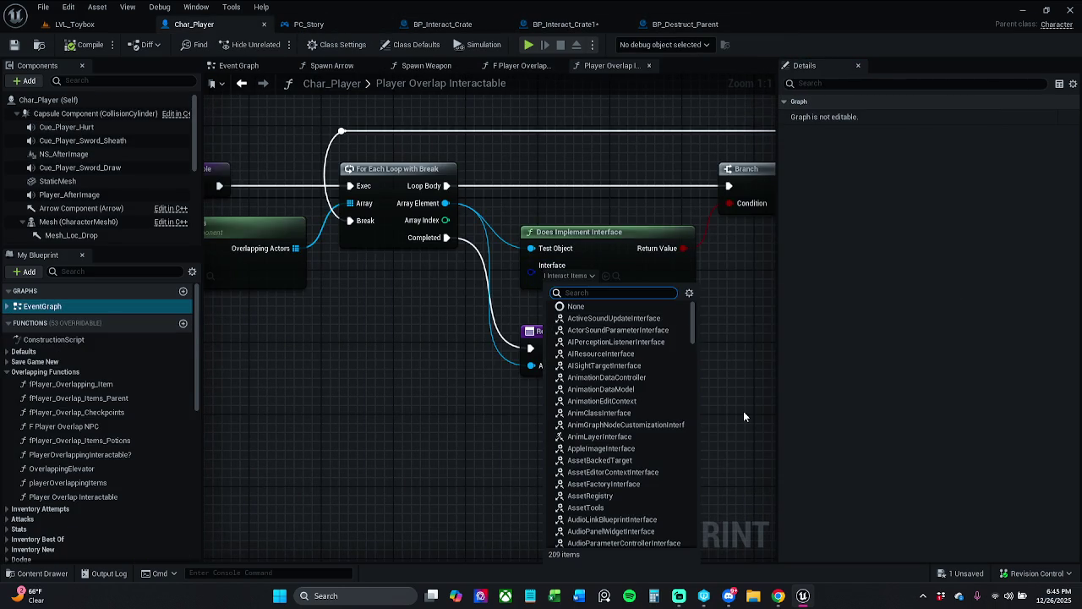
pyautogui.write('I_S')
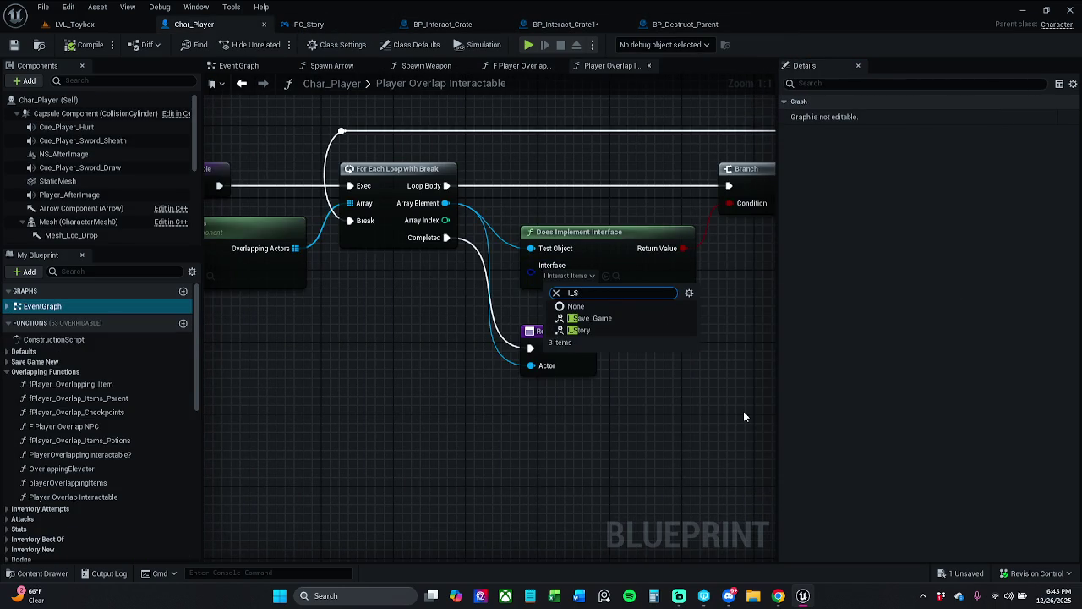
pyautogui.click(601, 330)
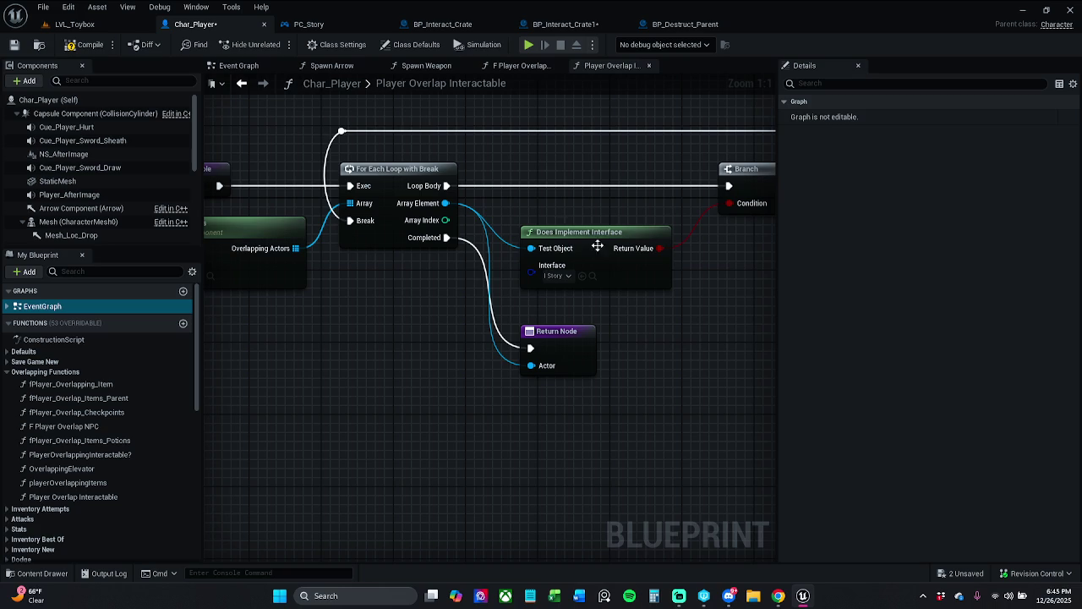
pyautogui.click(75, 24)
# Play-test the level by running the character to the crate, then stop
pyautogui.click(274, 45)
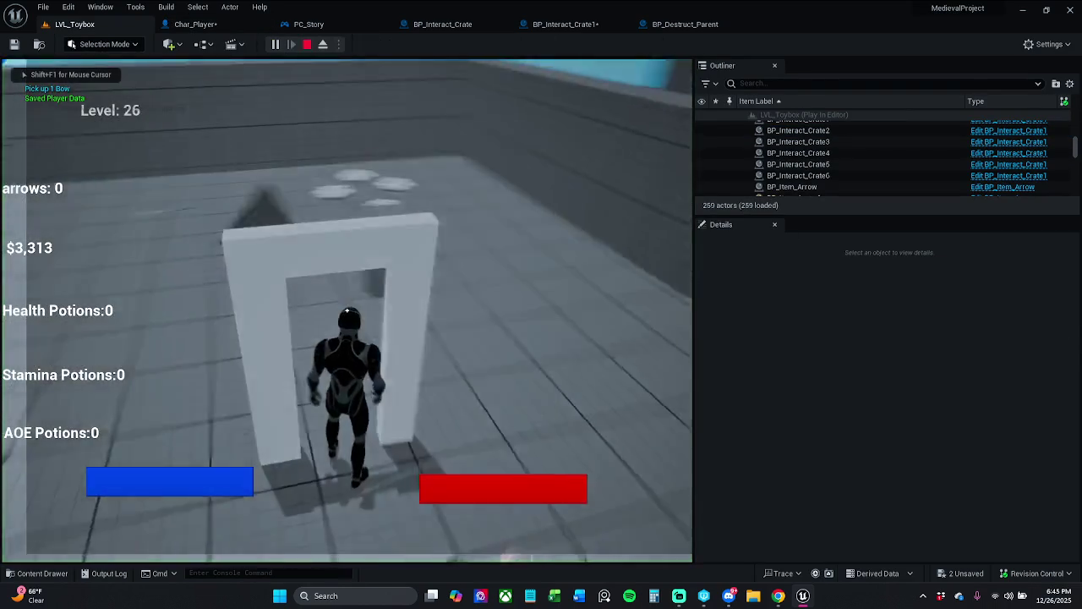
pyautogui.press('w')
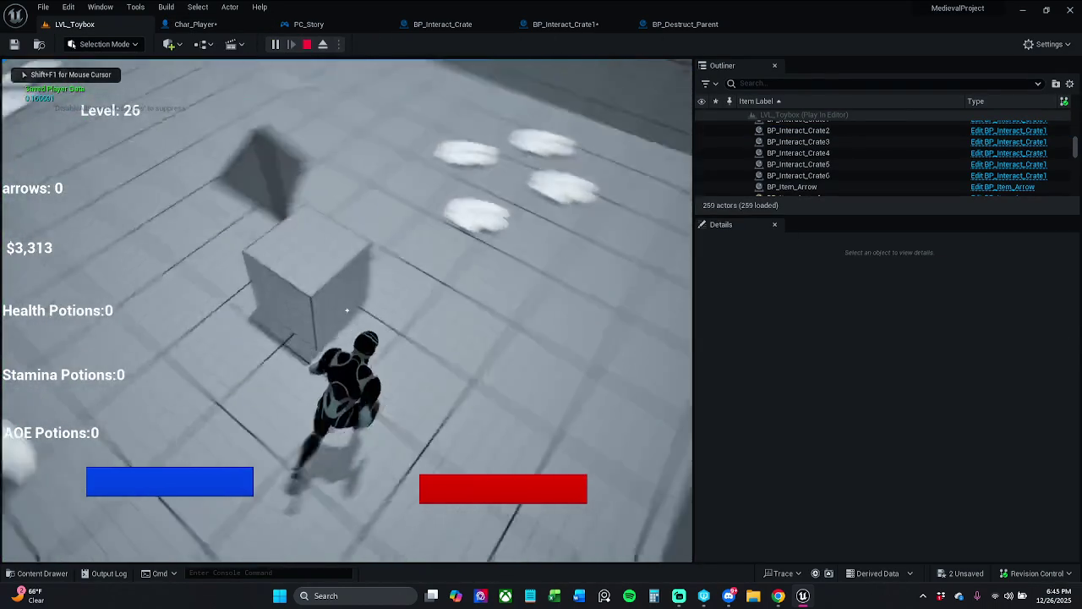
pyautogui.hotkey('shift', 'F1')
pyautogui.press('Escape')
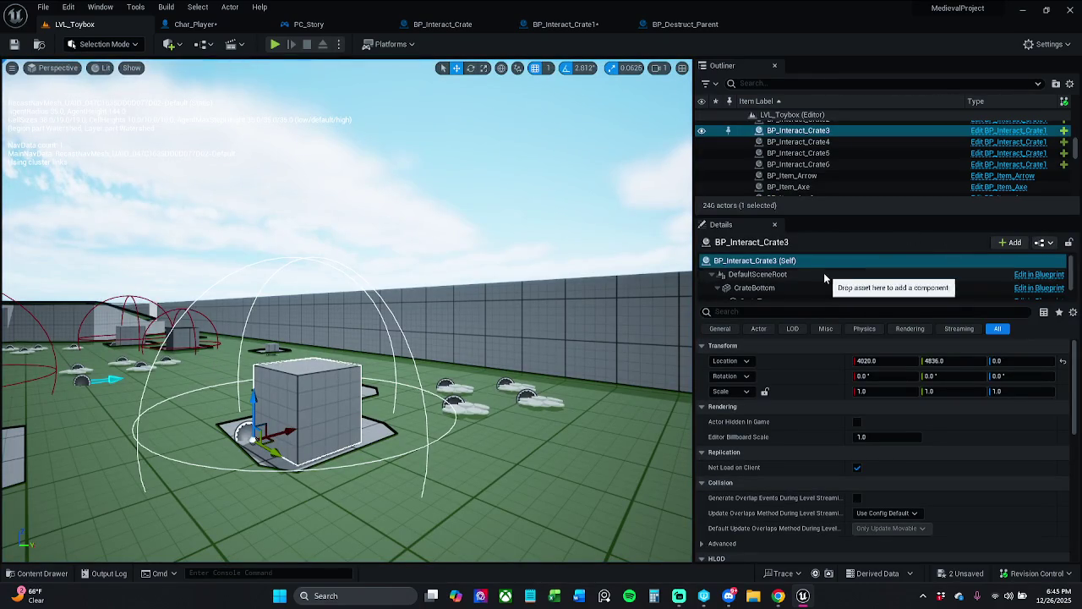
# Raise the crate's CrateTop lid 146 units above the base on Z
pyautogui.scroll(-1, 825, 279)
pyautogui.click(744, 279)
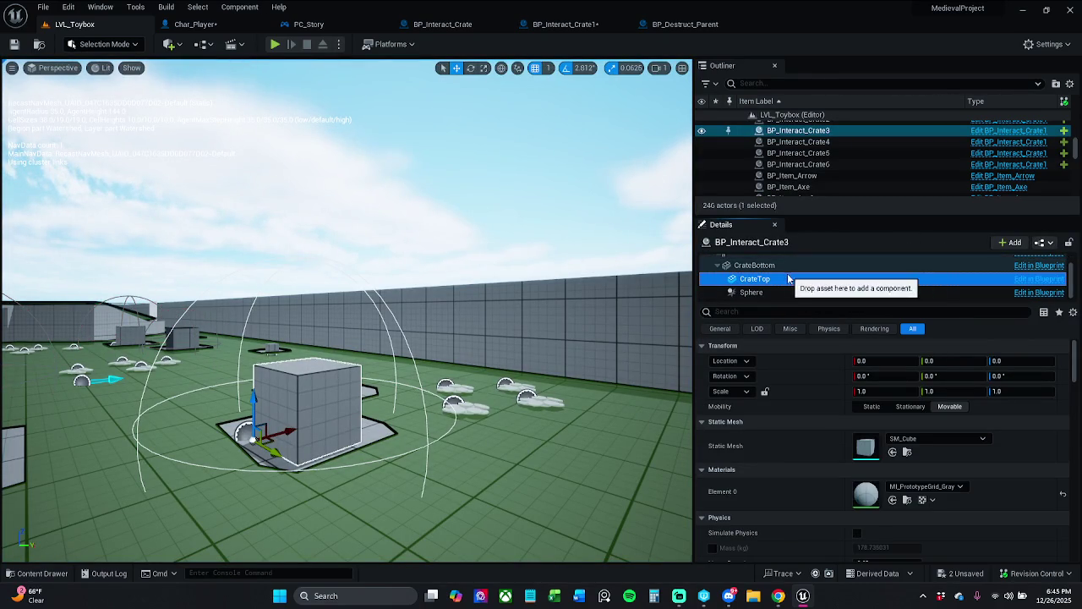
pyautogui.click(786, 265)
pyautogui.click(778, 293)
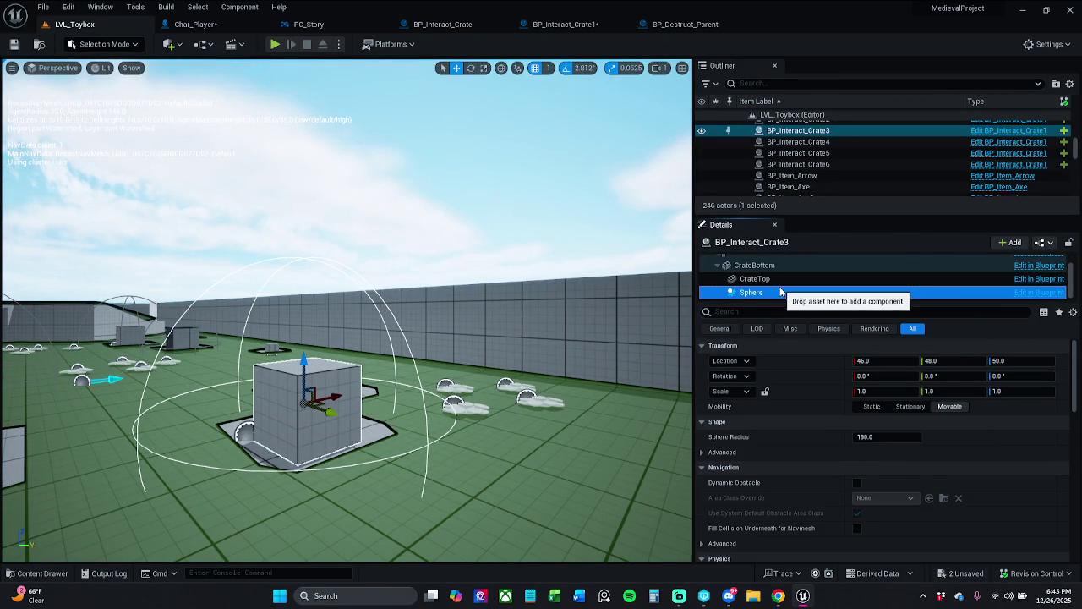
pyautogui.click(783, 279)
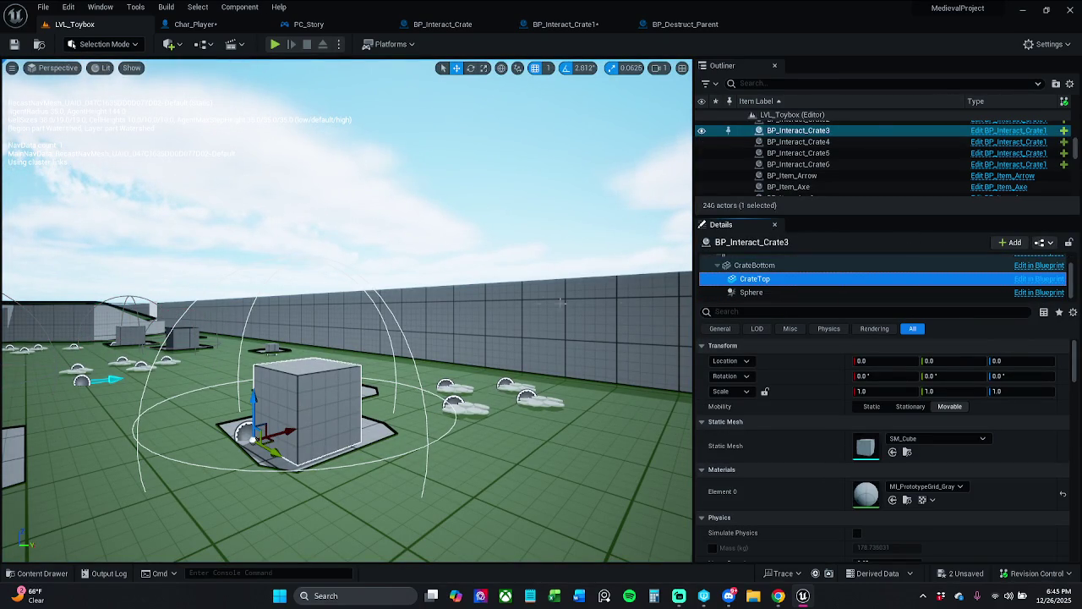
pyautogui.moveTo(255, 397); pyautogui.dragTo(275, 286)
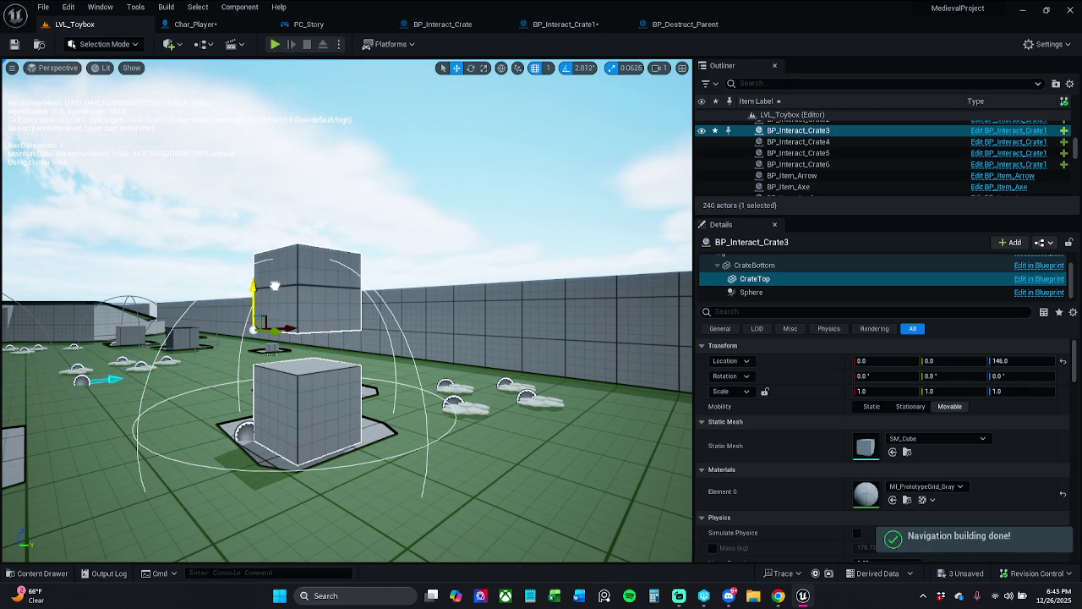
# Delete crates BP_Interact_Crate1 through Crate5 from the level via the Outliner
pyautogui.scroll(1, 859, 159)
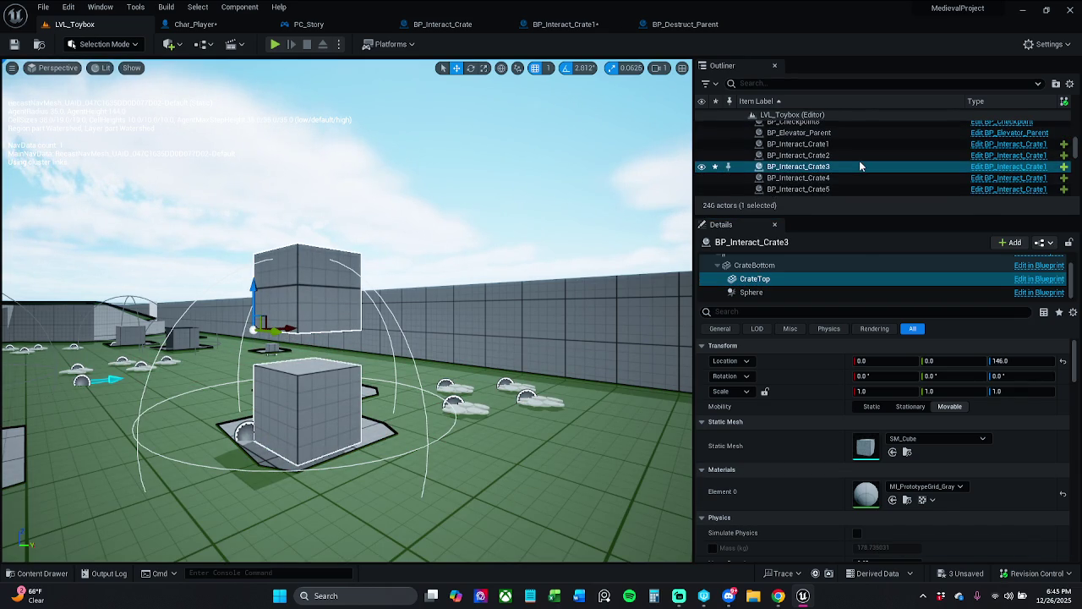
pyautogui.click(817, 143)
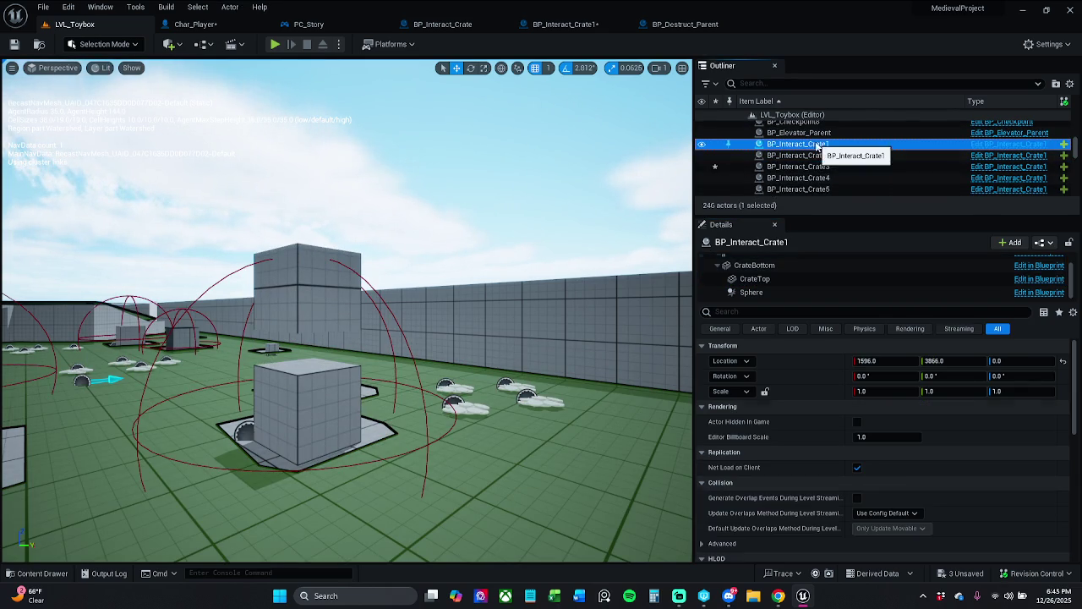
pyautogui.keyDown('shift'); pyautogui.click(847, 190); pyautogui.keyUp('shift')
pyautogui.press('Delete')
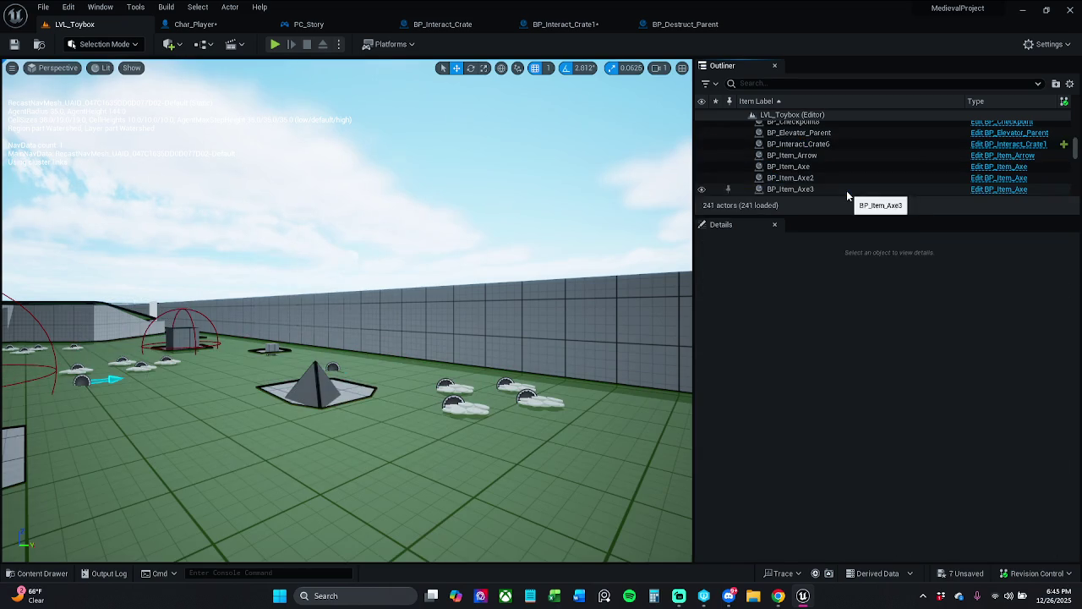
# Place a new BP_Interact_Crate1 from the Content Drawer into the level and Save All
pyautogui.click(42, 574)
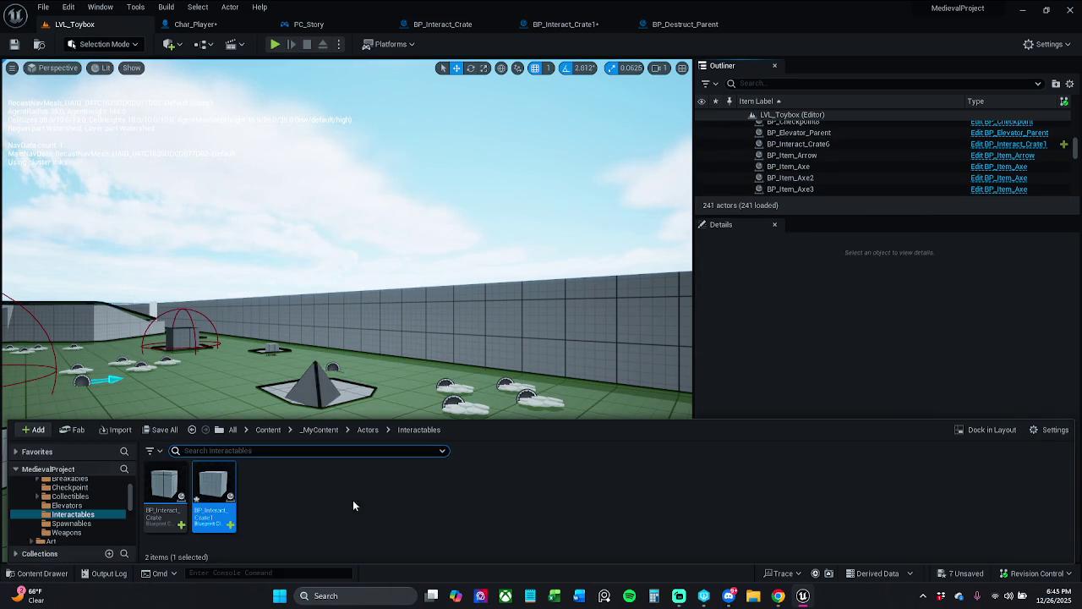
pyautogui.moveTo(251, 397)
pyautogui.mouseDown()
pyautogui.moveTo(295, 442)
pyautogui.moveTo(188, 454)
pyautogui.moveTo(189, 442)
pyautogui.moveTo(203, 446)
pyautogui.mouseUp()
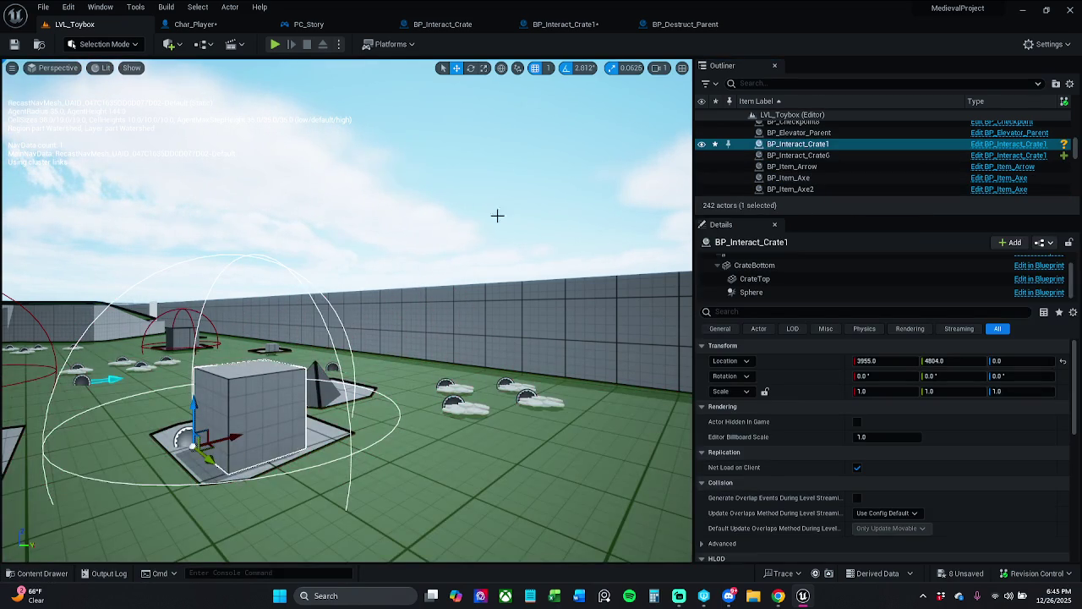
pyautogui.click(874, 156)
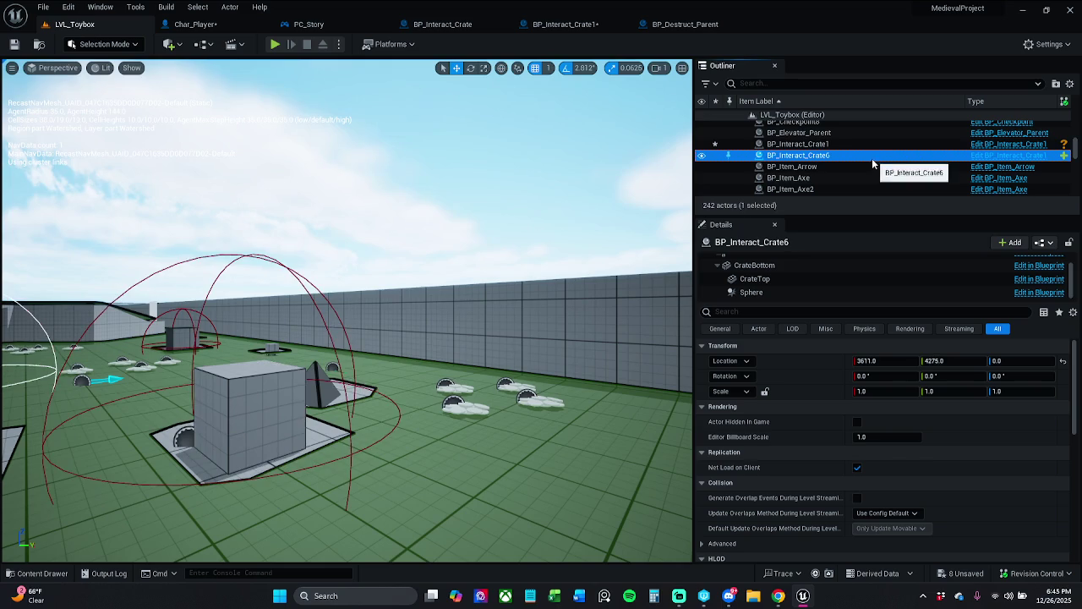
pyautogui.doubleClick(874, 156)
pyautogui.moveTo(347, 313); pyautogui.dragTo(406, 355)
pyautogui.click(44, 6)
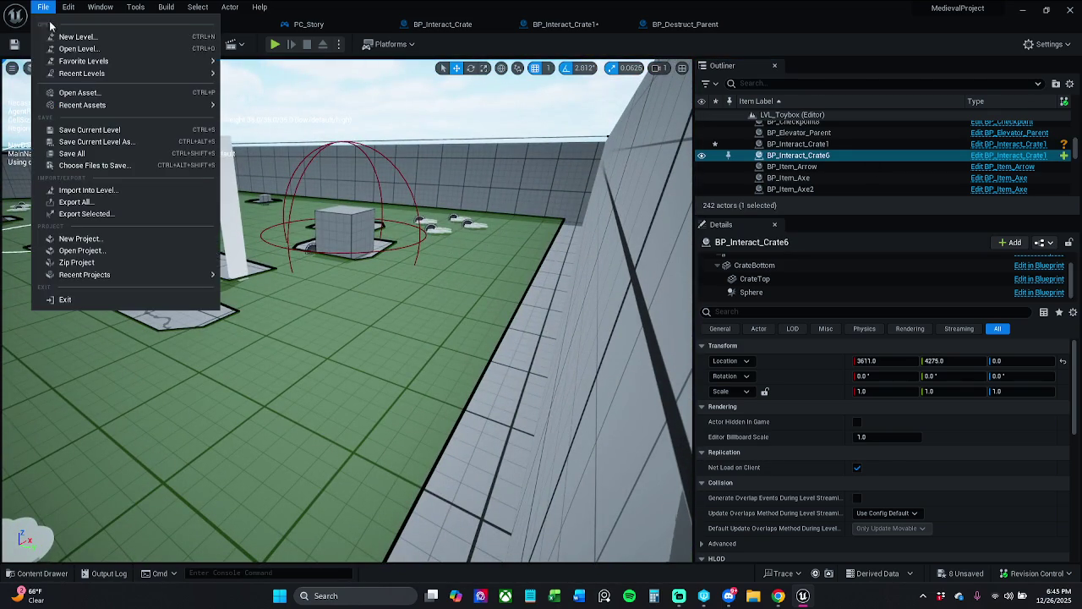
pyautogui.click(102, 160)
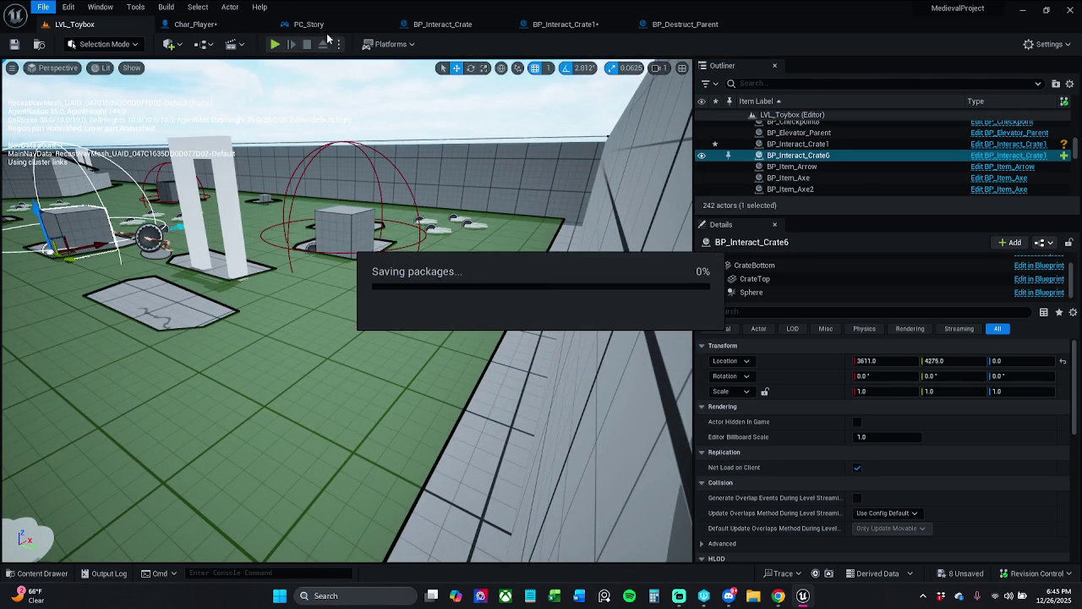